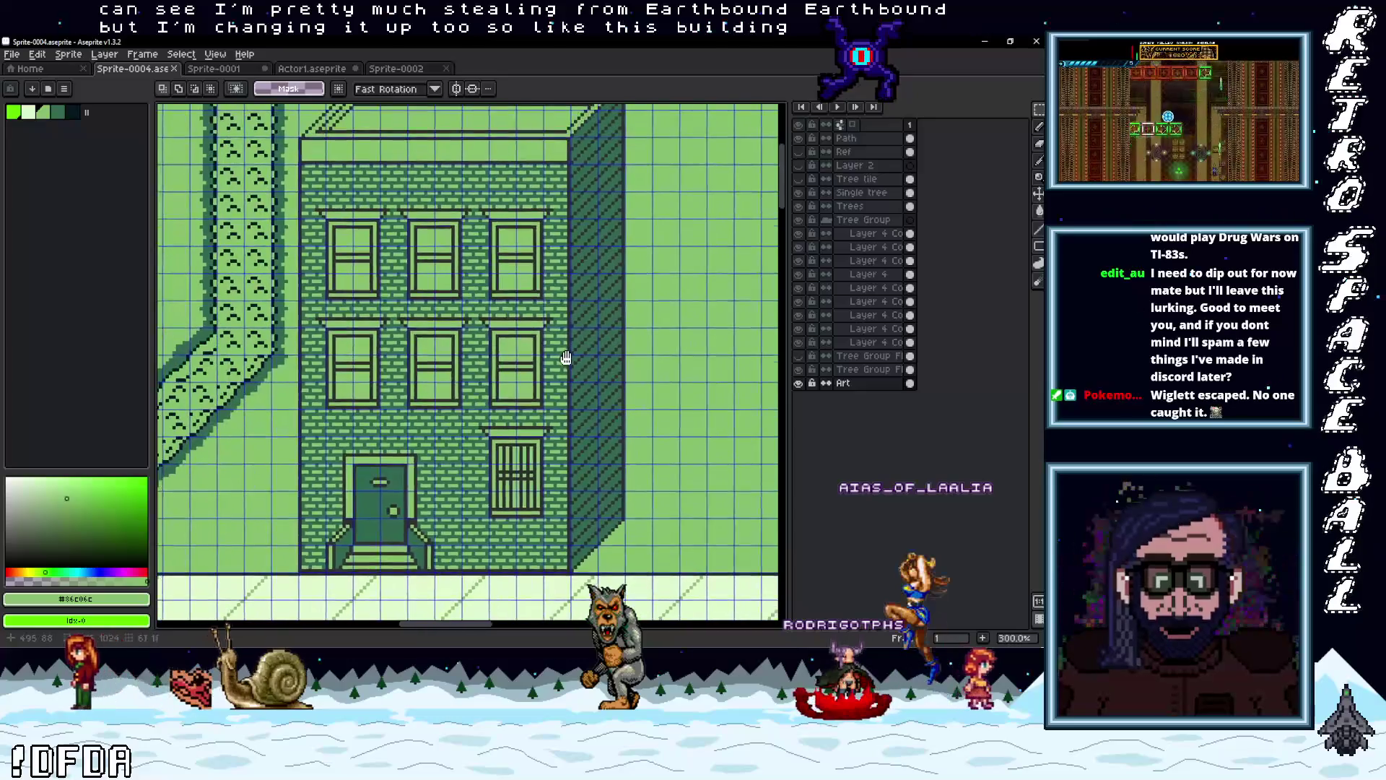
# Flip three times between the green Sprite-0004 building and the Sprite-0001 hotel reference
pyautogui.click(213, 69)
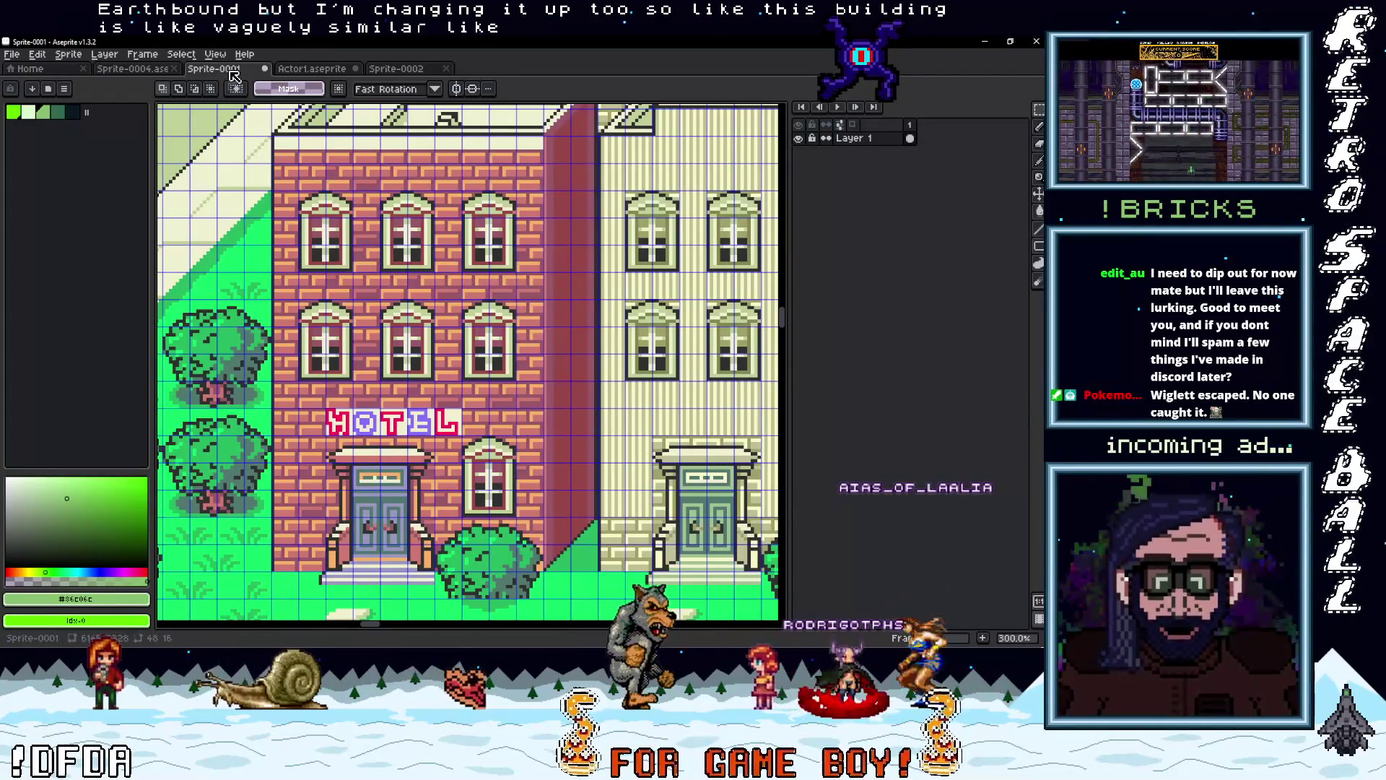
pyautogui.click(141, 69)
pyautogui.click(214, 68)
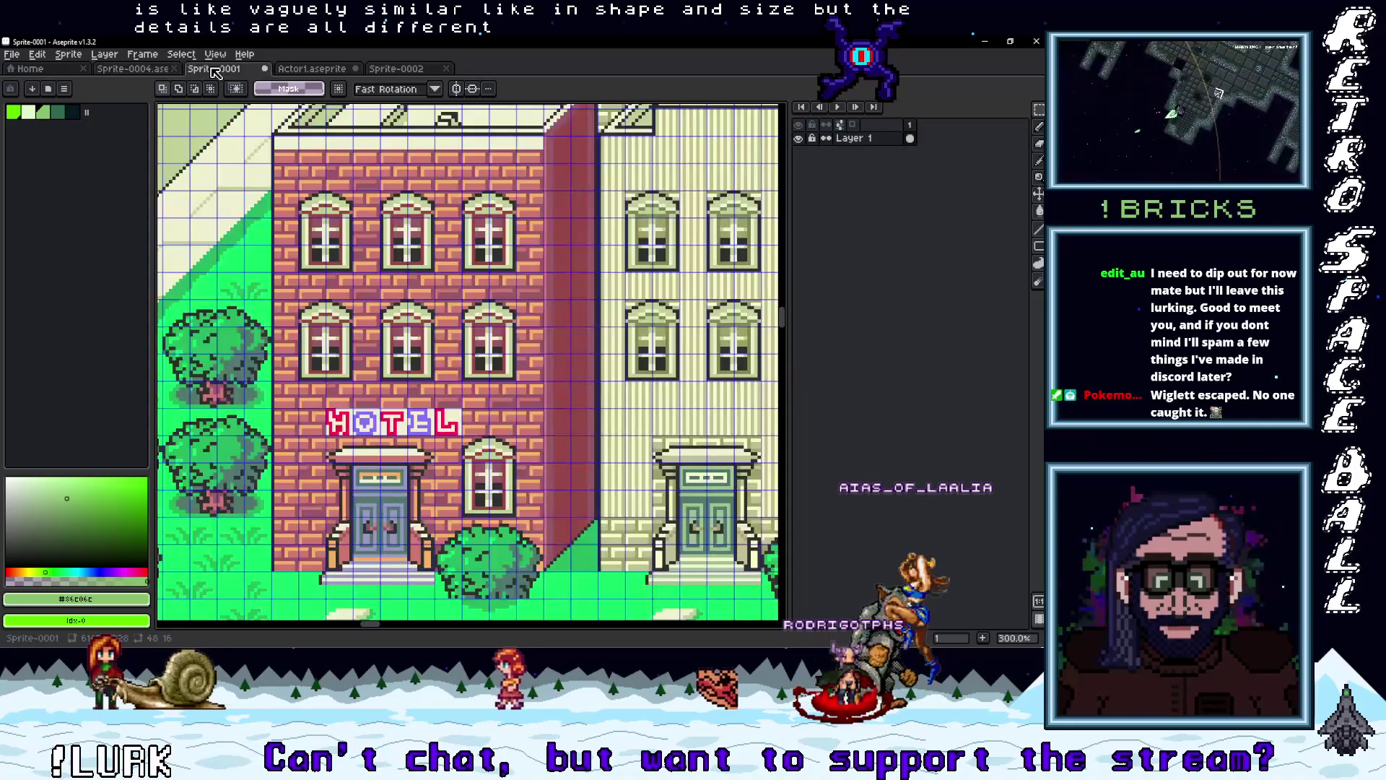
pyautogui.click(130, 70)
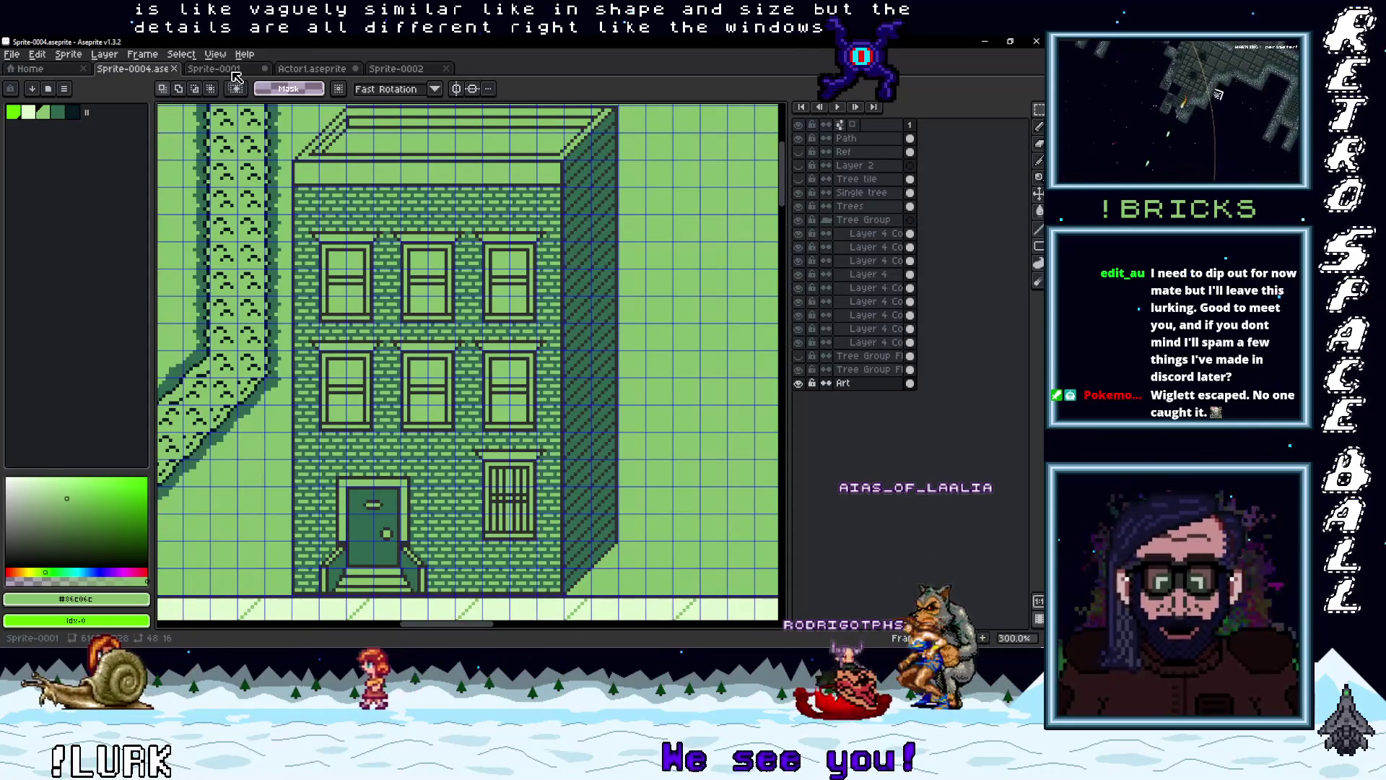
pyautogui.click(232, 72)
pyautogui.click(145, 70)
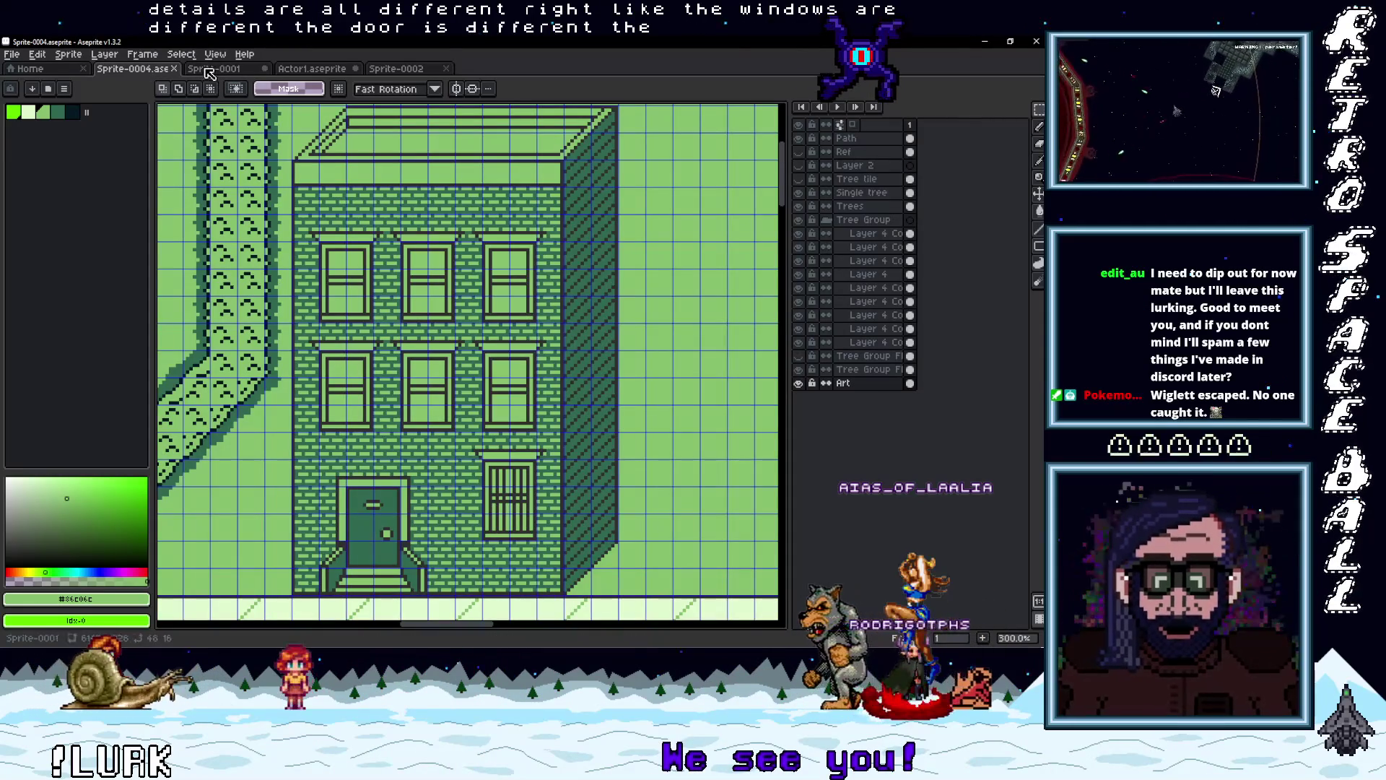
# Scroll around the green scene, then switch to Sprite-0001 and scroll its hotel reference
pyautogui.scroll(-5, 383, 273)
pyautogui.scroll(5, 379, 339)
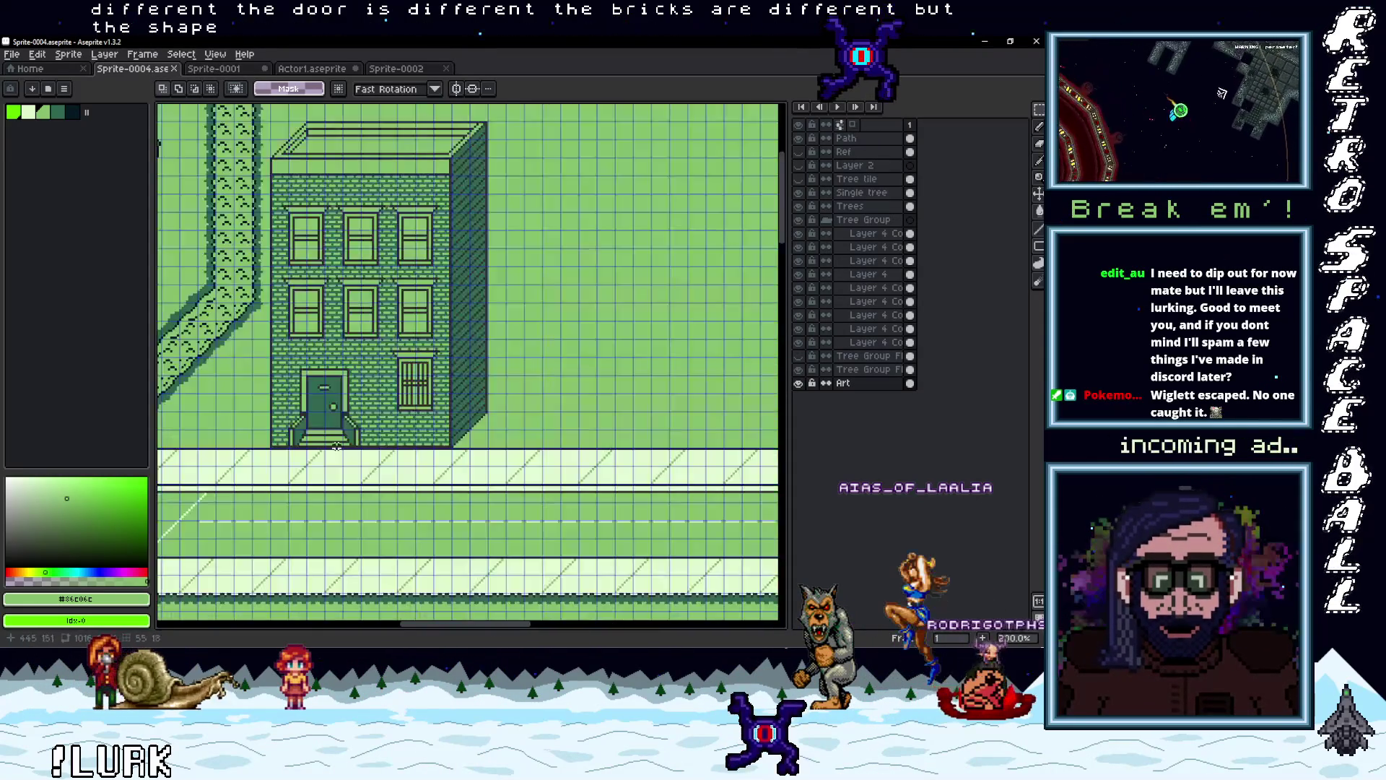
pyautogui.scroll(-5, 376, 408)
pyautogui.hscroll(-2, 376, 409)
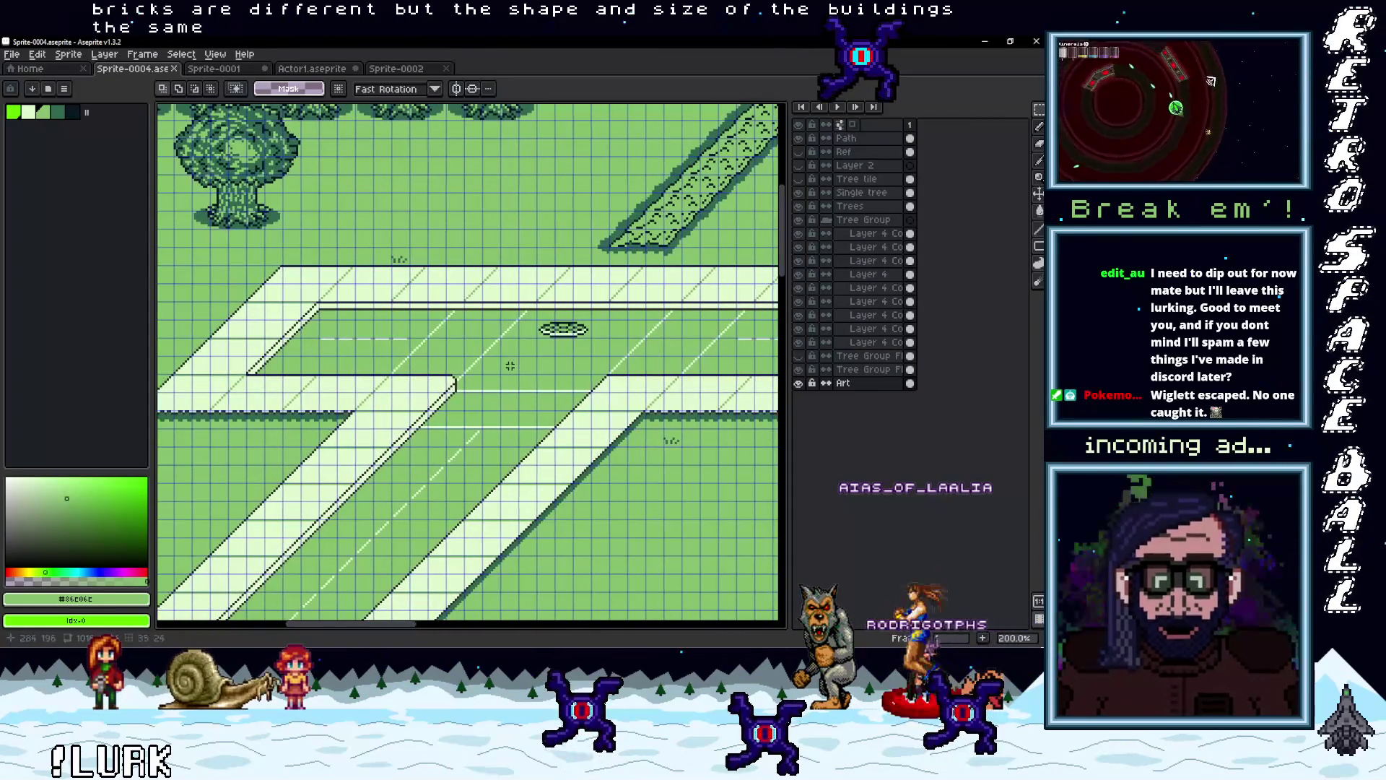
pyautogui.click(217, 69)
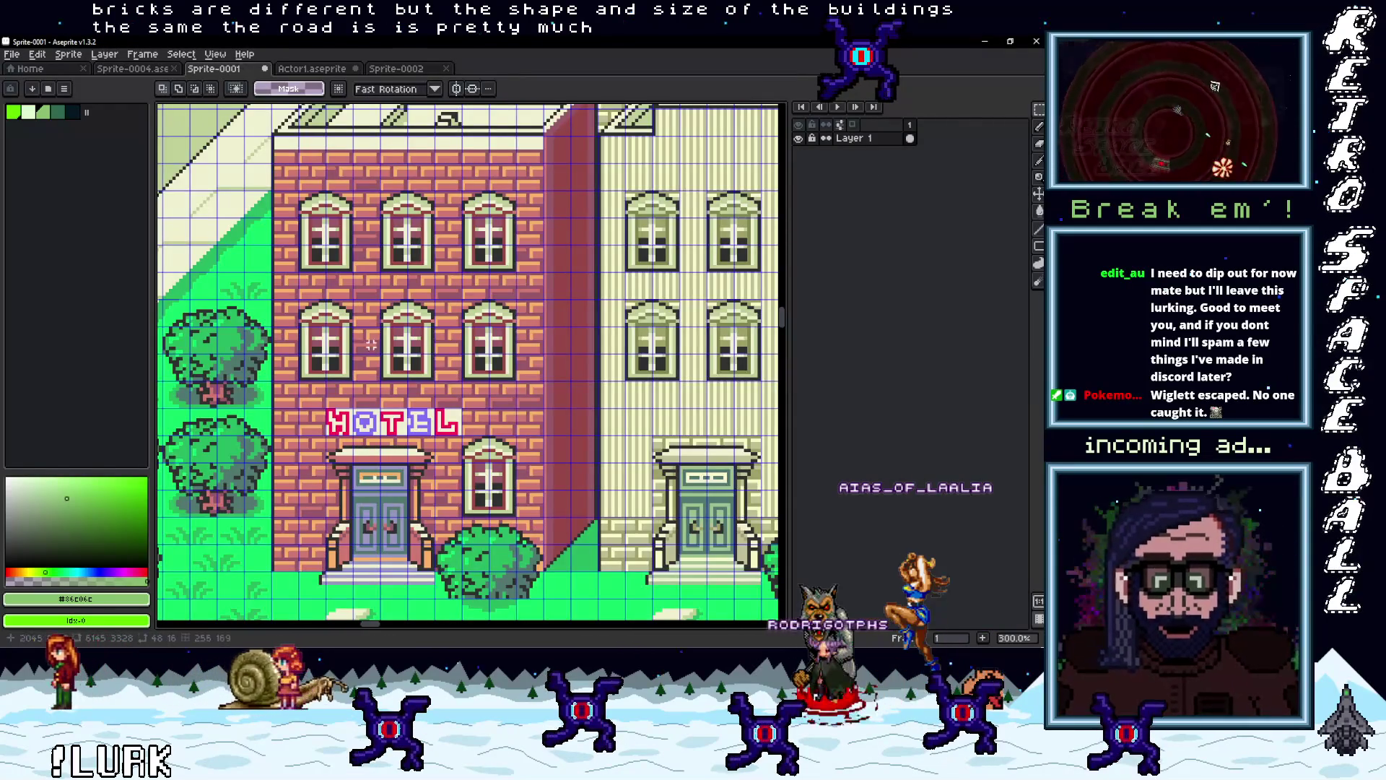
pyautogui.scroll(-3, 378, 345)
pyautogui.scroll(4, 505, 341)
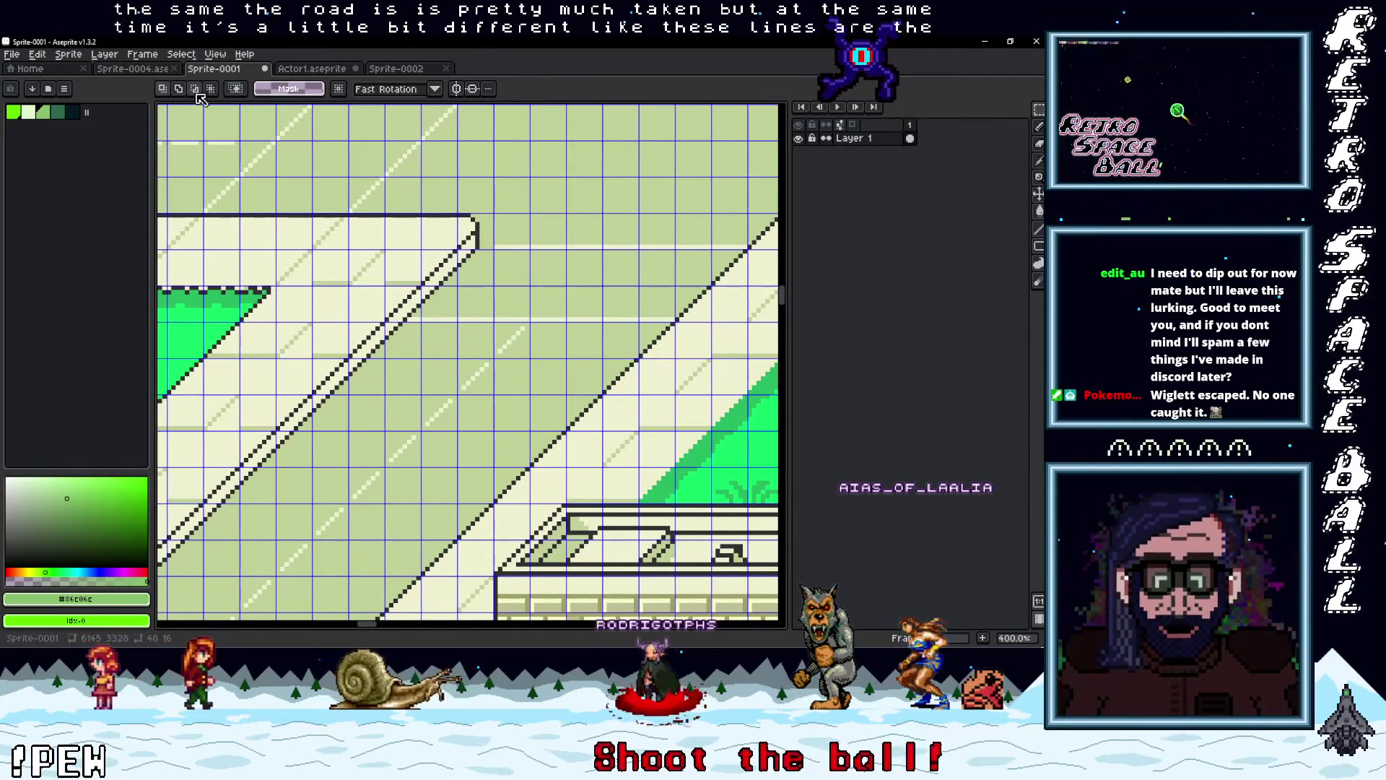
pyautogui.hotkey('ctrl', 'shift', 'Tab')
pyautogui.moveTo(294, 388)
pyautogui.mouseDown()
pyautogui.moveTo(345, 351)
pyautogui.moveTo(403, 375)
pyautogui.mouseUp()
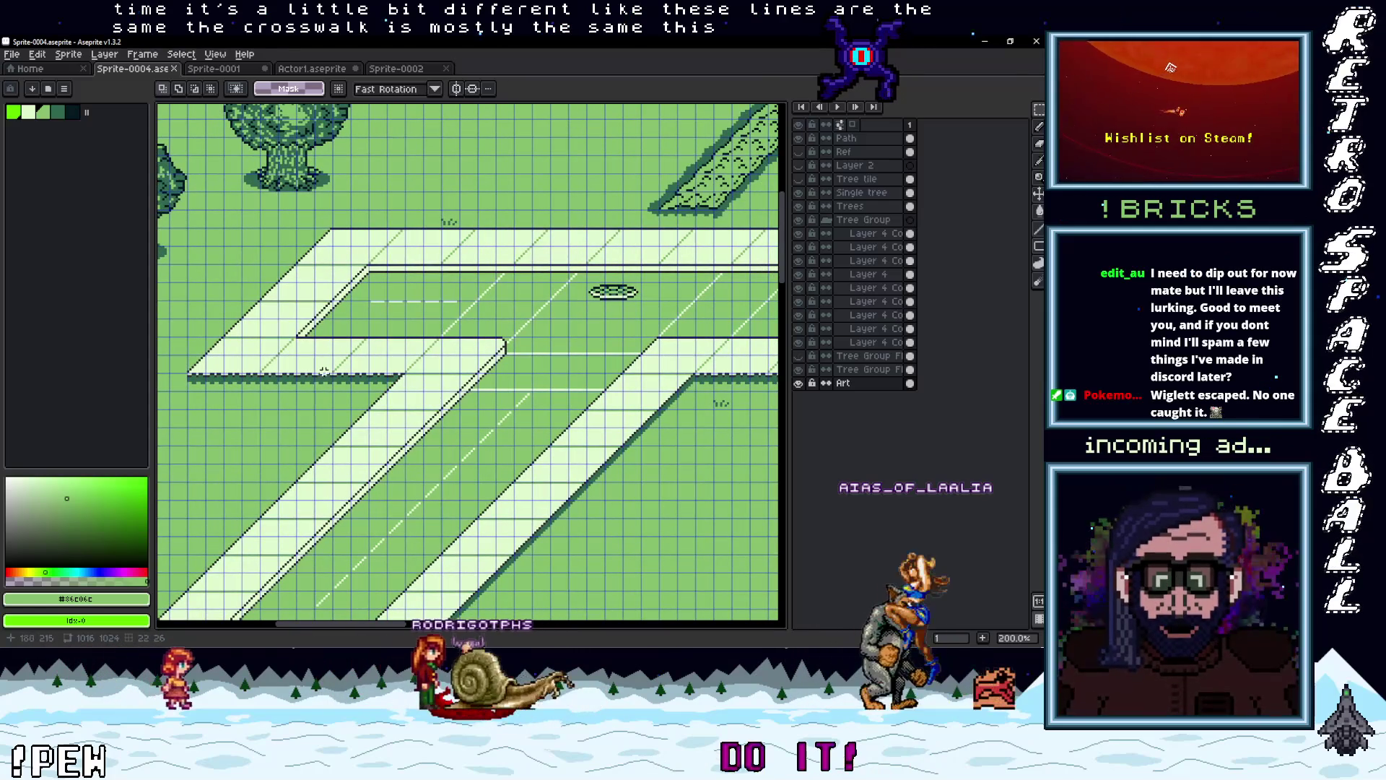
pyautogui.hscroll(3, 540, 304)
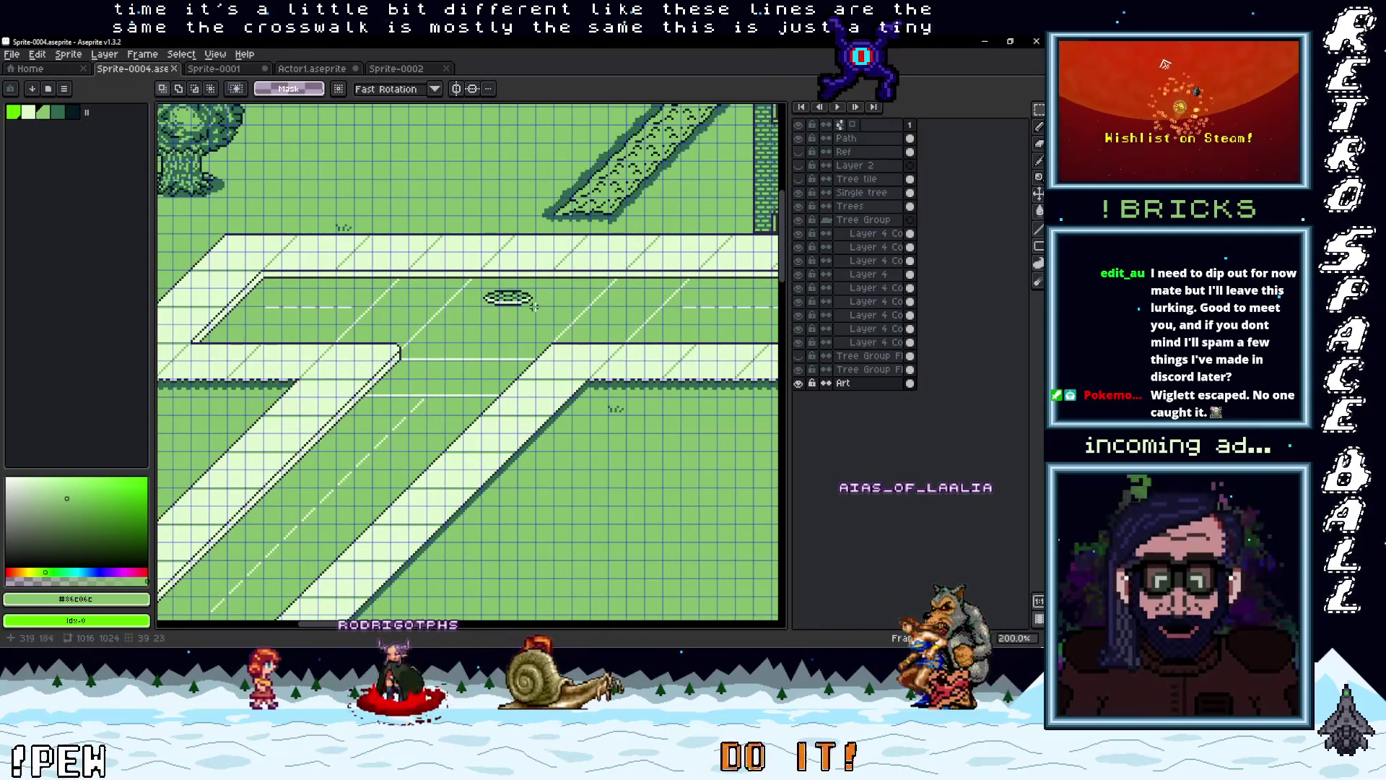
pyautogui.scroll(-1, 502, 365)
pyautogui.scroll(-1, 451, 289)
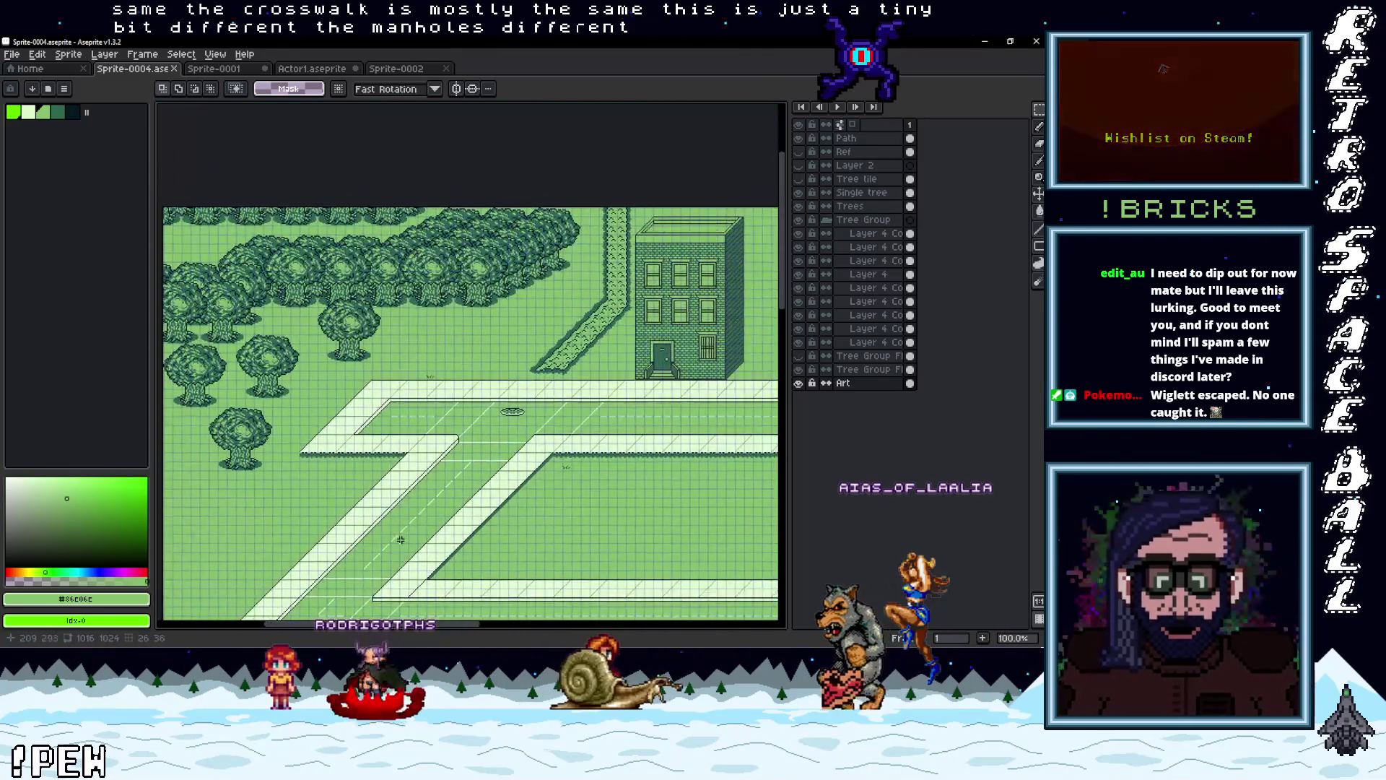
pyautogui.scroll(2, 451, 238)
pyautogui.scroll(4, 468, 213)
pyautogui.hscroll(-3, 433, 246)
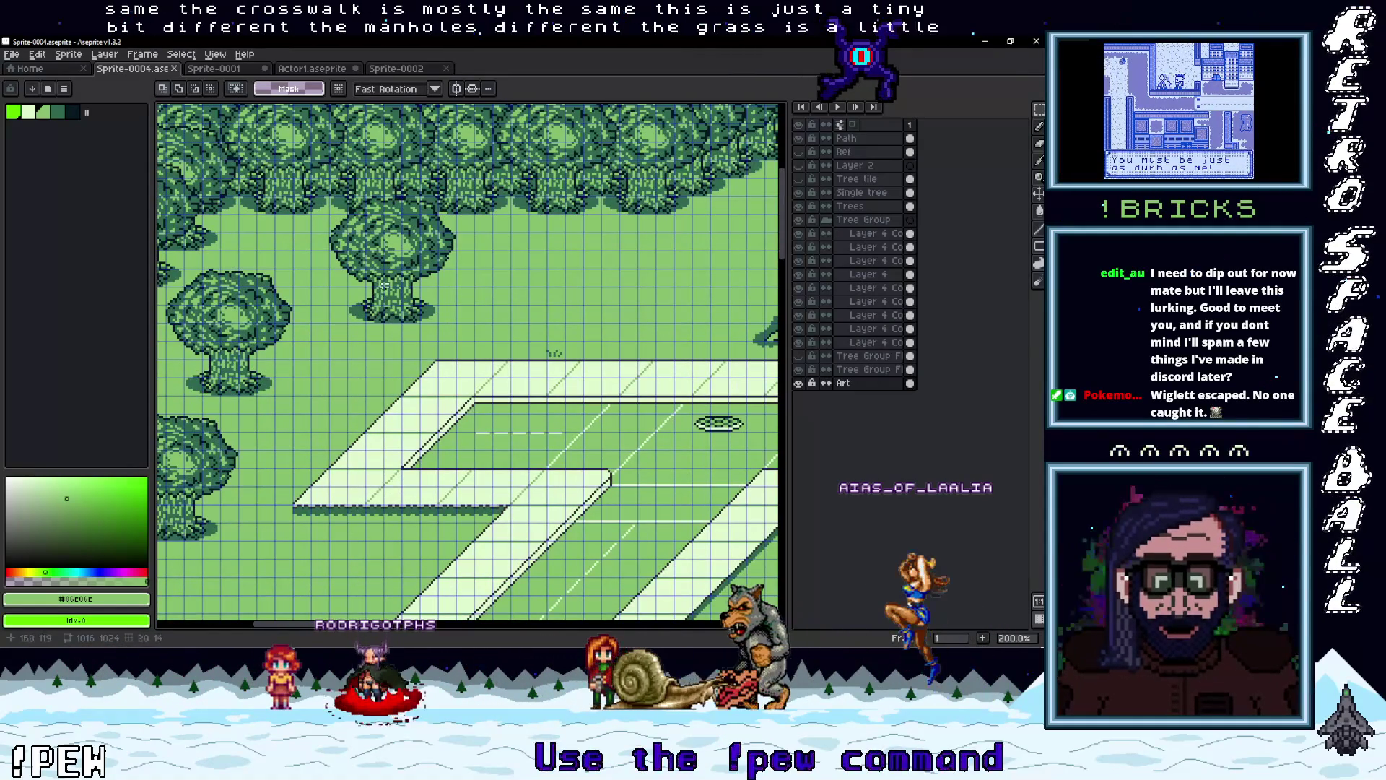
pyautogui.click(256, 65)
pyautogui.scroll(5, 468, 361)
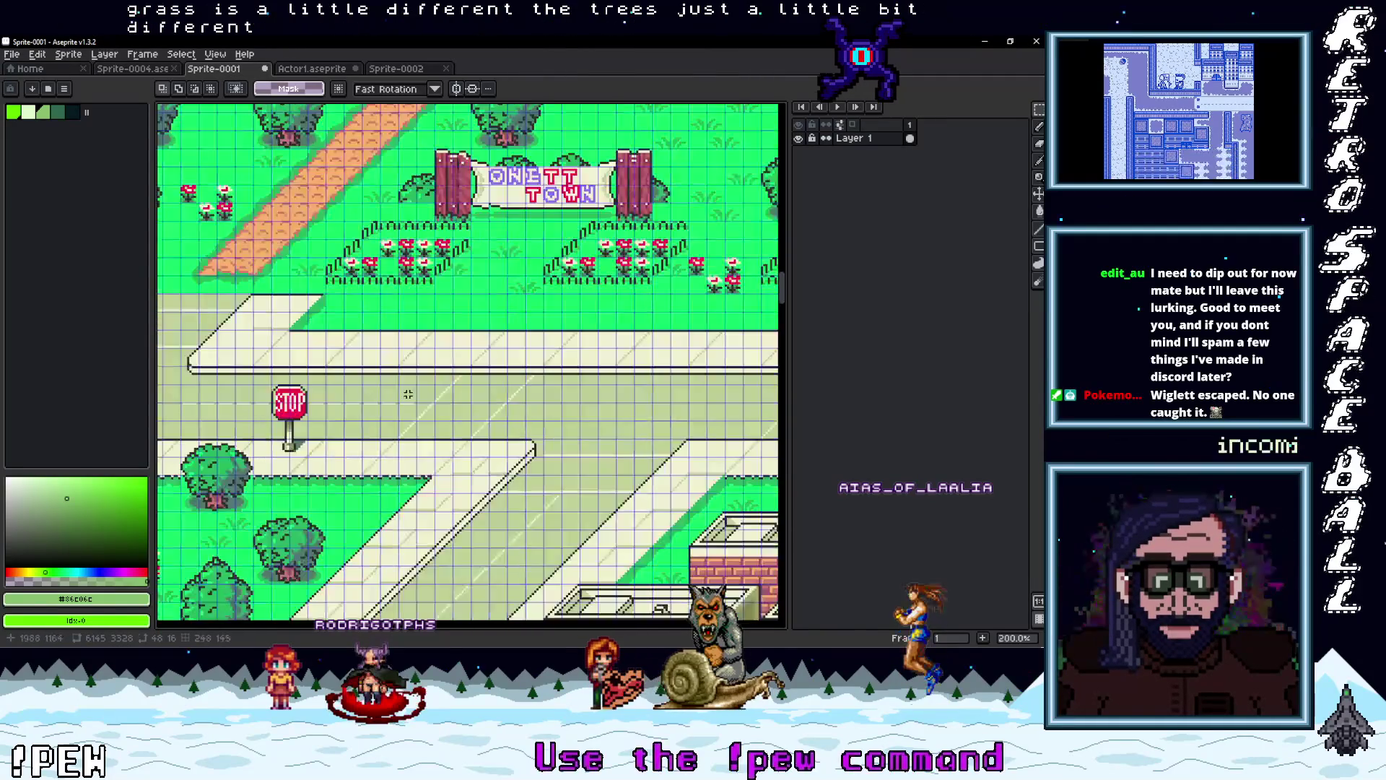
pyautogui.hscroll(-5, 430, 417)
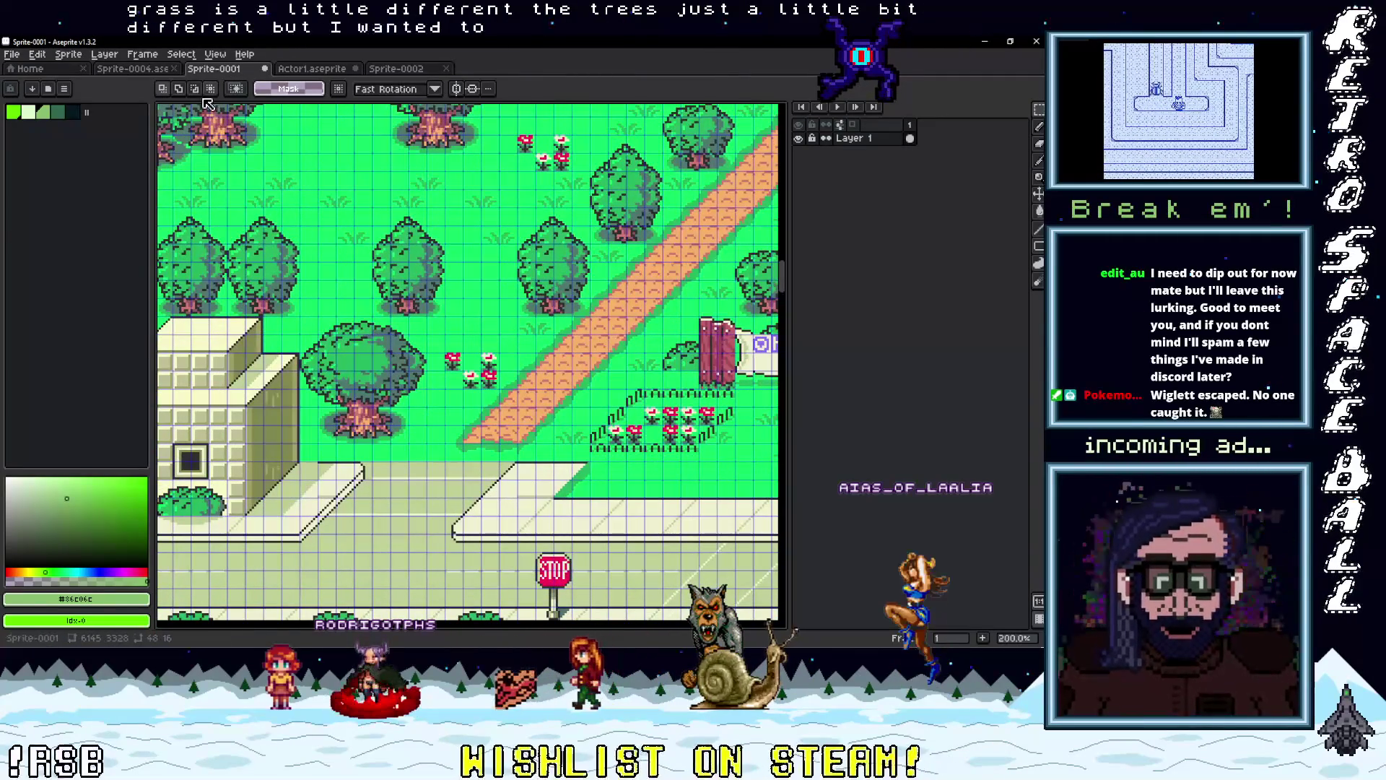
pyautogui.click(139, 69)
pyautogui.scroll(5, 411, 308)
pyautogui.scroll(-5, 411, 308)
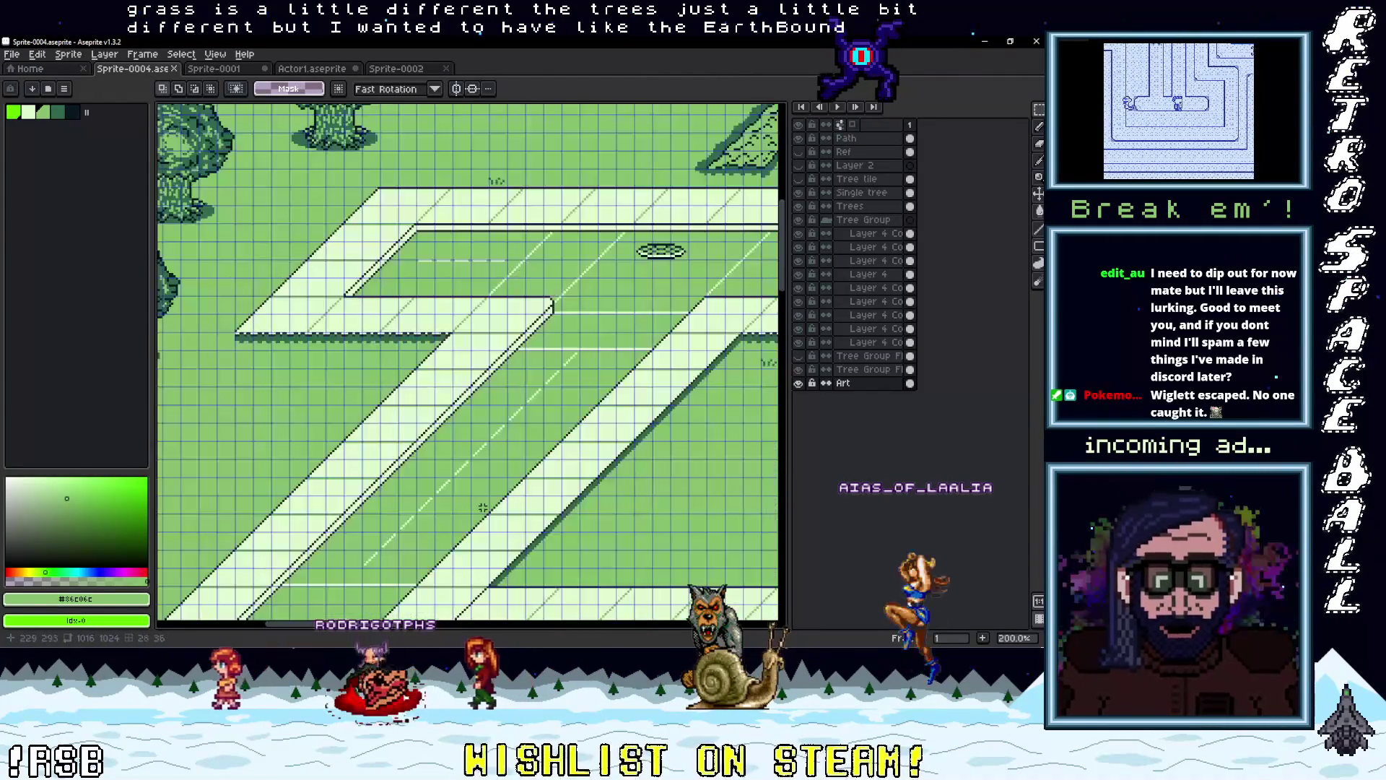
pyautogui.scroll(-2, 411, 308)
pyautogui.scroll(3, 470, 393)
pyautogui.scroll(-3, 470, 289)
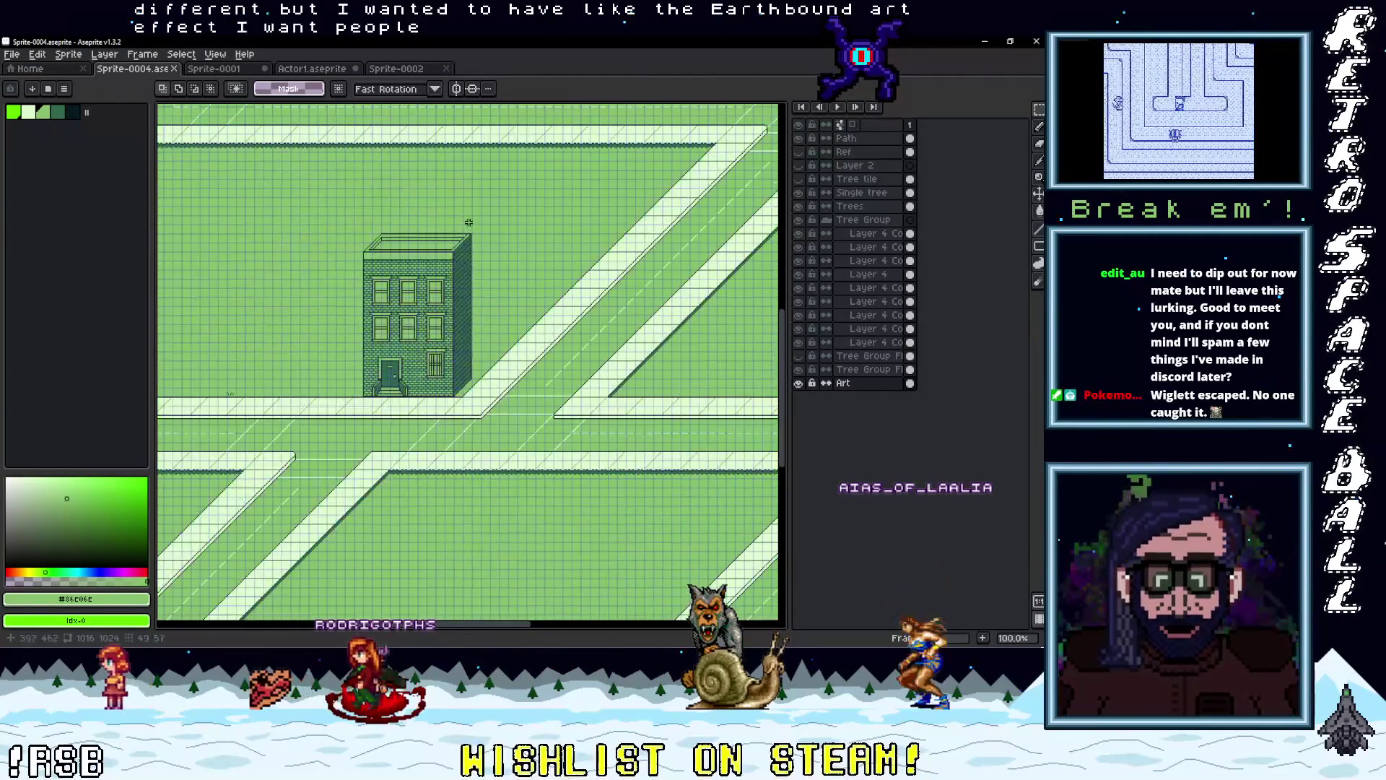
pyautogui.scroll(3, 503, 370)
pyautogui.scroll(-1, 423, 369)
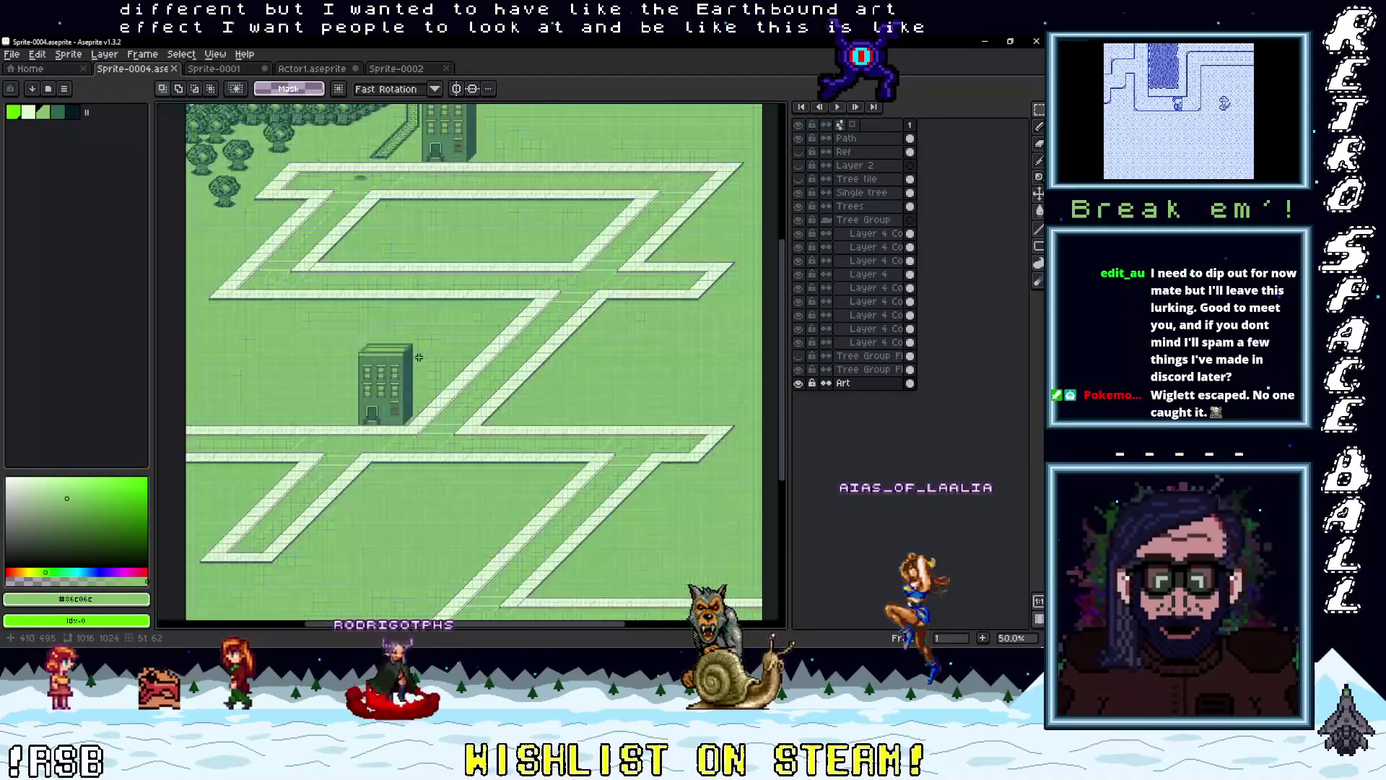
pyautogui.scroll(-3, 518, 267)
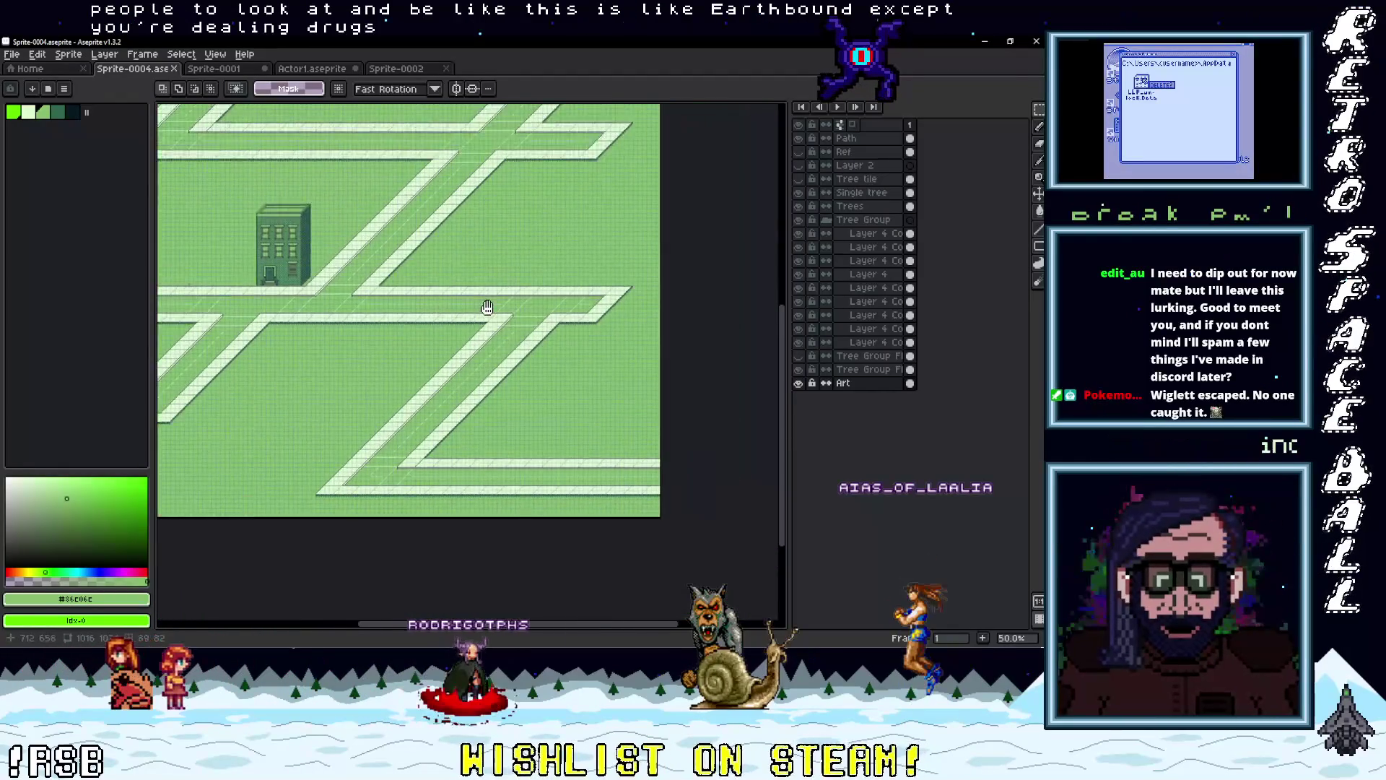
pyautogui.scroll(-1, 463, 397)
pyautogui.scroll(1, 403, 353)
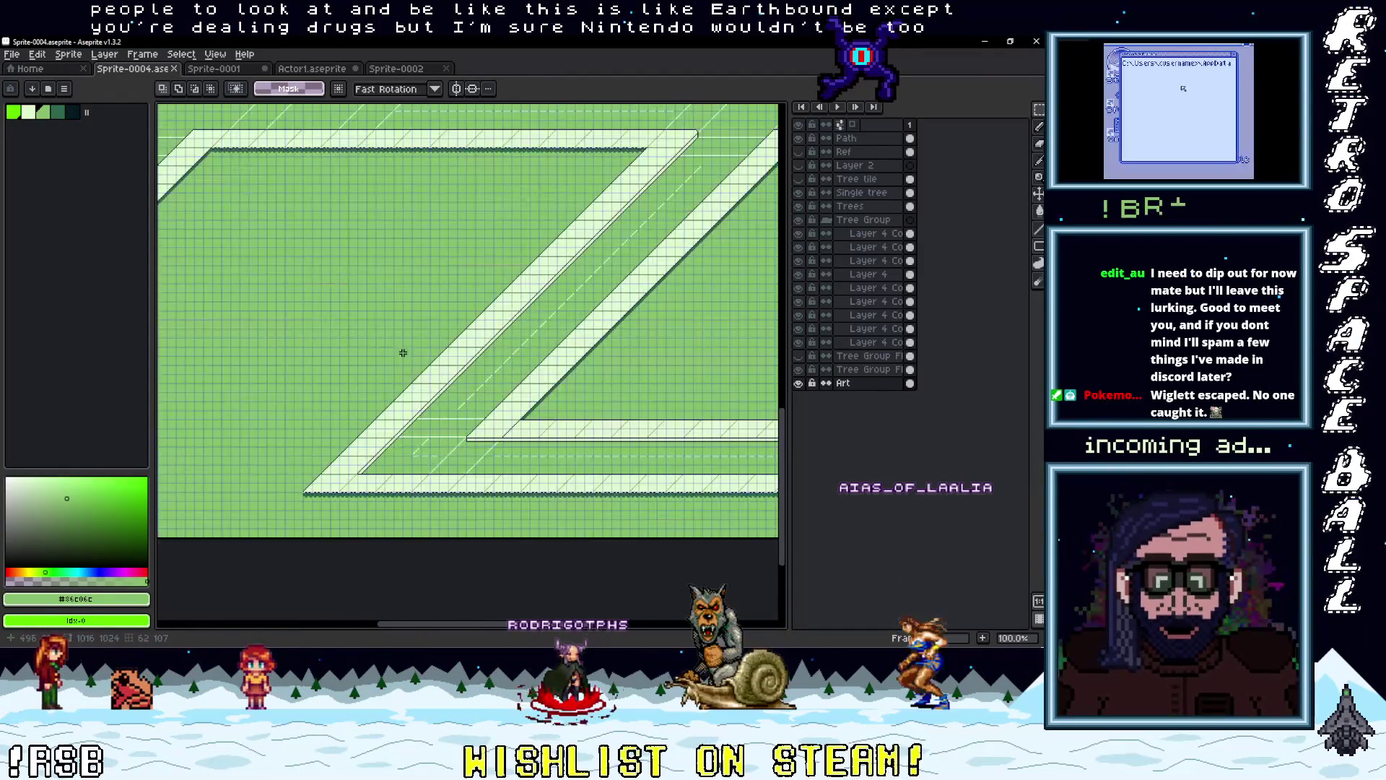
pyautogui.scroll(-1, 496, 440)
pyautogui.scroll(1, 331, 434)
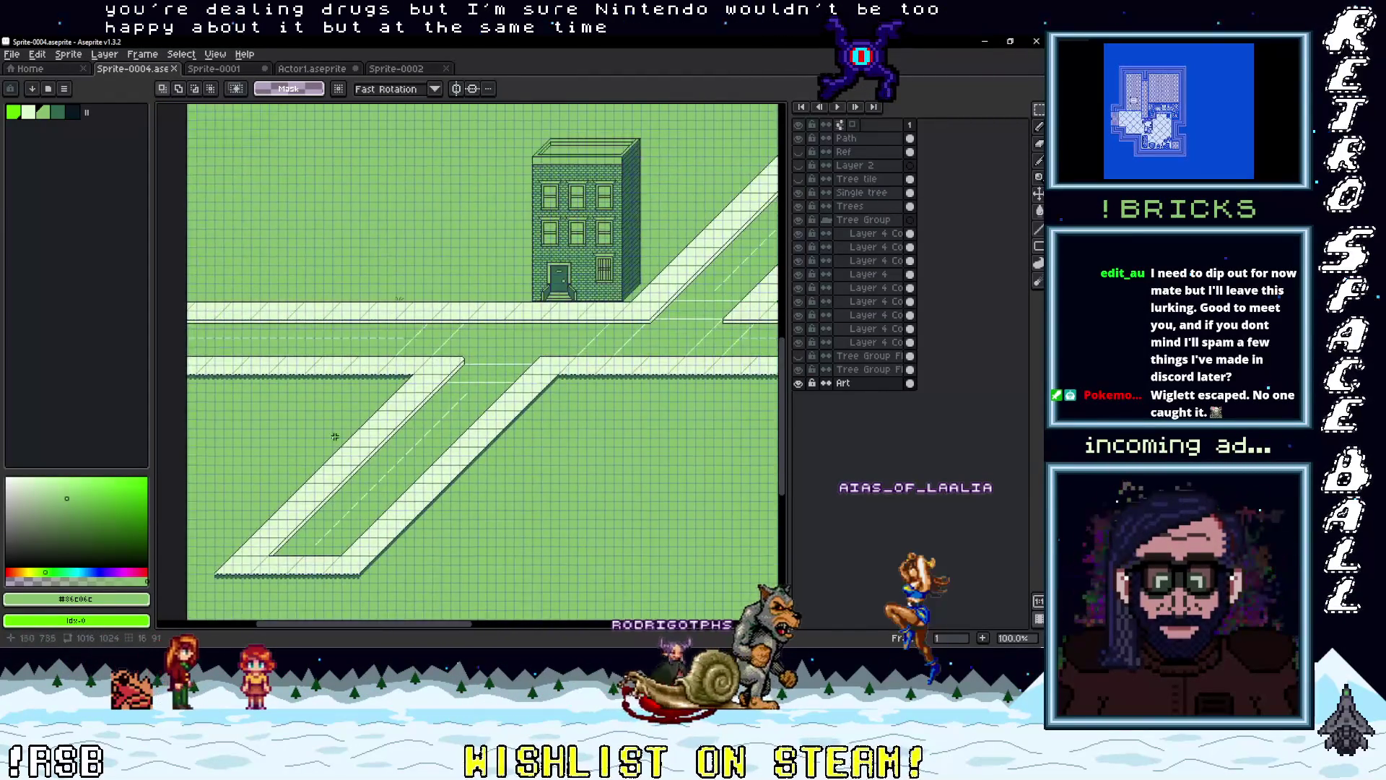
pyautogui.moveTo(495, 335); pyautogui.dragTo(393, 456)
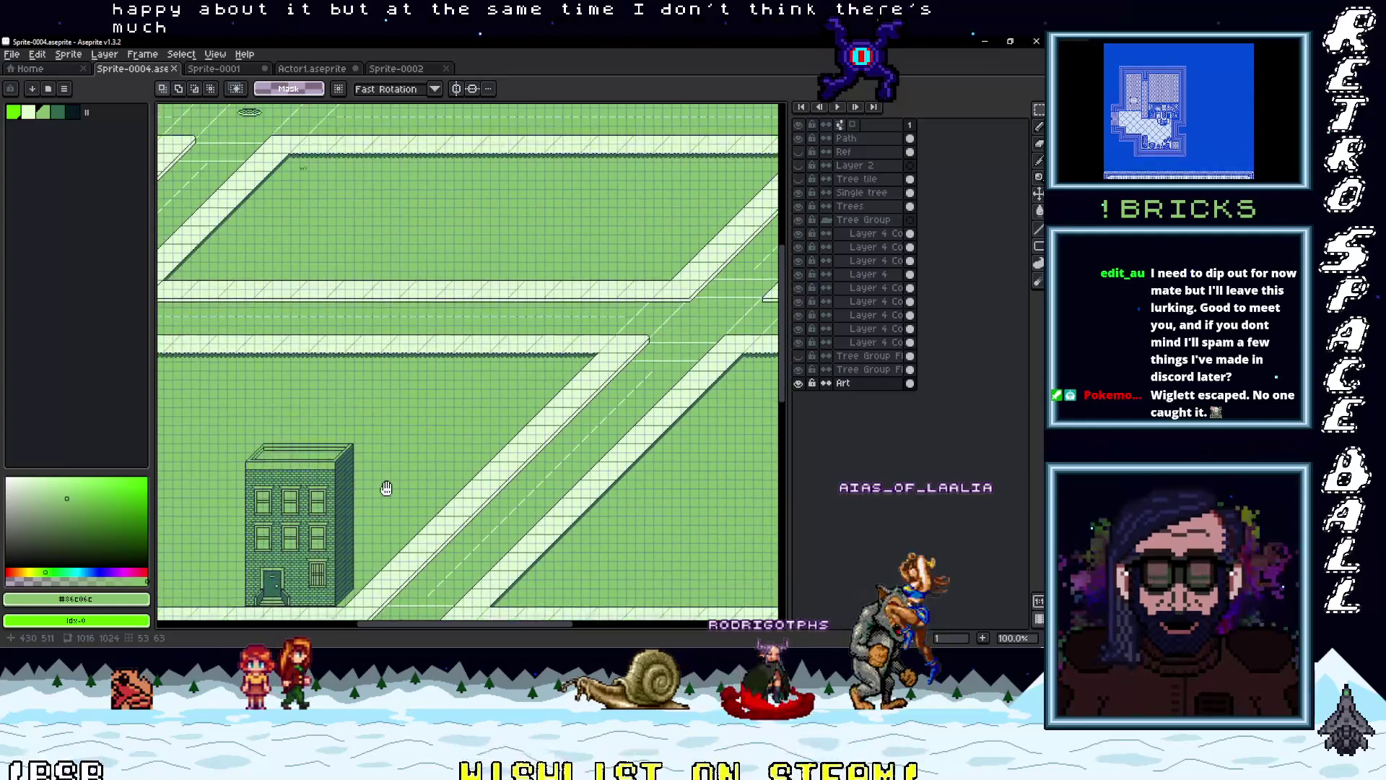
pyautogui.moveTo(600, 365); pyautogui.dragTo(409, 515)
pyautogui.moveTo(383, 359)
pyautogui.mouseDown()
pyautogui.moveTo(447, 404)
pyautogui.moveTo(519, 377)
pyautogui.mouseUp()
pyautogui.scroll(3, 507, 492)
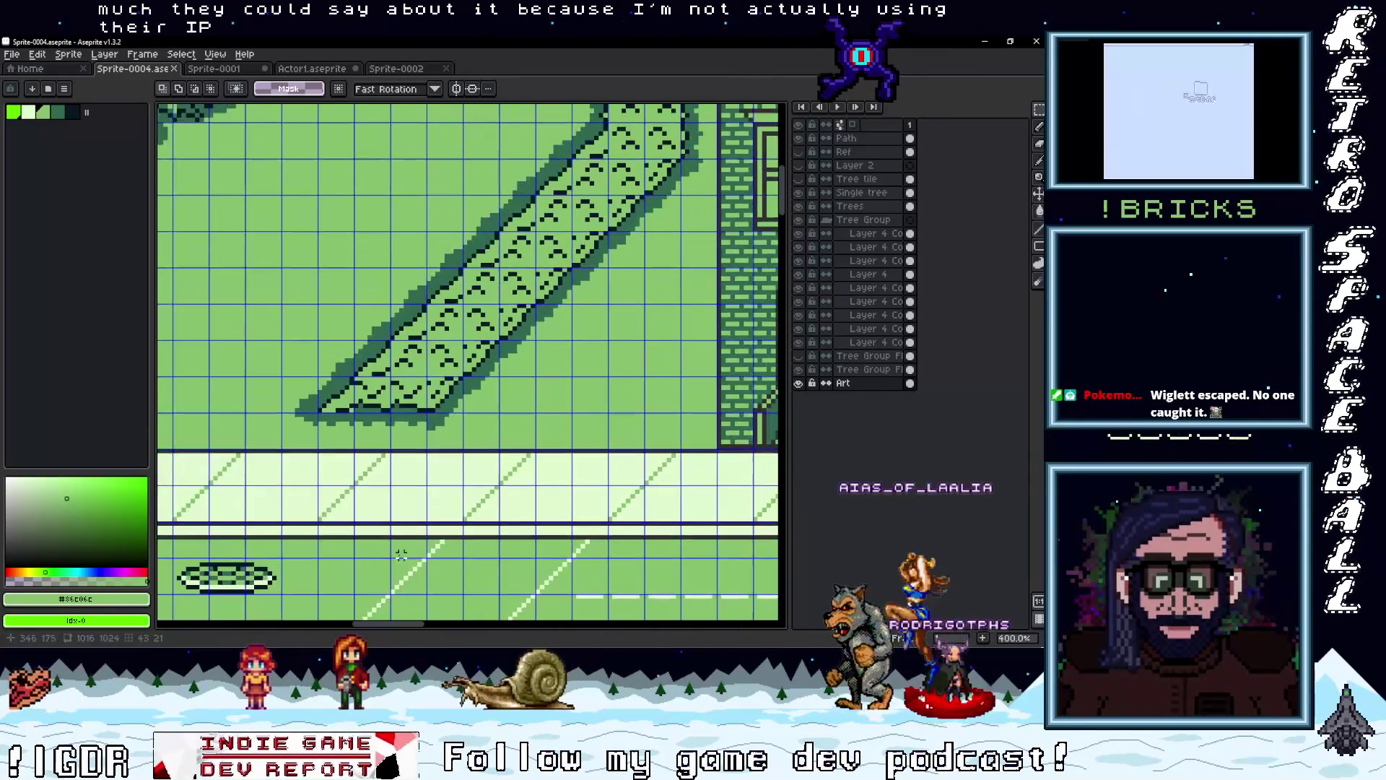
pyautogui.hotkey('ctrl', 'Tab')
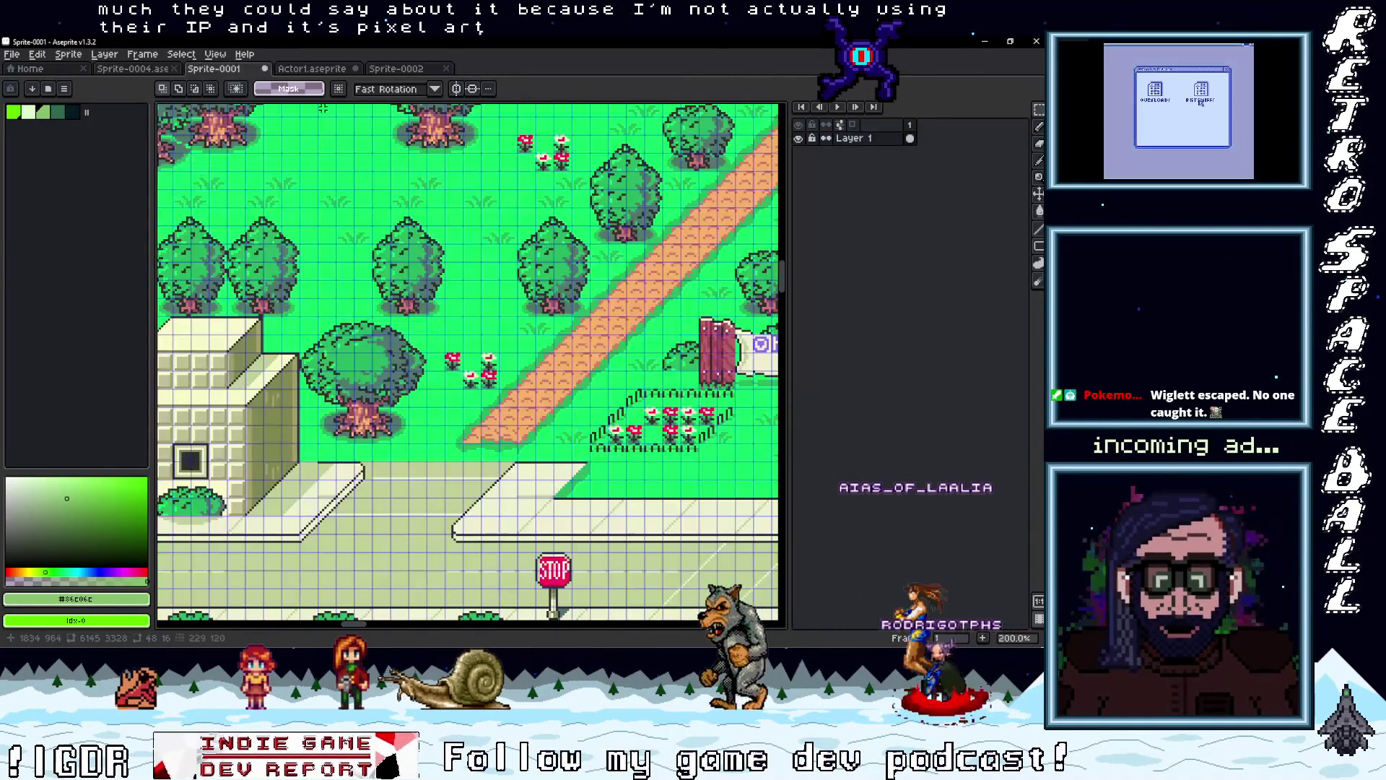
# Compare the green Sprite-0004 road tile against the orange Sprite-0001 reference tile repeatedly
pyautogui.scroll(6, 502, 432)
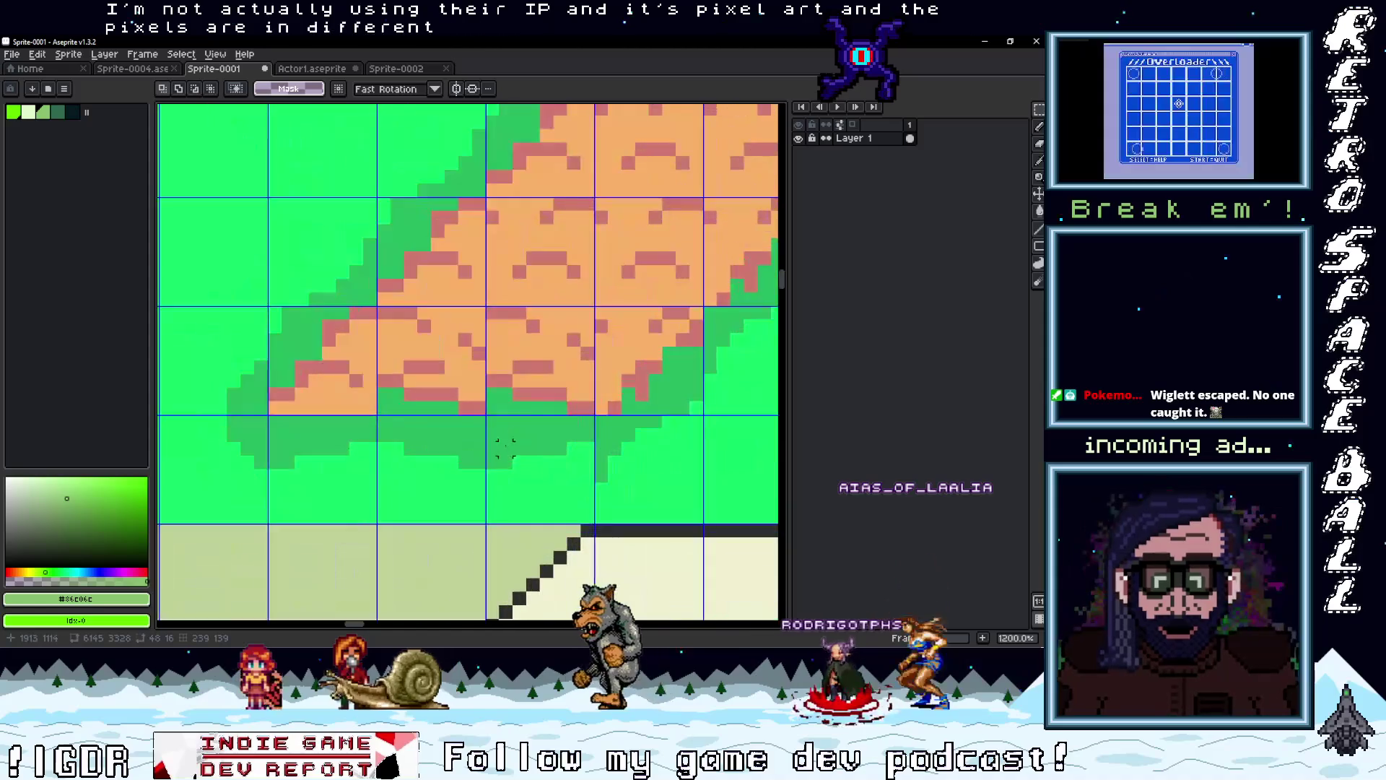
pyautogui.scroll(1, 502, 431)
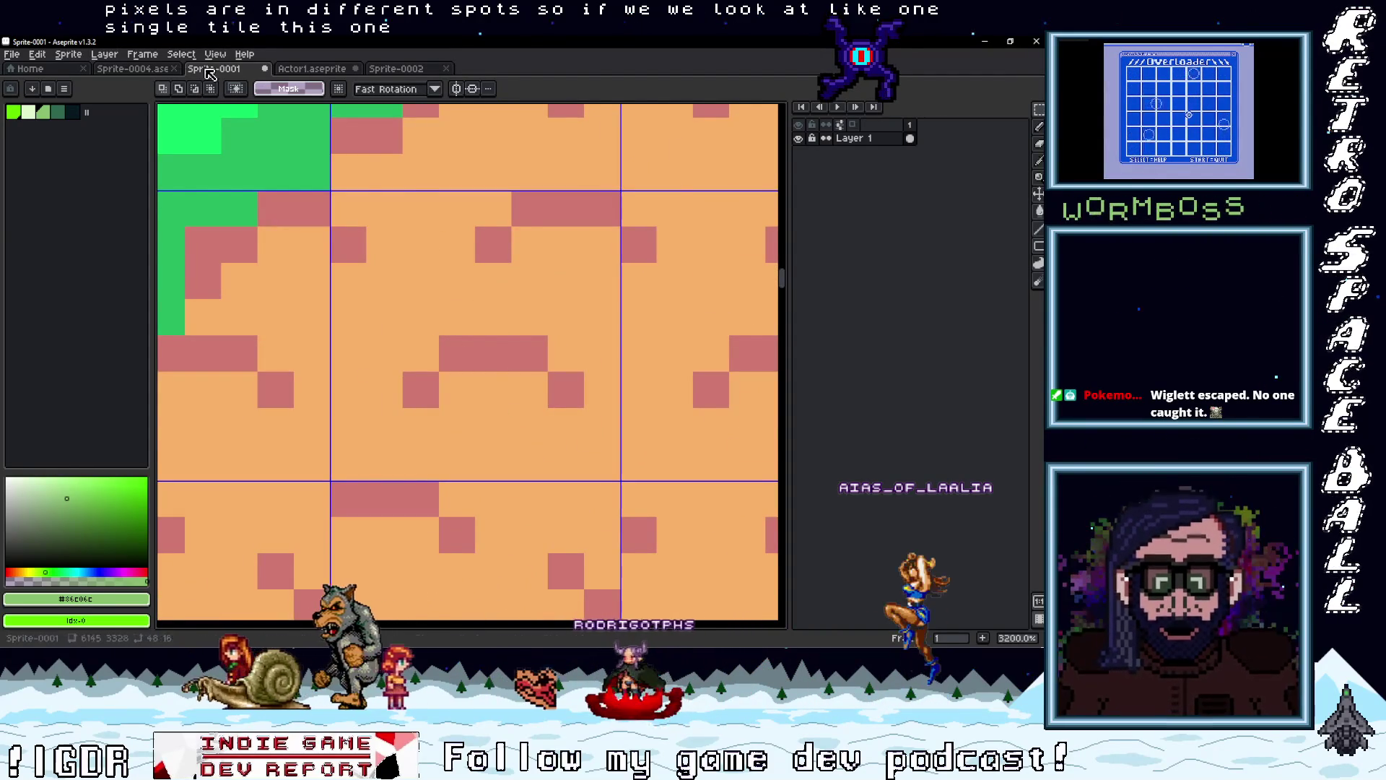
pyautogui.click(132, 69)
pyautogui.scroll(5, 587, 330)
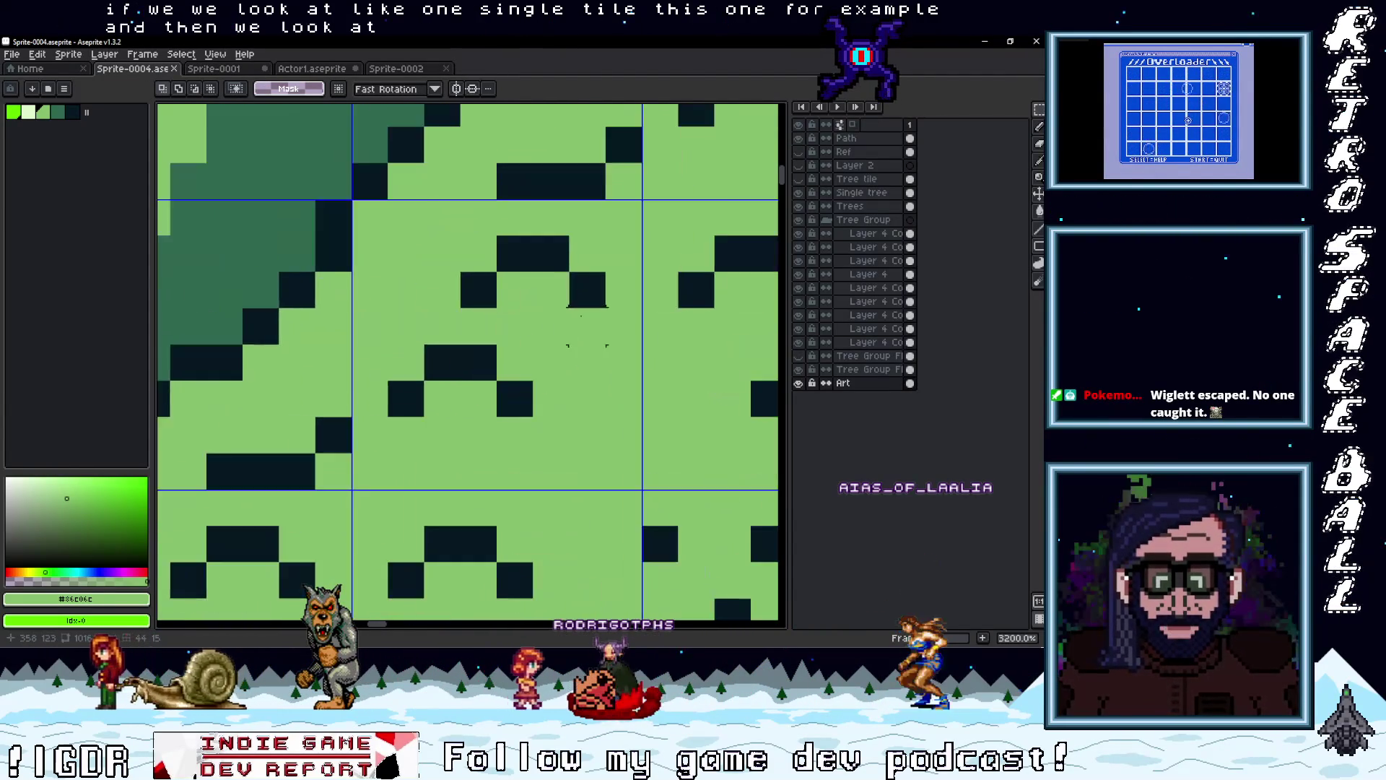
pyautogui.click(214, 68)
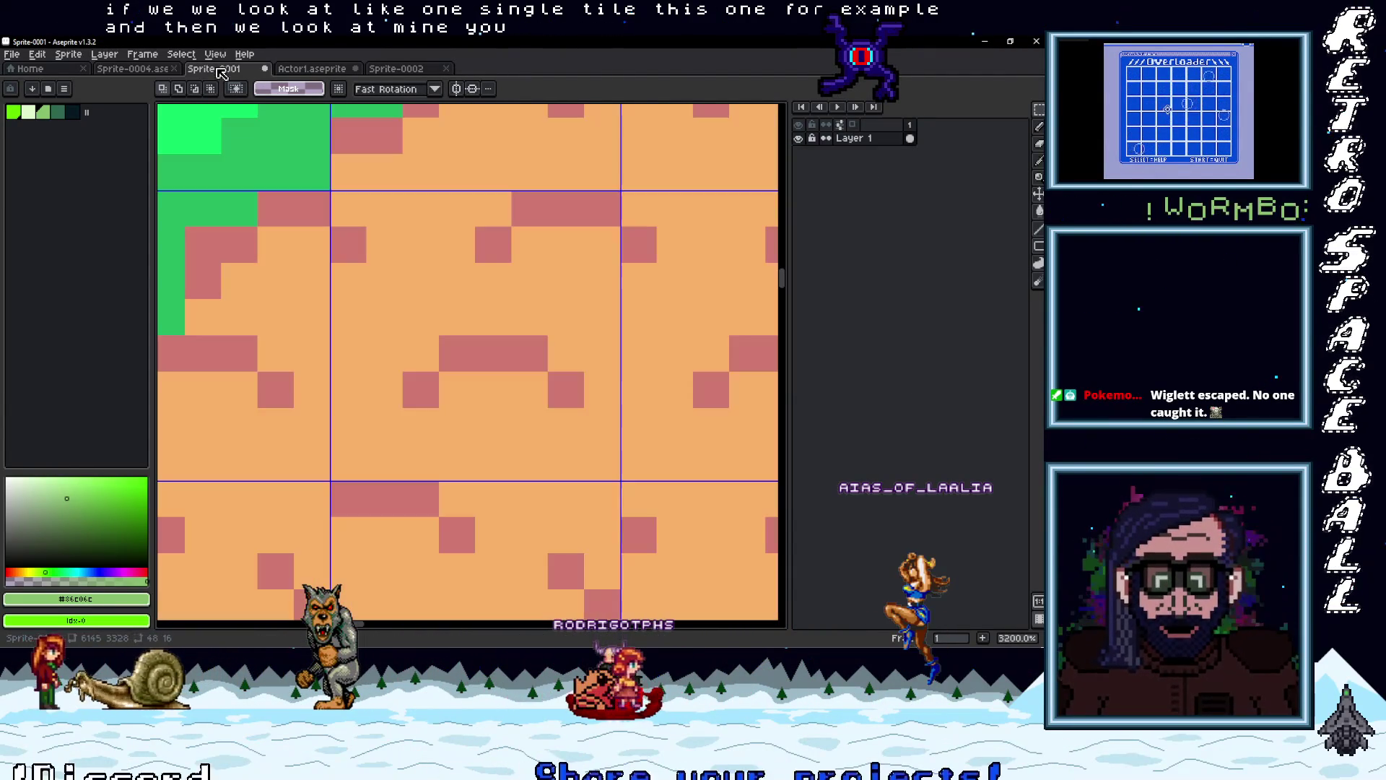
pyautogui.click(137, 68)
pyautogui.click(232, 70)
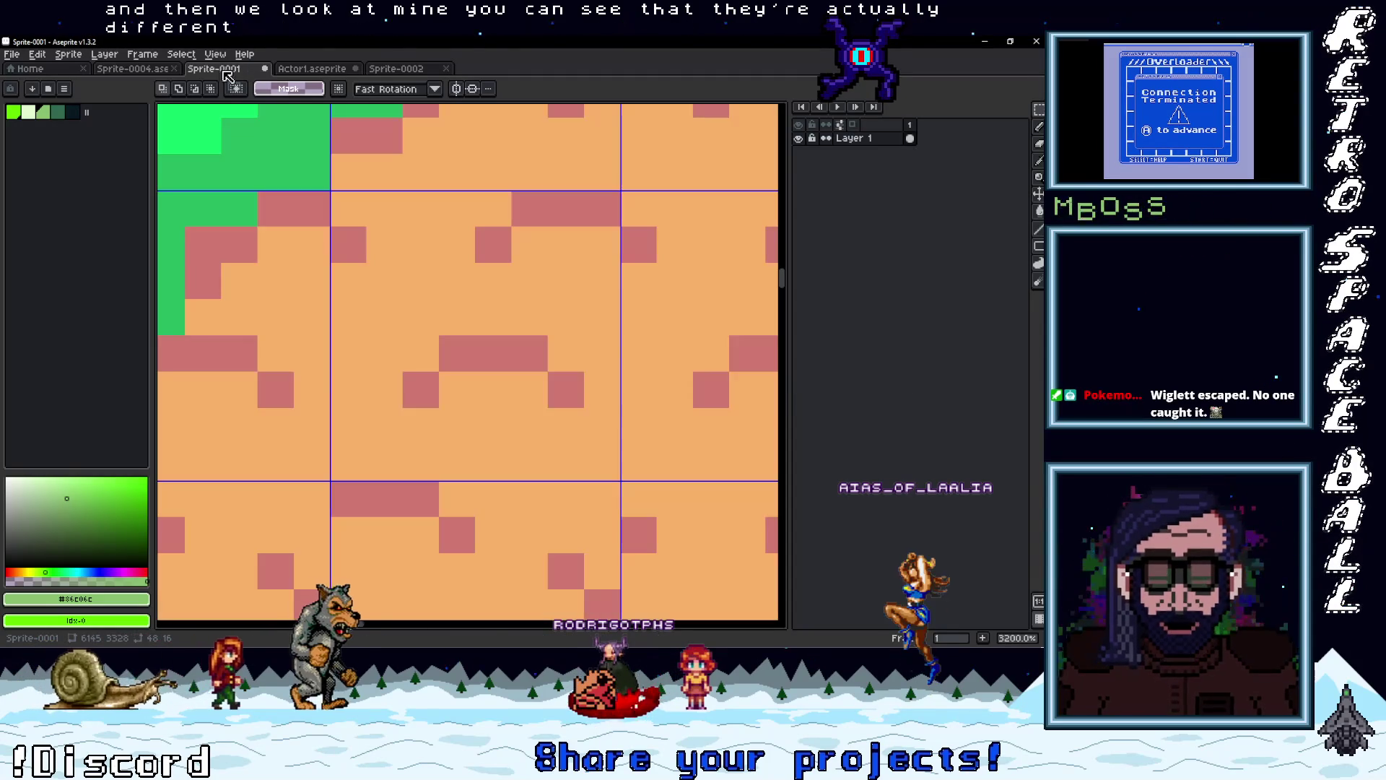
pyautogui.click(164, 71)
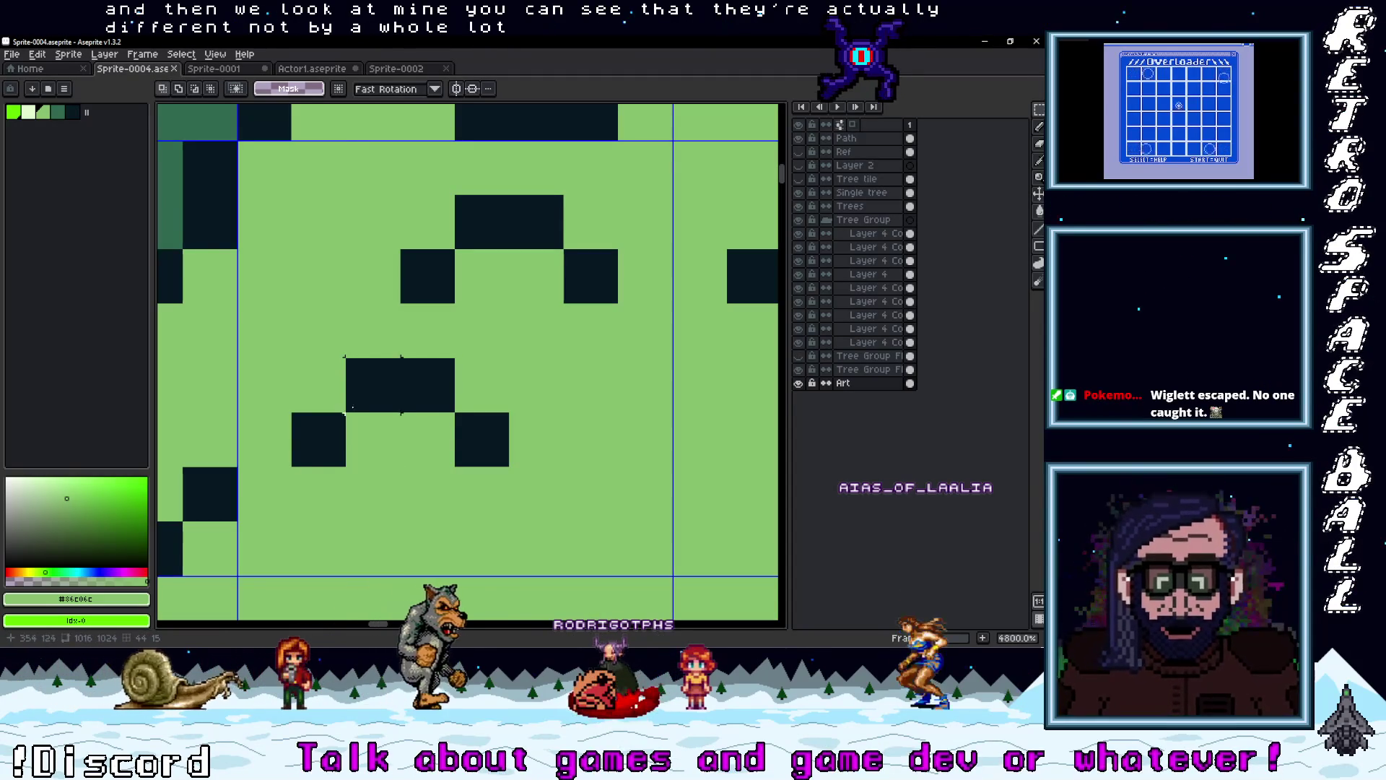
pyautogui.click(226, 69)
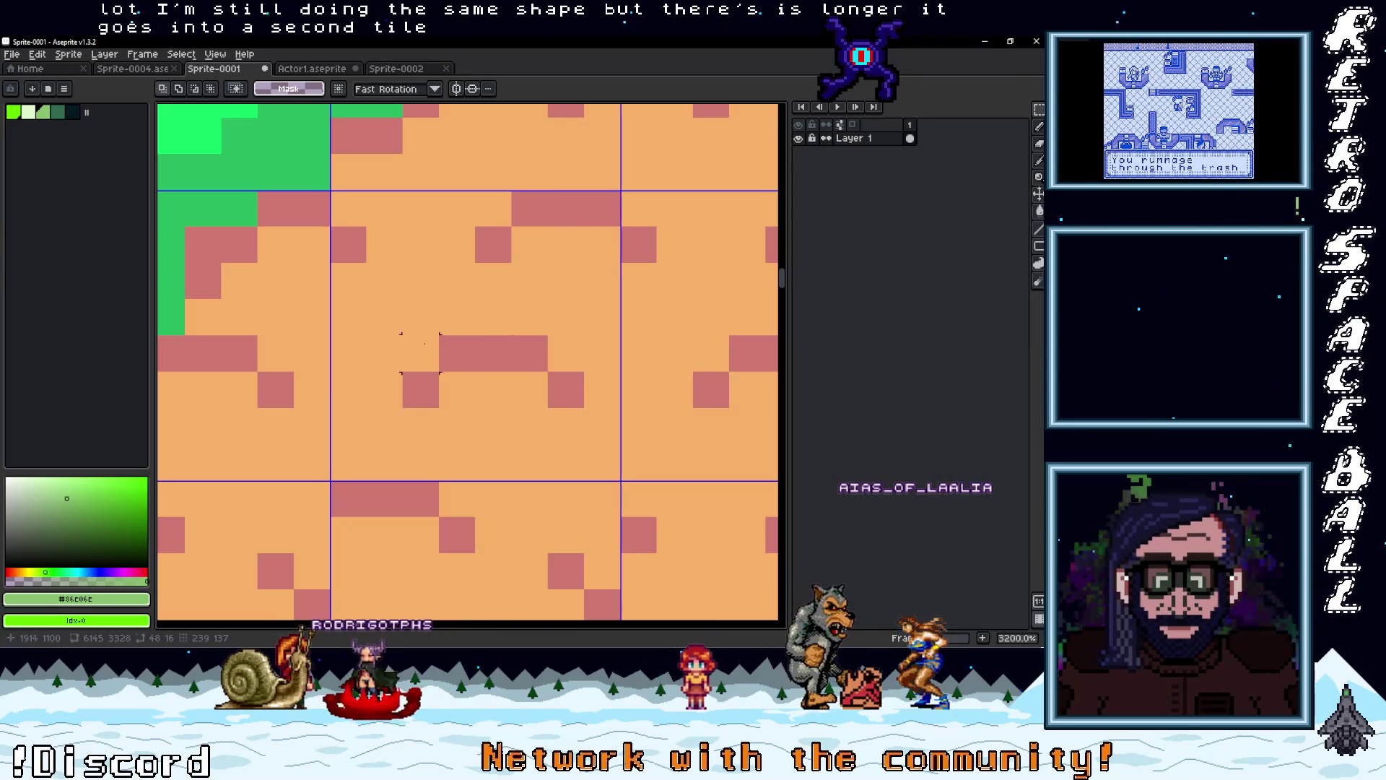
pyautogui.click(137, 68)
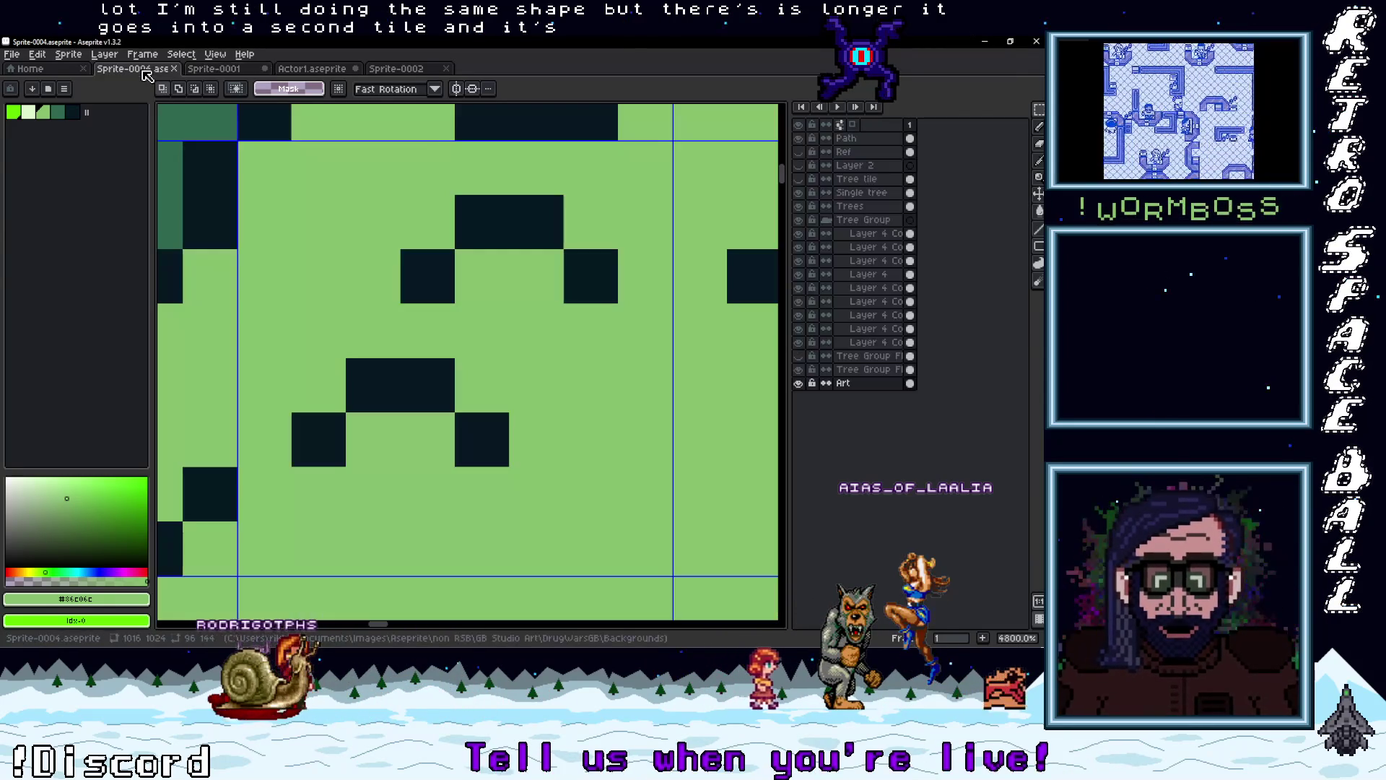
pyautogui.click(216, 68)
pyautogui.click(137, 68)
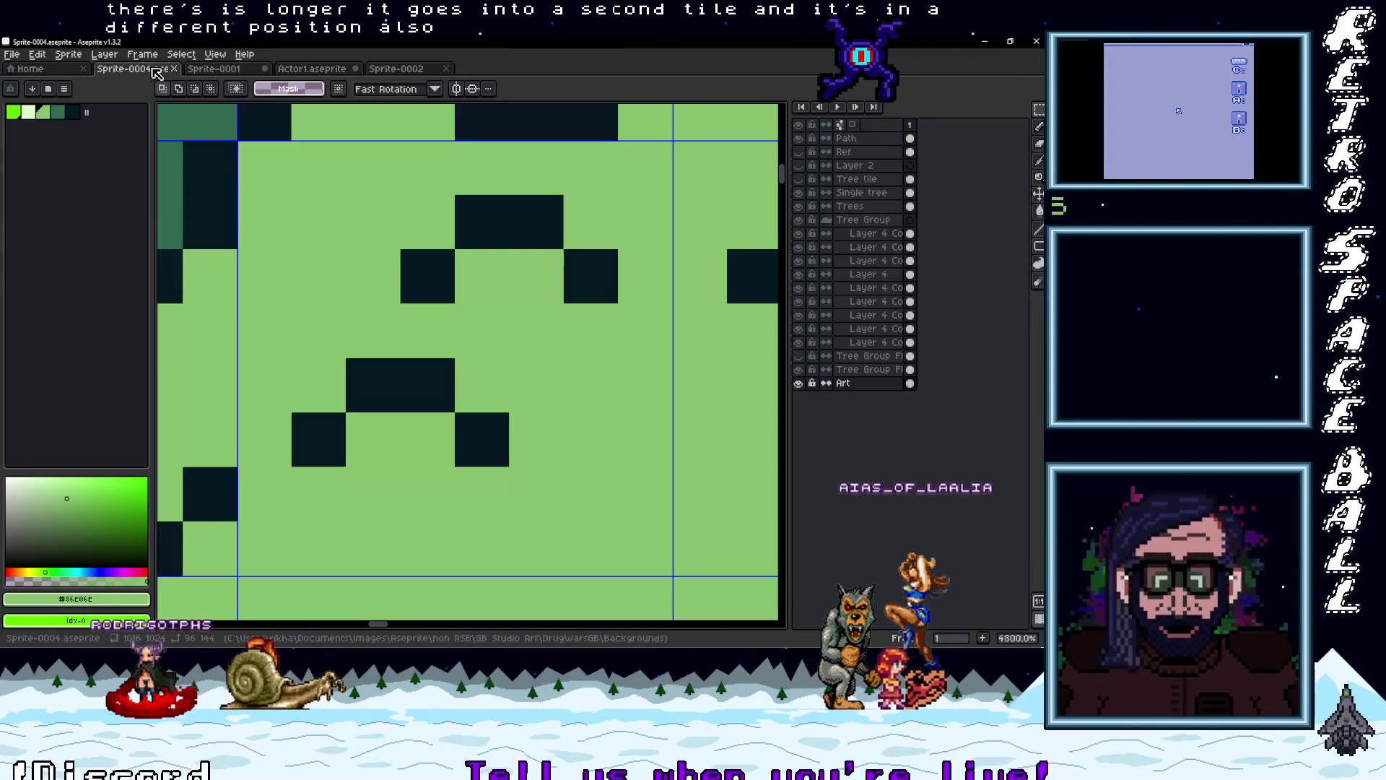
# Open the Sprite-0001 town map and pan across its sidewalks, buildings and forest path
pyautogui.click(217, 69)
pyautogui.scroll(-10, 457, 390)
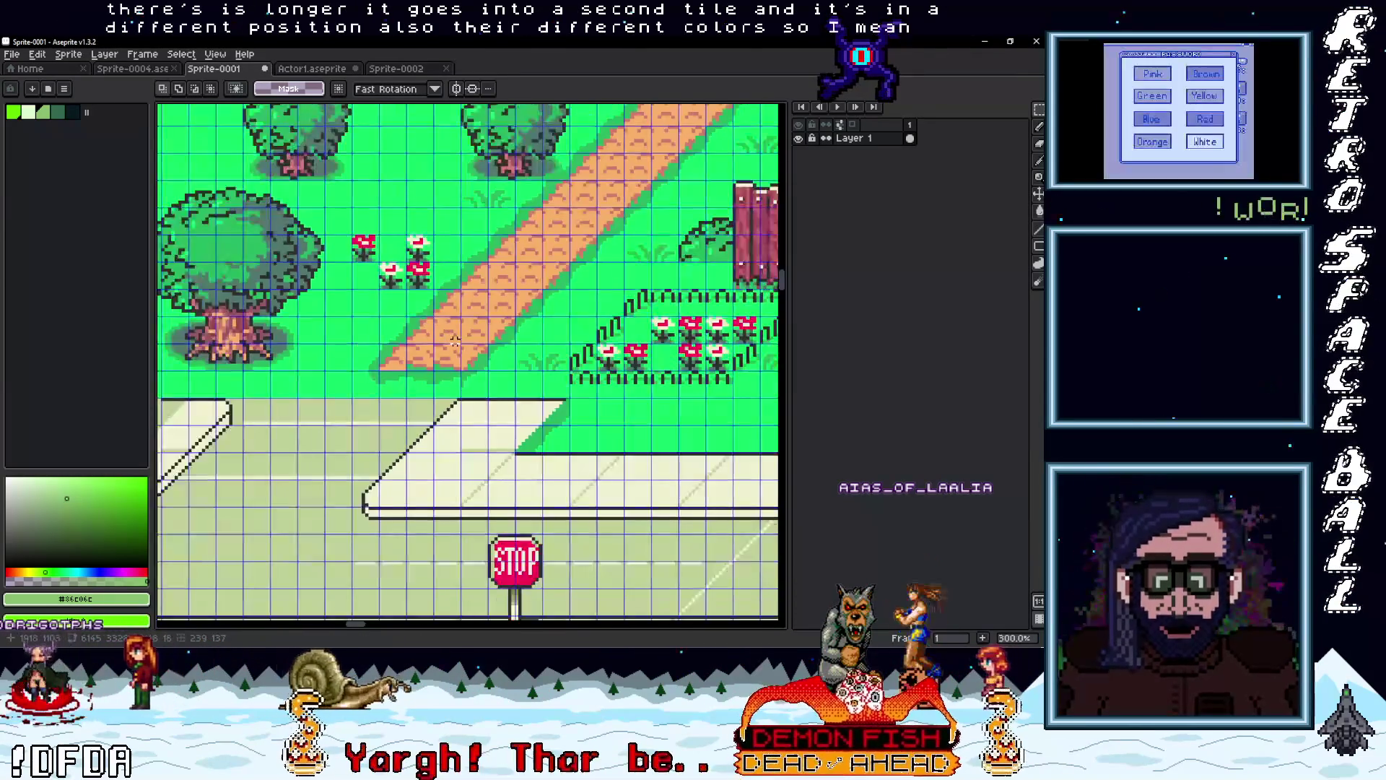
pyautogui.scroll(-10, 457, 391)
pyautogui.hscroll(-5, 506, 382)
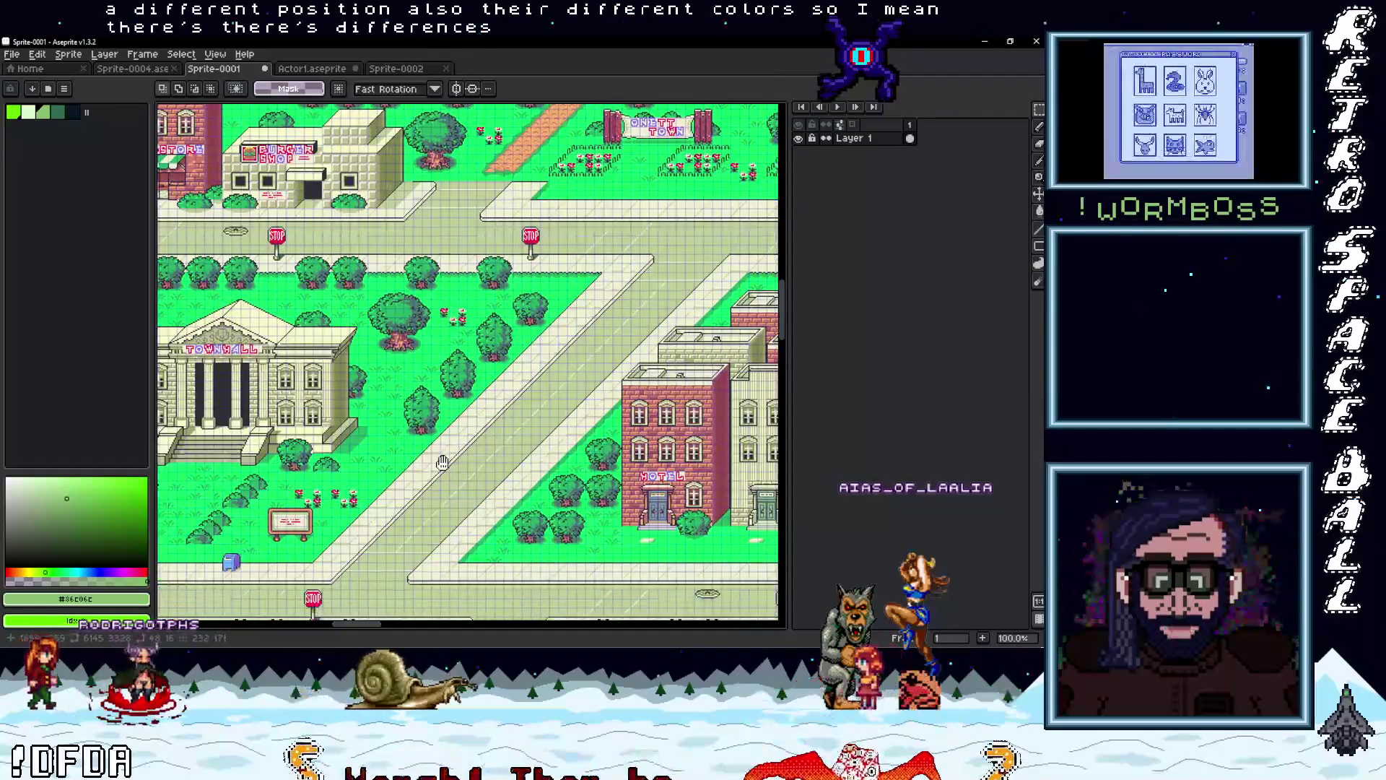
pyautogui.scroll(5, 409, 369)
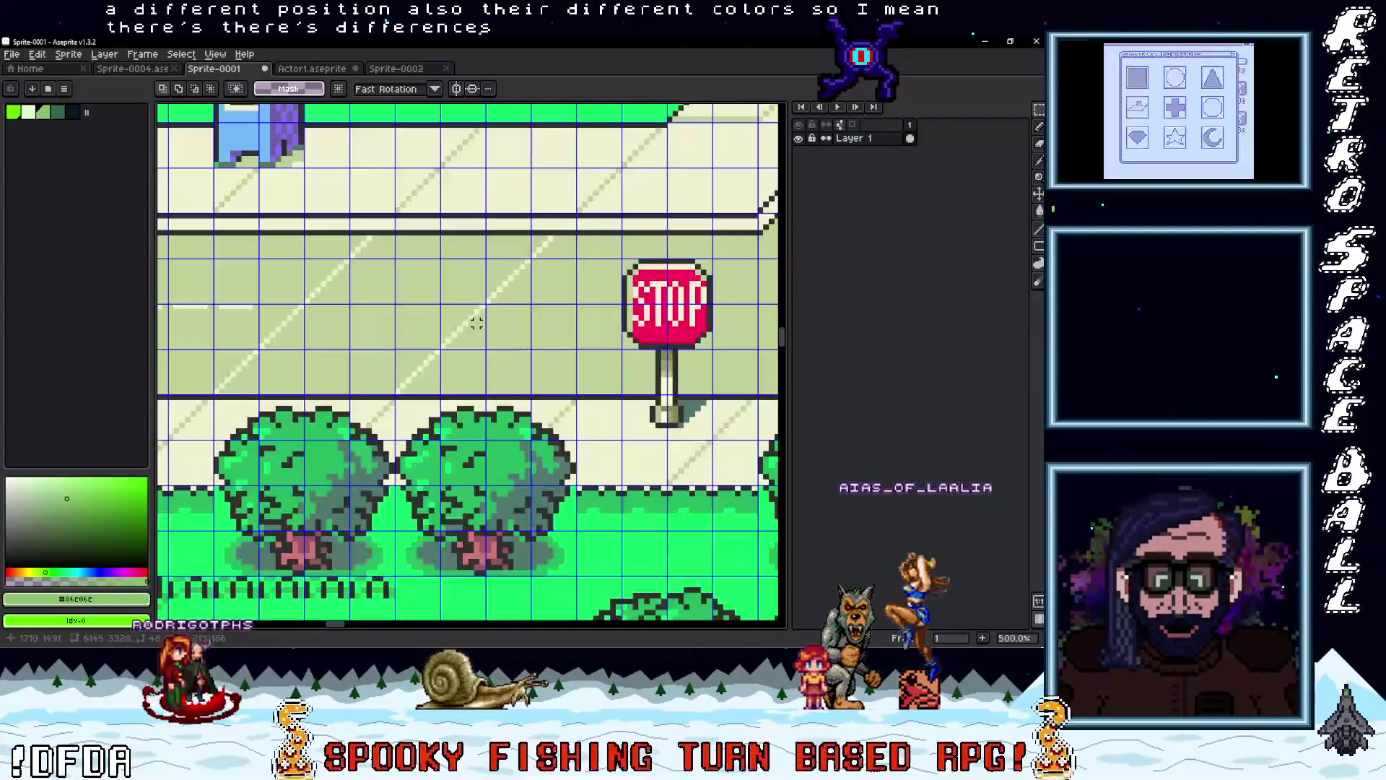
pyautogui.hscroll(-6, 409, 369)
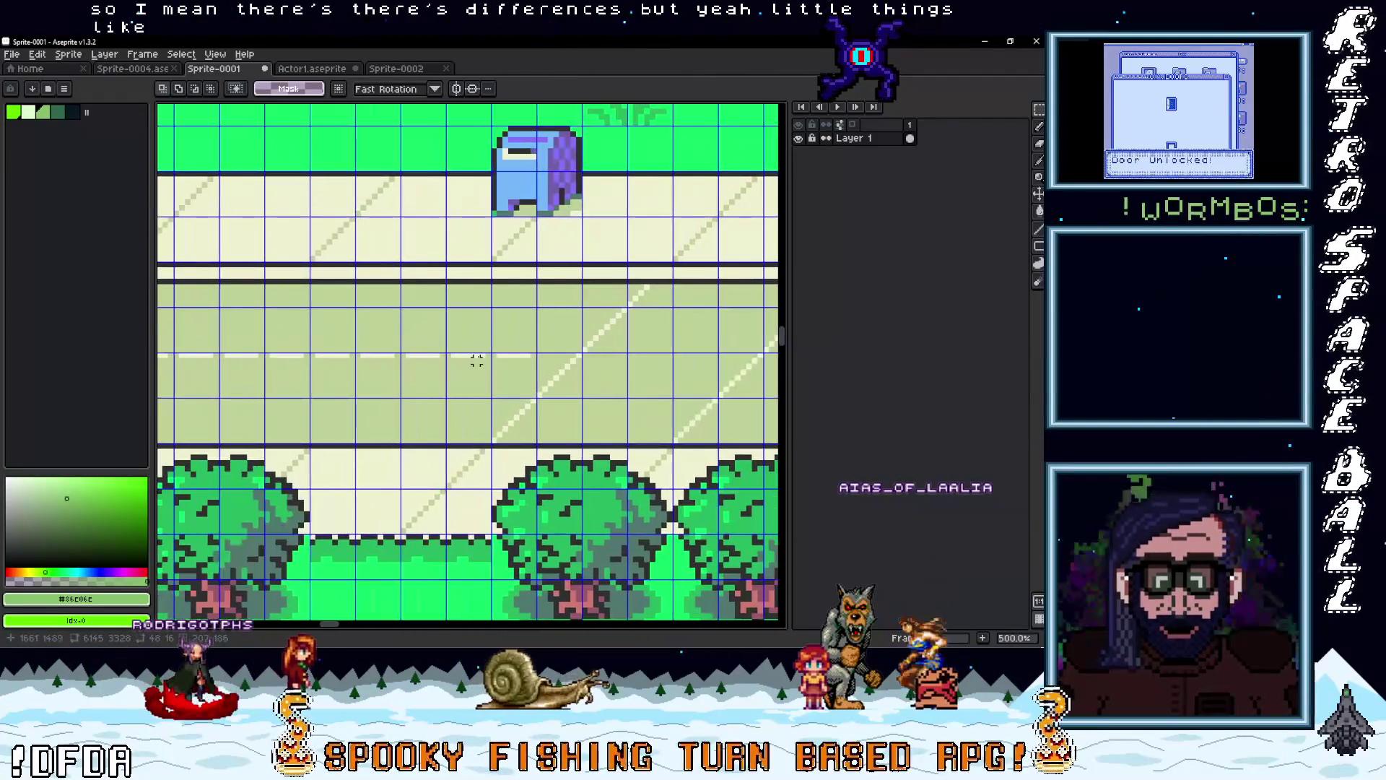
pyautogui.scroll(-3, 381, 358)
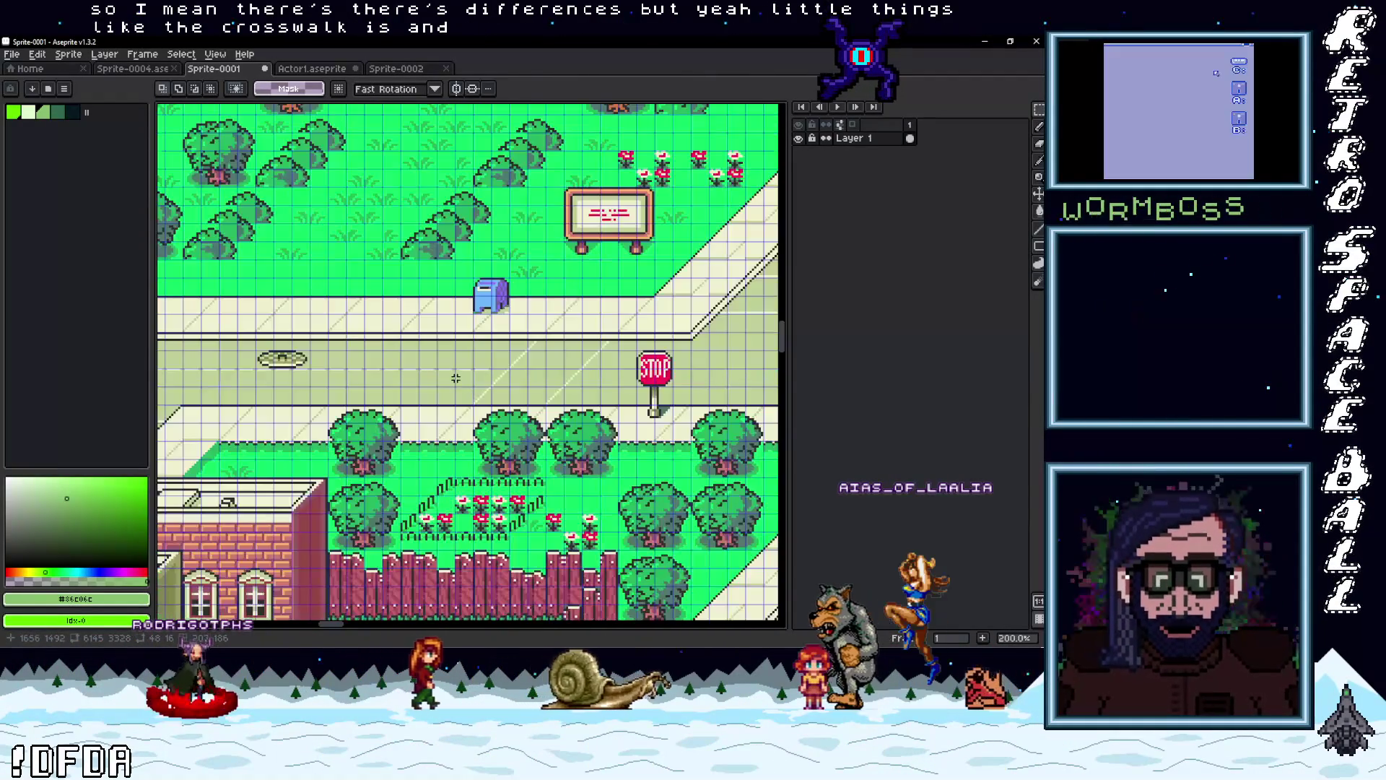
pyautogui.hscroll(-4, 333, 360)
pyautogui.hscroll(-10, 332, 360)
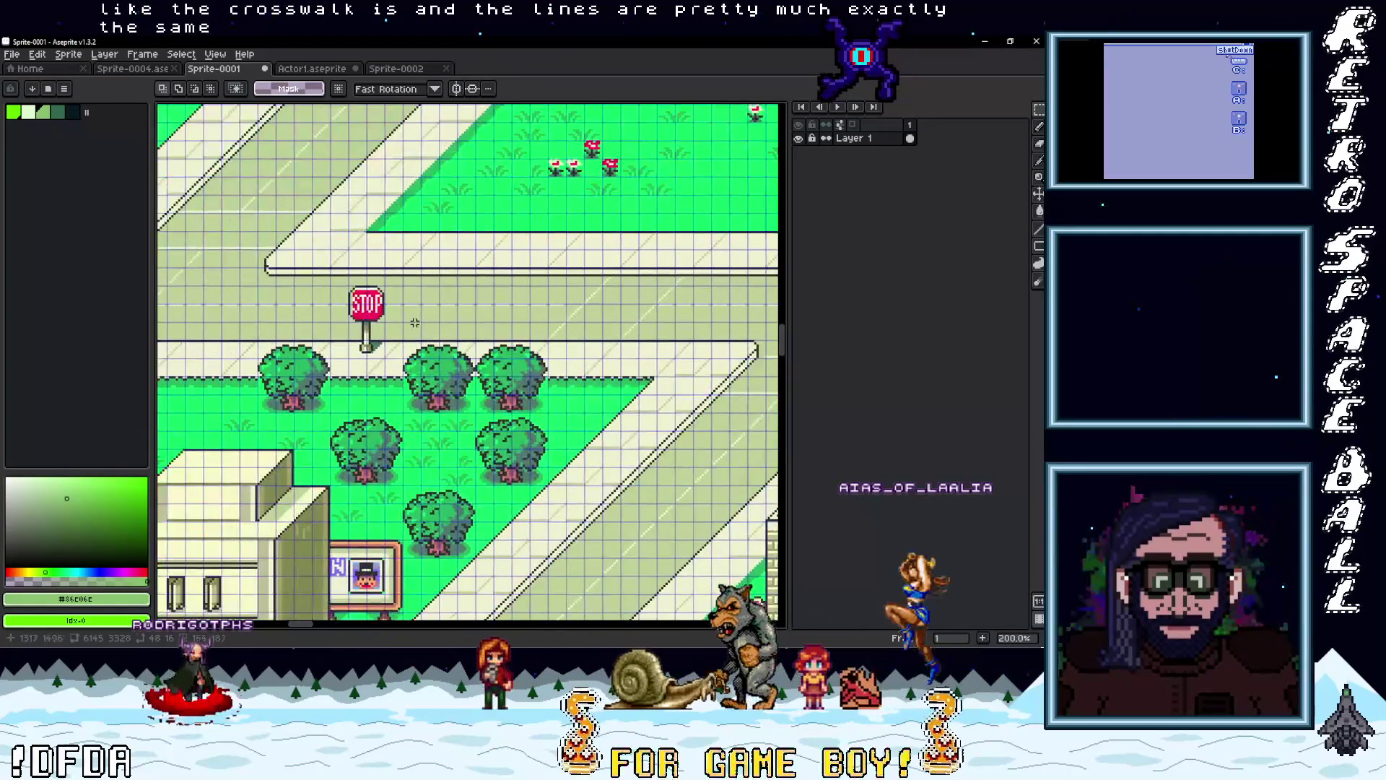
pyautogui.scroll(2, 415, 370)
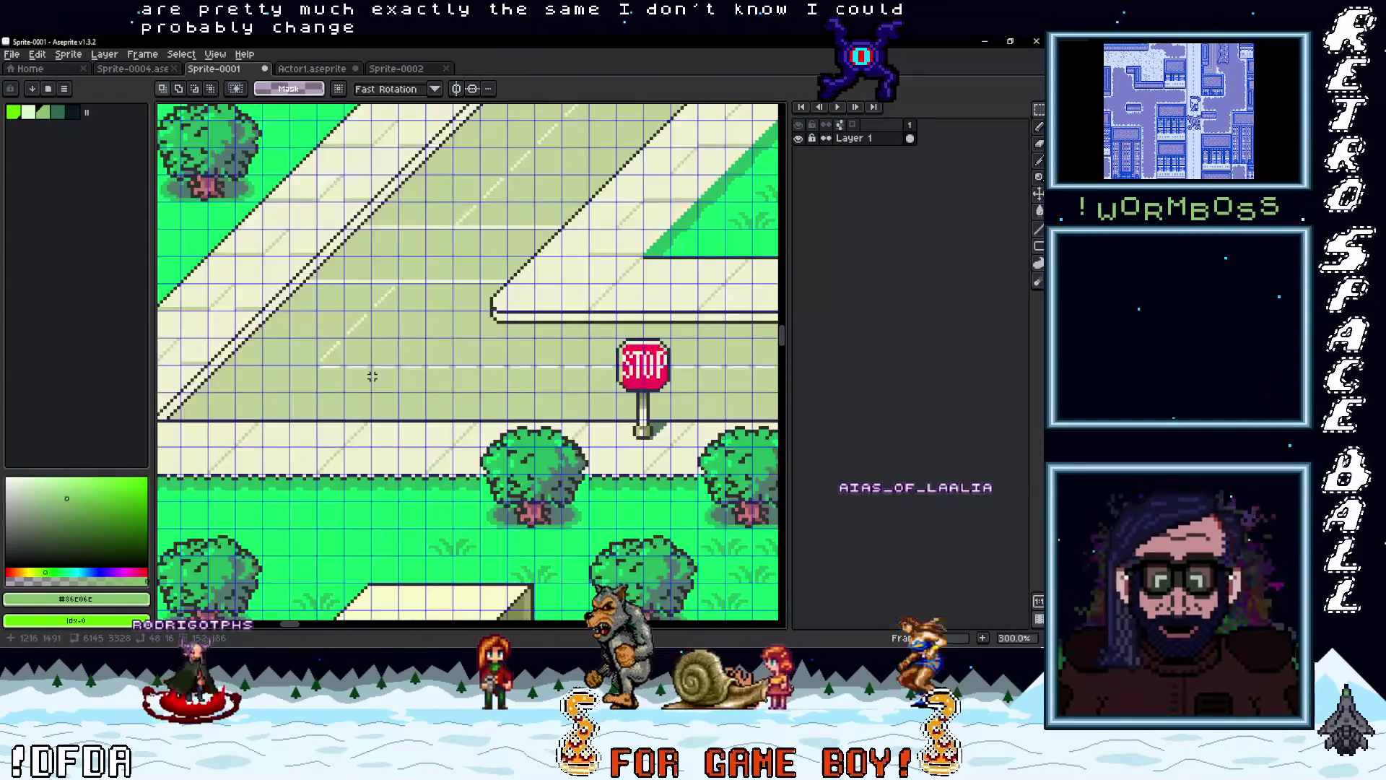
pyautogui.scroll(-4, 379, 375)
pyautogui.scroll(4, 379, 375)
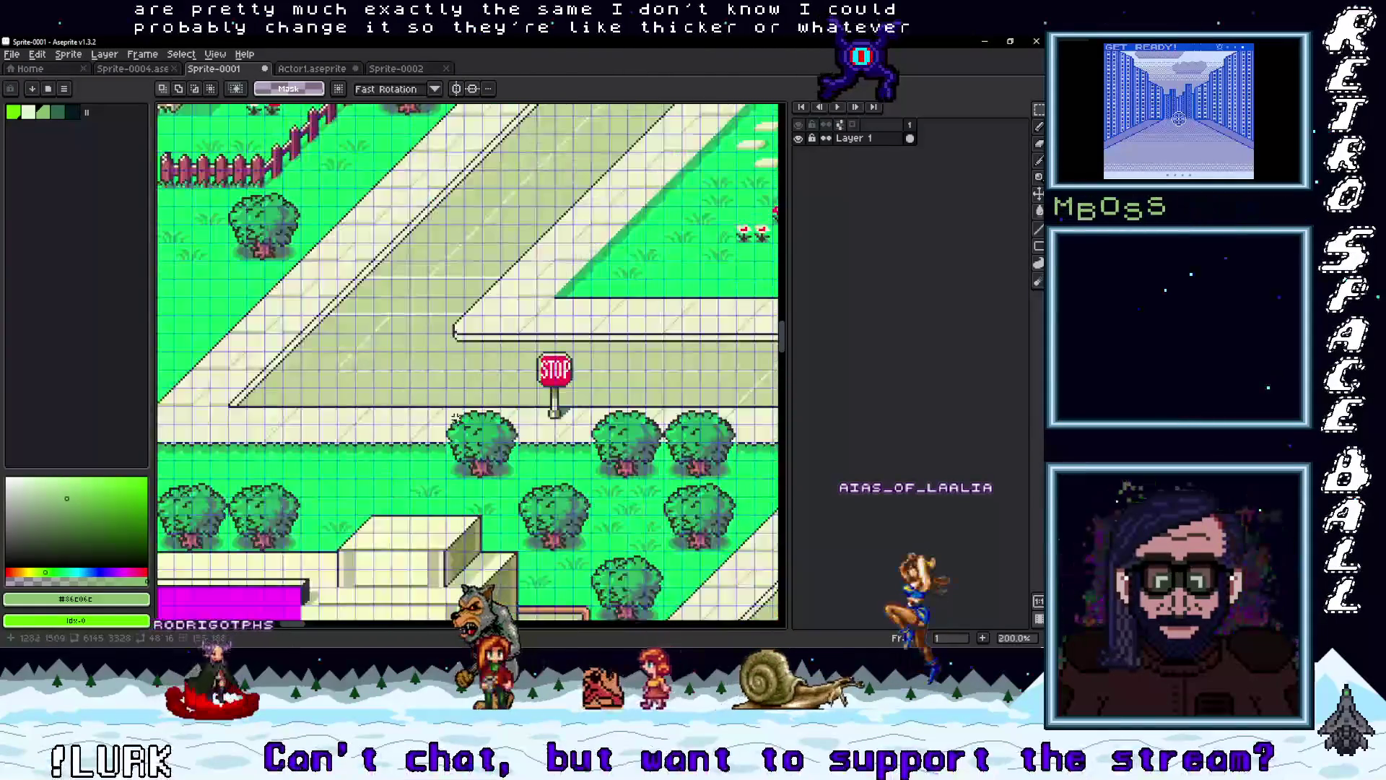
pyautogui.scroll(-4, 379, 375)
pyautogui.scroll(-5, 330, 268)
pyautogui.hscroll(2, 331, 268)
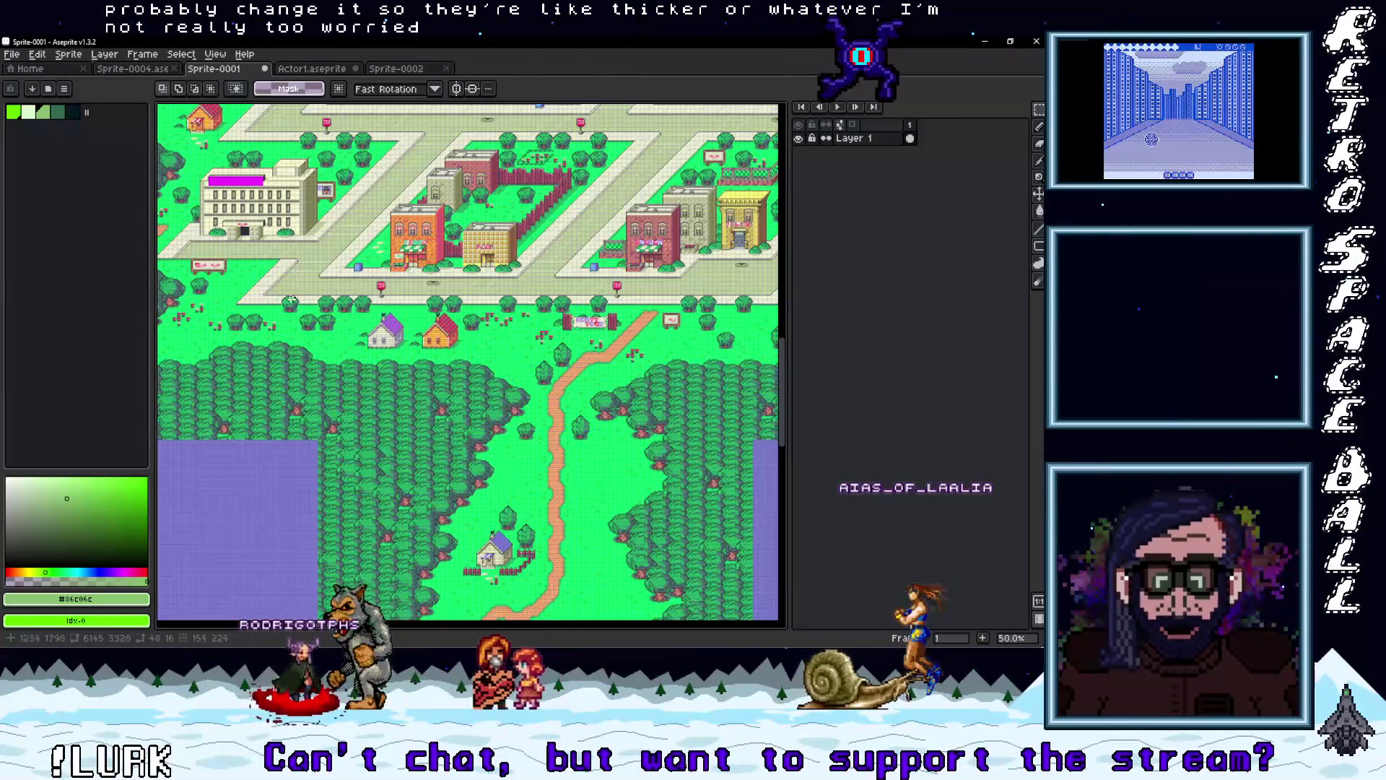
pyautogui.hscroll(3, 296, 297)
pyautogui.scroll(4, 338, 324)
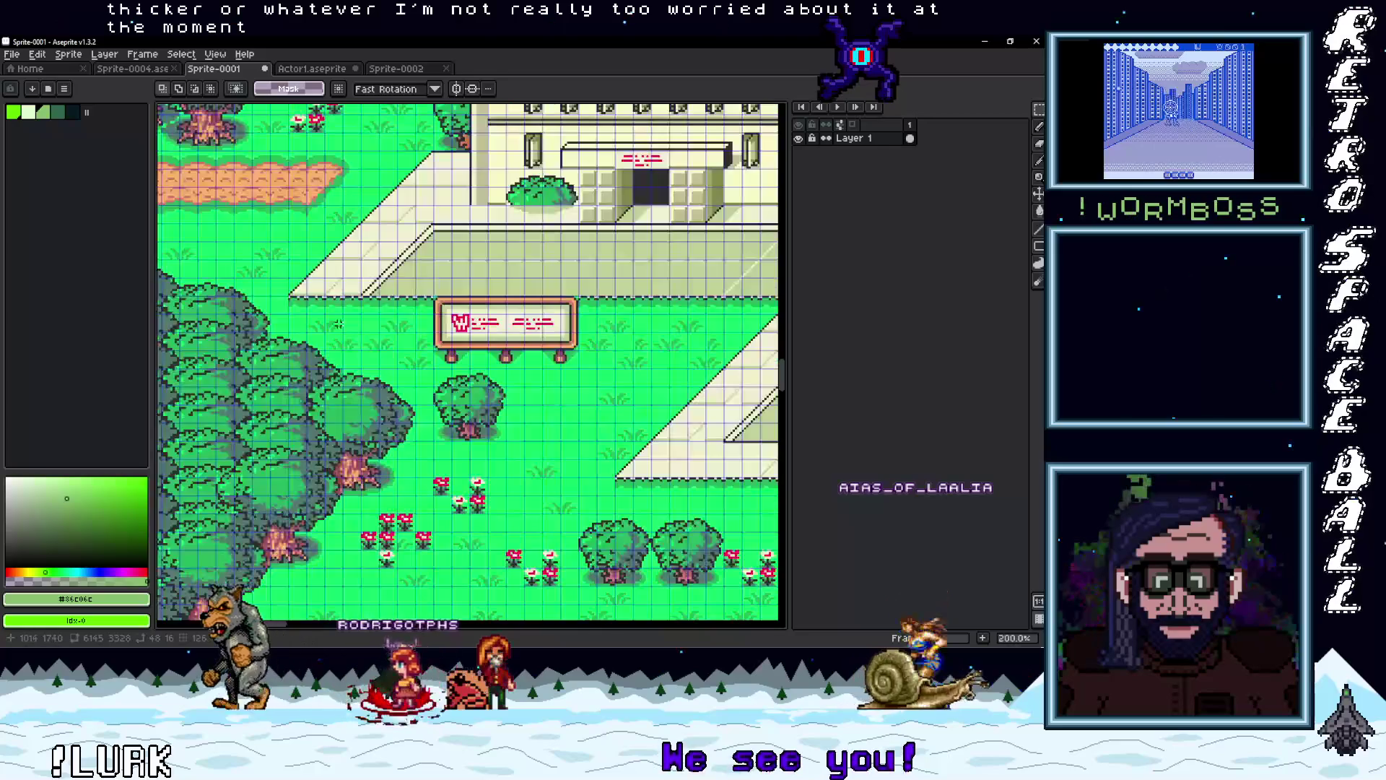
pyautogui.scroll(-3, 407, 311)
pyautogui.scroll(3, 505, 346)
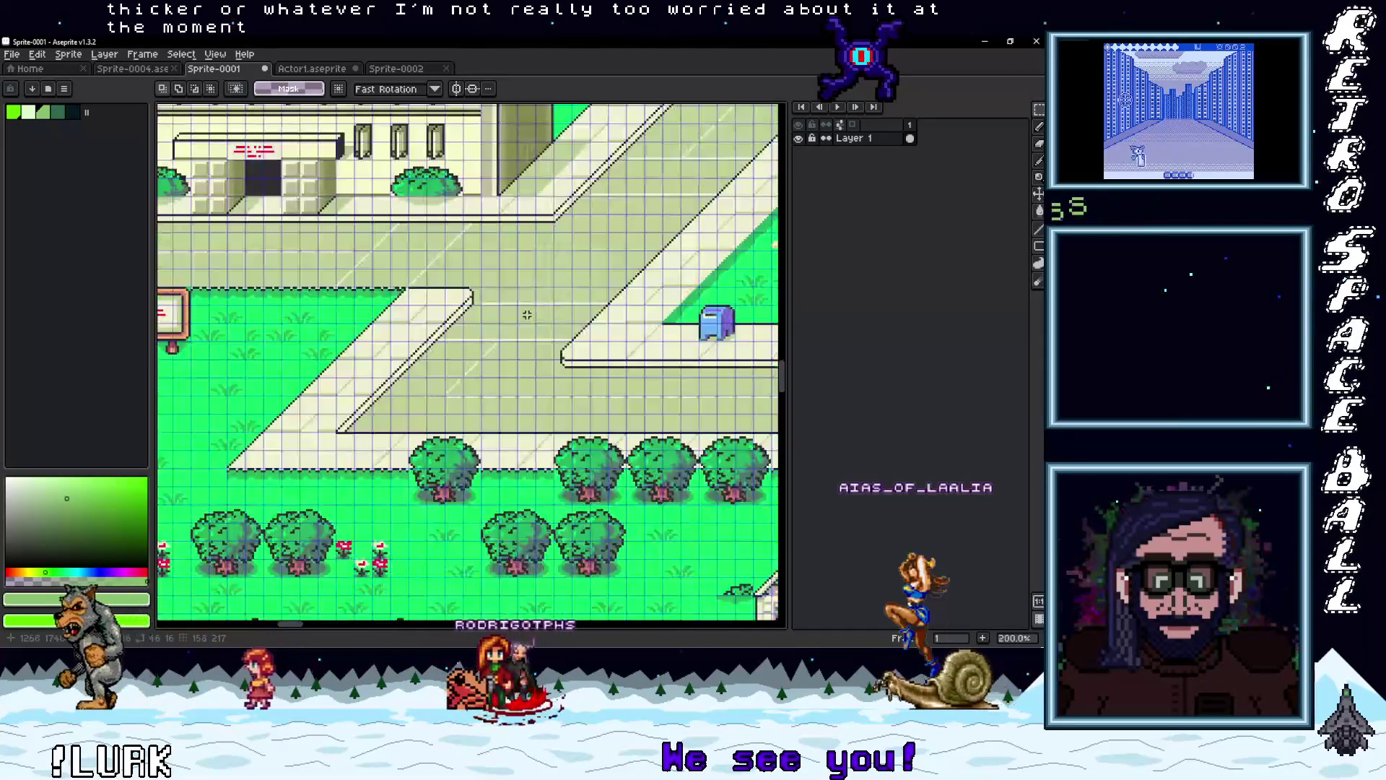
pyautogui.scroll(-4, 578, 375)
pyautogui.scroll(1, 607, 383)
pyautogui.scroll(2, 470, 325)
pyautogui.hscroll(3, 469, 325)
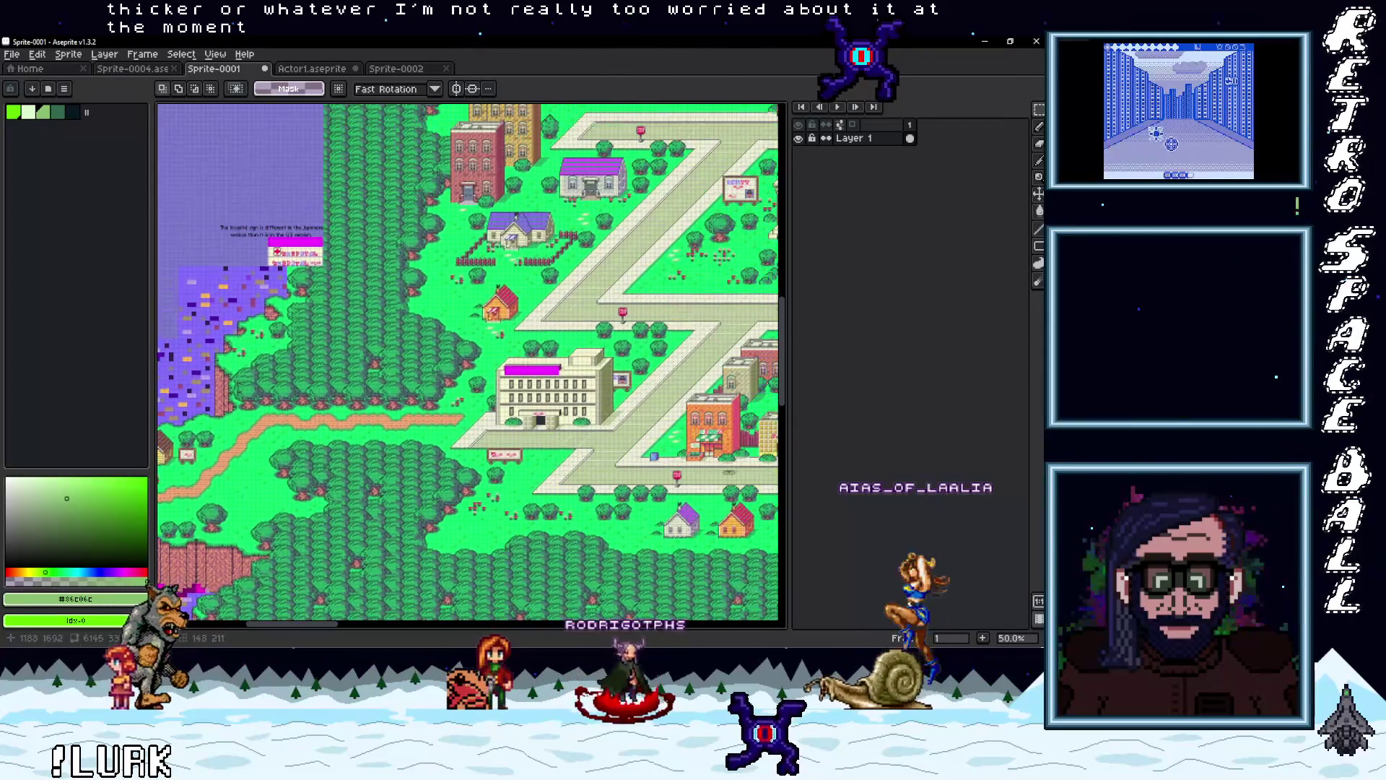
# Return to the green Sprite-0004 map, zoom out and recentre it on the roads
pyautogui.click(172, 69)
pyautogui.scroll(-5, 485, 363)
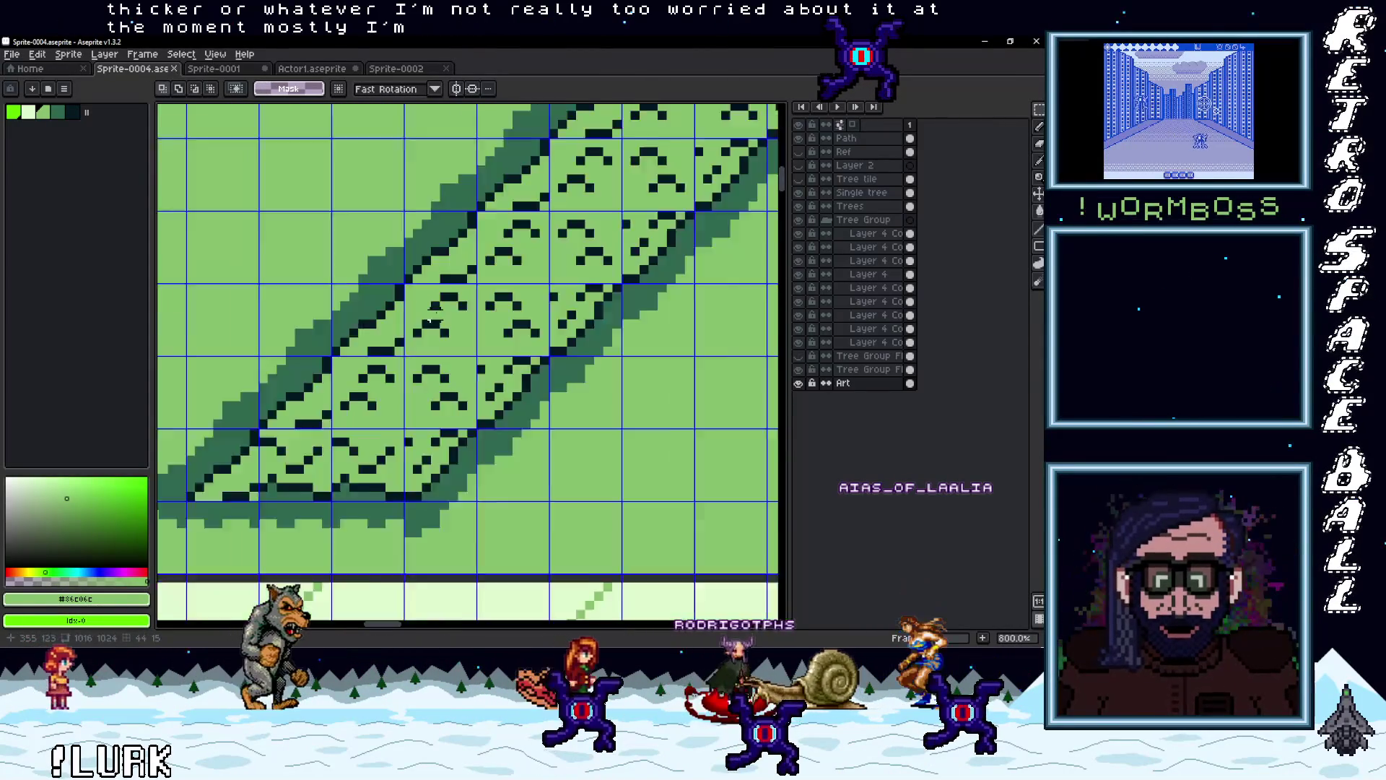
pyautogui.scroll(-2, 485, 363)
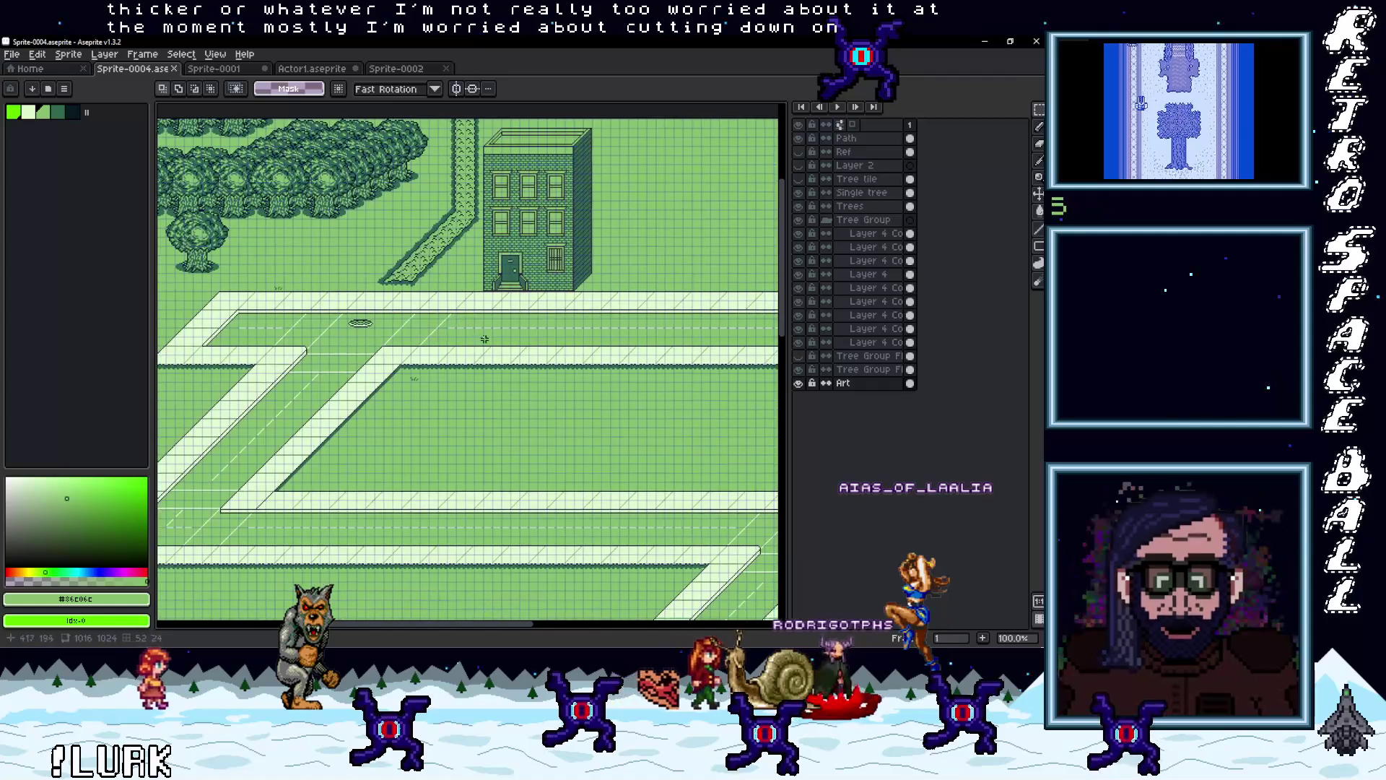
pyautogui.scroll(-2, 510, 351)
pyautogui.scroll(2, 511, 350)
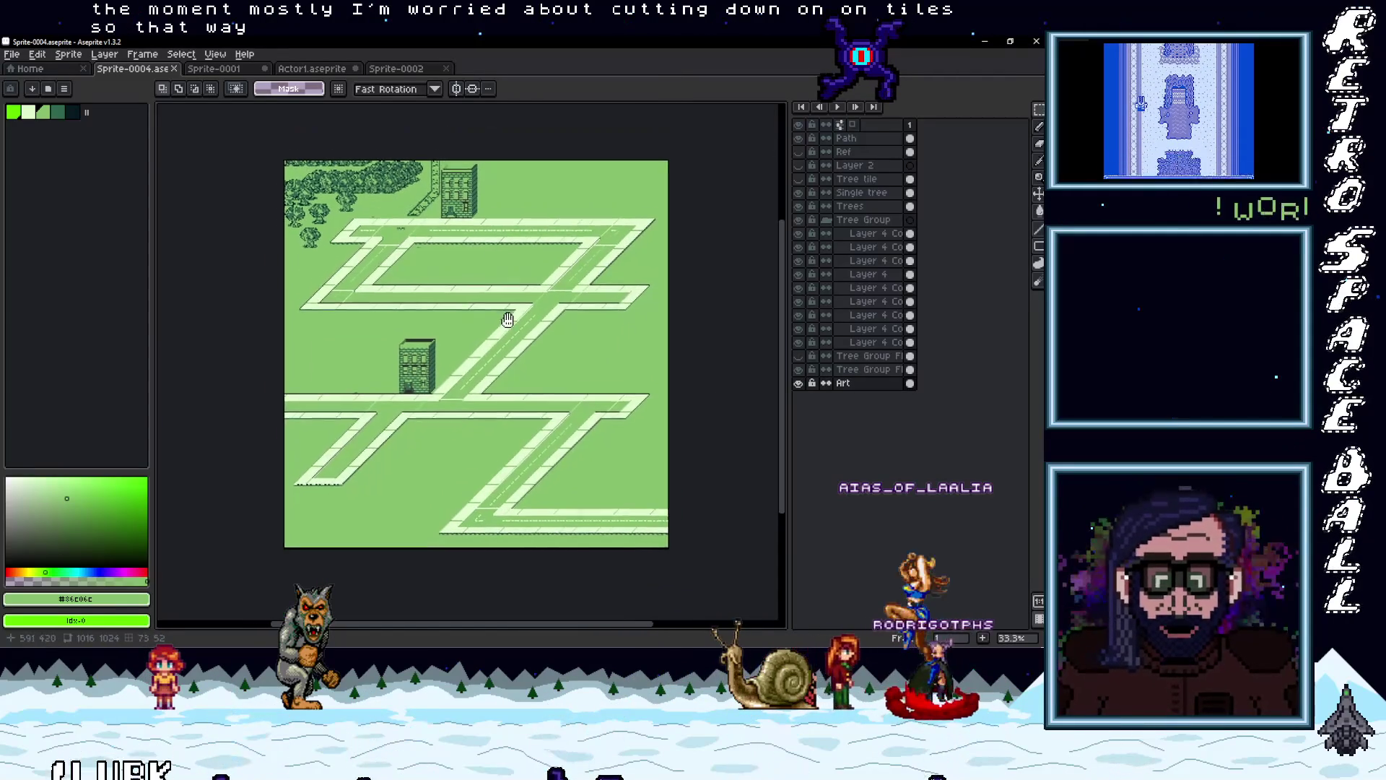
pyautogui.moveTo(516, 319)
pyautogui.mouseDown()
pyautogui.moveTo(513, 291)
pyautogui.moveTo(528, 318)
pyautogui.mouseUp()
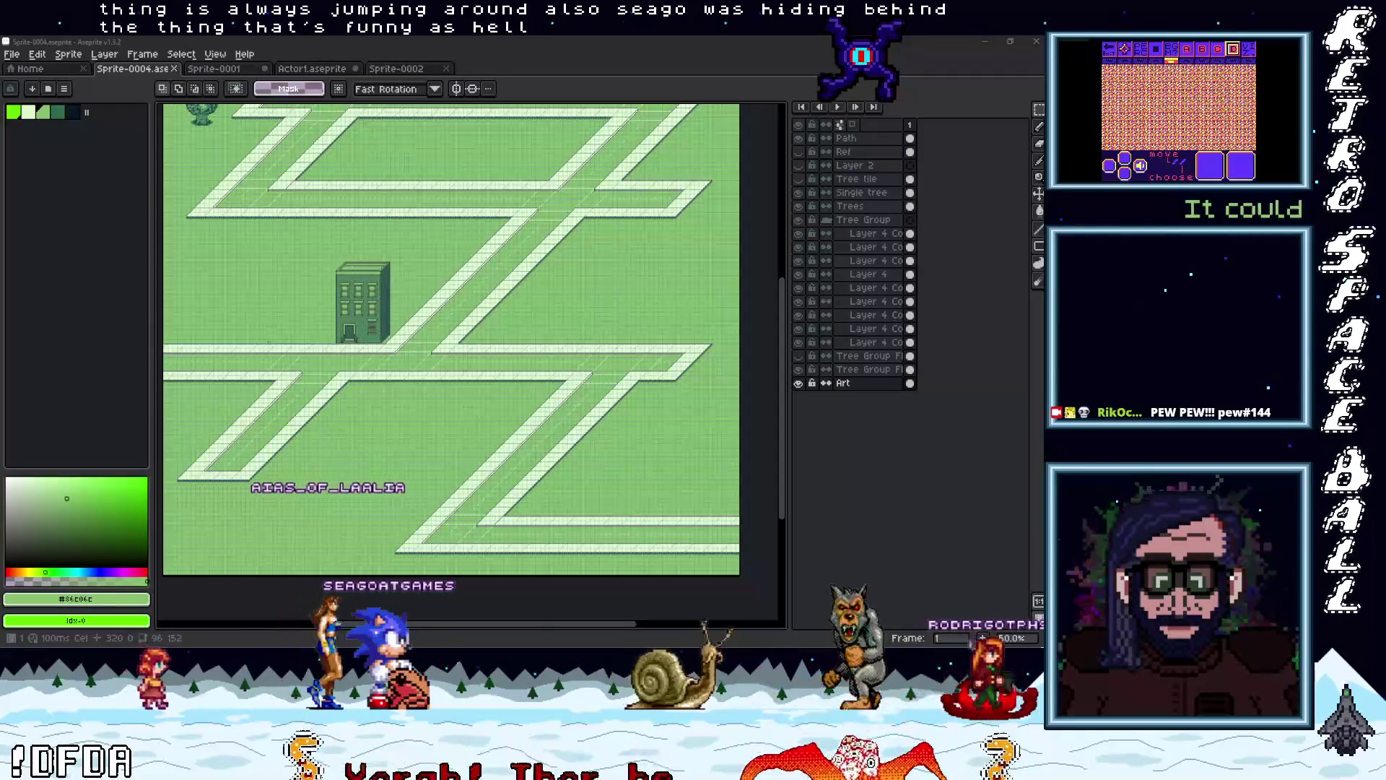
# Survey the green town map, then switch back to the colourful Sprite-0001 reference
pyautogui.scroll(3, 390, 326)
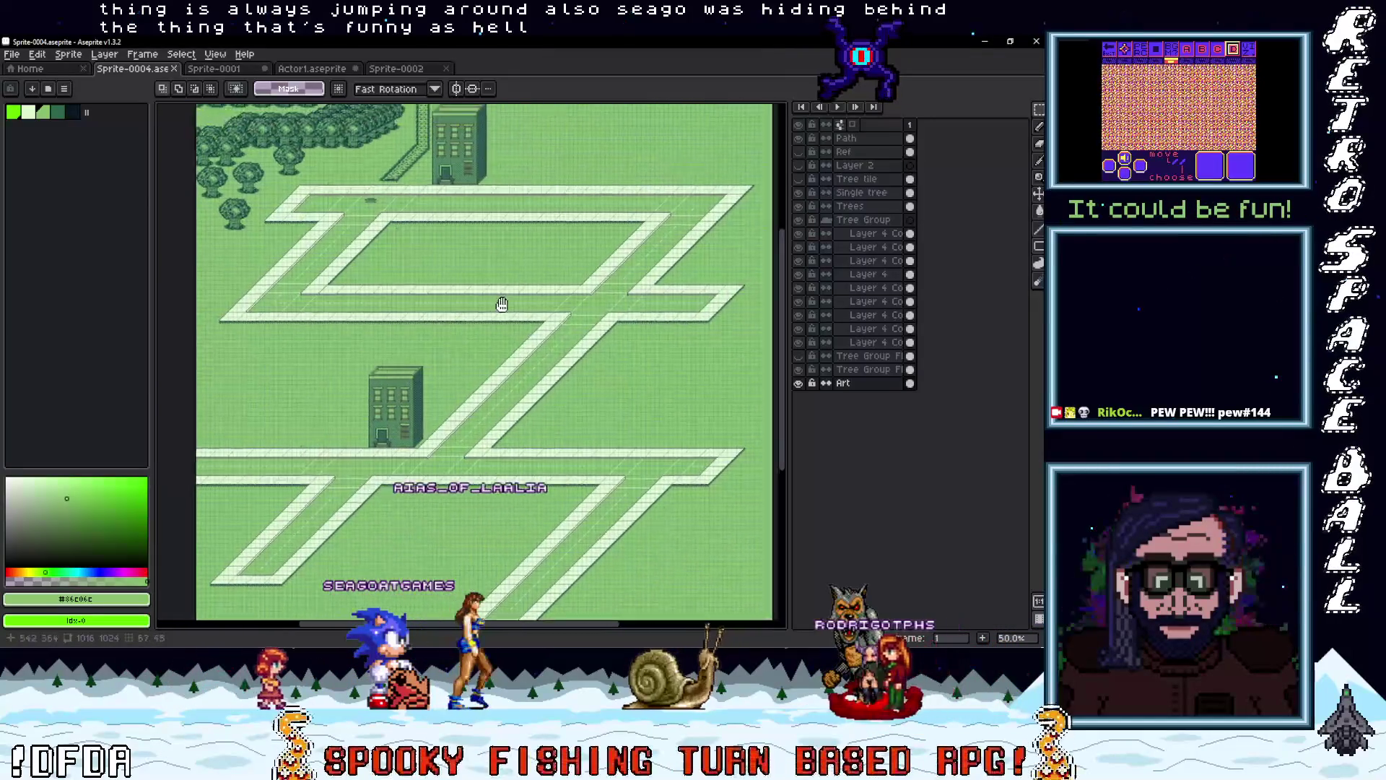
pyautogui.scroll(-5, 475, 368)
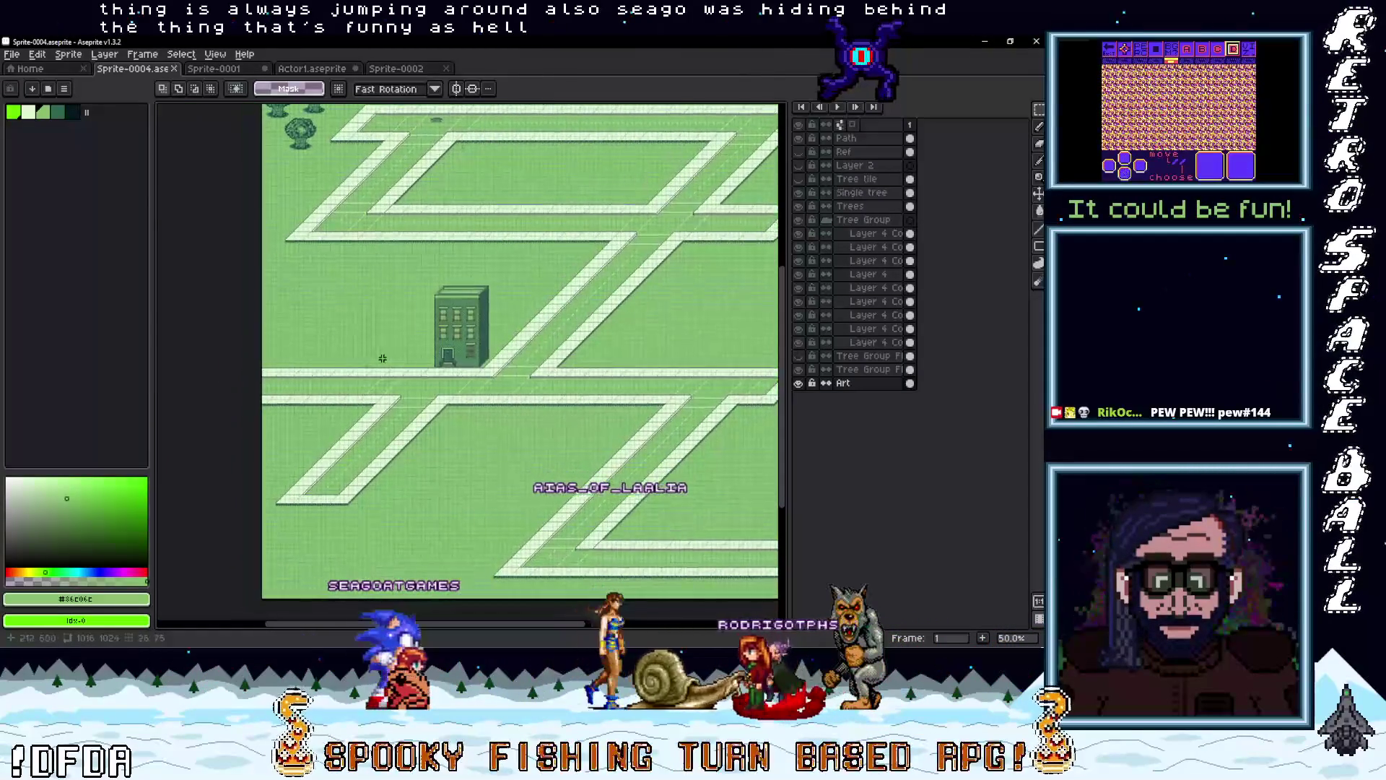
pyautogui.hscroll(5, 562, 349)
pyautogui.hscroll(-3, 433, 397)
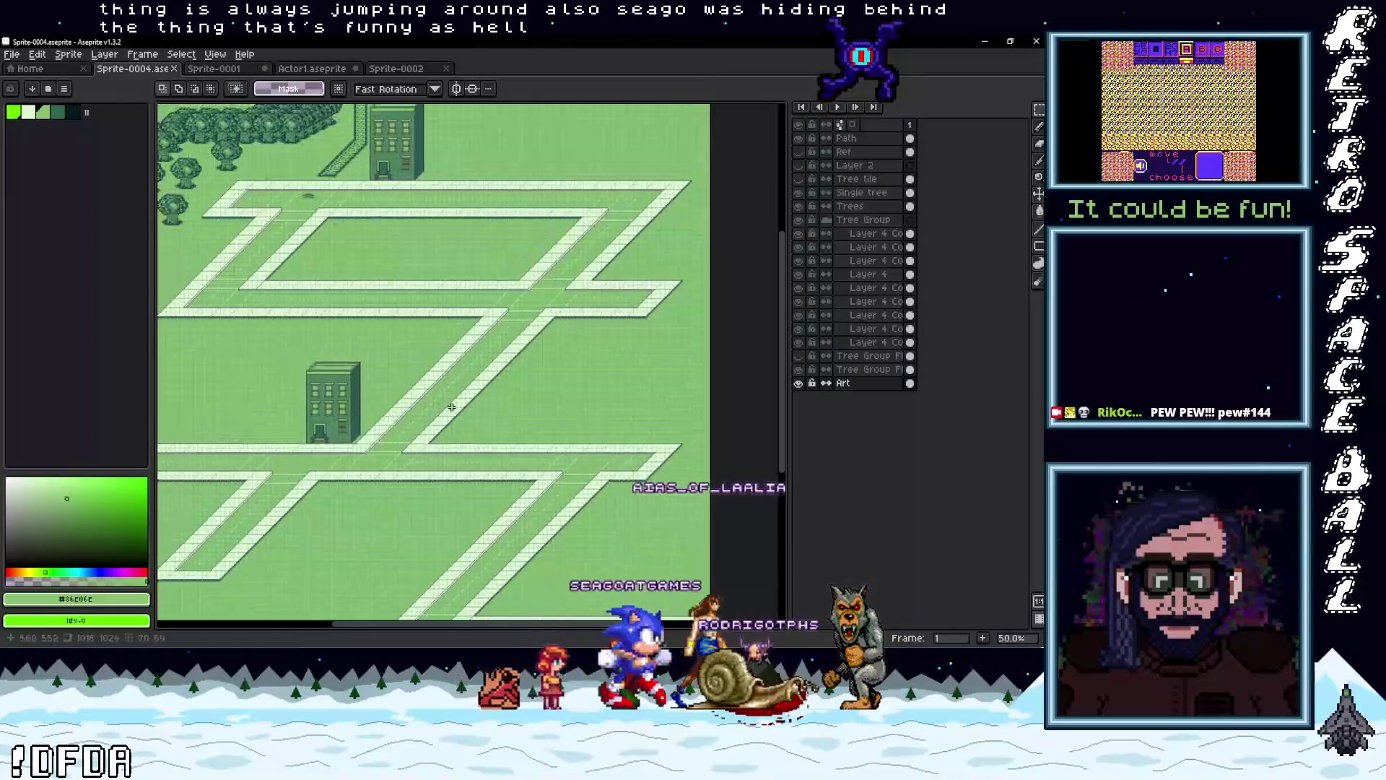
pyautogui.scroll(1, 445, 370)
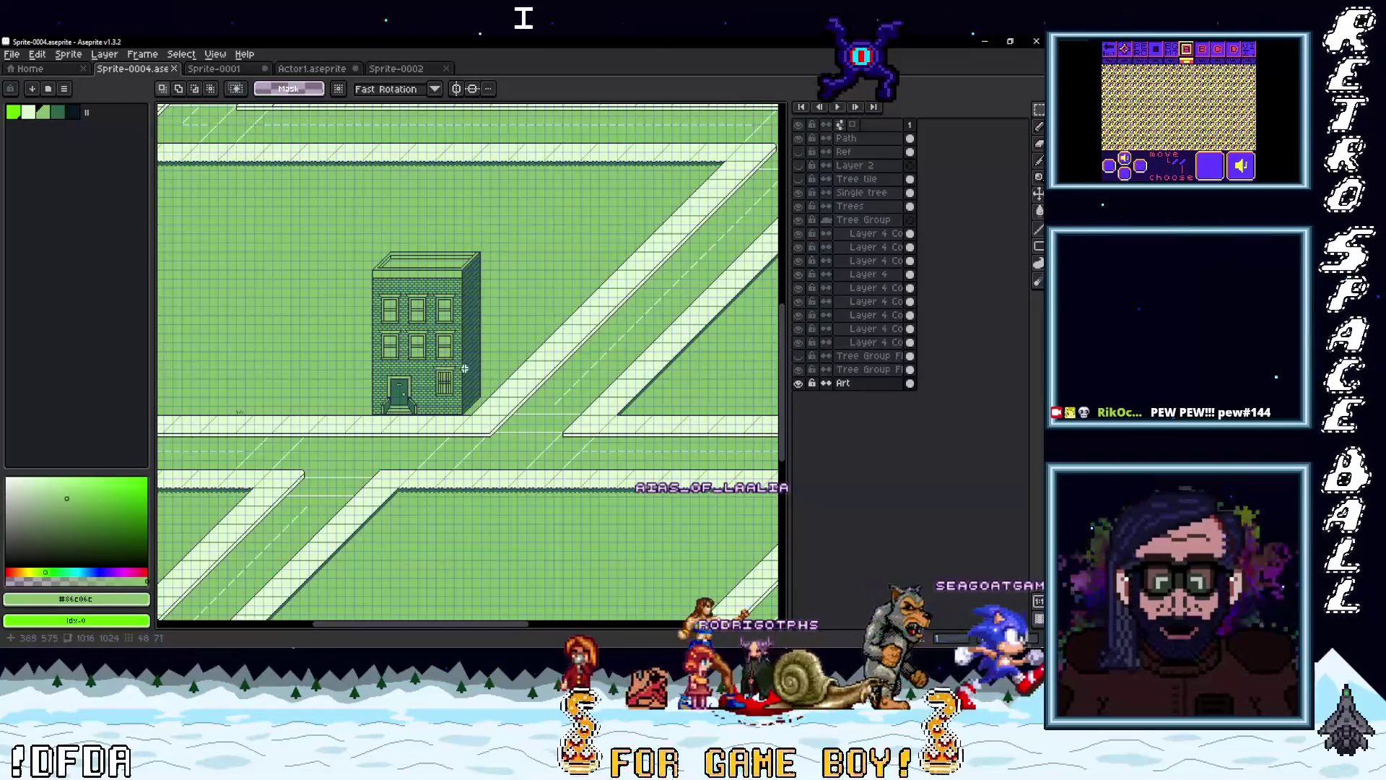
pyautogui.scroll(-1, 464, 369)
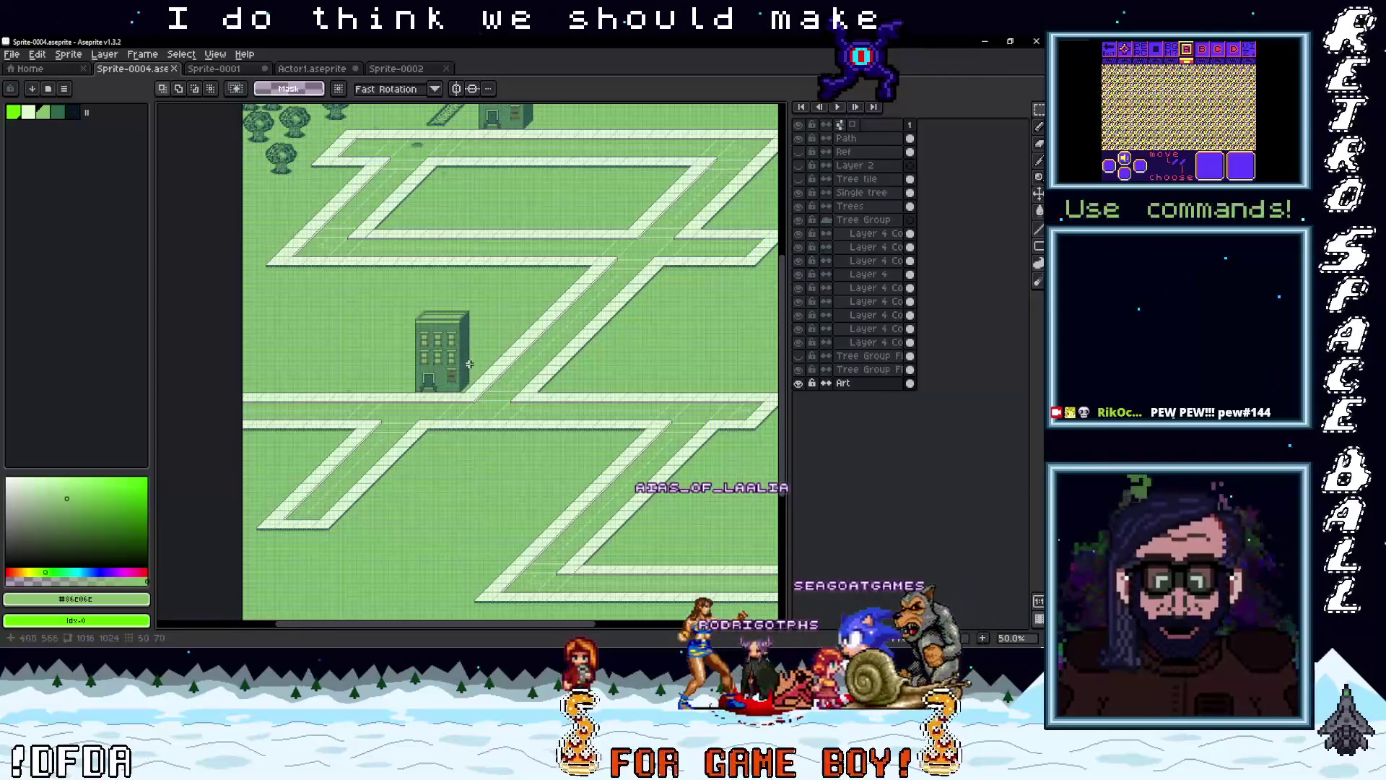
pyautogui.hscroll(3, 506, 365)
pyautogui.scroll(3, 542, 361)
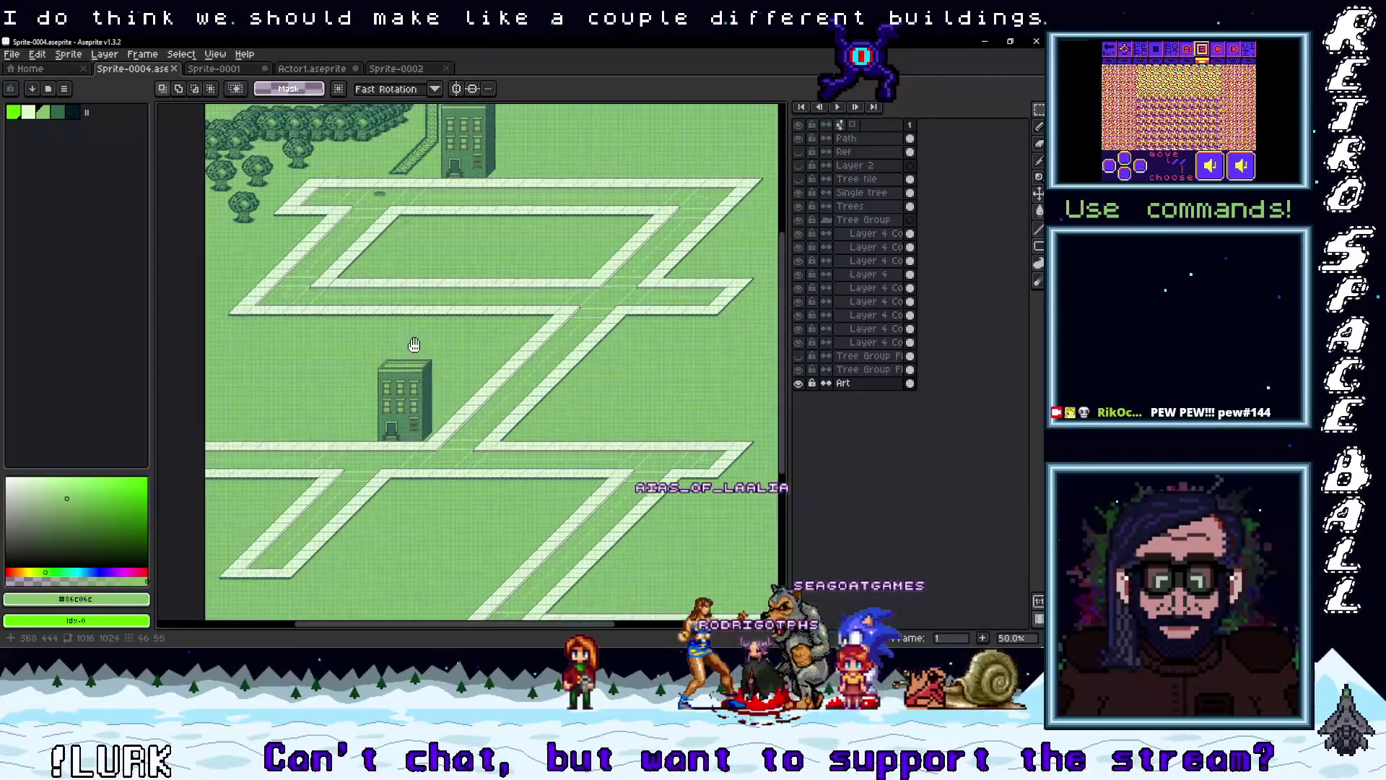
pyautogui.click(215, 69)
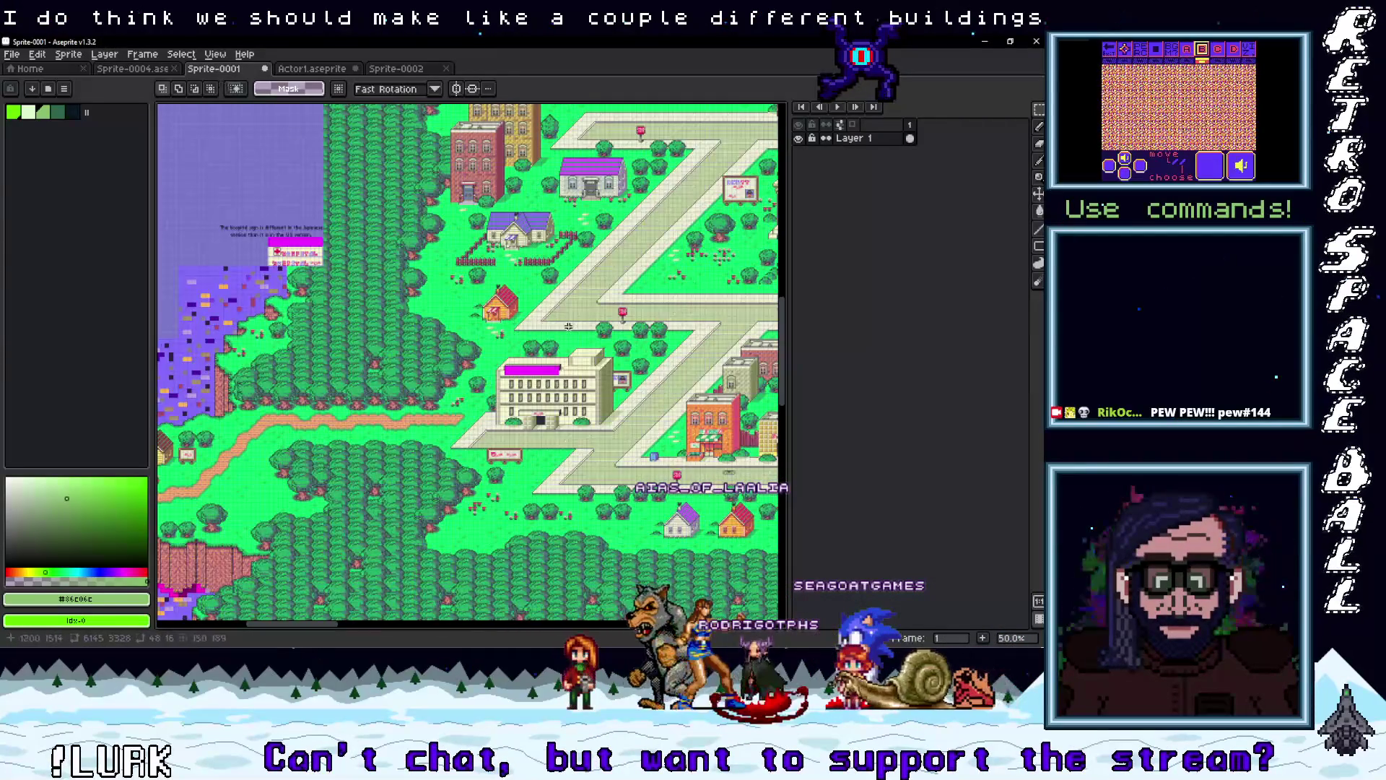
# Cycle through the open sprites, return to the green town map and pan toward the lower building
pyautogui.scroll(4, 570, 320)
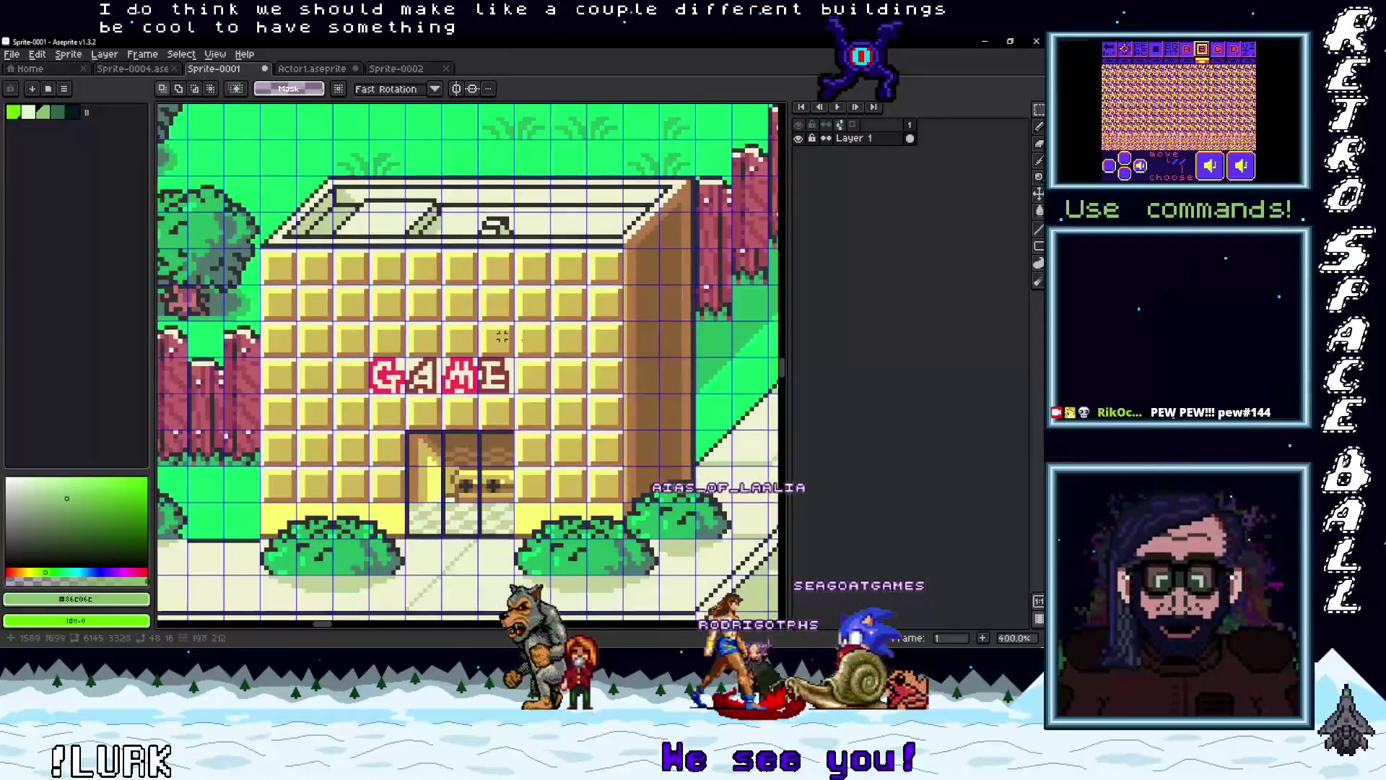
pyautogui.scroll(-1, 525, 409)
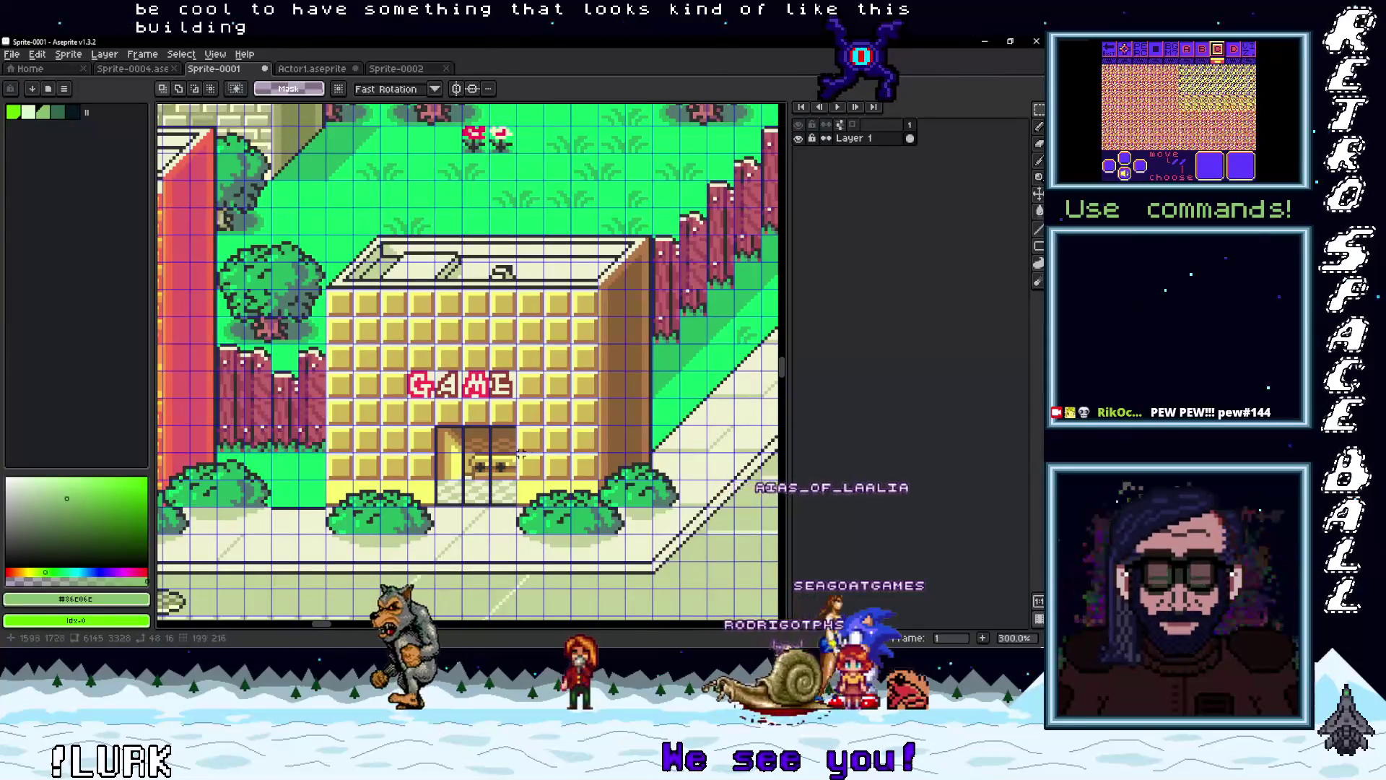
pyautogui.hotkey('ctrl', 'Tab')
pyautogui.hotkey('ctrl', 'Tab')
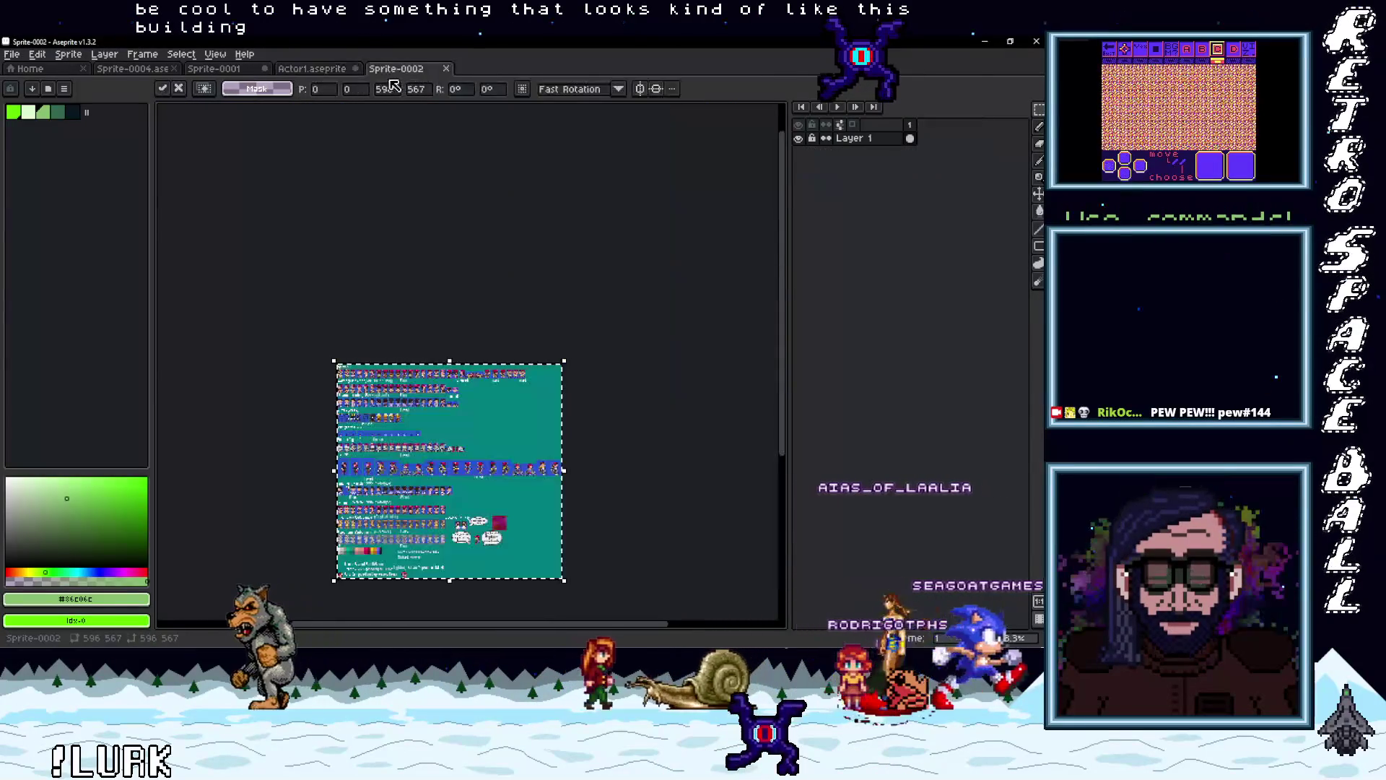
pyautogui.click(214, 68)
pyautogui.click(155, 70)
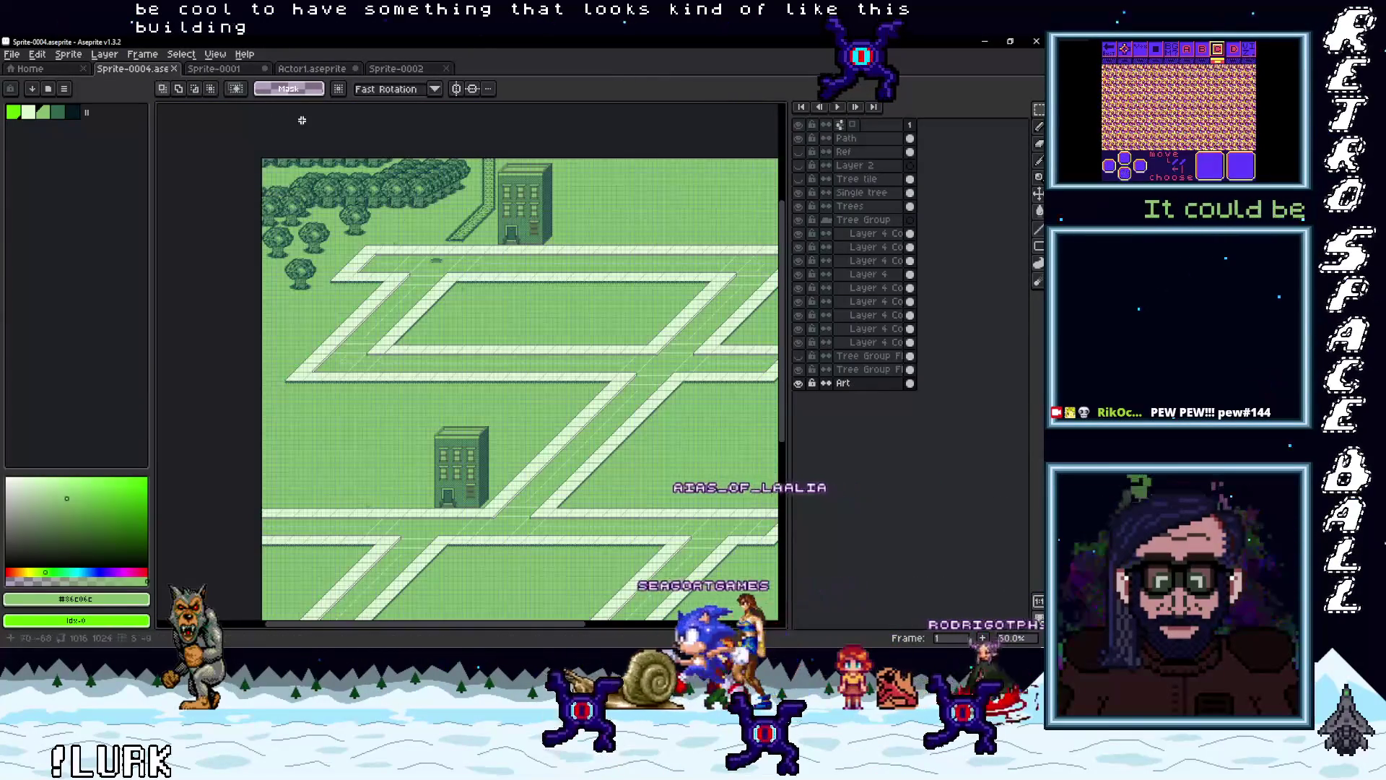
pyautogui.scroll(5, 508, 322)
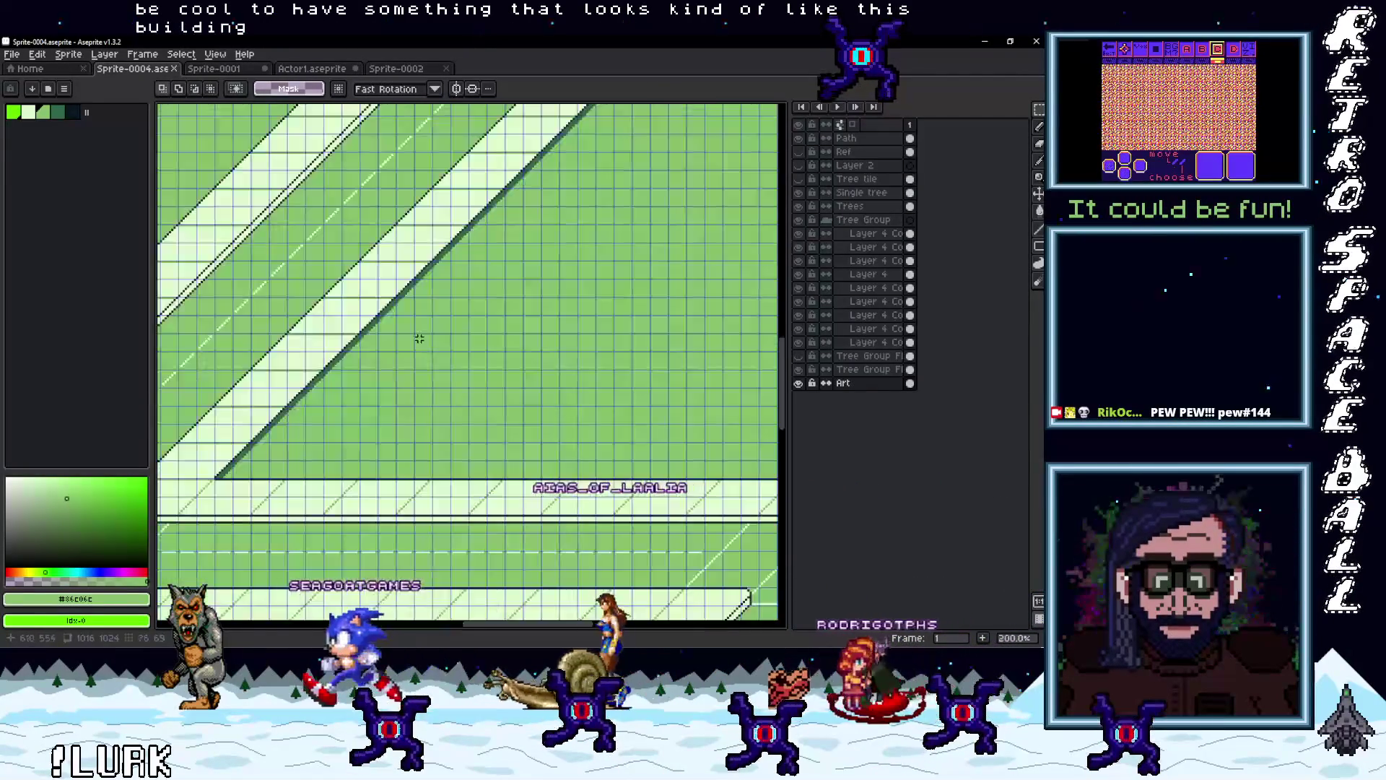
pyautogui.scroll(-5, 418, 339)
pyautogui.scroll(1, 430, 312)
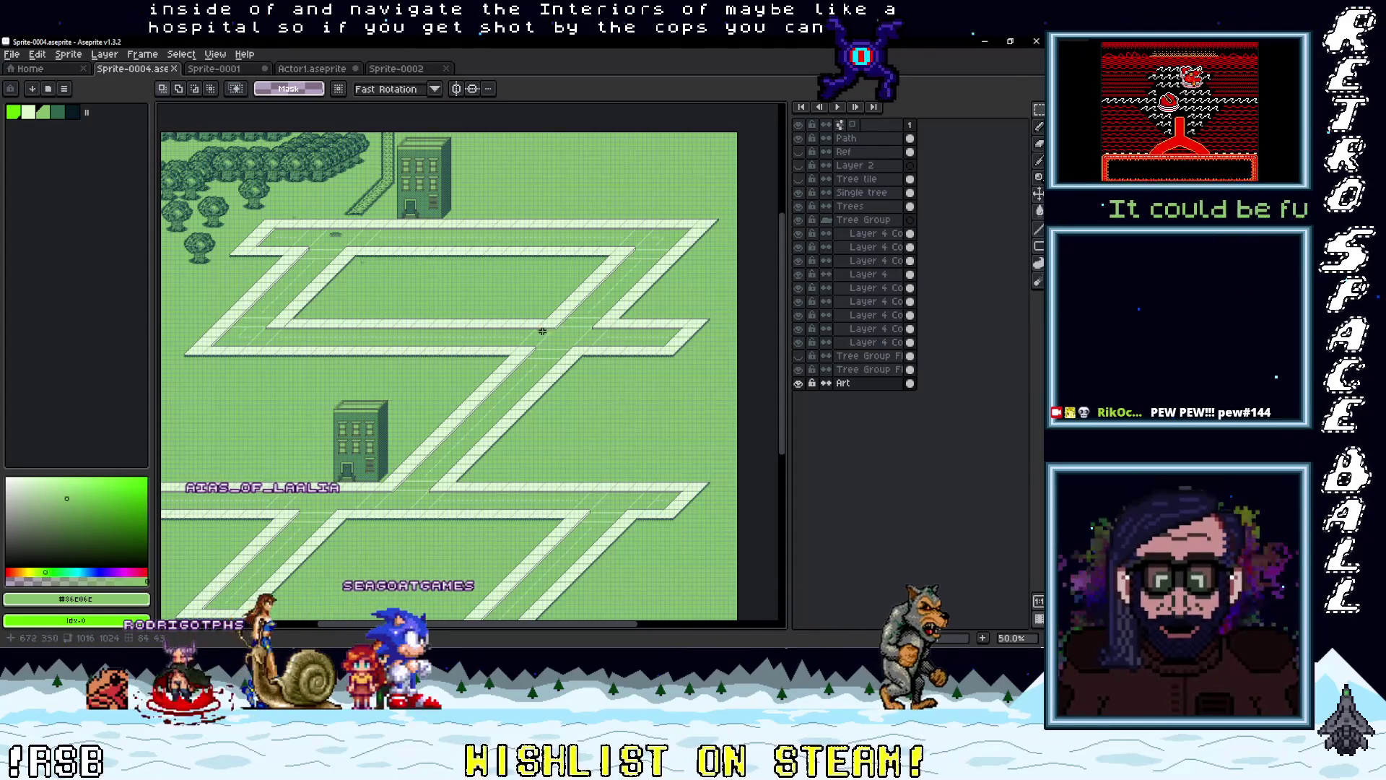
pyautogui.scroll(-5, 543, 329)
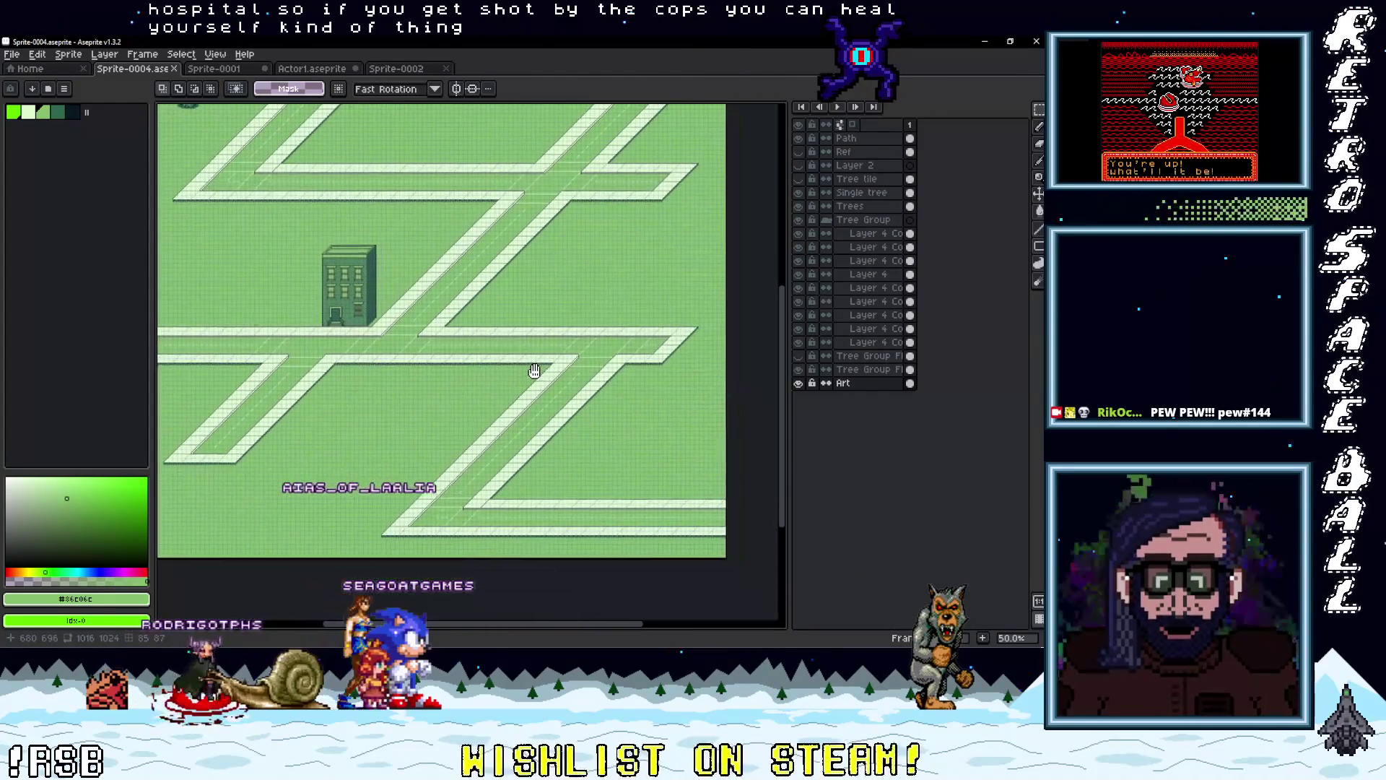
pyautogui.scroll(6, 537, 370)
pyautogui.moveTo(480, 419)
pyautogui.mouseDown()
pyautogui.moveTo(436, 390)
pyautogui.moveTo(431, 289)
pyautogui.moveTo(456, 262)
pyautogui.moveTo(442, 257)
pyautogui.moveTo(436, 362)
pyautogui.moveTo(463, 463)
pyautogui.moveTo(513, 464)
pyautogui.moveTo(494, 421)
pyautogui.mouseUp()
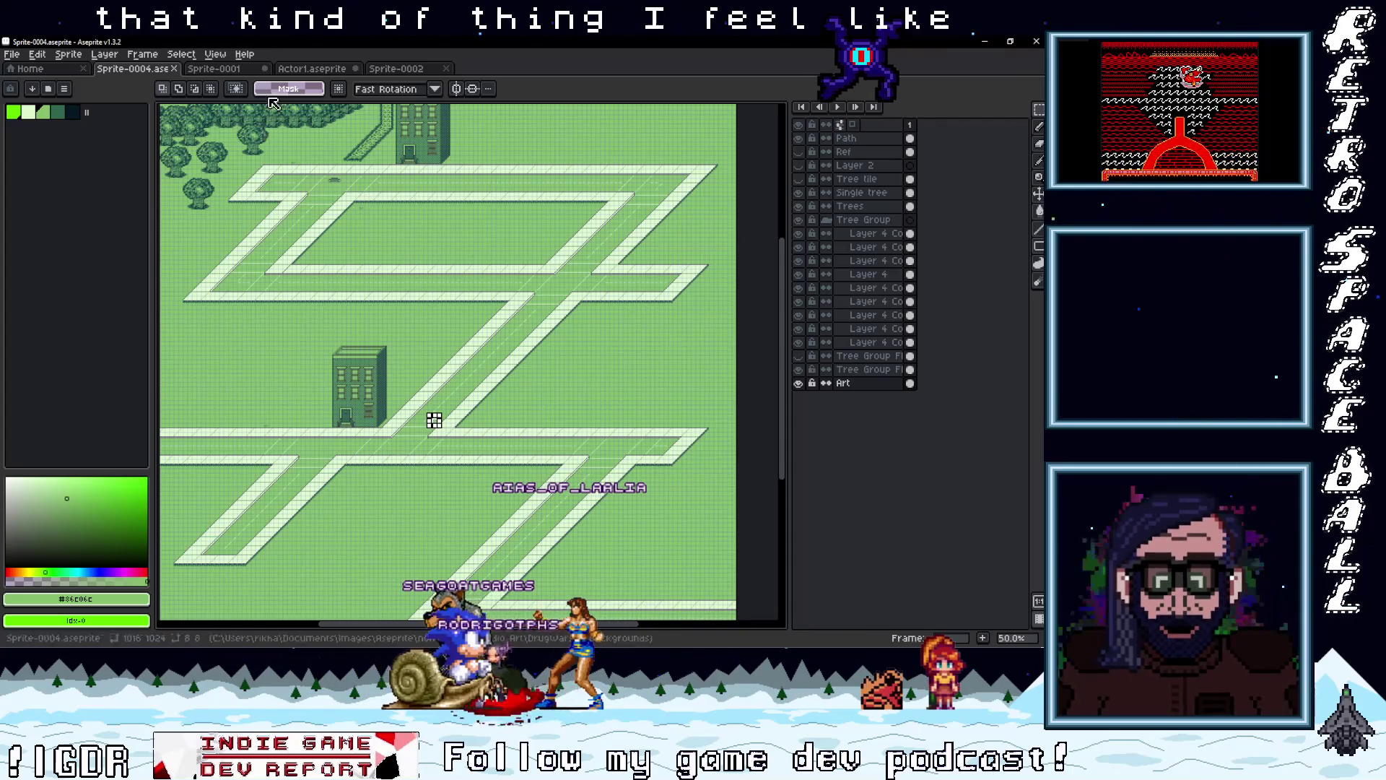
# Open the Actor1 sprite and show its Layer 2 Copy head variant
pyautogui.click(311, 68)
pyautogui.moveTo(614, 327); pyautogui.dragTo(543, 366)
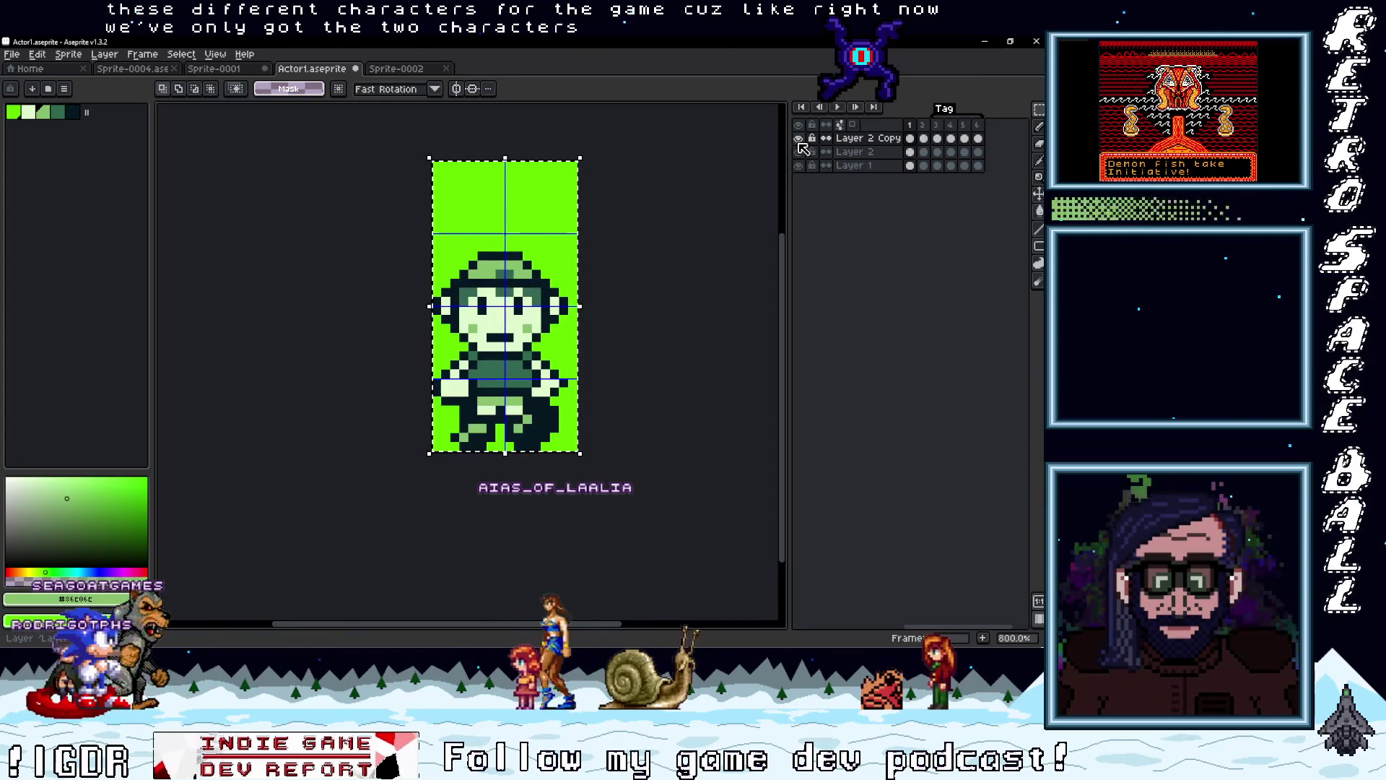
pyautogui.click(799, 138)
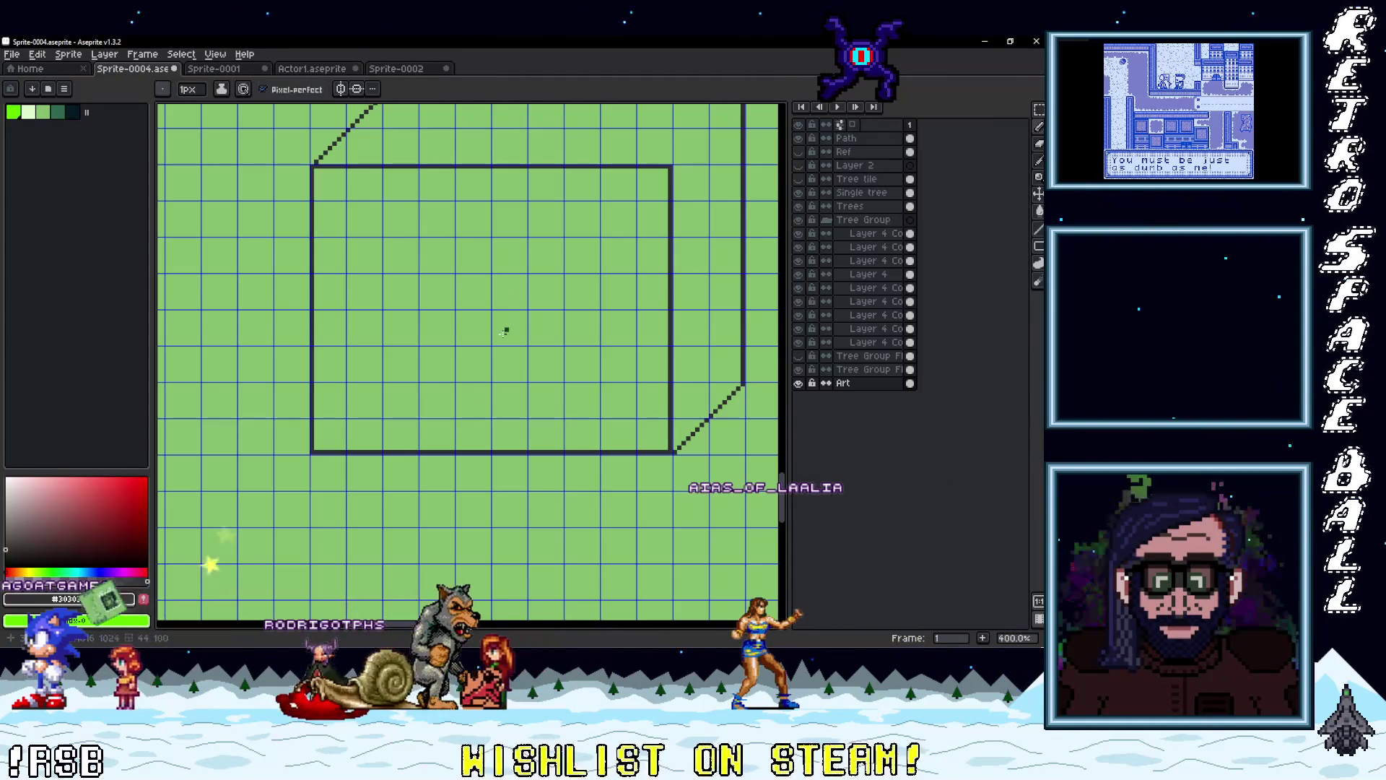
# Pencil a small rectangular door up from the building's front wall base
pyautogui.moveTo(464, 436)
pyautogui.mouseDown()
pyautogui.moveTo(449, 427)
pyautogui.moveTo(462, 436)
pyautogui.mouseUp()
pyautogui.scroll(1, 452, 451)
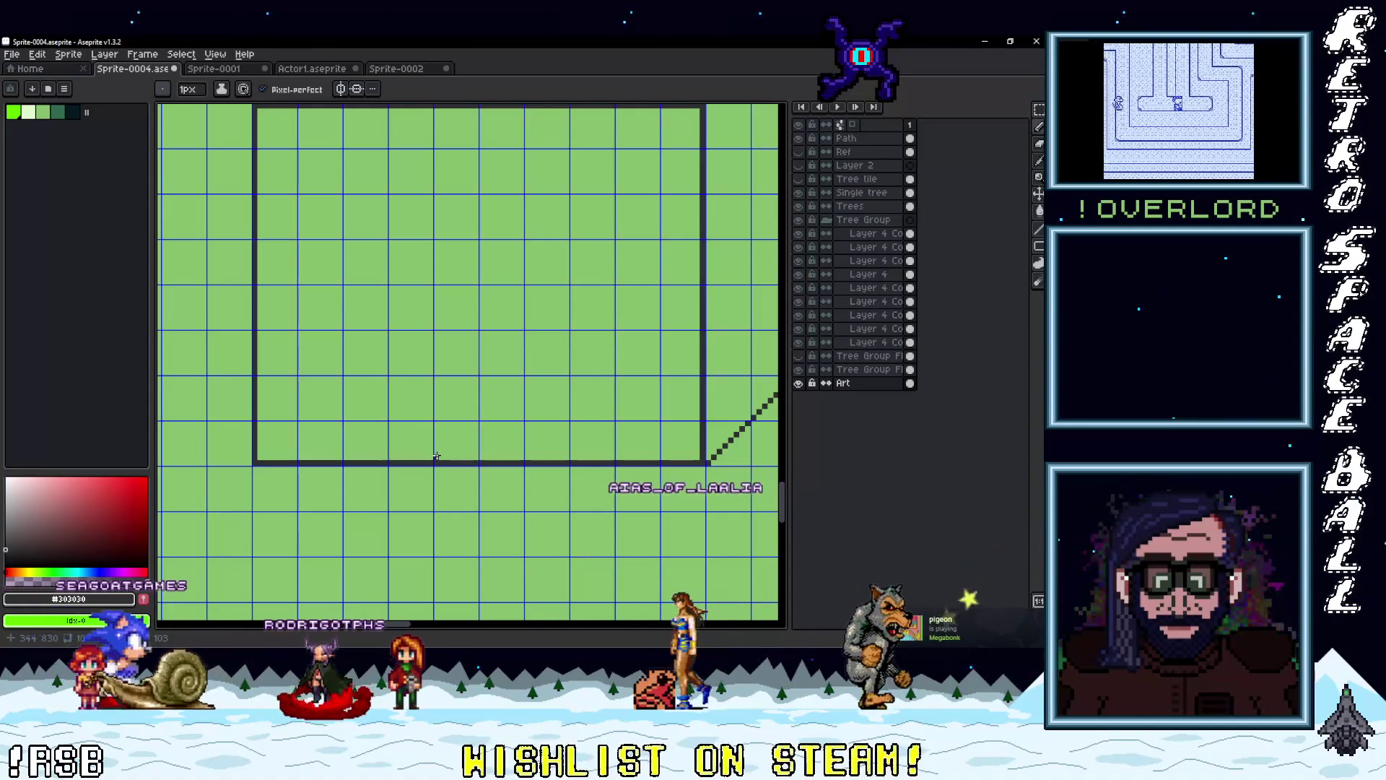
pyautogui.moveTo(436, 458)
pyautogui.mouseDown()
pyautogui.moveTo(436, 334)
pyautogui.moveTo(522, 331)
pyautogui.moveTo(525, 457)
pyautogui.mouseUp()
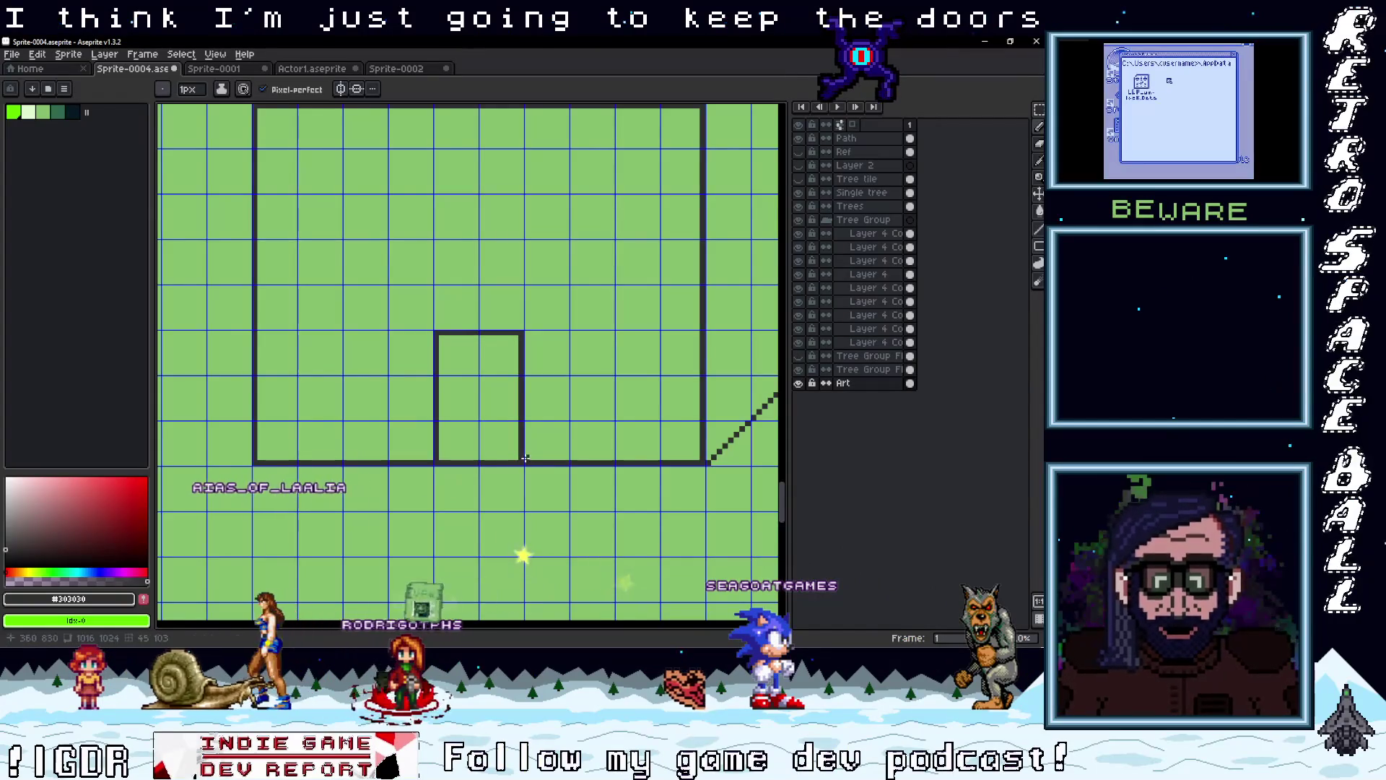
pyautogui.scroll(-2, 525, 458)
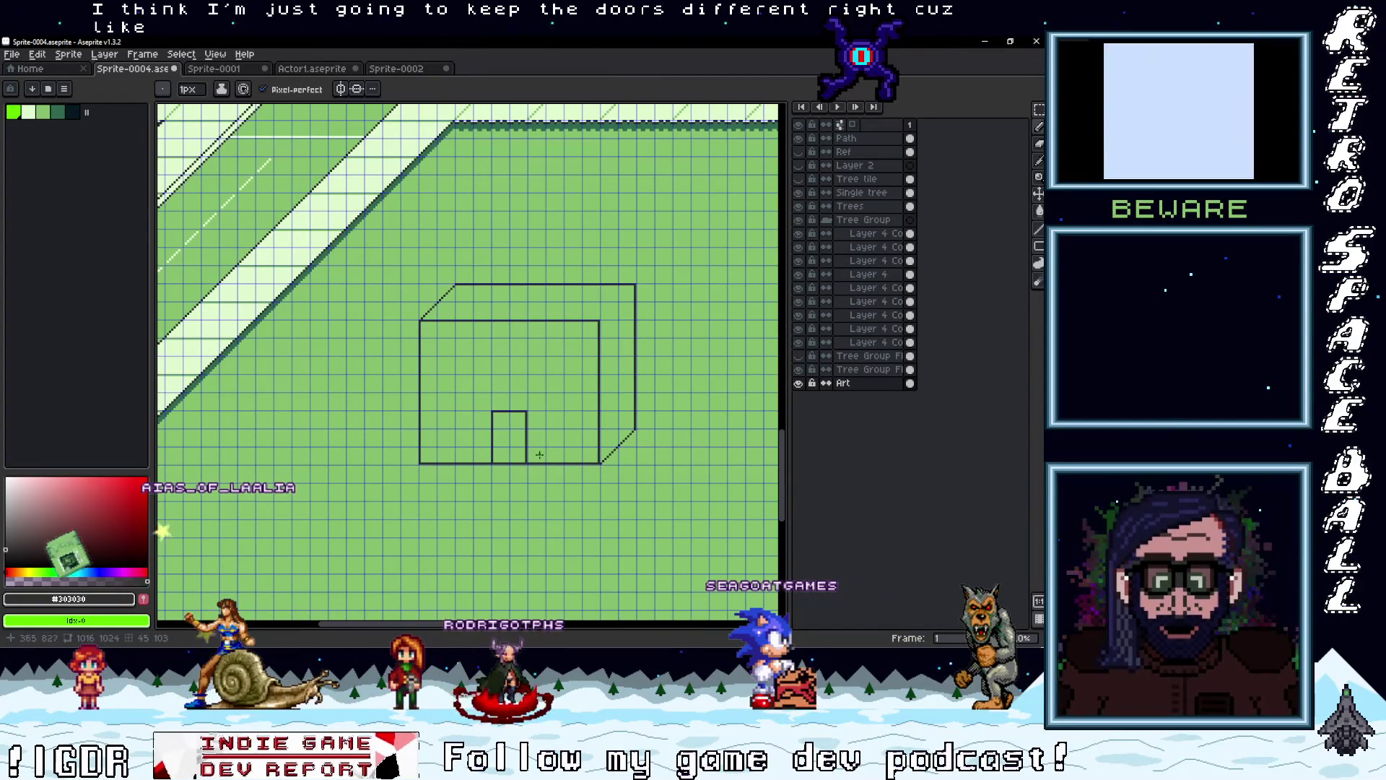
pyautogui.scroll(2, 578, 445)
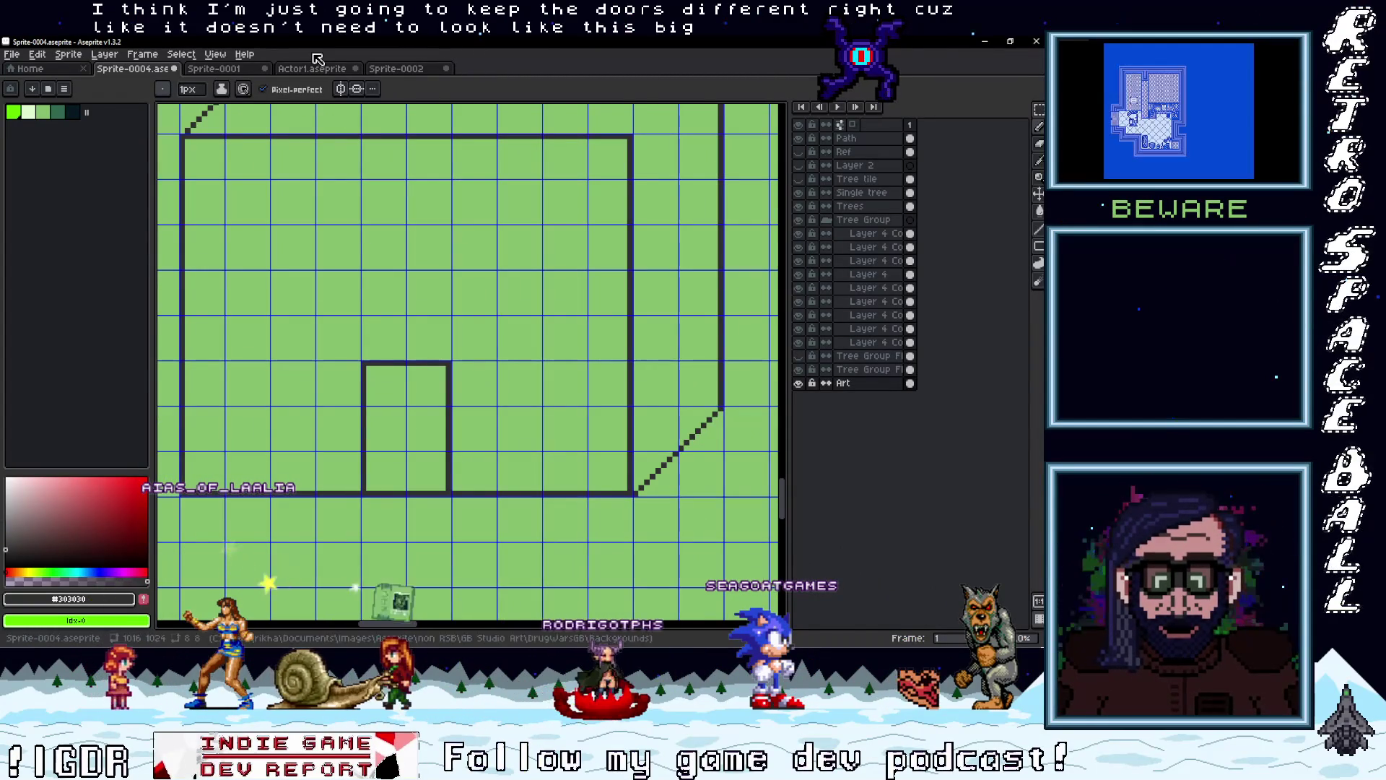
# Compare the door sketch with the building reference art in the other sprite tabs
pyautogui.click(388, 69)
pyautogui.click(310, 69)
pyautogui.click(214, 69)
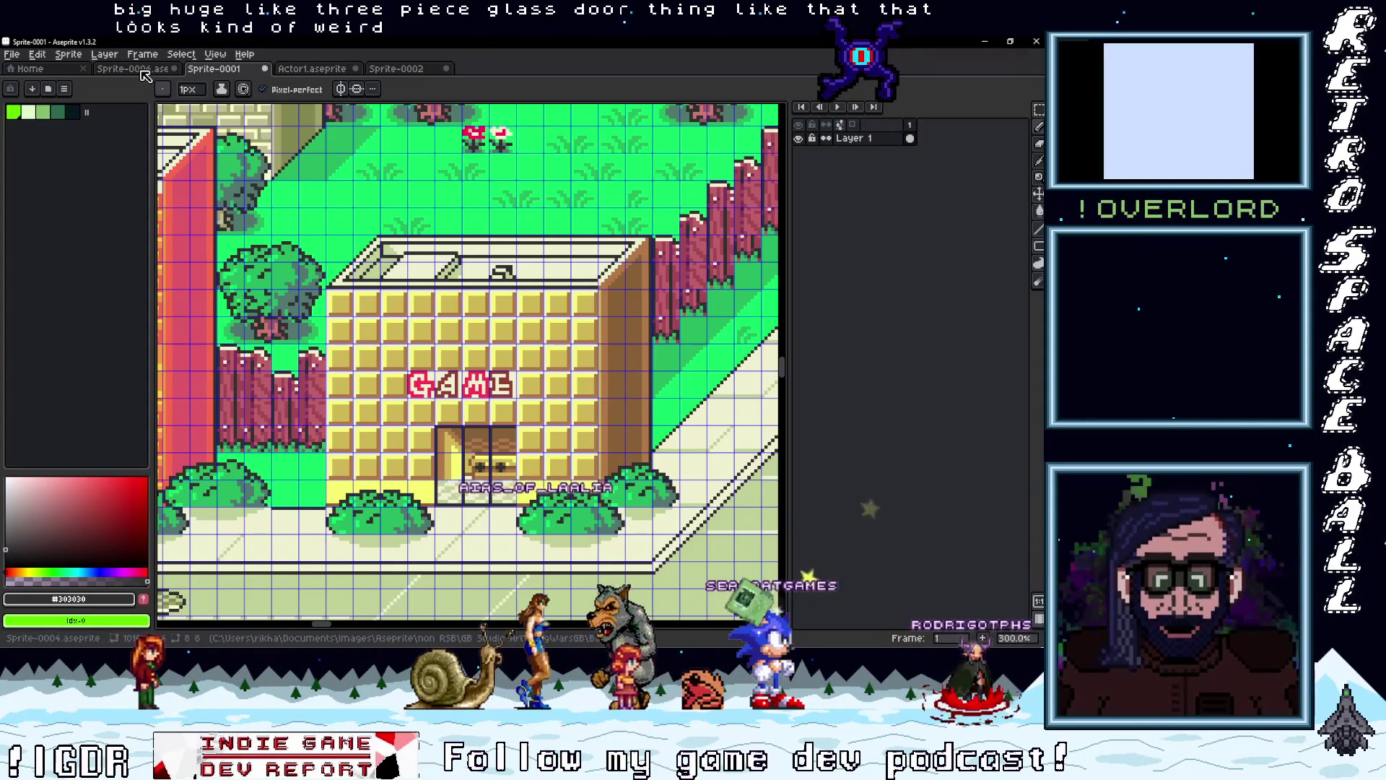
pyautogui.click(142, 71)
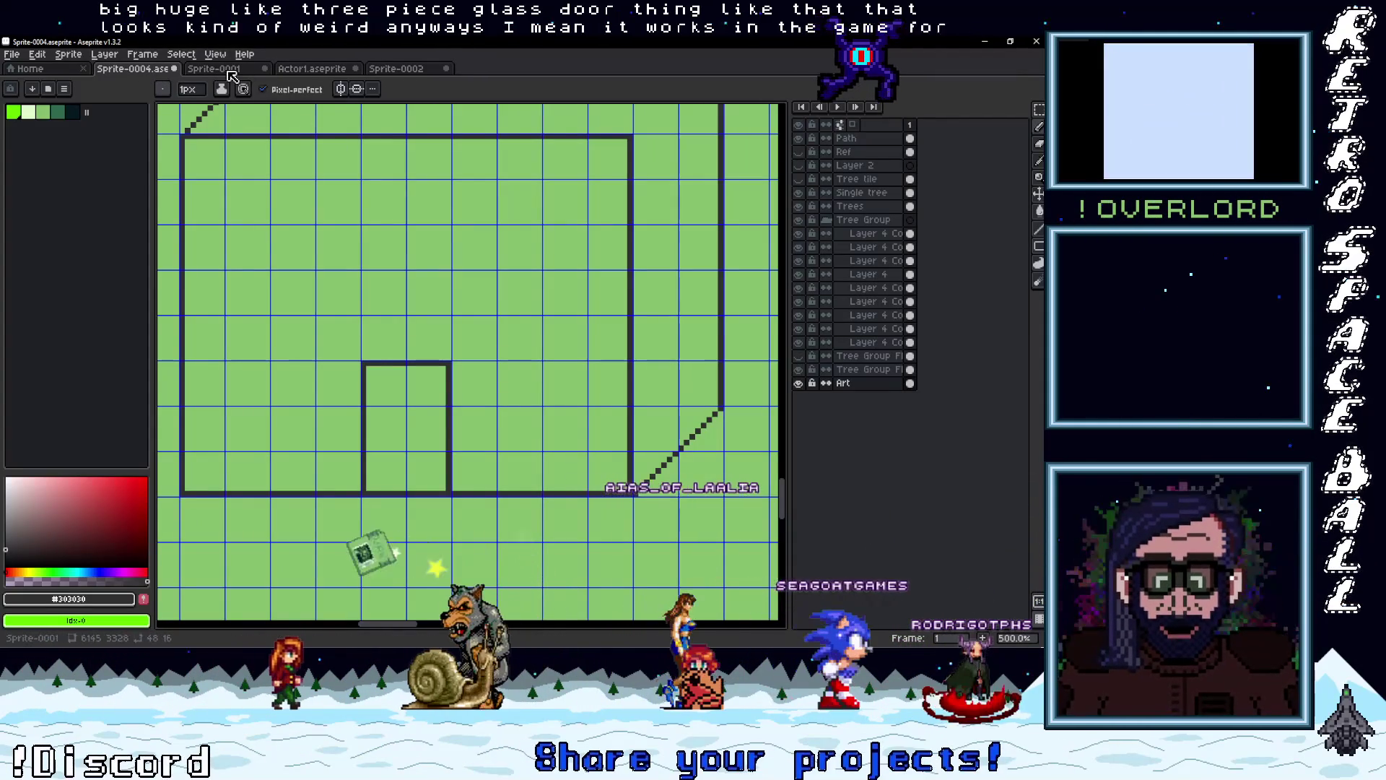
pyautogui.click(224, 71)
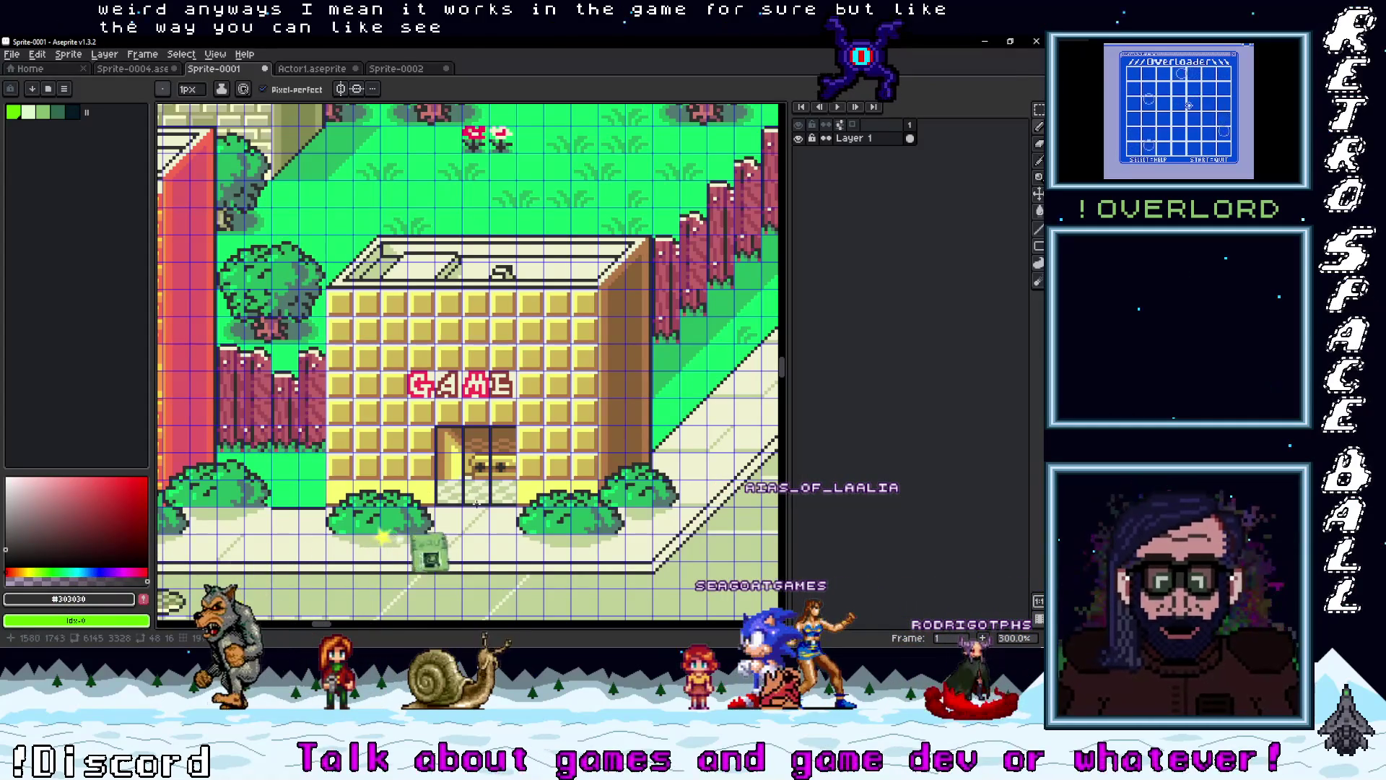
# Split the door with a vertical pencil line and draw a handle on the right door
pyautogui.click(143, 71)
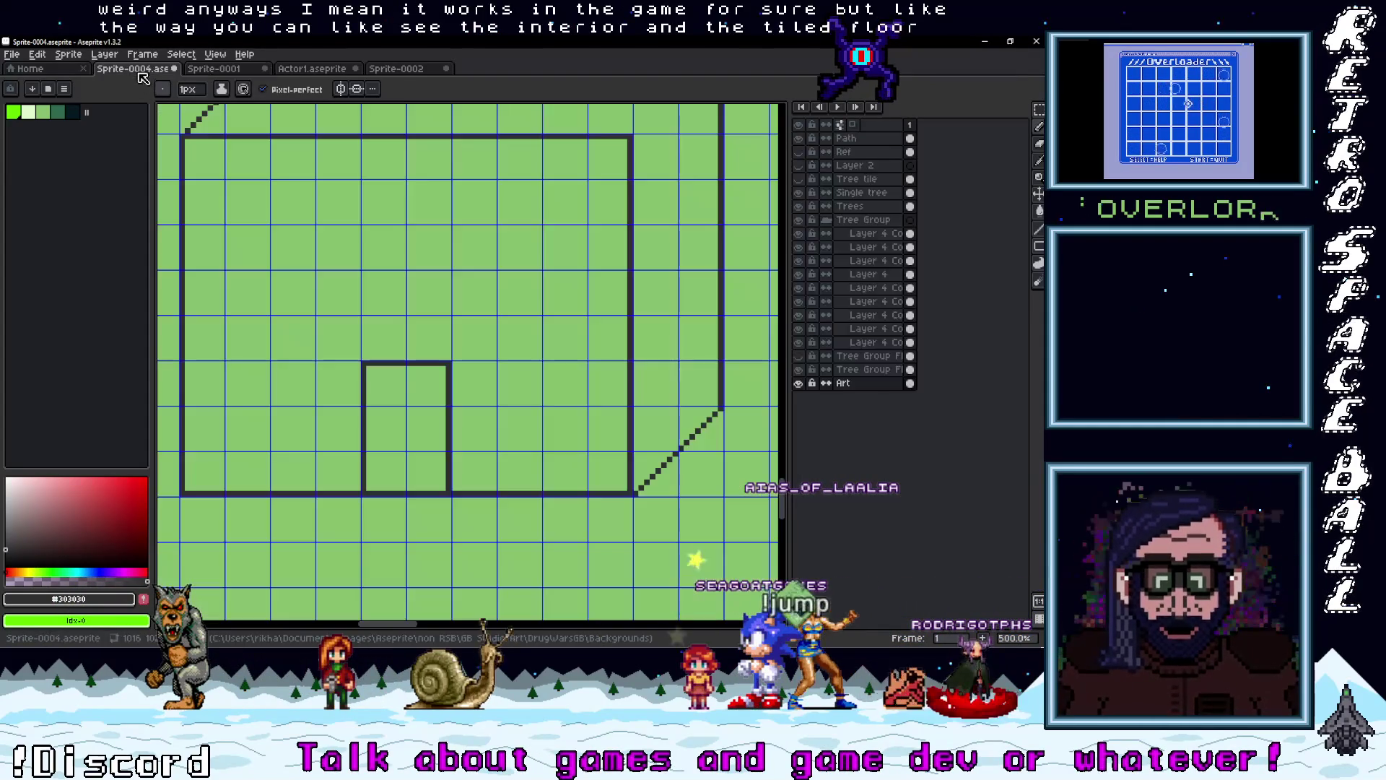
pyautogui.moveTo(444, 415); pyautogui.dragTo(495, 418)
pyautogui.scroll(1, 477, 457)
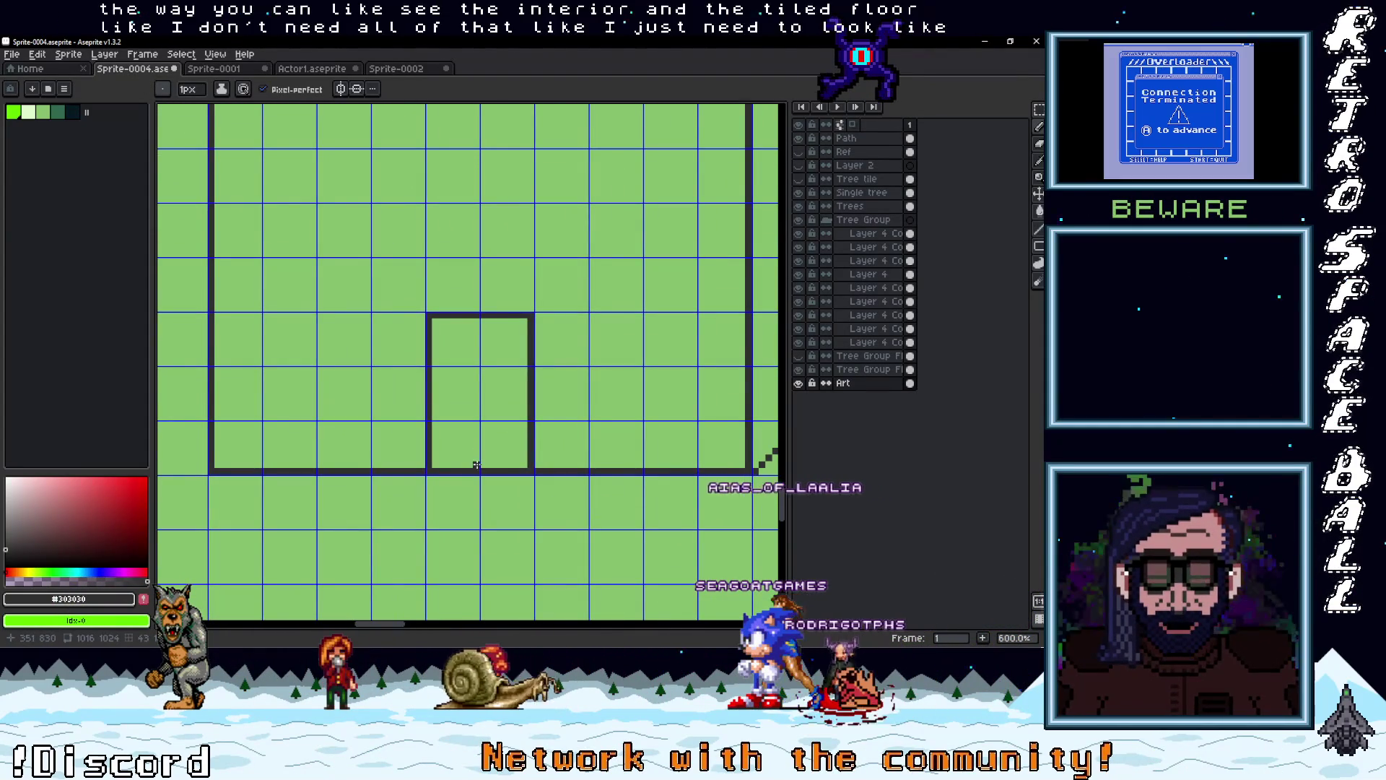
pyautogui.moveTo(476, 465); pyautogui.dragTo(469, 320)
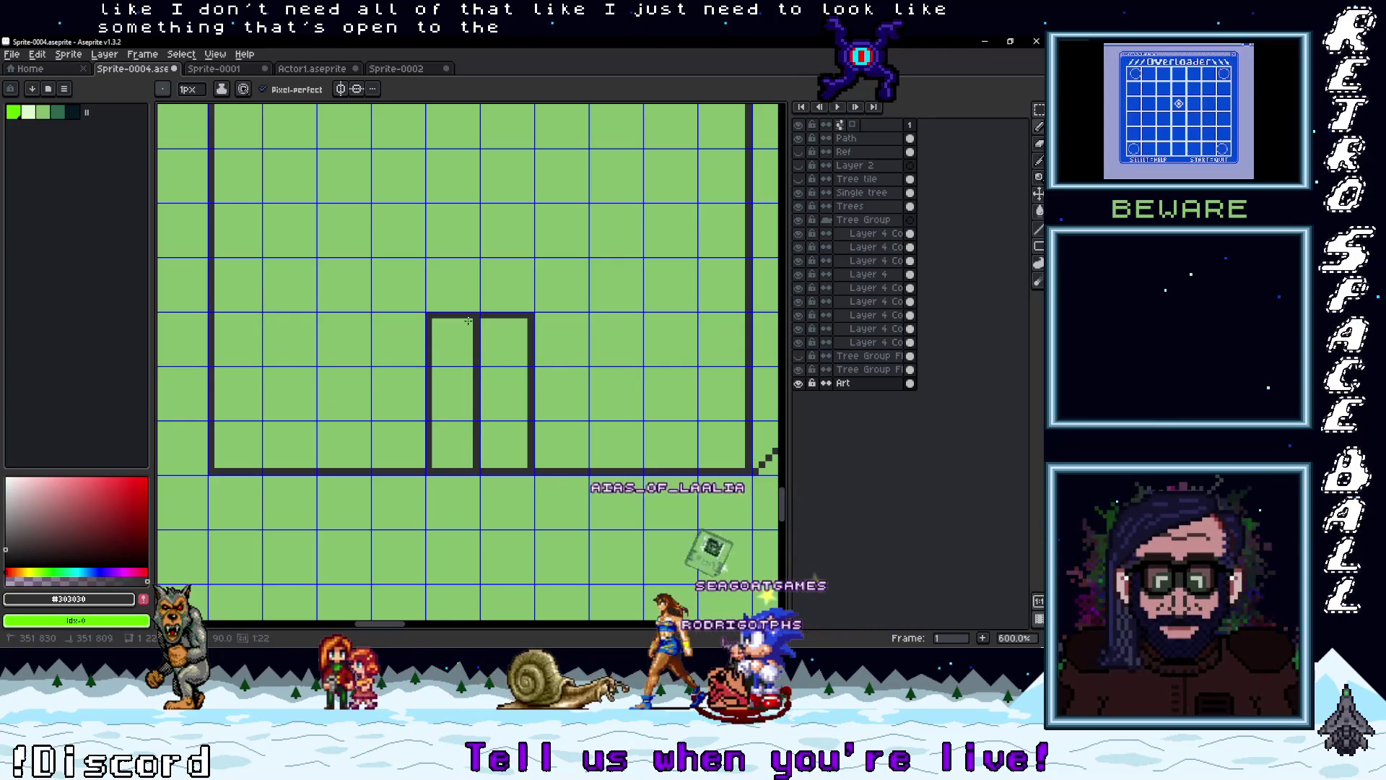
pyautogui.moveTo(496, 420)
pyautogui.mouseDown()
pyautogui.moveTo(496, 394)
pyautogui.moveTo(462, 397)
pyautogui.mouseUp()
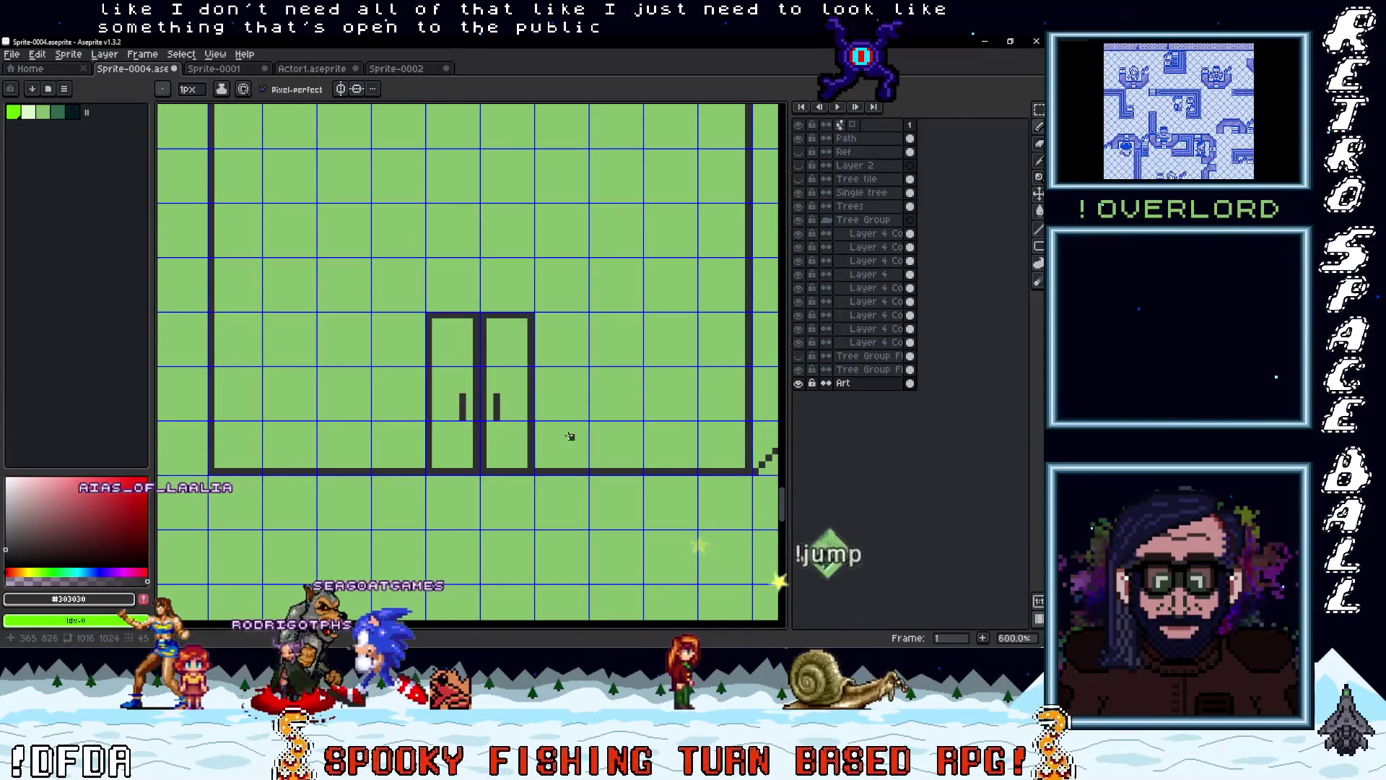
pyautogui.scroll(-3, 462, 397)
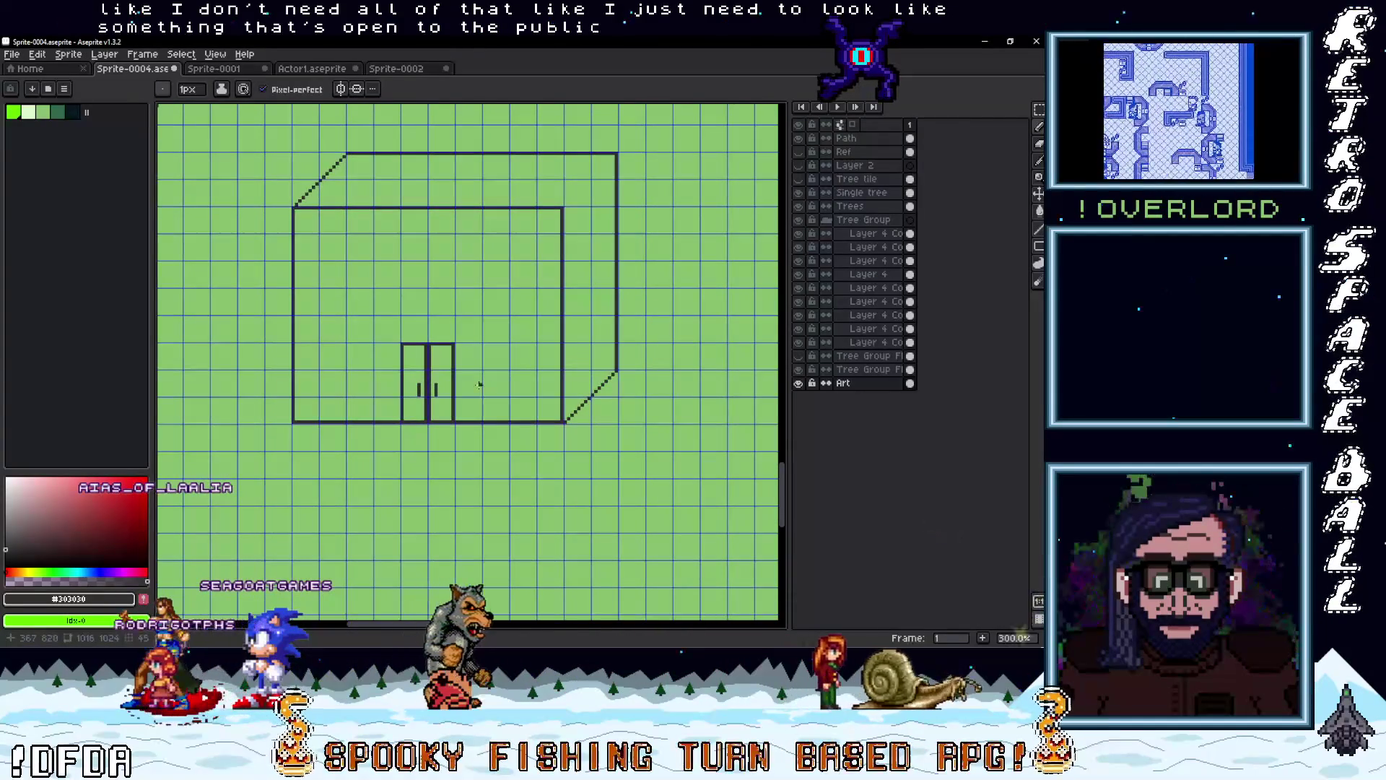
pyautogui.scroll(3, 483, 385)
pyautogui.moveTo(471, 394); pyautogui.dragTo(516, 401)
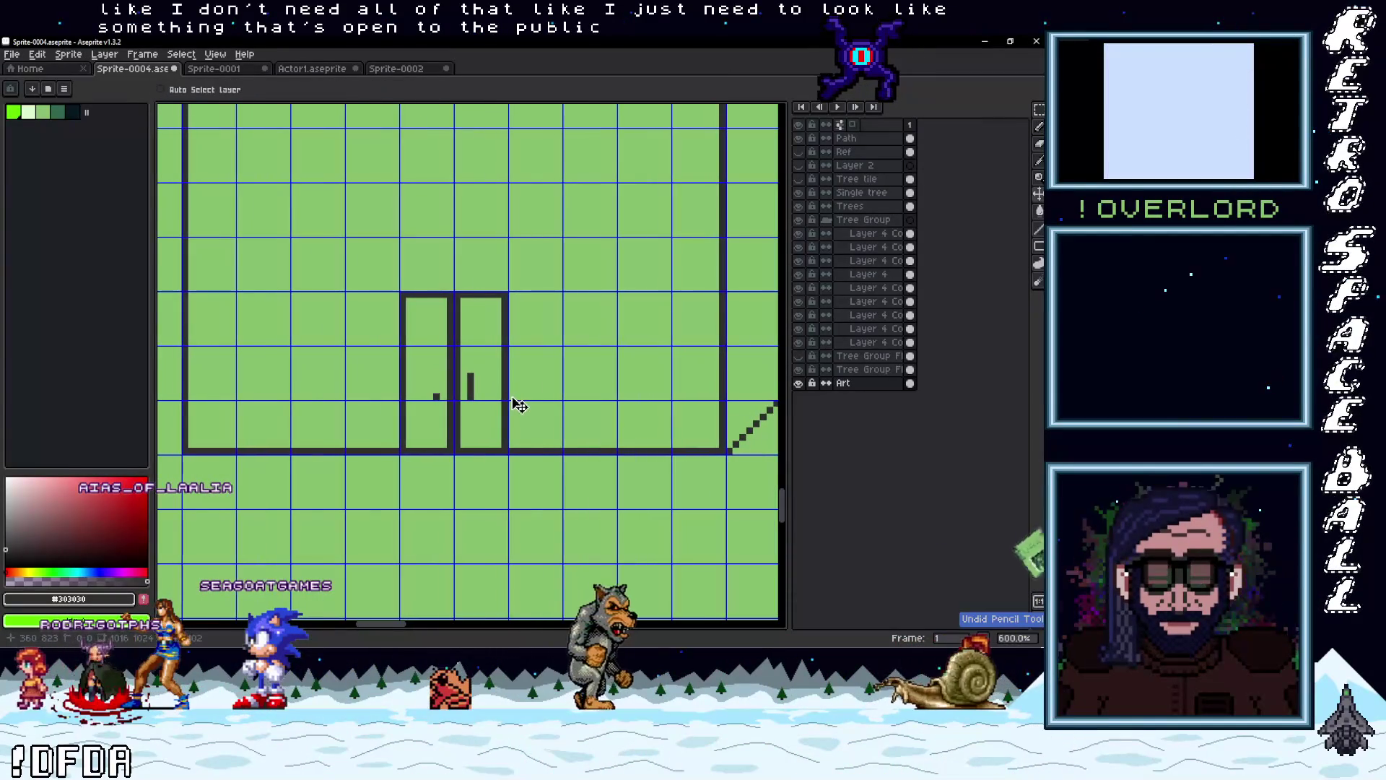
# Draw two-pixel-thick vertical handles with bars on both door panels
pyautogui.press('b')
pyautogui.scroll(3, 486, 387)
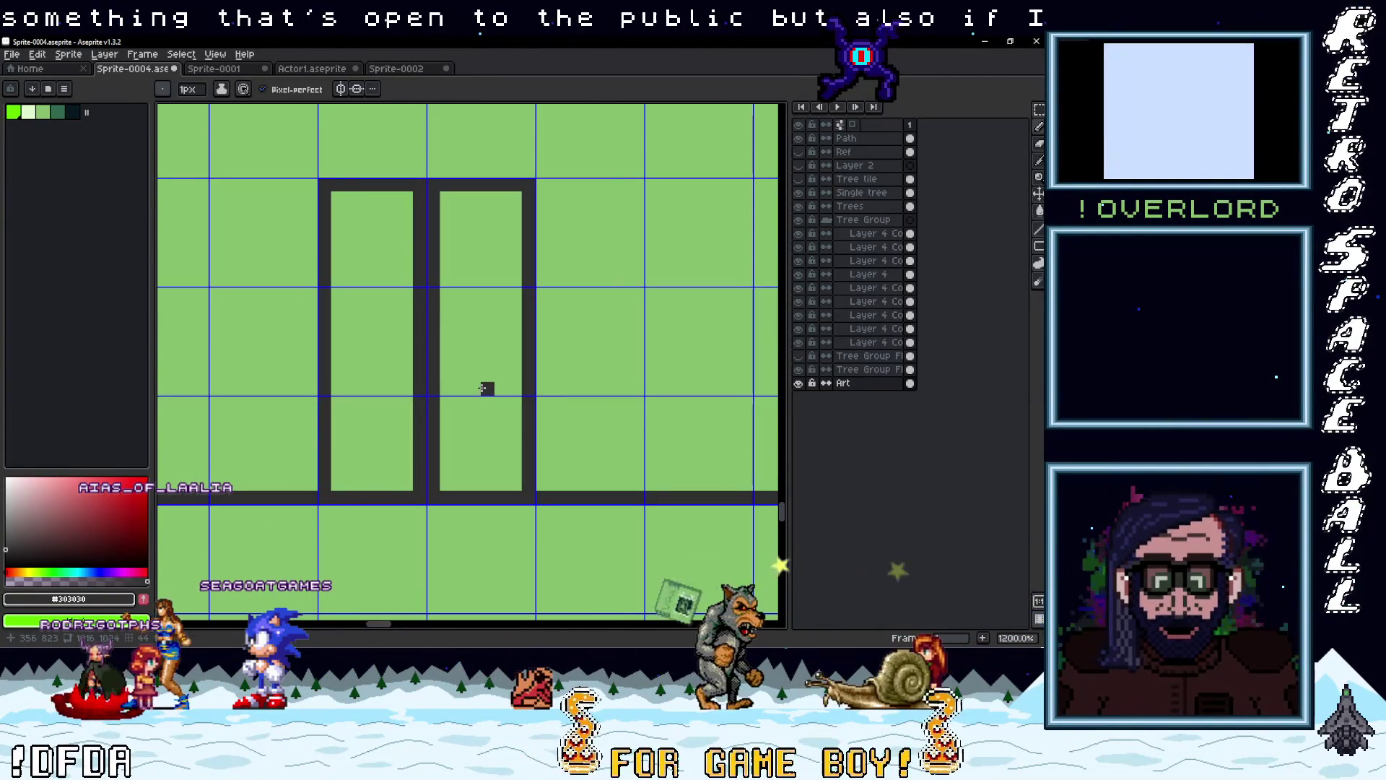
pyautogui.moveTo(482, 389); pyautogui.dragTo(483, 332)
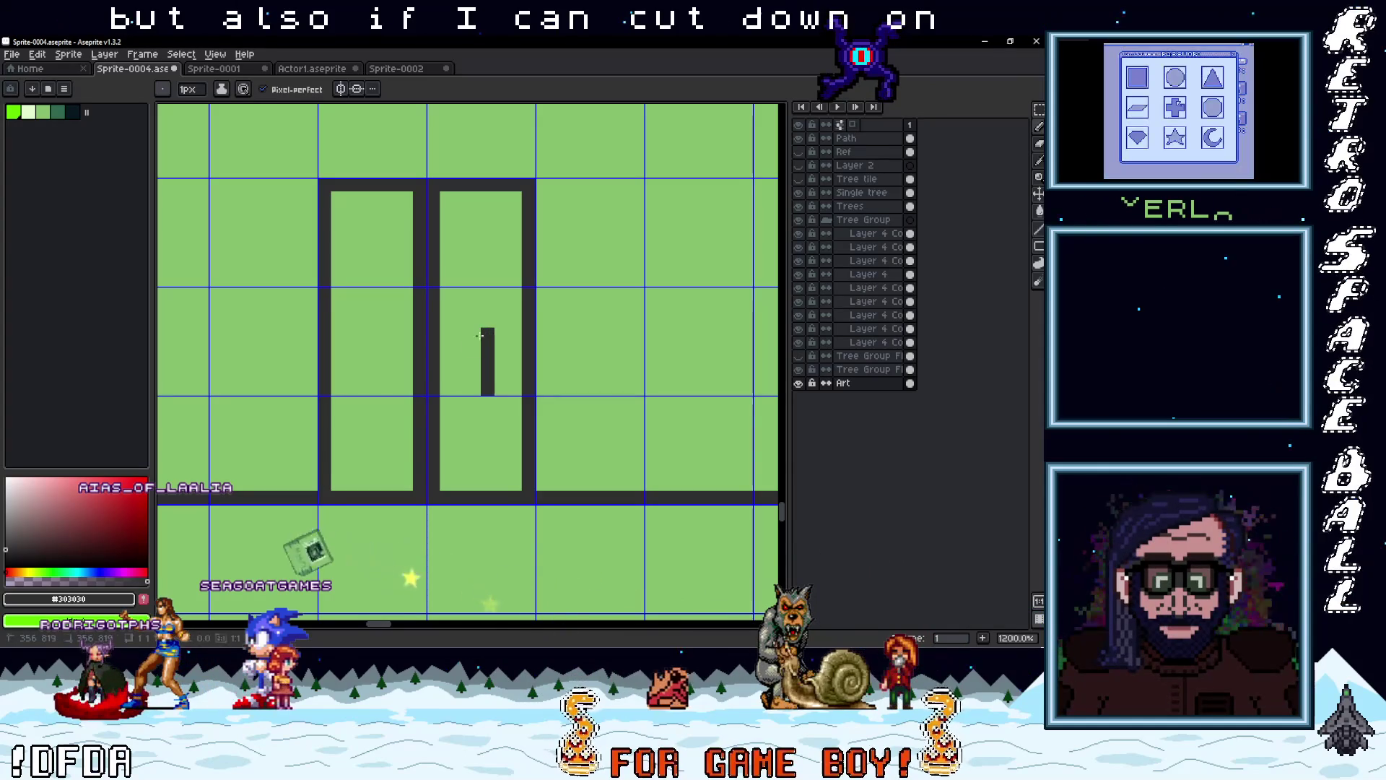
pyautogui.moveTo(474, 390); pyautogui.dragTo(475, 333)
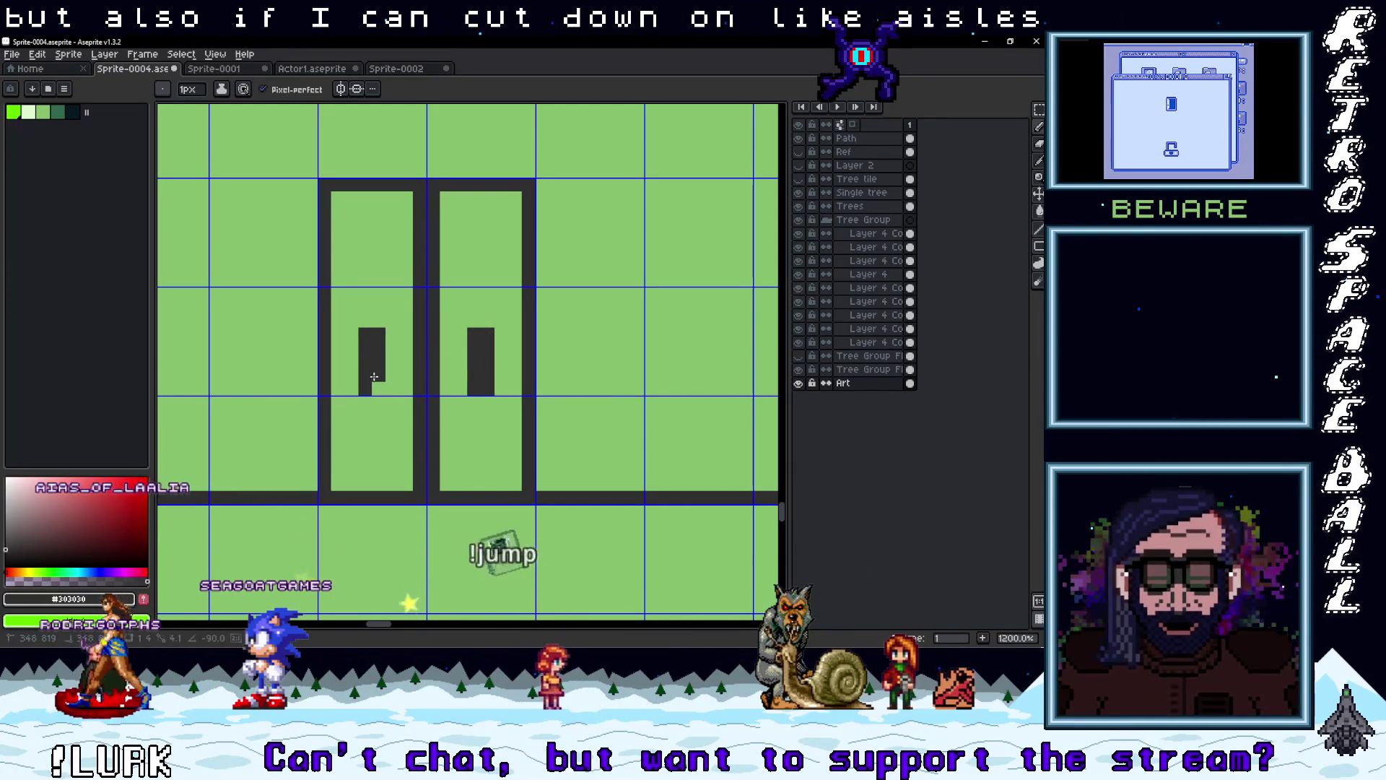
pyautogui.moveTo(379, 390); pyautogui.dragTo(379, 332)
pyautogui.scroll(-4, 511, 411)
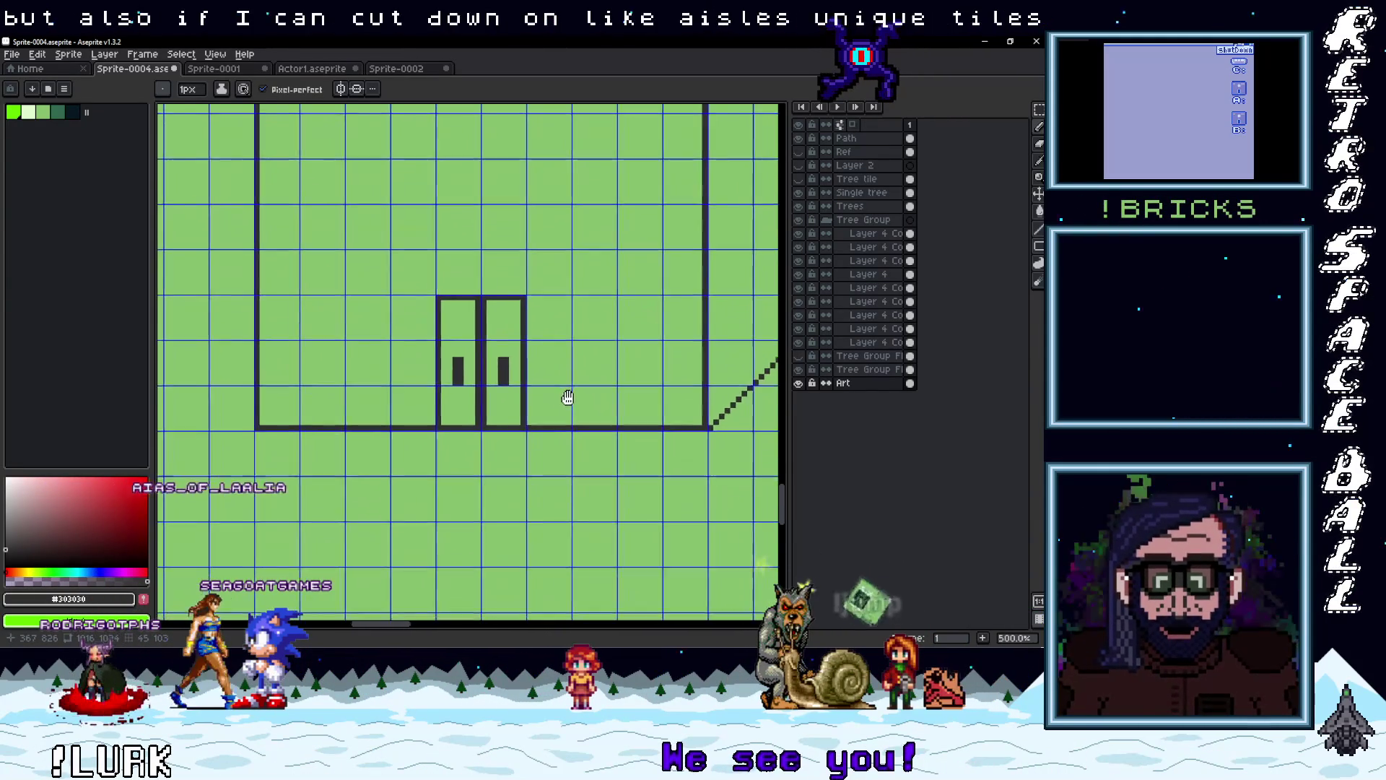
pyautogui.scroll(2, 505, 405)
pyautogui.moveTo(500, 382)
pyautogui.mouseDown()
pyautogui.moveTo(476, 383)
pyautogui.moveTo(506, 343)
pyautogui.mouseUp()
pyautogui.moveTo(434, 383)
pyautogui.mouseDown()
pyautogui.moveTo(399, 381)
pyautogui.moveTo(413, 343)
pyautogui.moveTo(432, 343)
pyautogui.mouseUp()
# Undo the handle strokes, add a single small handle mark, and eyedrop the canvas green
pyautogui.scroll(-4, 485, 392)
pyautogui.scroll(6, 509, 419)
pyautogui.hotkey('ctrl', 'z')
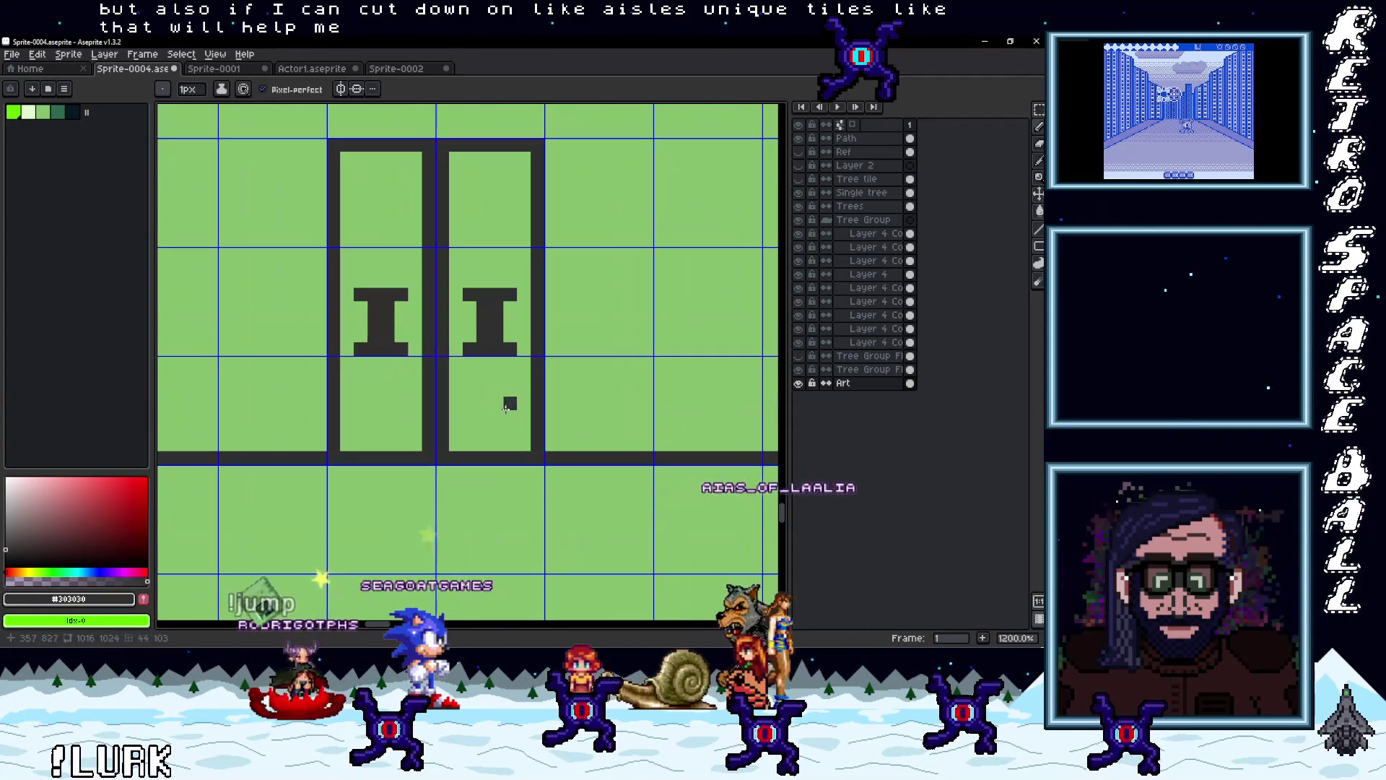
pyautogui.hotkey('ctrl', 'z')
pyautogui.hotkey('ctrl', 'z')
pyautogui.hotkey('ctrl', 'z')
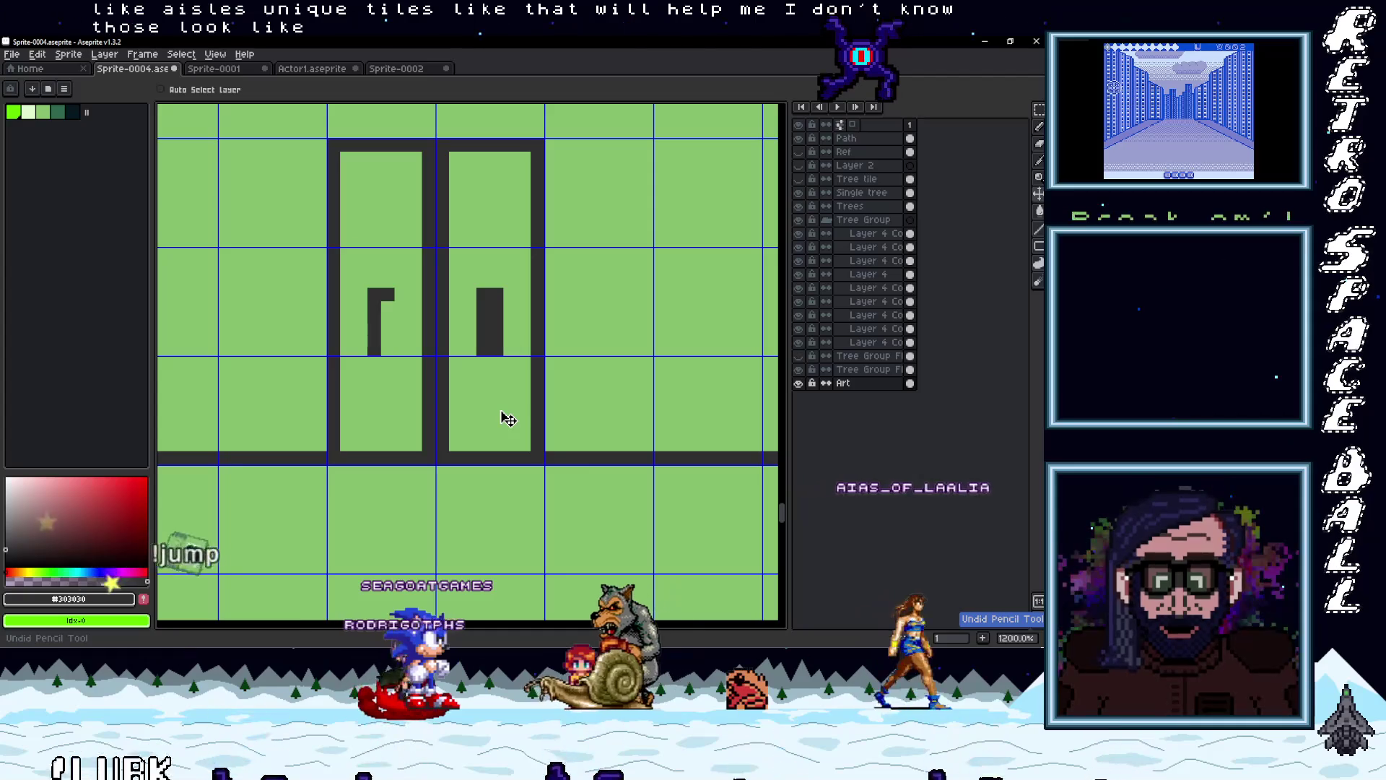
pyautogui.hotkey('ctrl', 'z')
pyautogui.hotkey('ctrl', 'z')
pyautogui.hotkey('ctrl', 'z')
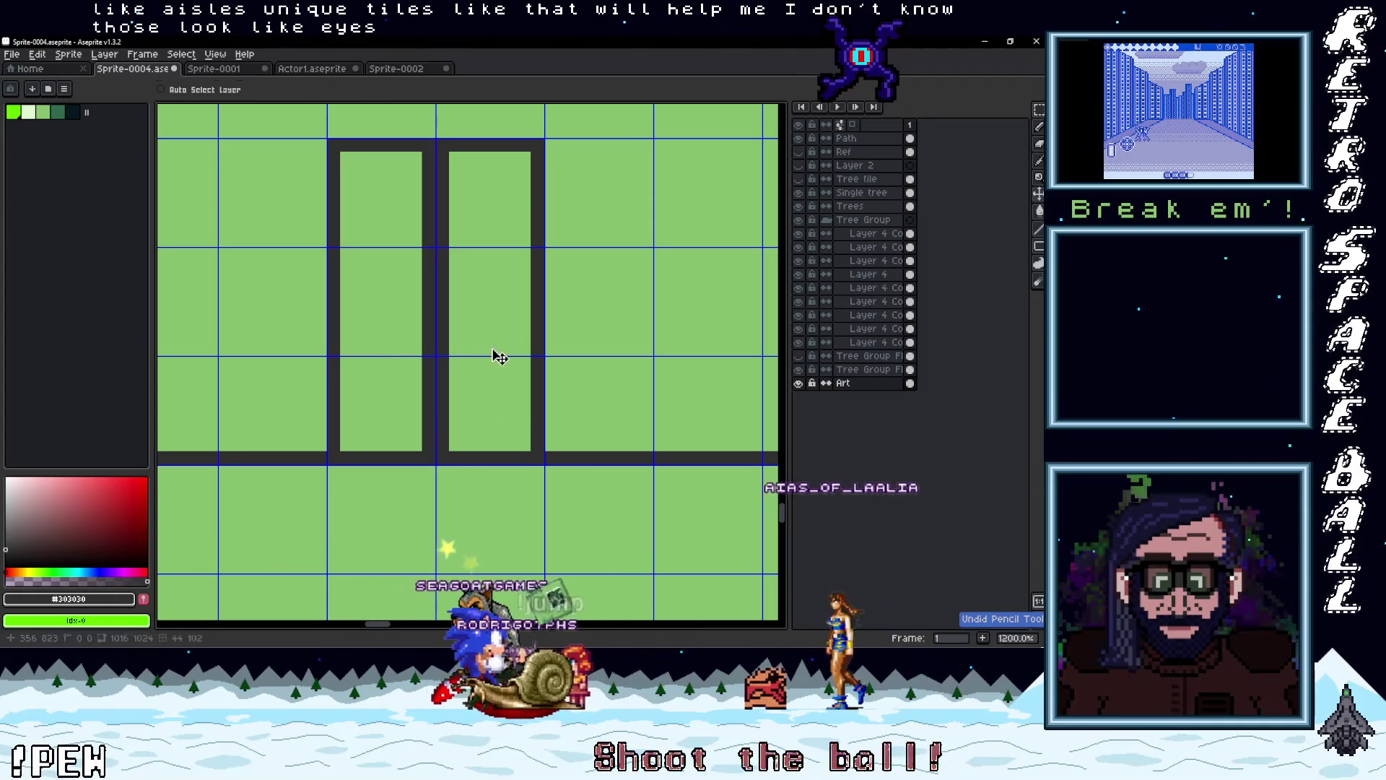
pyautogui.click(497, 321)
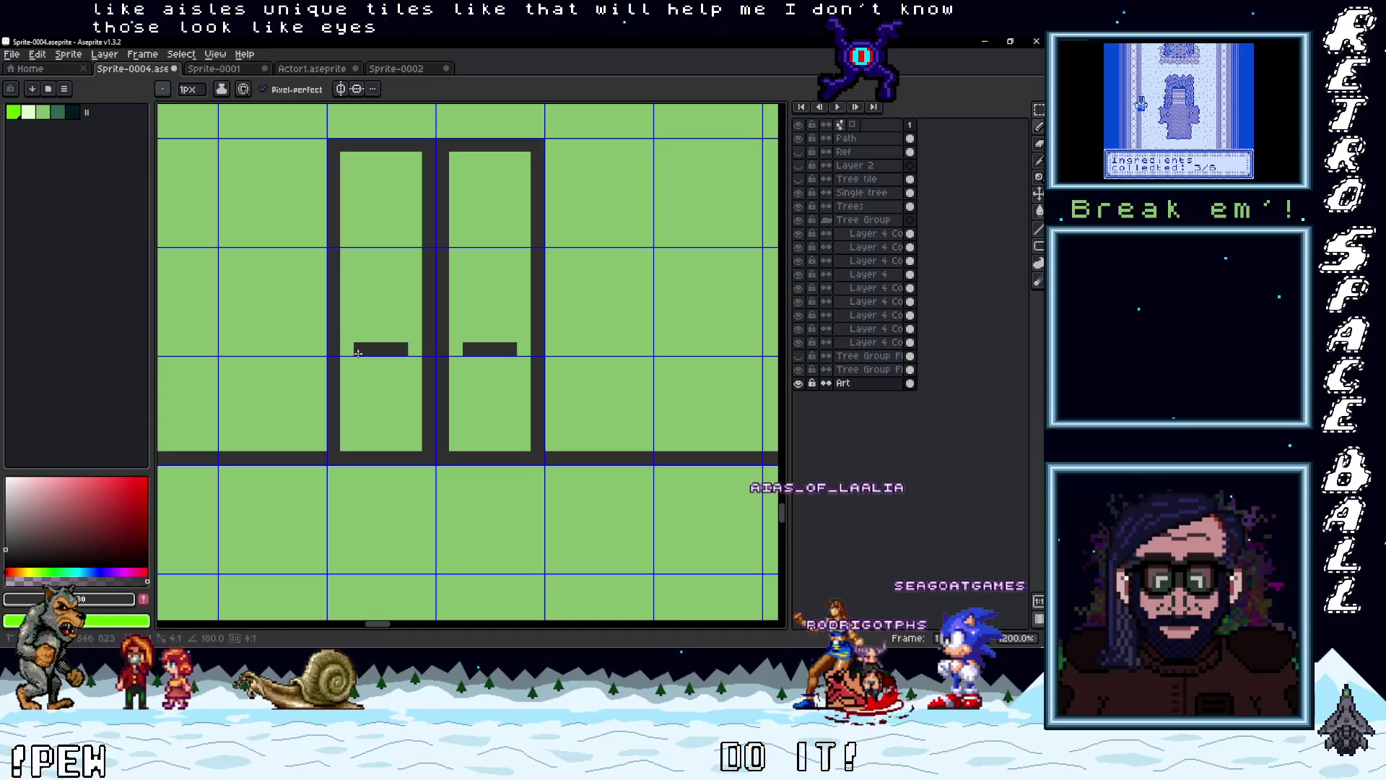
pyautogui.scroll(-6, 469, 403)
pyautogui.scroll(2, 516, 427)
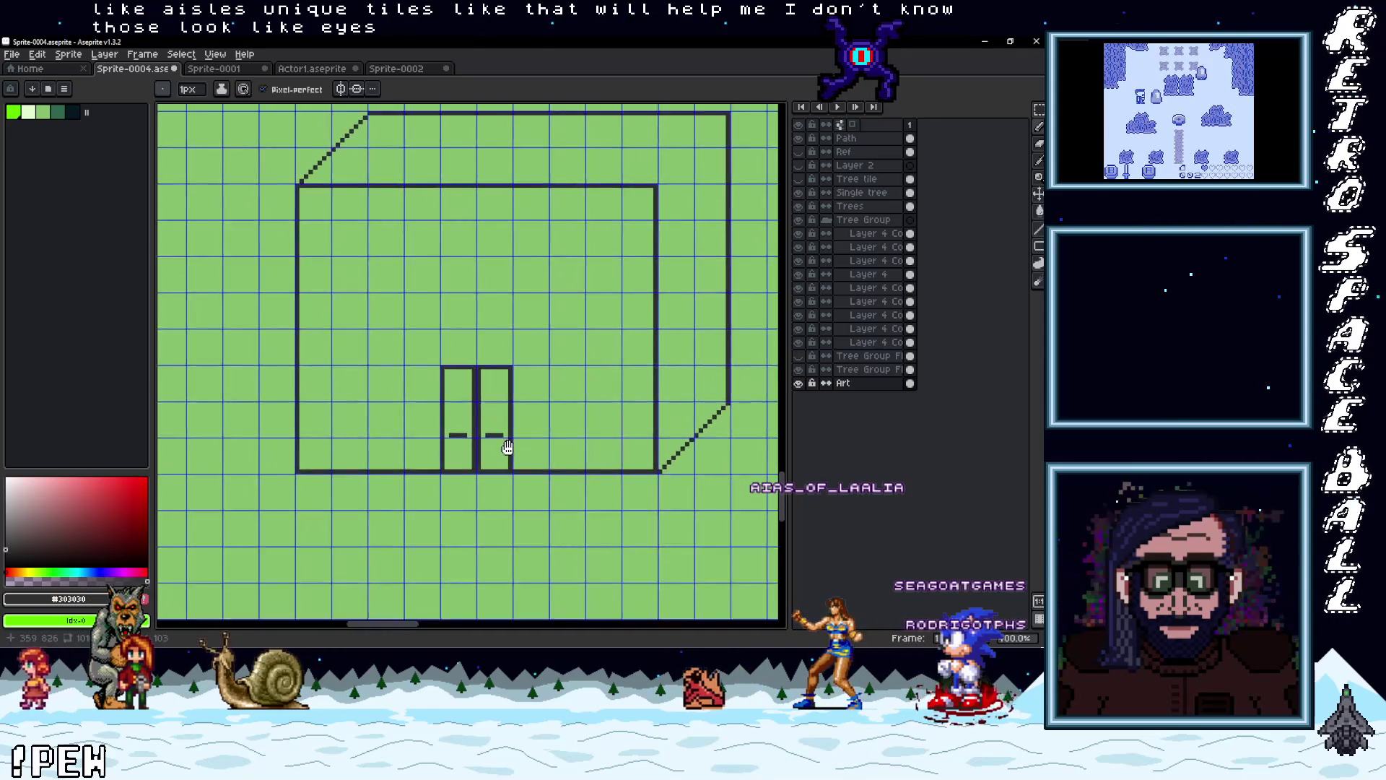
pyautogui.scroll(1, 515, 427)
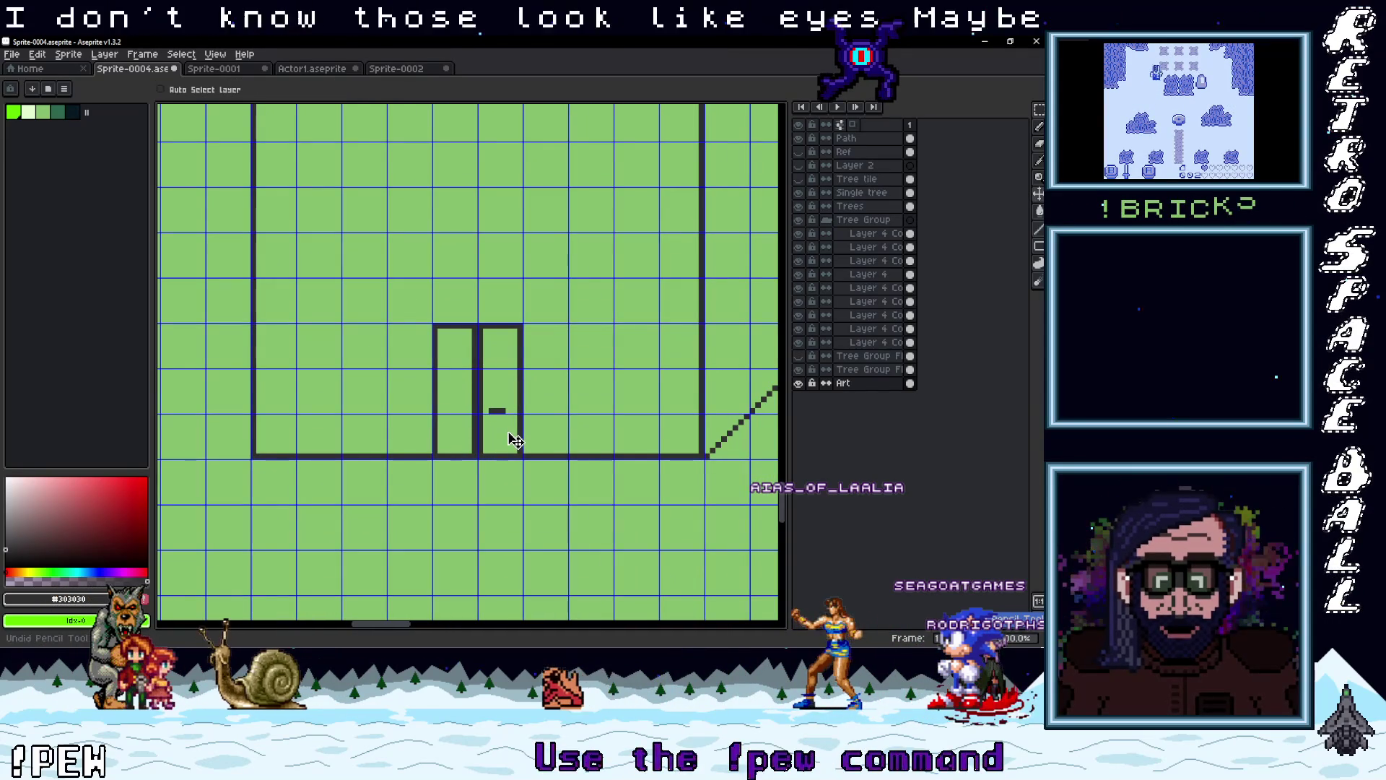
pyautogui.scroll(1, 504, 437)
pyautogui.keyDown('alt'); pyautogui.click(504, 442); pyautogui.keyUp('alt')
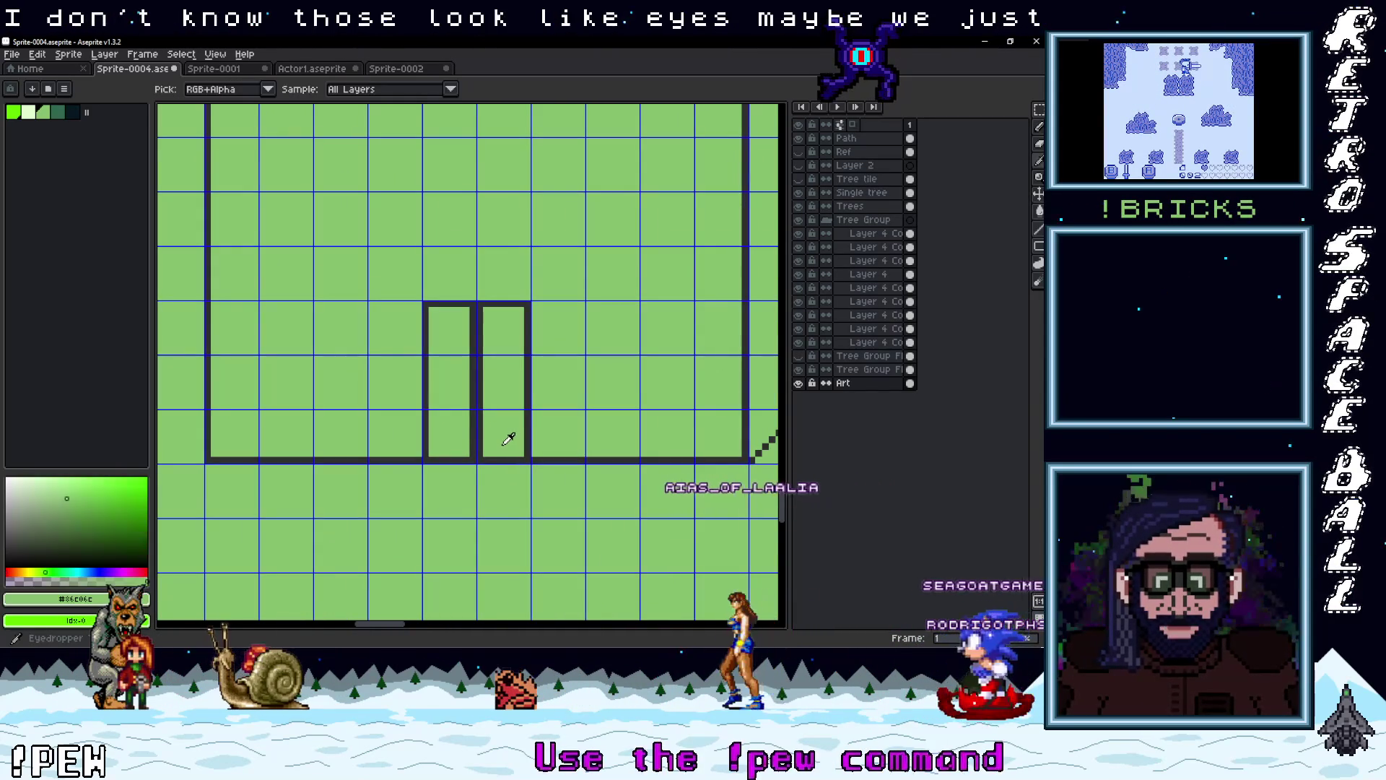
# Paint out the door's centre divider in green and draw a dark horizontal crossbar across it
pyautogui.moveTo(478, 454)
pyautogui.mouseDown()
pyautogui.moveTo(470, 313)
pyautogui.moveTo(474, 448)
pyautogui.mouseUp()
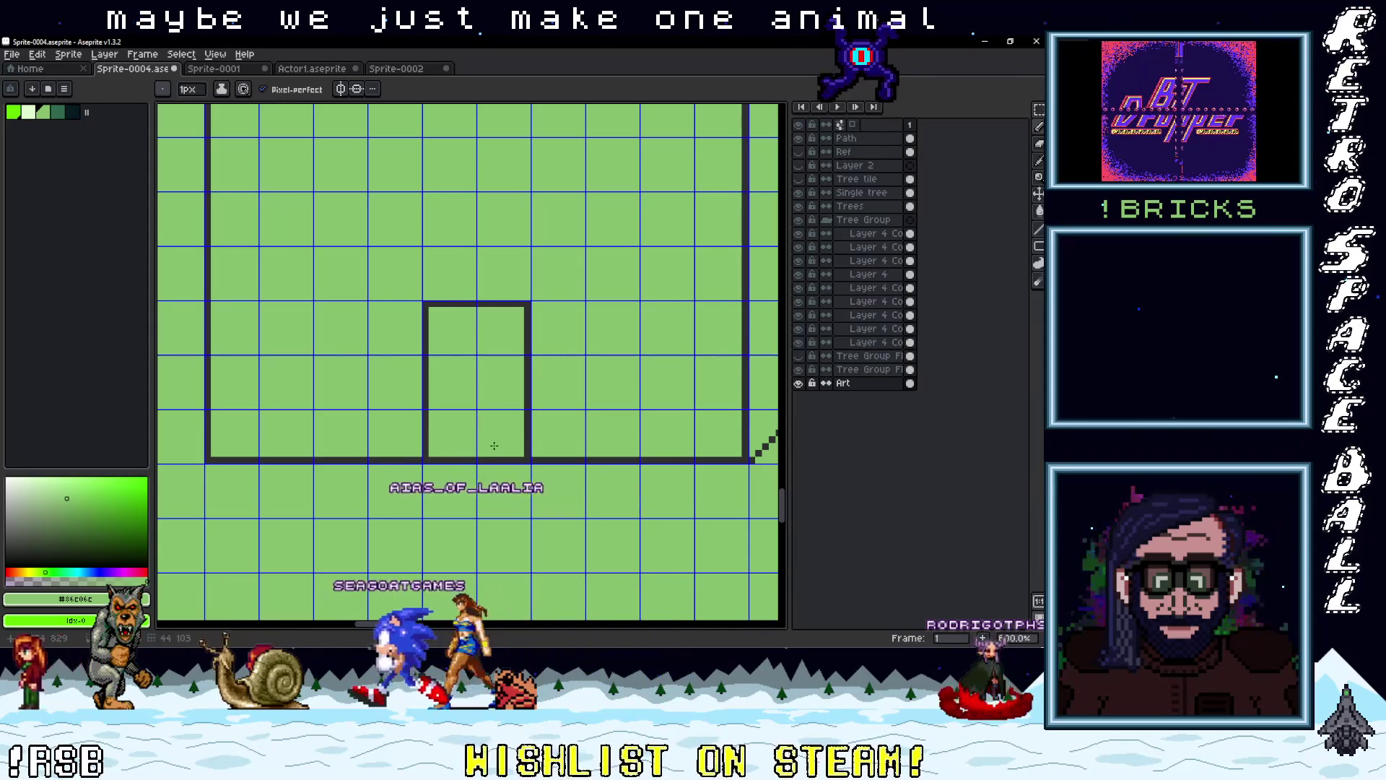
pyautogui.keyDown('alt'); pyautogui.click(529, 448); pyautogui.keyUp('alt')
pyautogui.scroll(3, 513, 452)
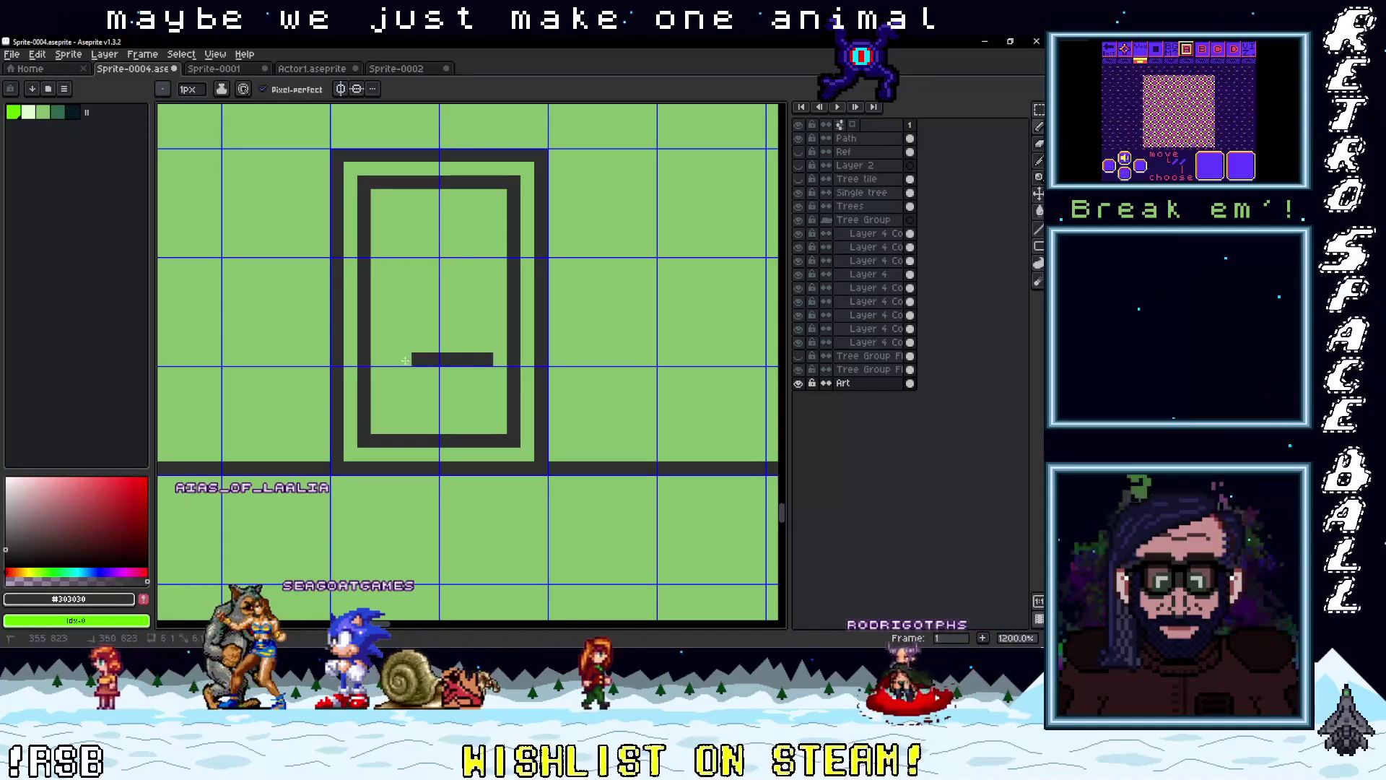
pyautogui.moveTo(404, 333); pyautogui.dragTo(474, 335)
pyautogui.scroll(-5, 588, 403)
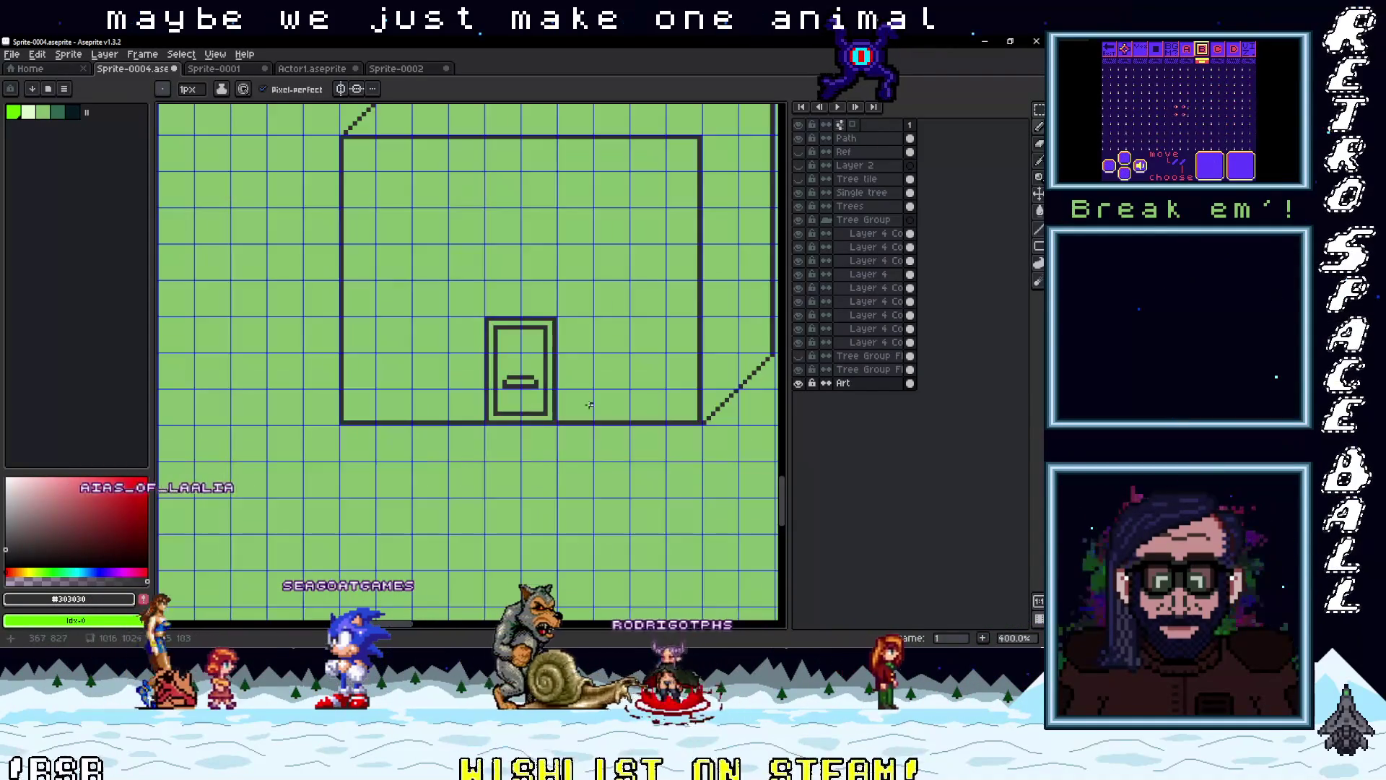
pyautogui.moveTo(587, 402); pyautogui.dragTo(480, 442)
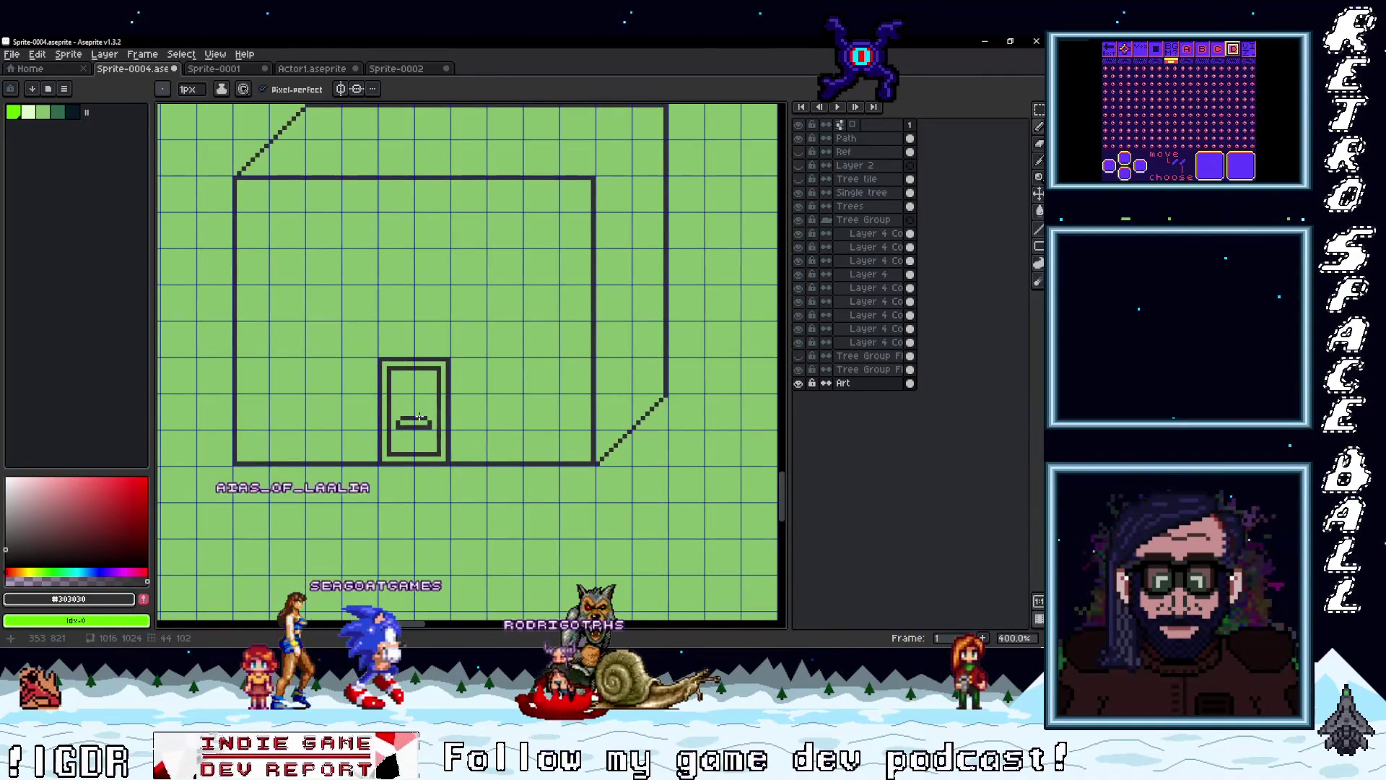
pyautogui.scroll(3, 429, 410)
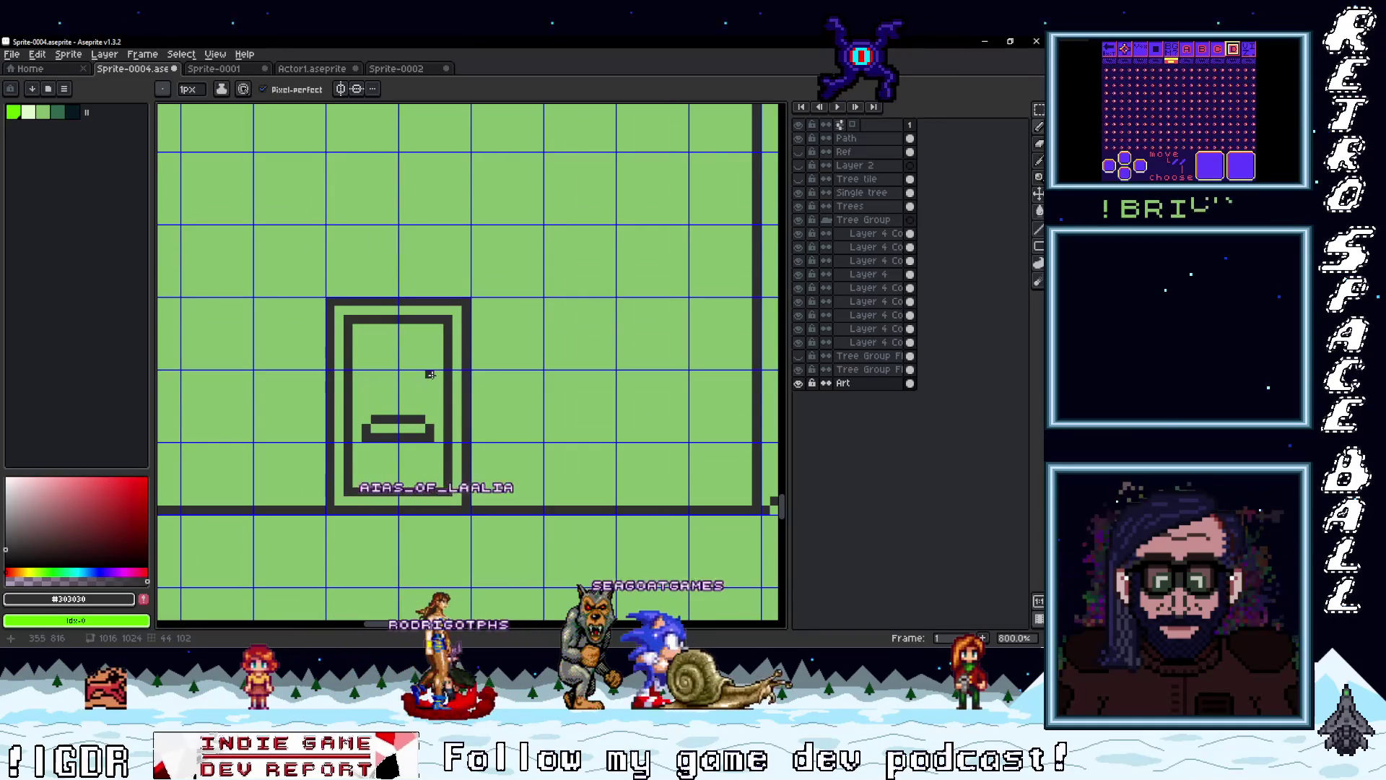
pyautogui.scroll(-3, 384, 365)
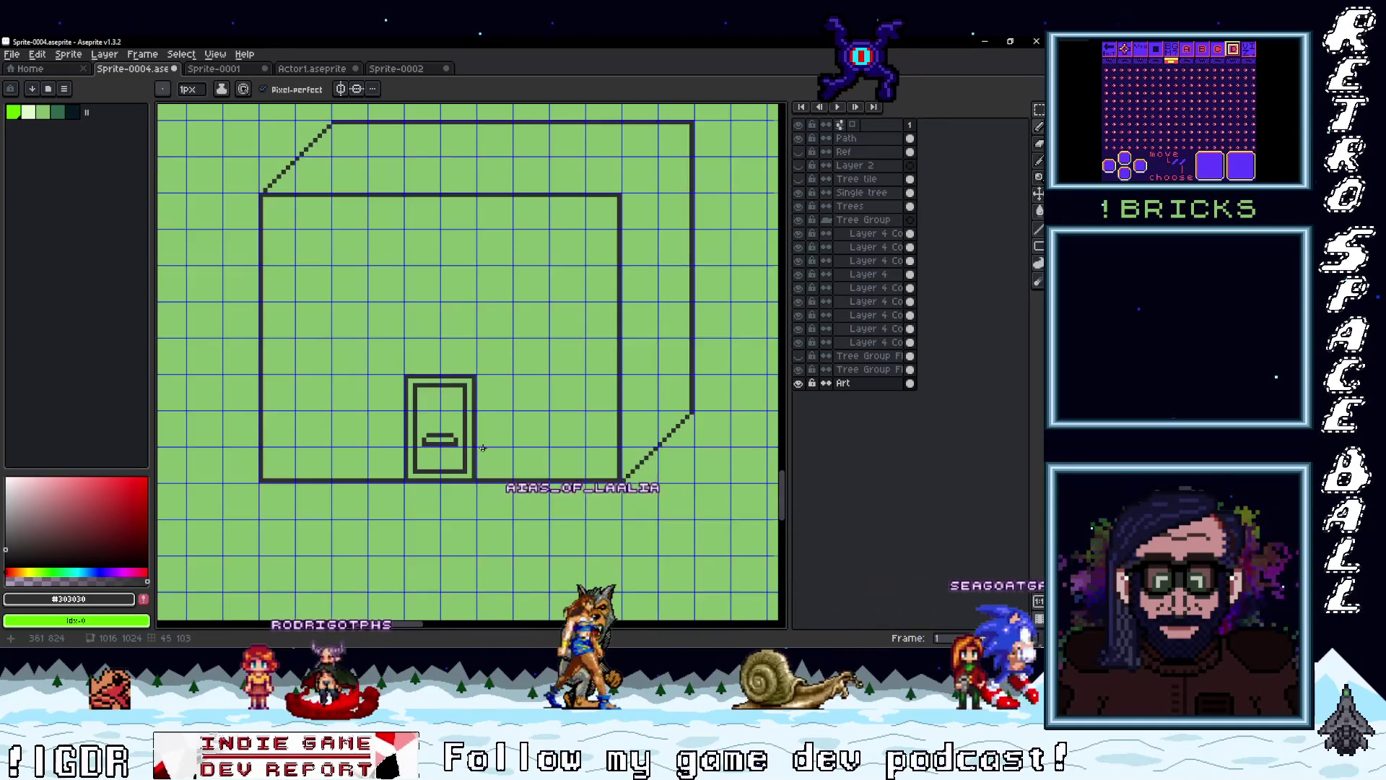
pyautogui.scroll(2, 477, 439)
pyautogui.scroll(1, 465, 445)
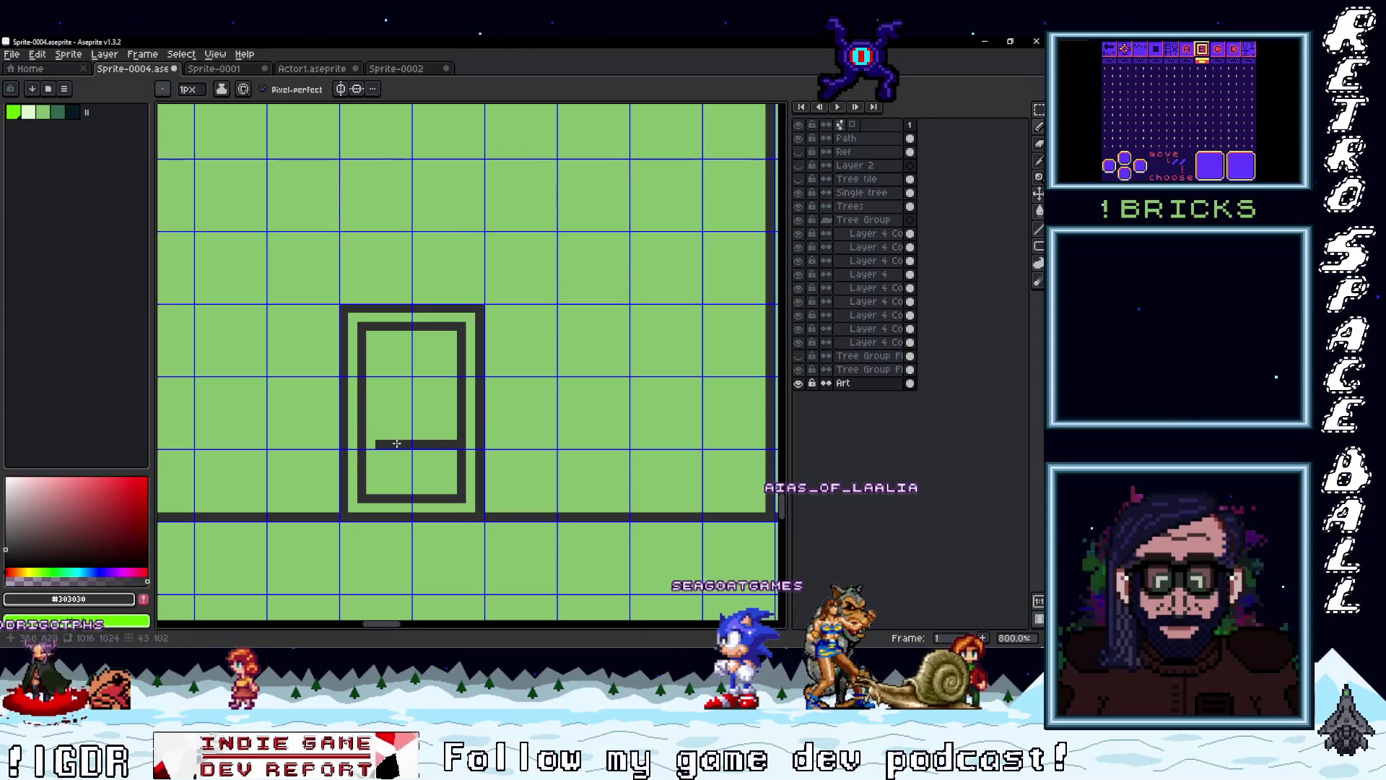
pyautogui.scroll(-4, 456, 424)
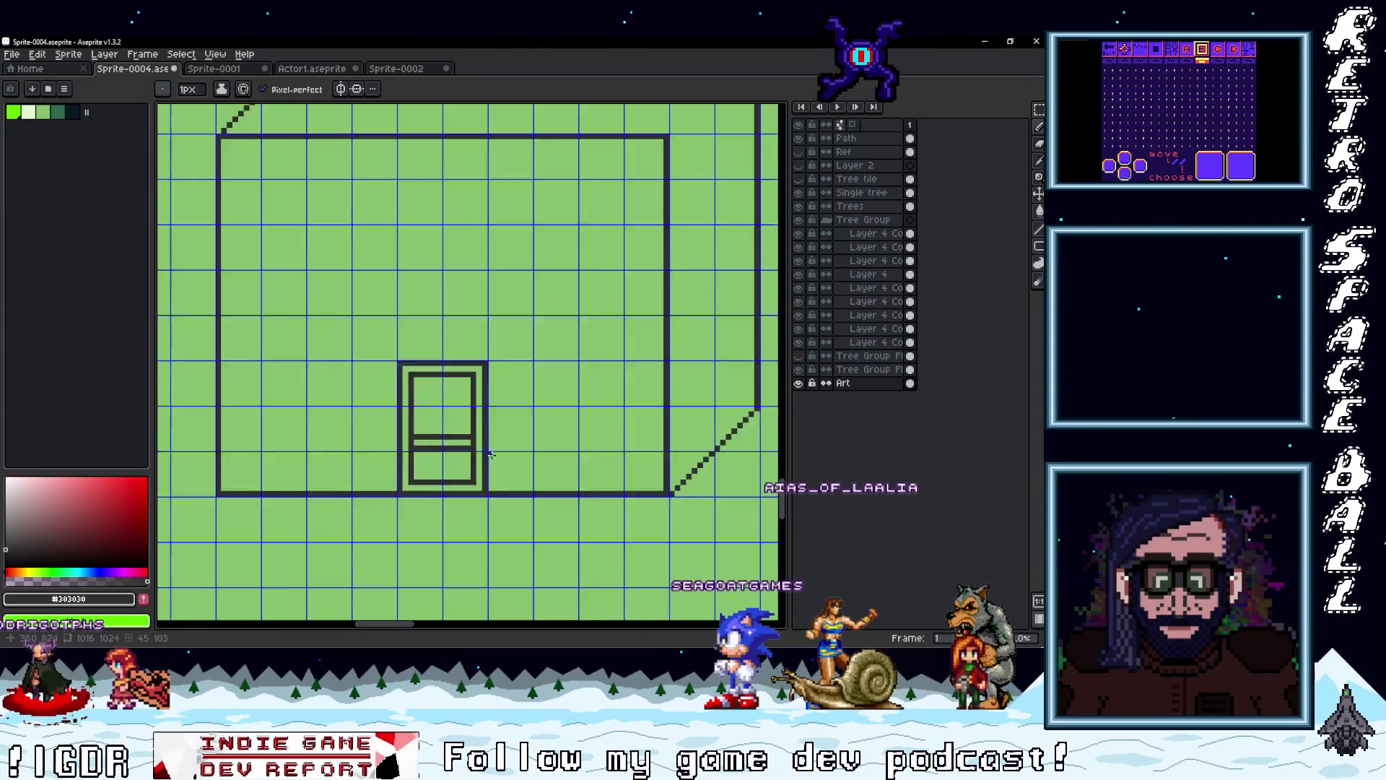
pyautogui.scroll(4, 493, 415)
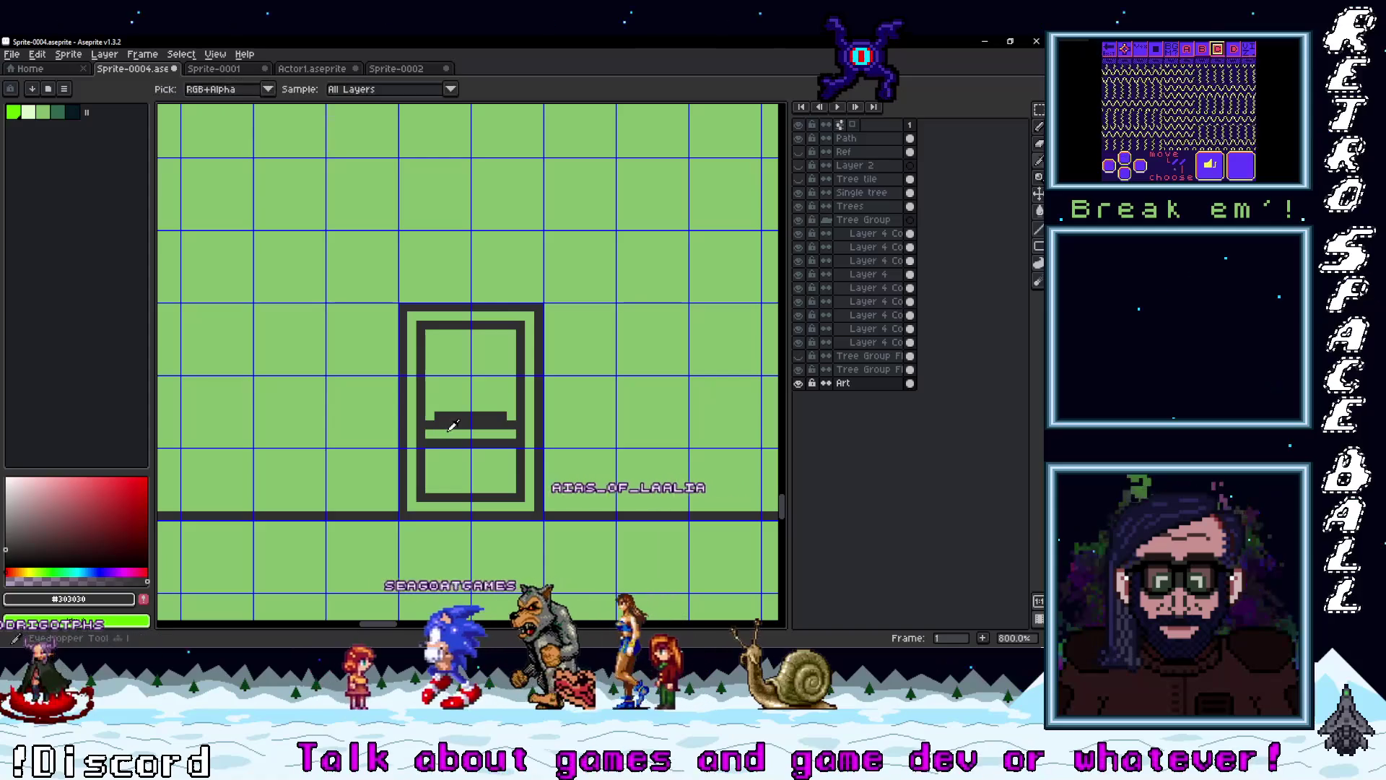
# Move the door's middle bar up two pixels and confirm the move
pyautogui.keyDown('alt'); pyautogui.click(440, 431); pyautogui.keyUp('alt')
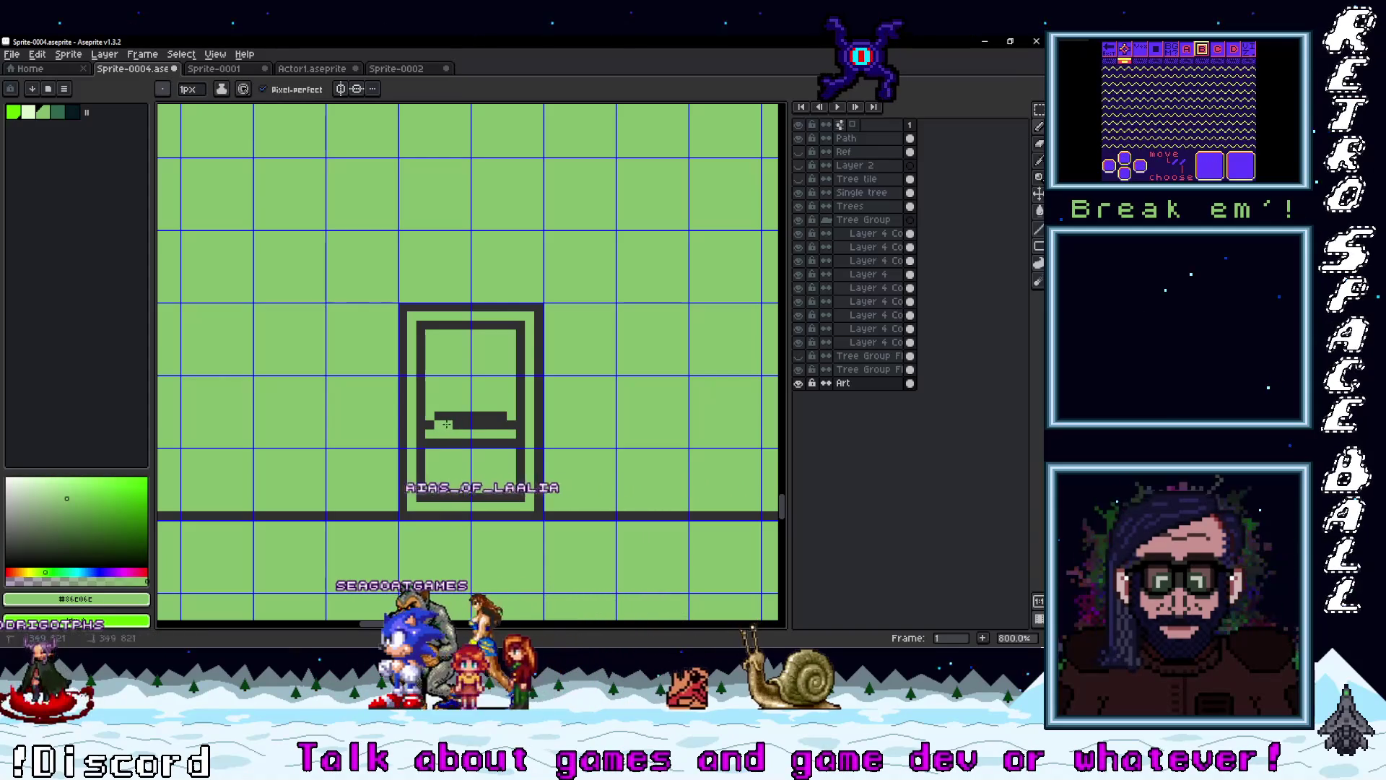
pyautogui.scroll(-3, 518, 456)
pyautogui.scroll(3, 534, 455)
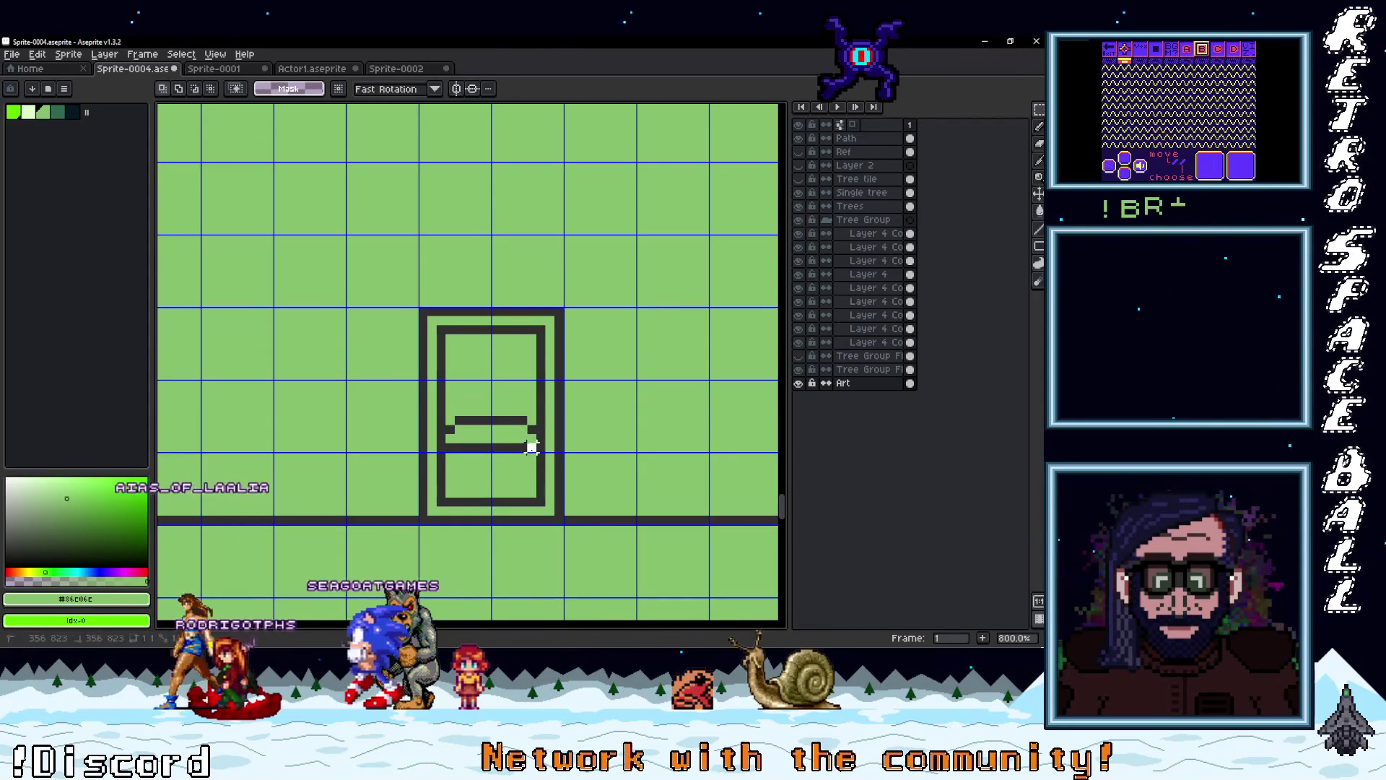
pyautogui.moveTo(493, 448); pyautogui.dragTo(491, 435)
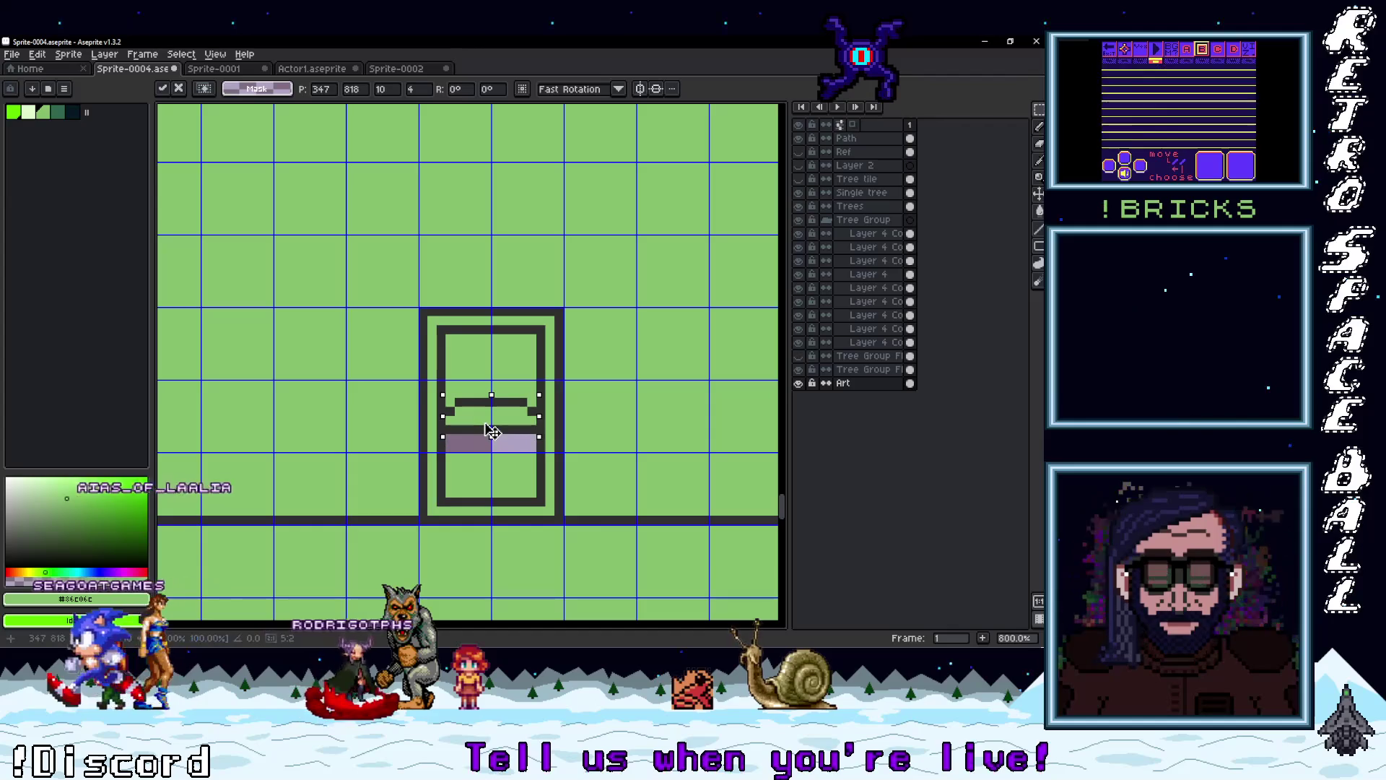
pyautogui.press('Return')
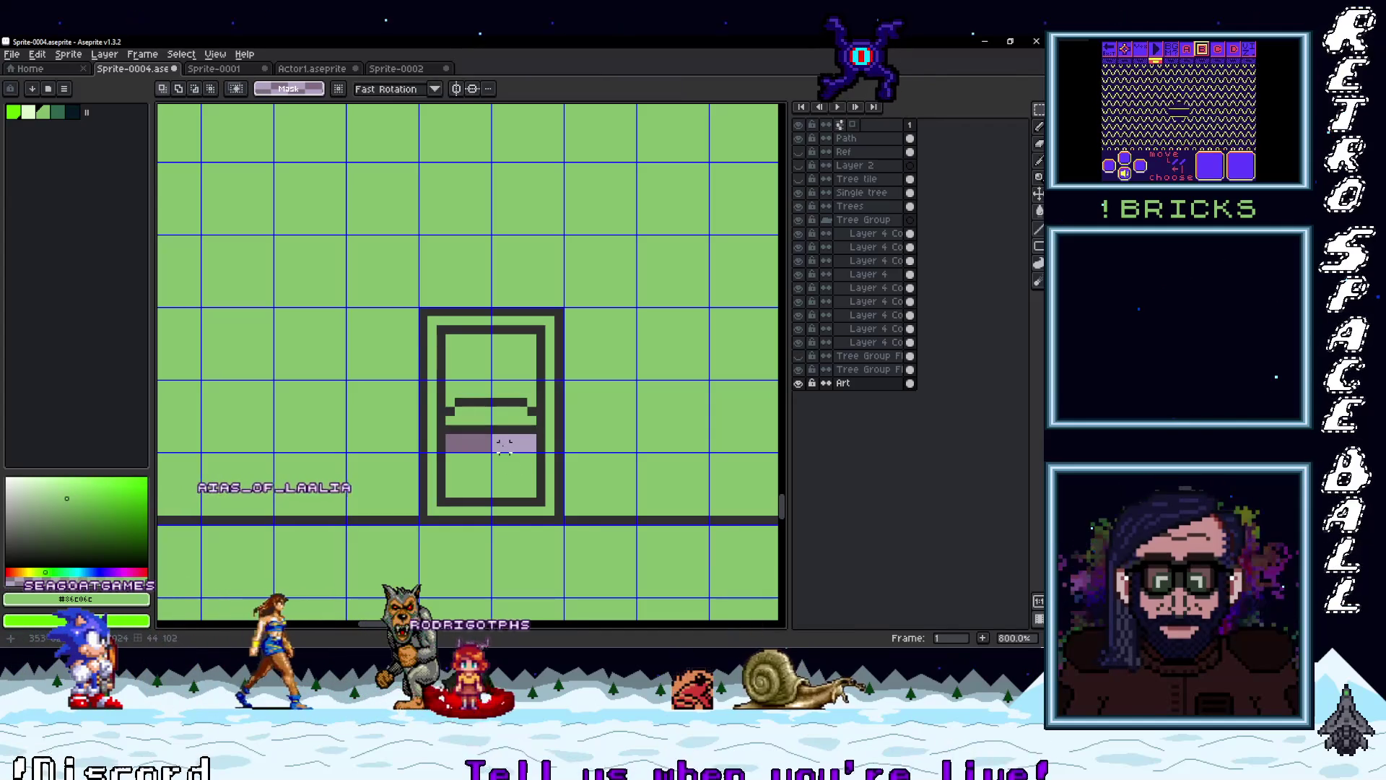
# Redraw the middle bar in dark across the full door width and clear stray pixels in green
pyautogui.press('b')
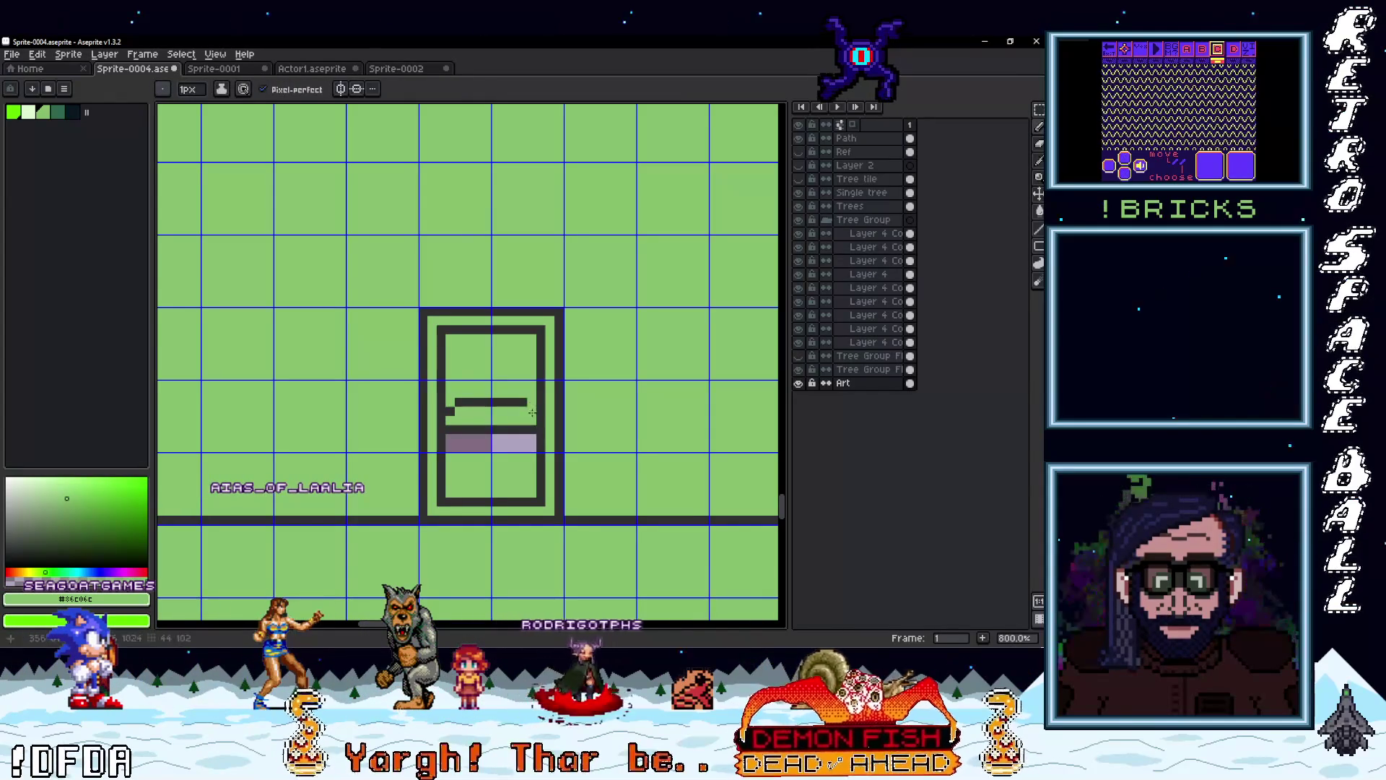
pyautogui.keyDown('alt'); pyautogui.click(451, 410); pyautogui.keyUp('alt')
pyautogui.moveTo(447, 401); pyautogui.dragTo(535, 401)
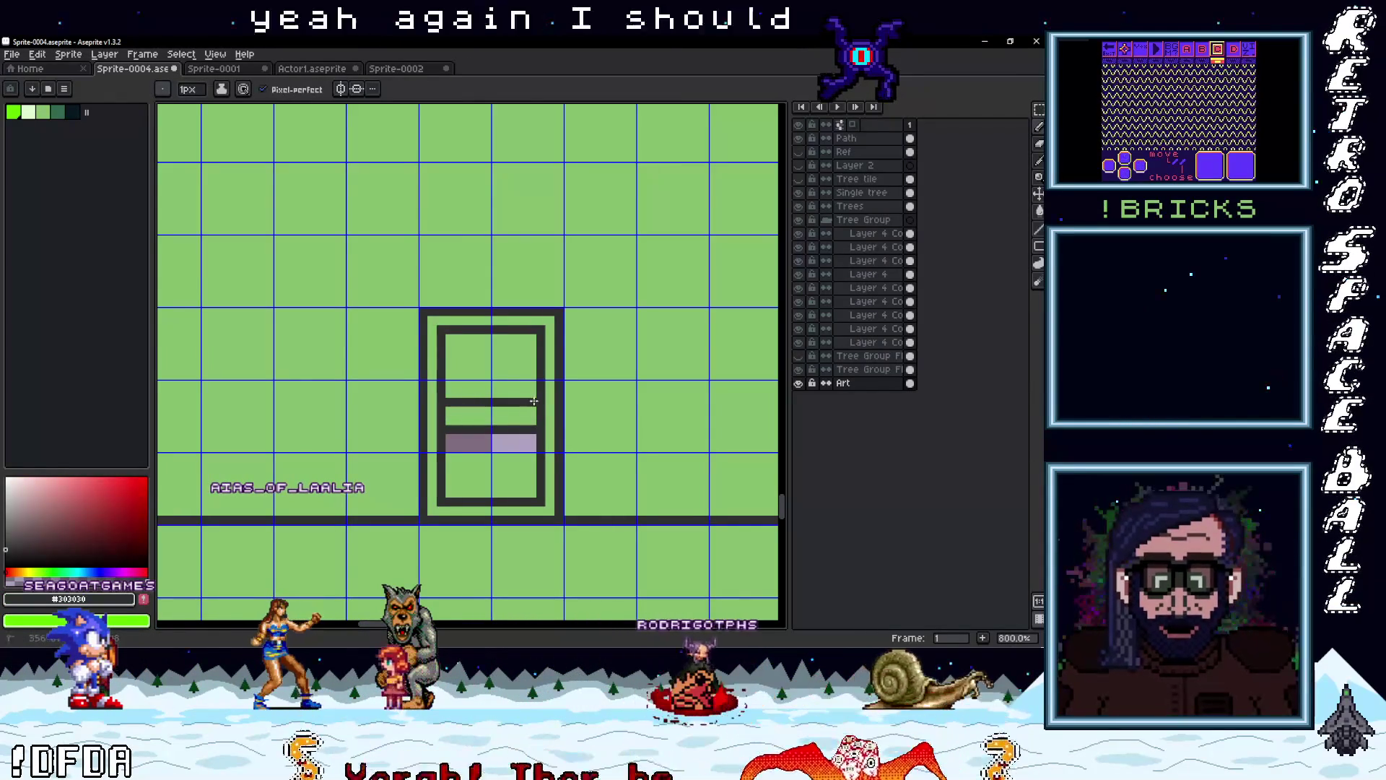
pyautogui.keyDown('alt'); pyautogui.click(452, 436); pyautogui.keyUp('alt')
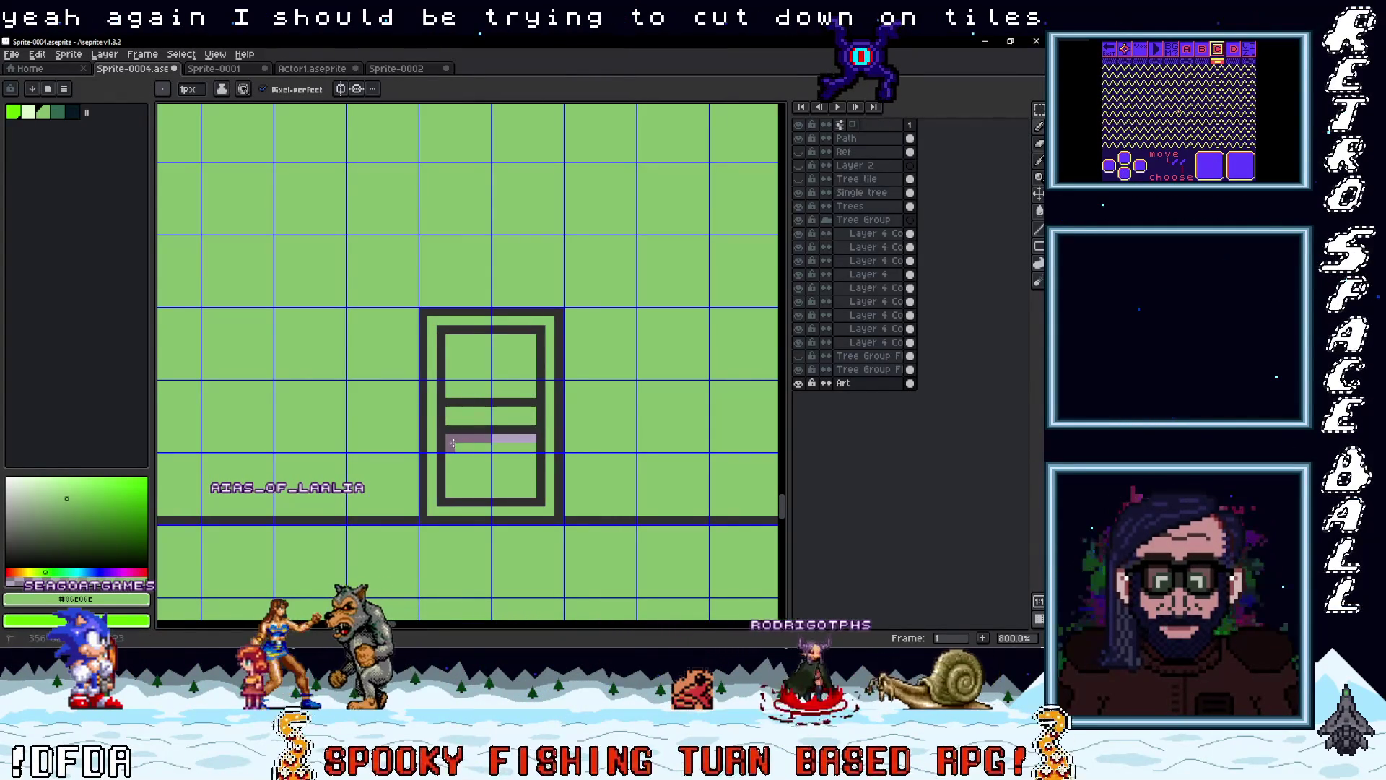
pyautogui.moveTo(451, 436); pyautogui.dragTo(535, 436)
pyautogui.scroll(-4, 549, 439)
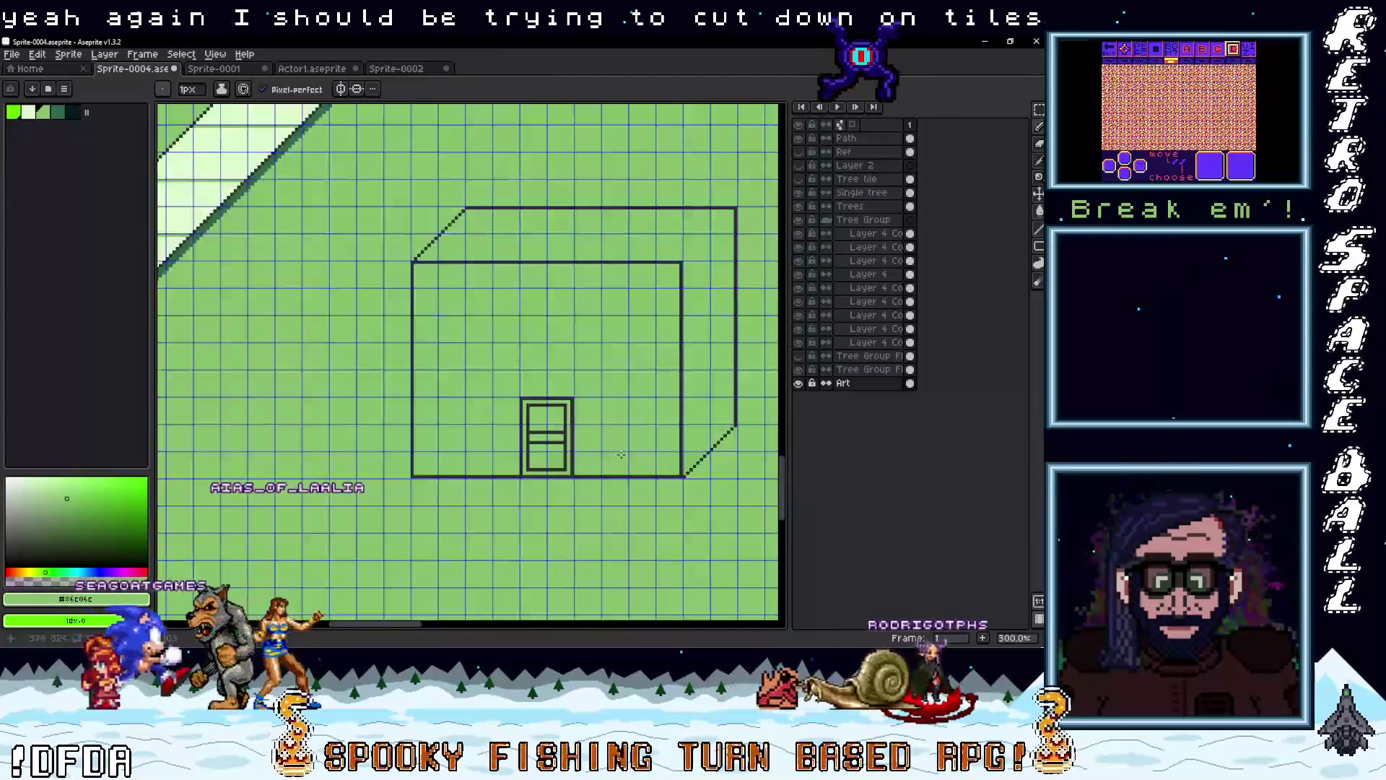
pyautogui.scroll(3, 556, 440)
pyautogui.scroll(1, 560, 440)
# Select the door's two middle crossbars with the rectangular marquee
pyautogui.press('m')
pyautogui.moveTo(582, 443)
pyautogui.mouseDown()
pyautogui.moveTo(491, 412)
pyautogui.moveTo(534, 442)
pyautogui.mouseUp()
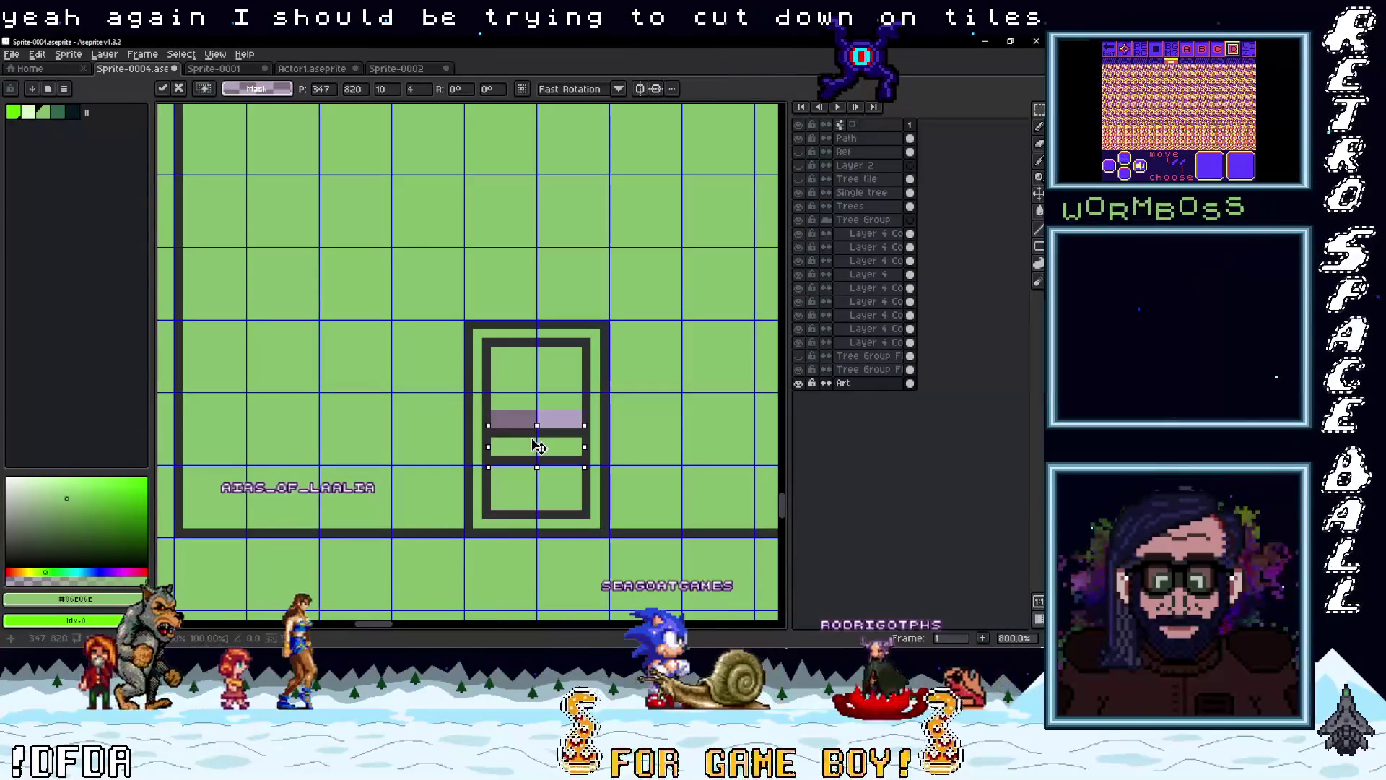
pyautogui.scroll(2, 560, 433)
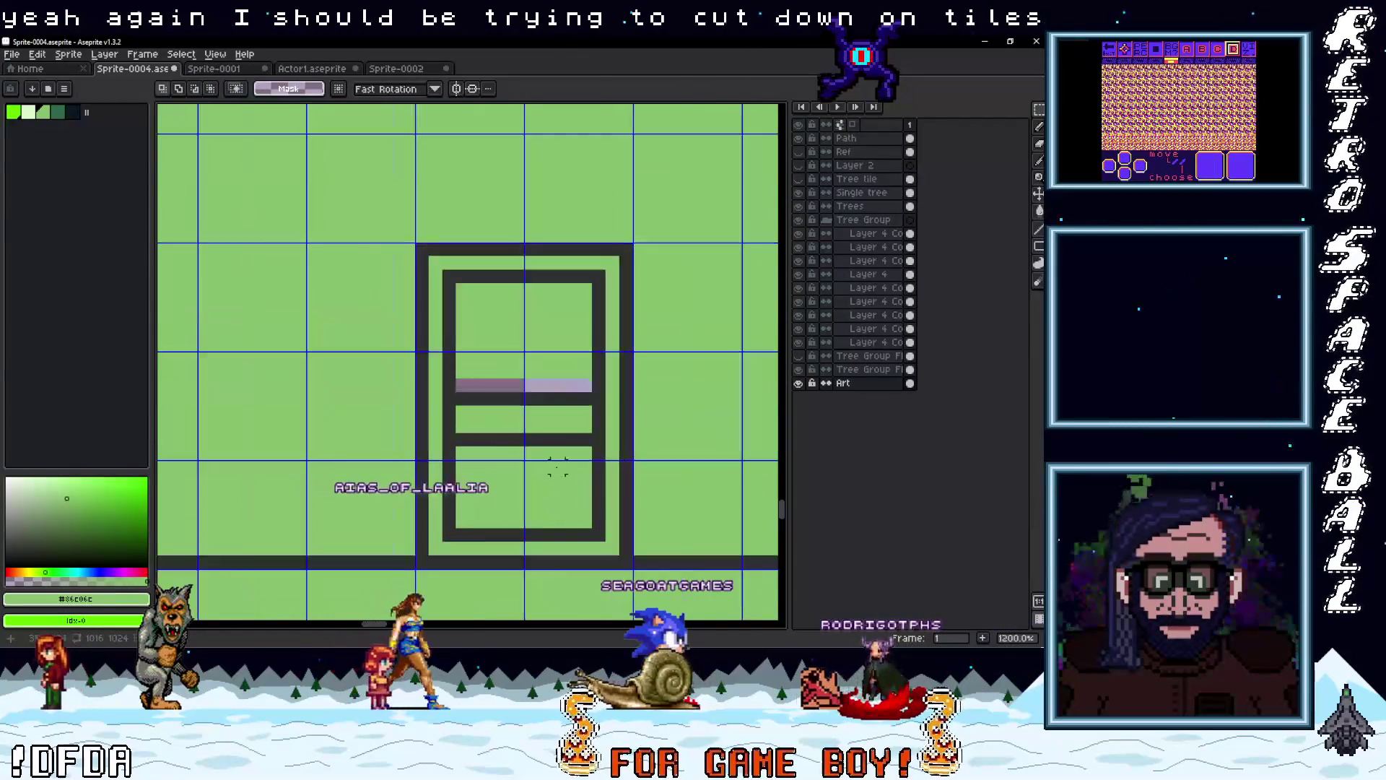
pyautogui.press('i')
pyautogui.press('g')
pyautogui.scroll(-5, 523, 433)
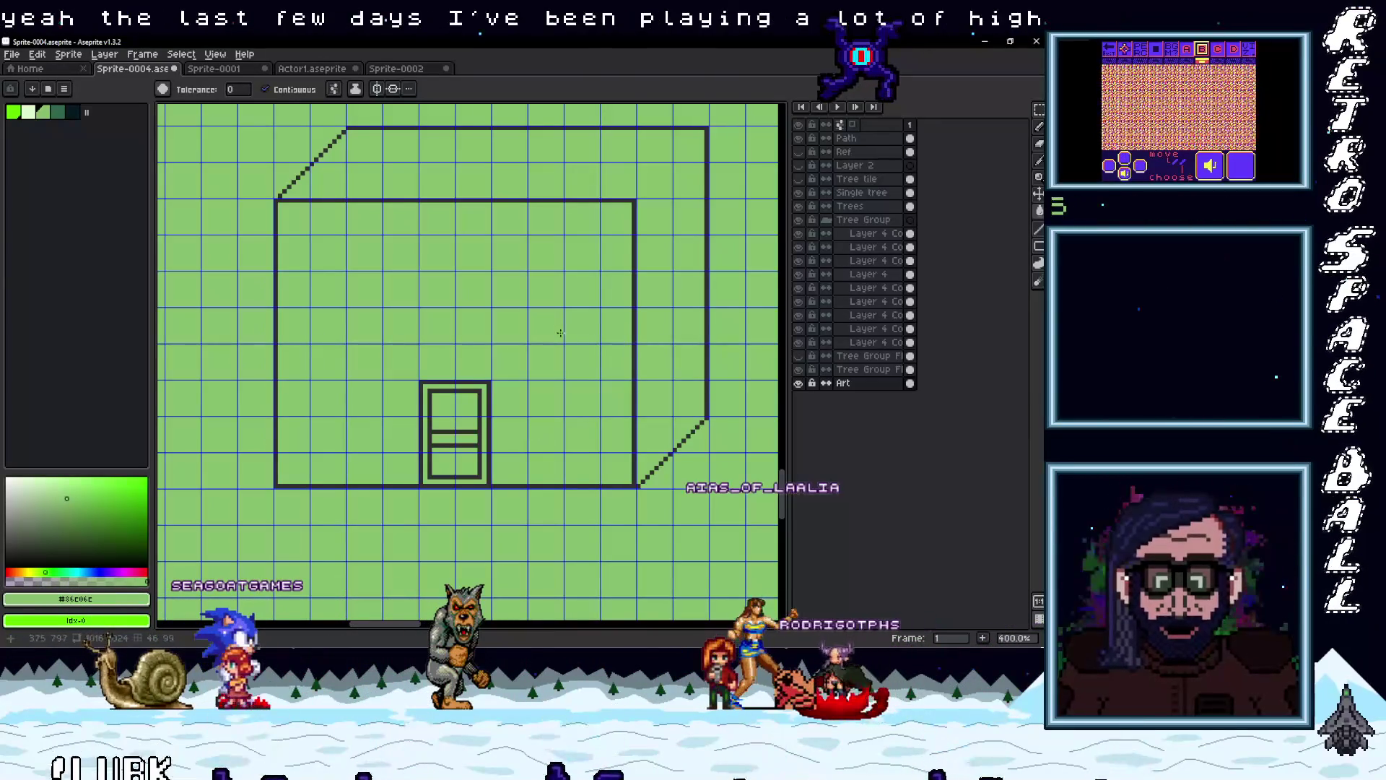
# Pick the dark line colour and centre the view on the building for outlining
pyautogui.moveTo(530, 433); pyautogui.dragTo(470, 541)
pyautogui.scroll(1, 587, 291)
pyautogui.keyDown('alt'); pyautogui.click(581, 281); pyautogui.keyUp('alt')
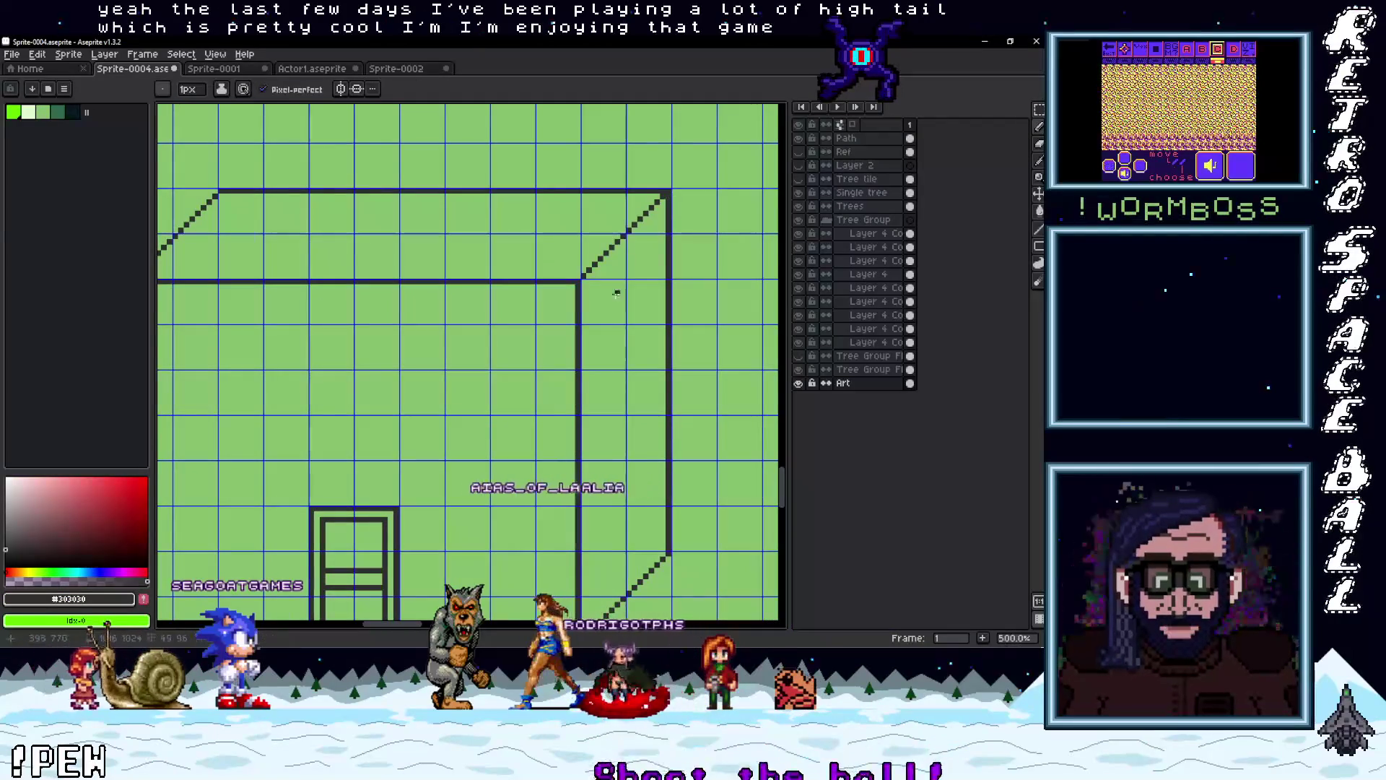
pyautogui.scroll(-3, 626, 390)
pyautogui.moveTo(626, 390); pyautogui.dragTo(576, 400)
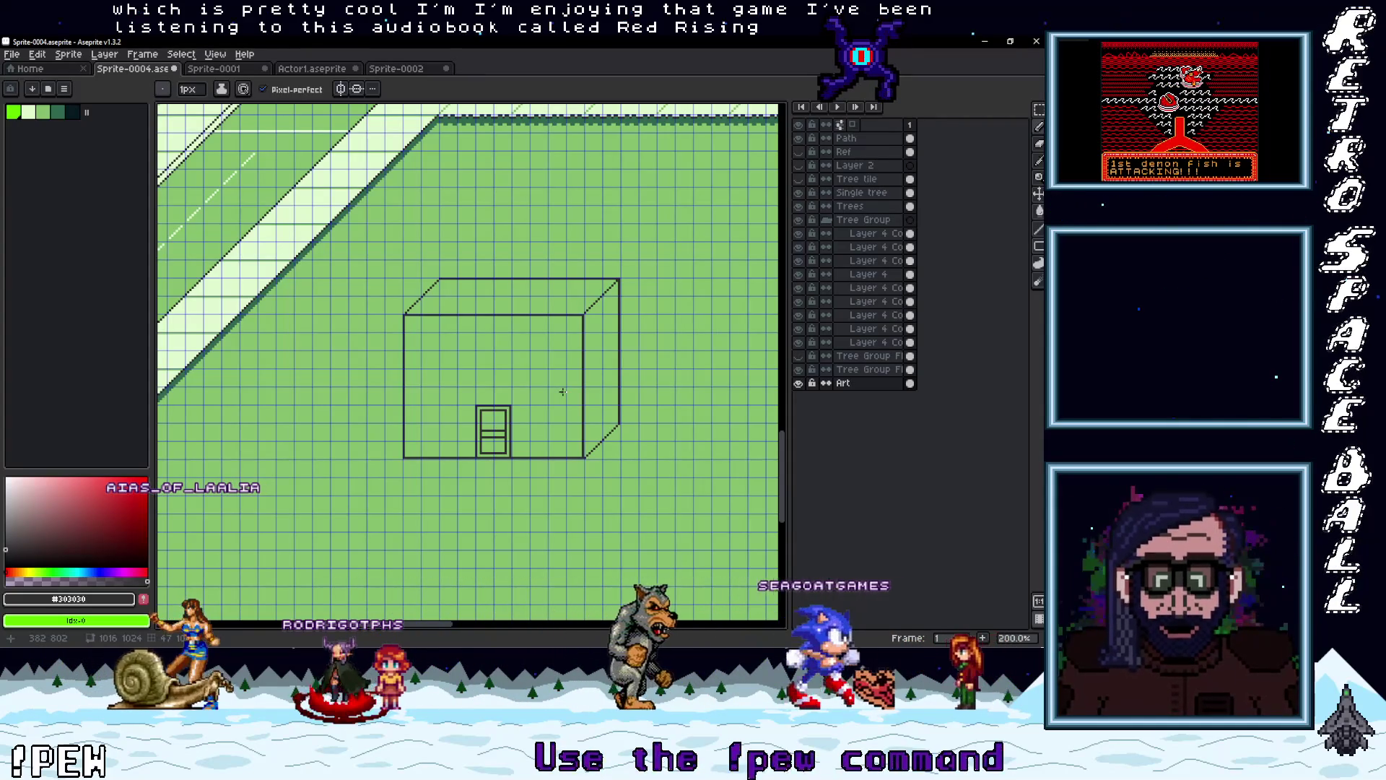
pyautogui.scroll(2, 449, 307)
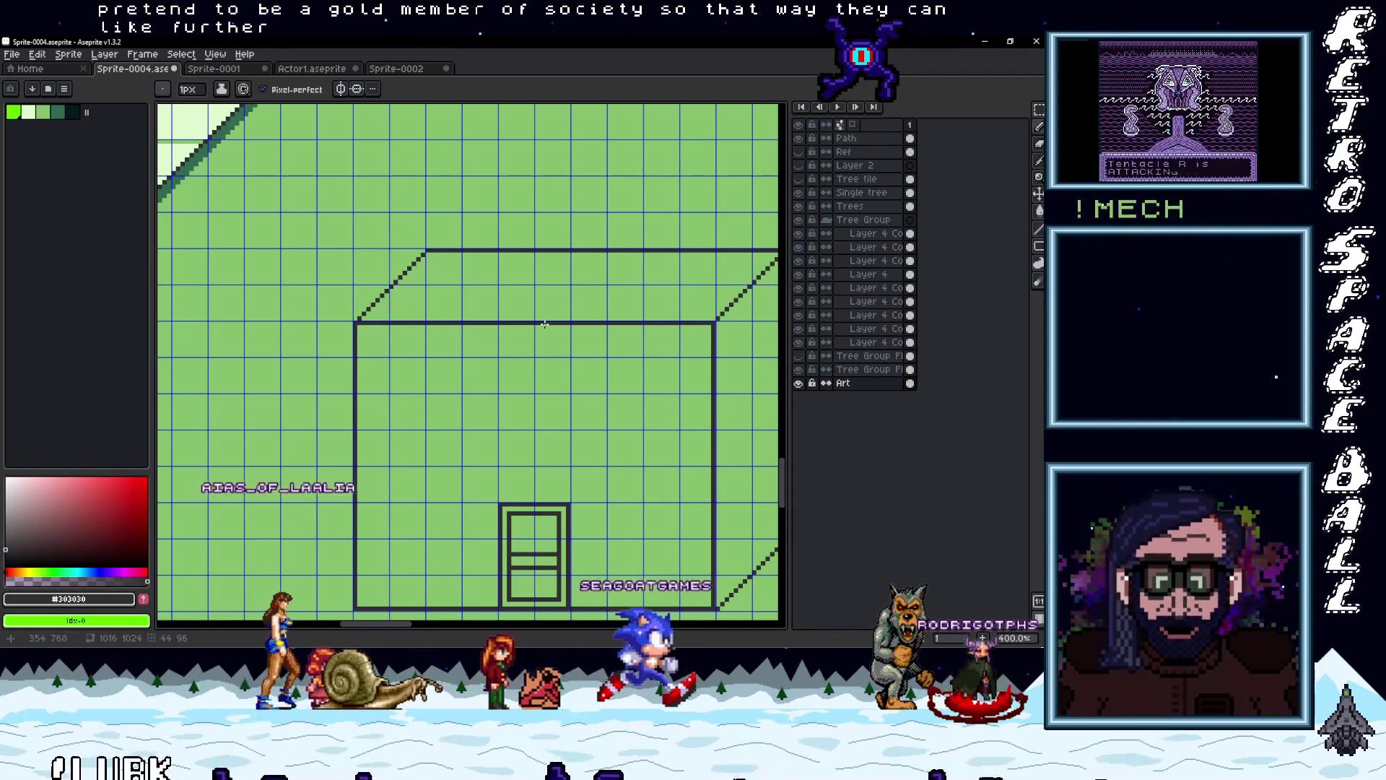
pyautogui.scroll(1, 354, 356)
# Undo the stray pencil diagonal at the box's right corner and bring its roof back into view
pyautogui.moveTo(404, 349); pyautogui.dragTo(280, 353)
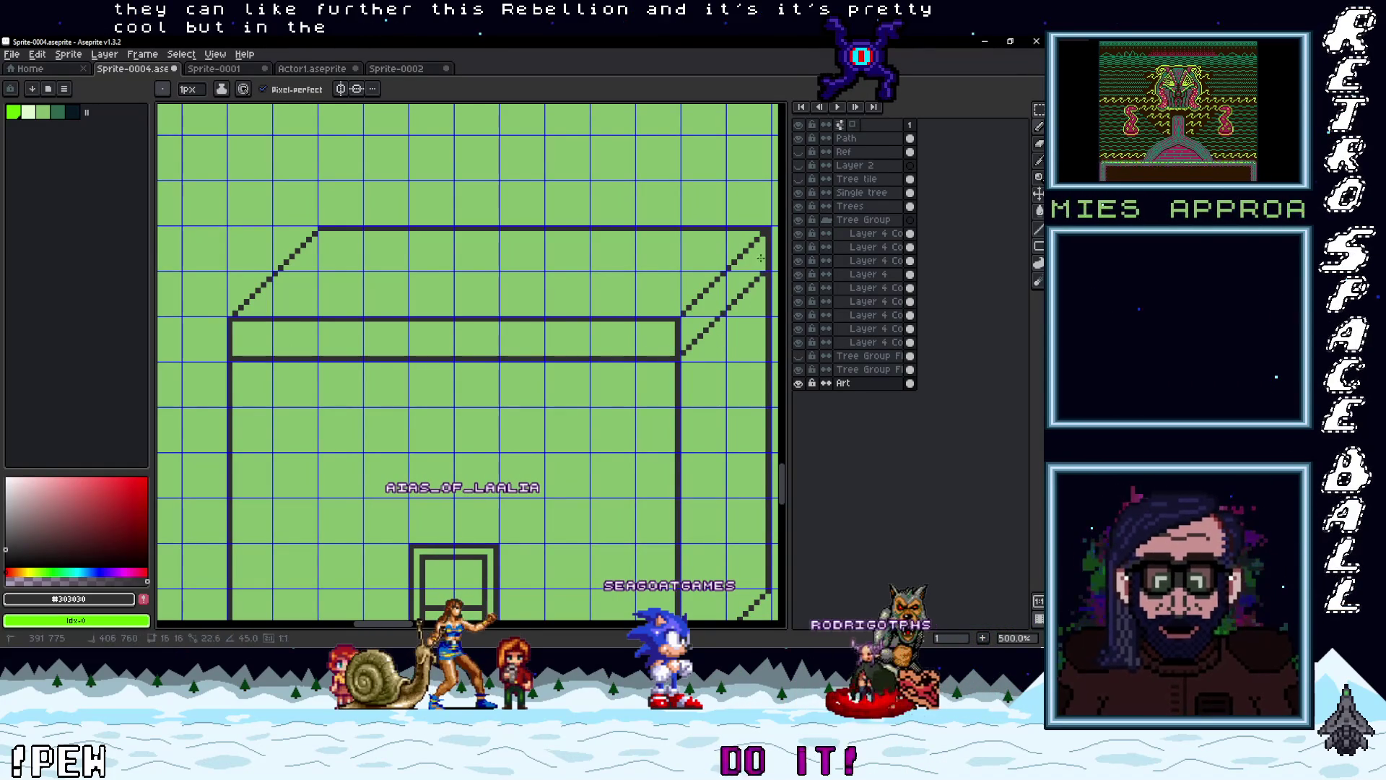
pyautogui.hotkey('ctrl', 'z')
pyautogui.scroll(-2, 665, 325)
pyautogui.scroll(2, 661, 324)
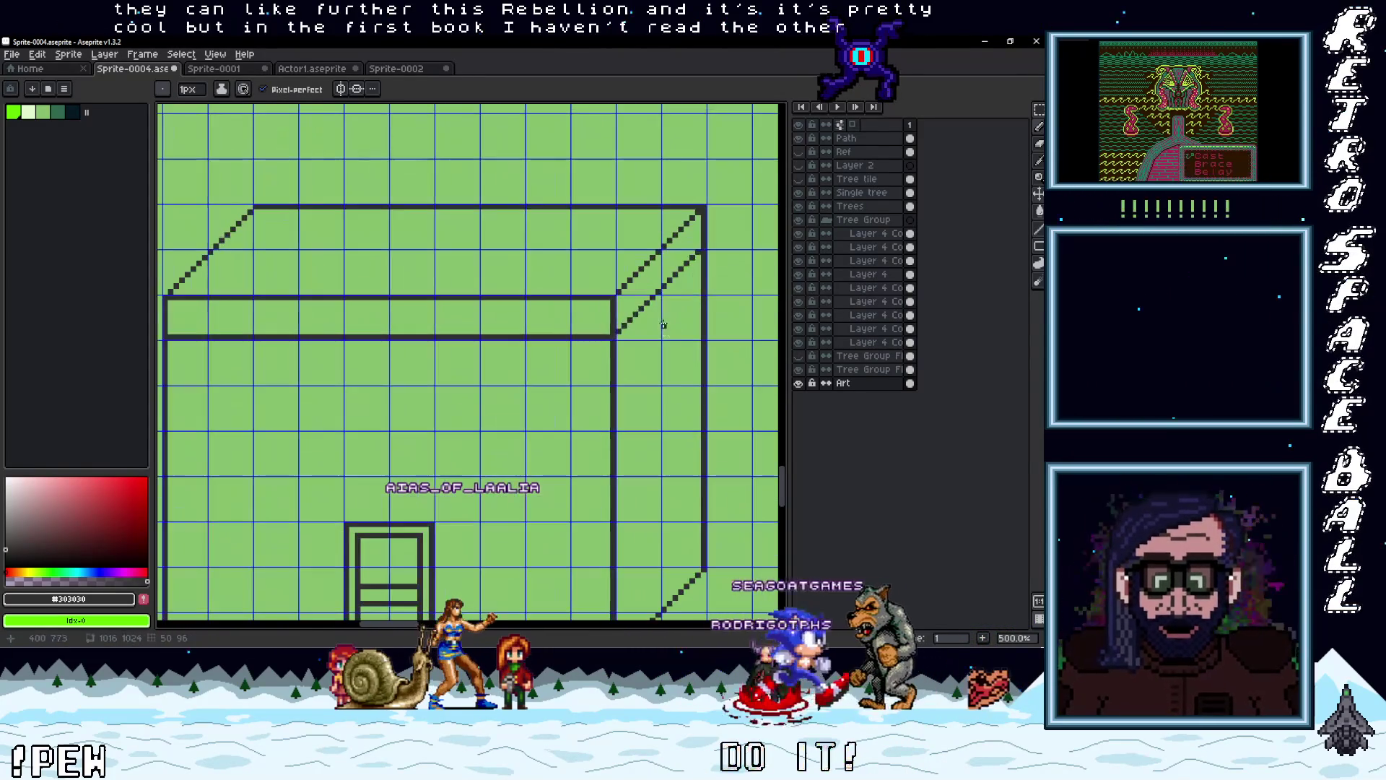
pyautogui.press('v')
pyautogui.moveTo(625, 289); pyautogui.dragTo(660, 300)
pyautogui.press('b')
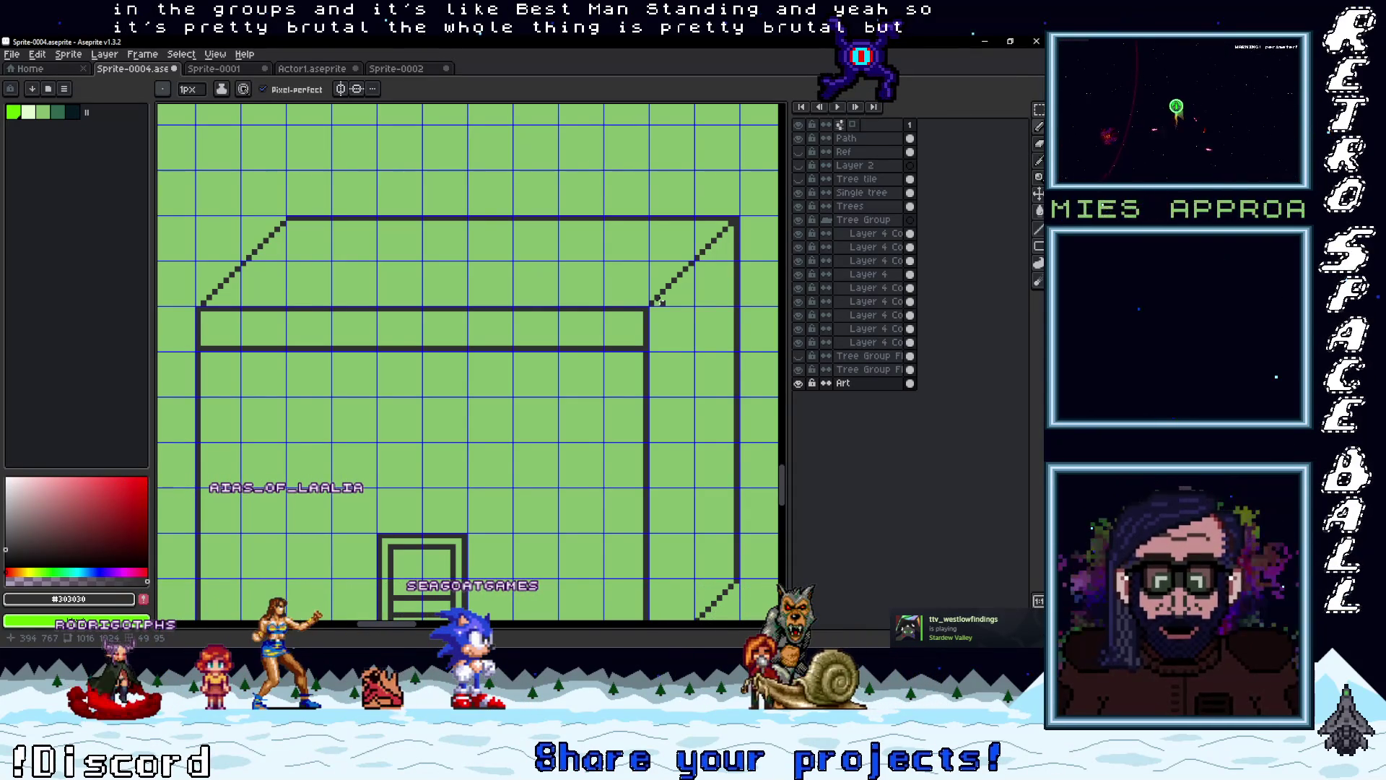
pyautogui.scroll(-5, 327, 287)
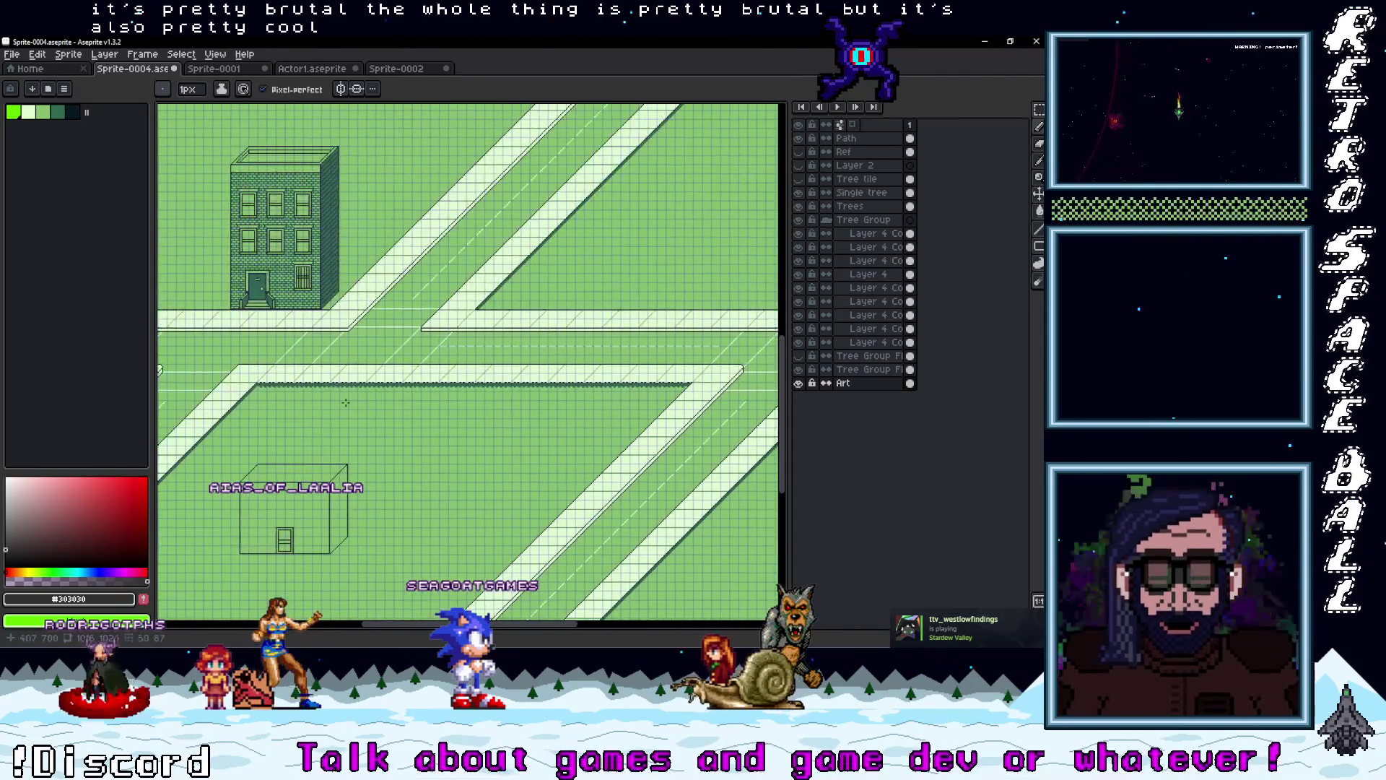
# Copy the tall brick building's roof lid onto the new box outline
pyautogui.scroll(3, 358, 349)
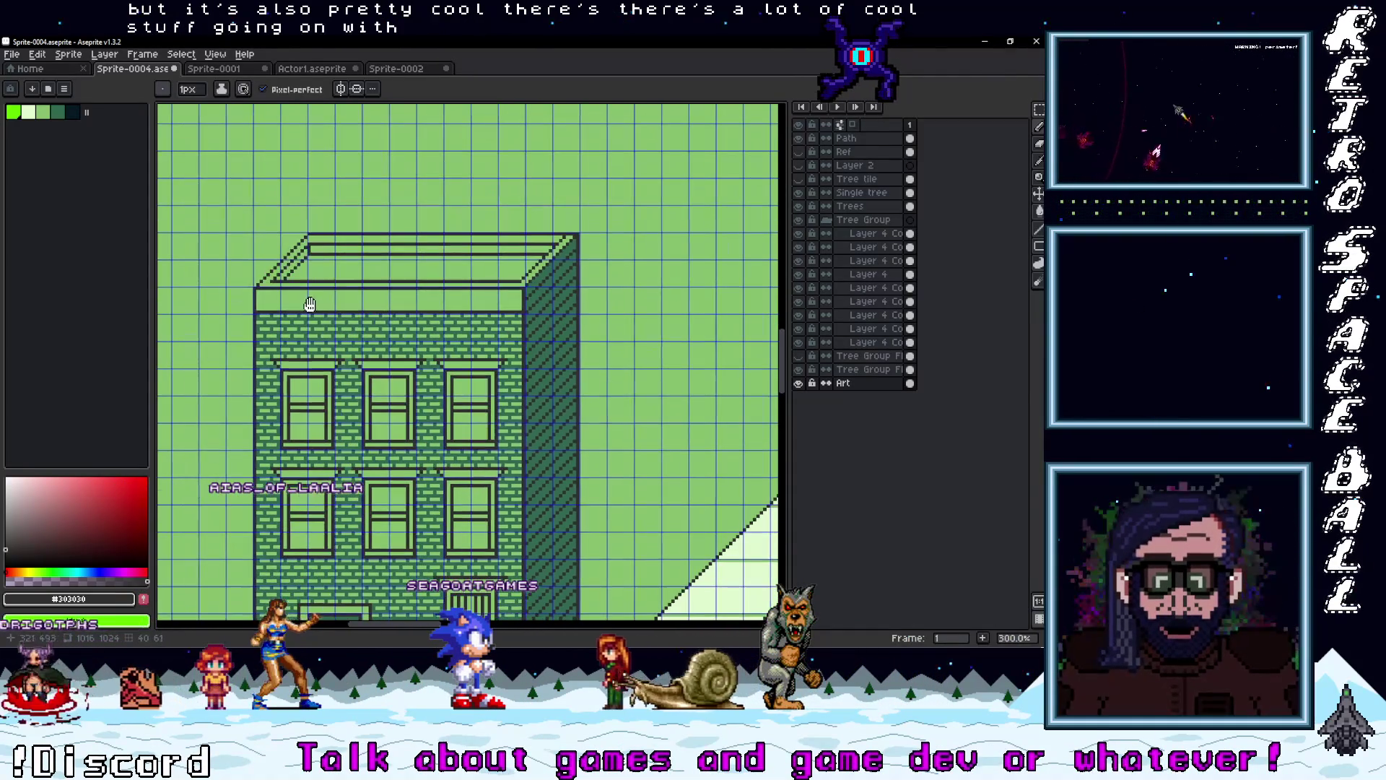
pyautogui.press('m')
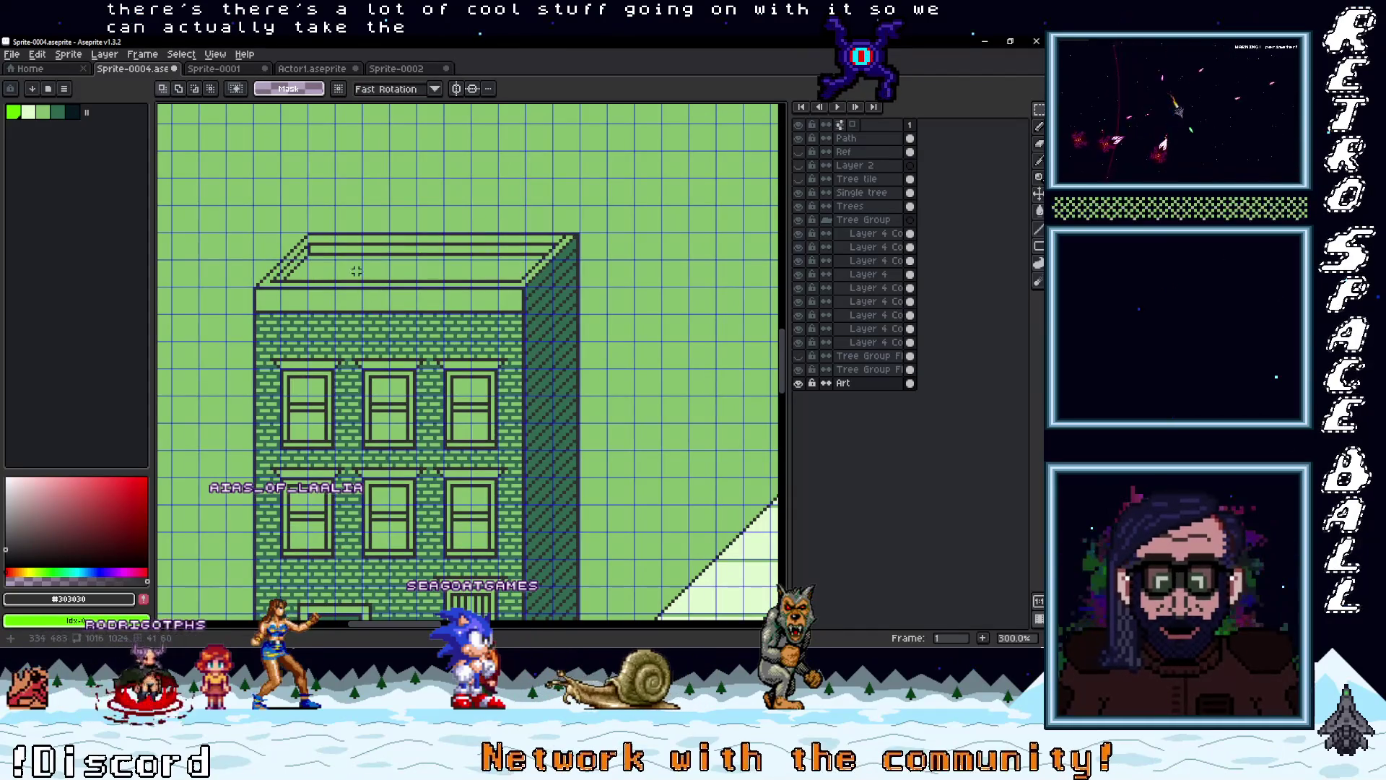
pyautogui.scroll(1, 259, 273)
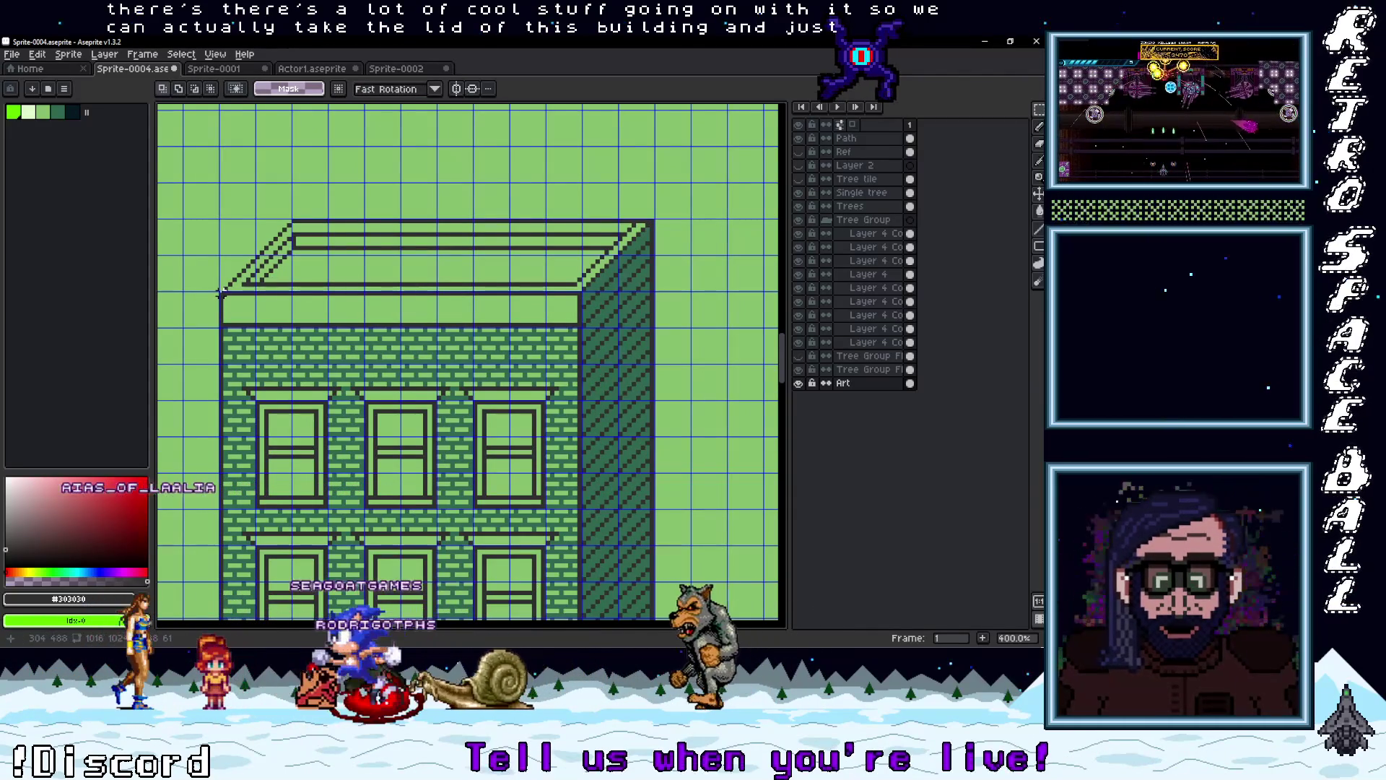
pyautogui.moveTo(221, 291)
pyautogui.mouseDown()
pyautogui.moveTo(596, 209)
pyautogui.moveTo(657, 216)
pyautogui.mouseUp()
pyautogui.moveTo(504, 249)
pyautogui.mouseDown()
pyautogui.moveTo(563, 614)
pyautogui.moveTo(605, 243)
pyautogui.moveTo(511, 296)
pyautogui.moveTo(522, 310)
pyautogui.mouseUp()
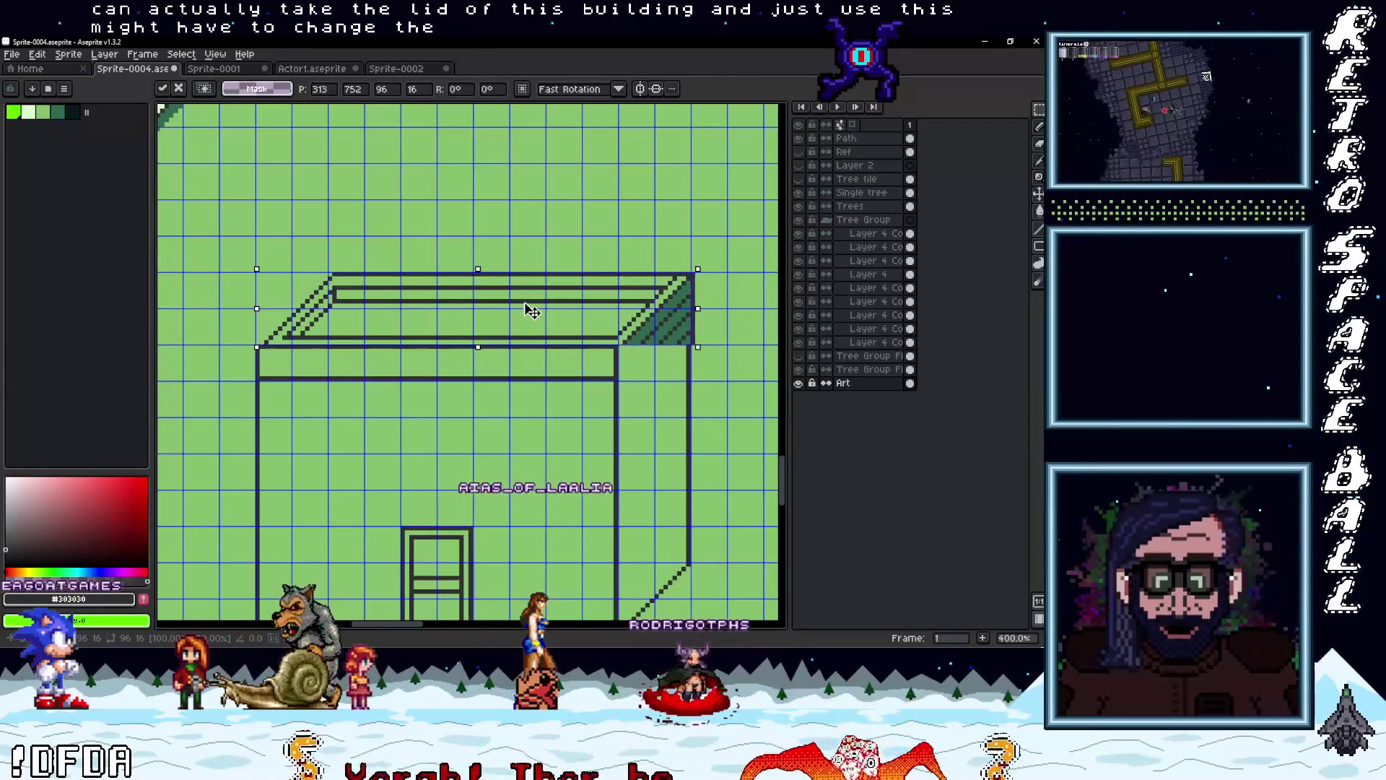
pyautogui.press('Return')
# Select one small tile of the brick texture
pyautogui.scroll(-2, 613, 381)
pyautogui.scroll(2, 613, 381)
pyautogui.scroll(-1, 613, 381)
pyautogui.scroll(1, 592, 405)
pyautogui.scroll(-2, 562, 430)
pyautogui.moveTo(478, 299); pyautogui.dragTo(518, 336)
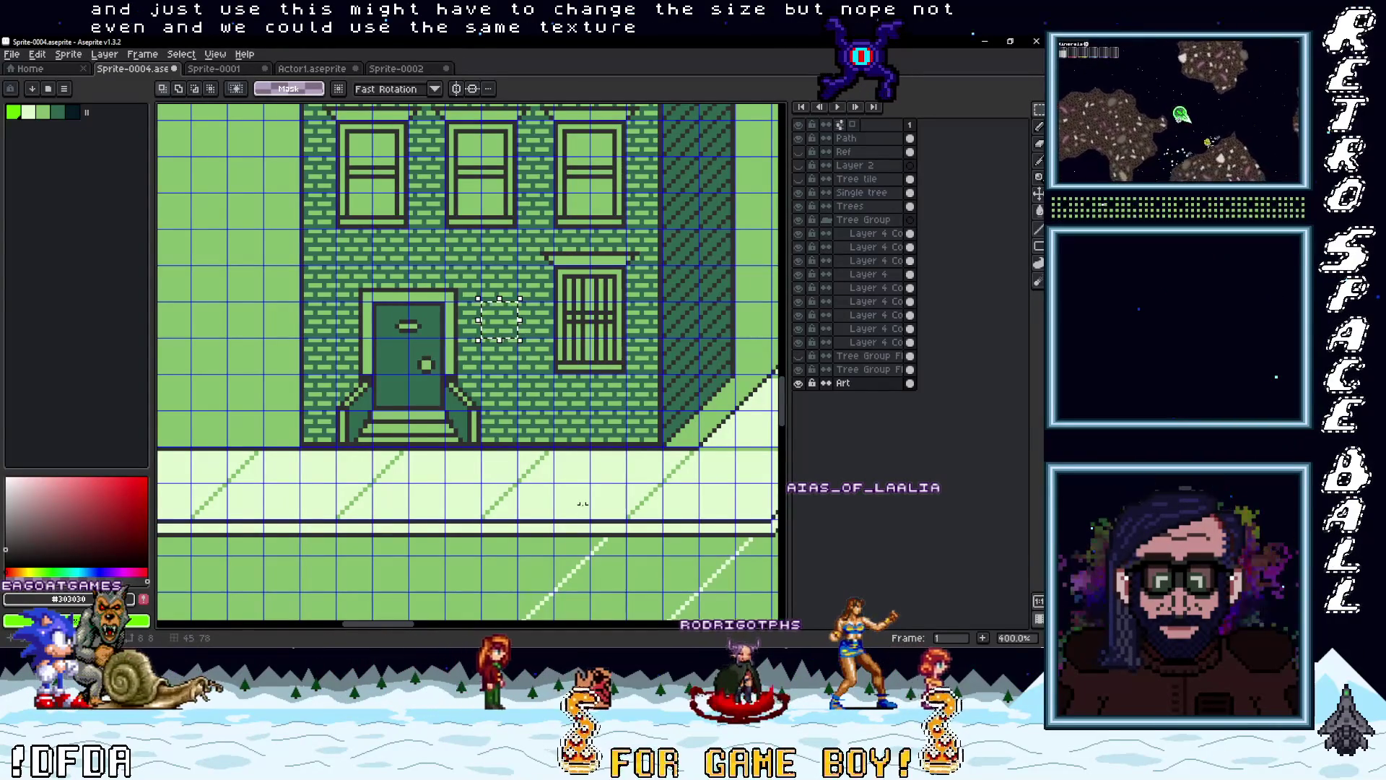
# Flood-fill the new building's front wall with the brick pattern around the door
pyautogui.scroll(-4, 520, 337)
pyautogui.scroll(4, 541, 275)
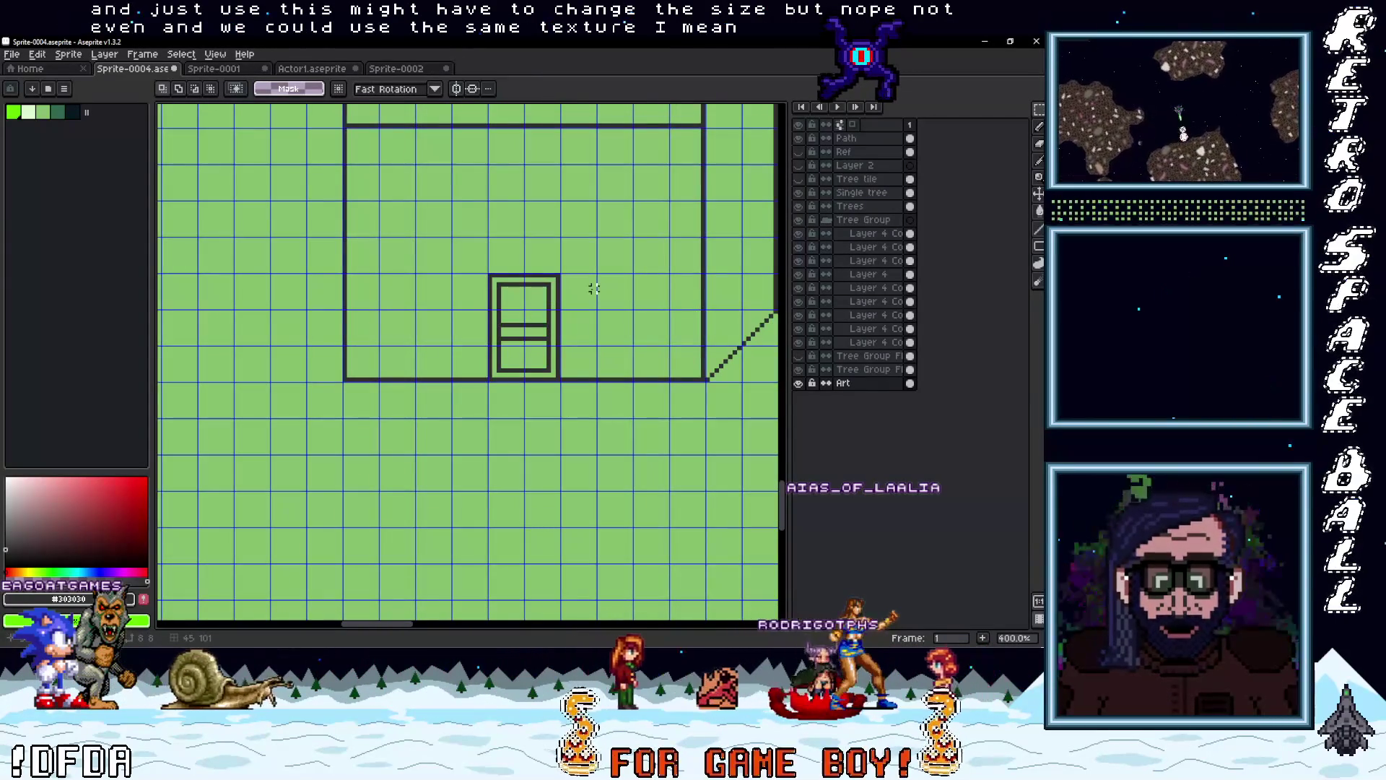
pyautogui.press('g')
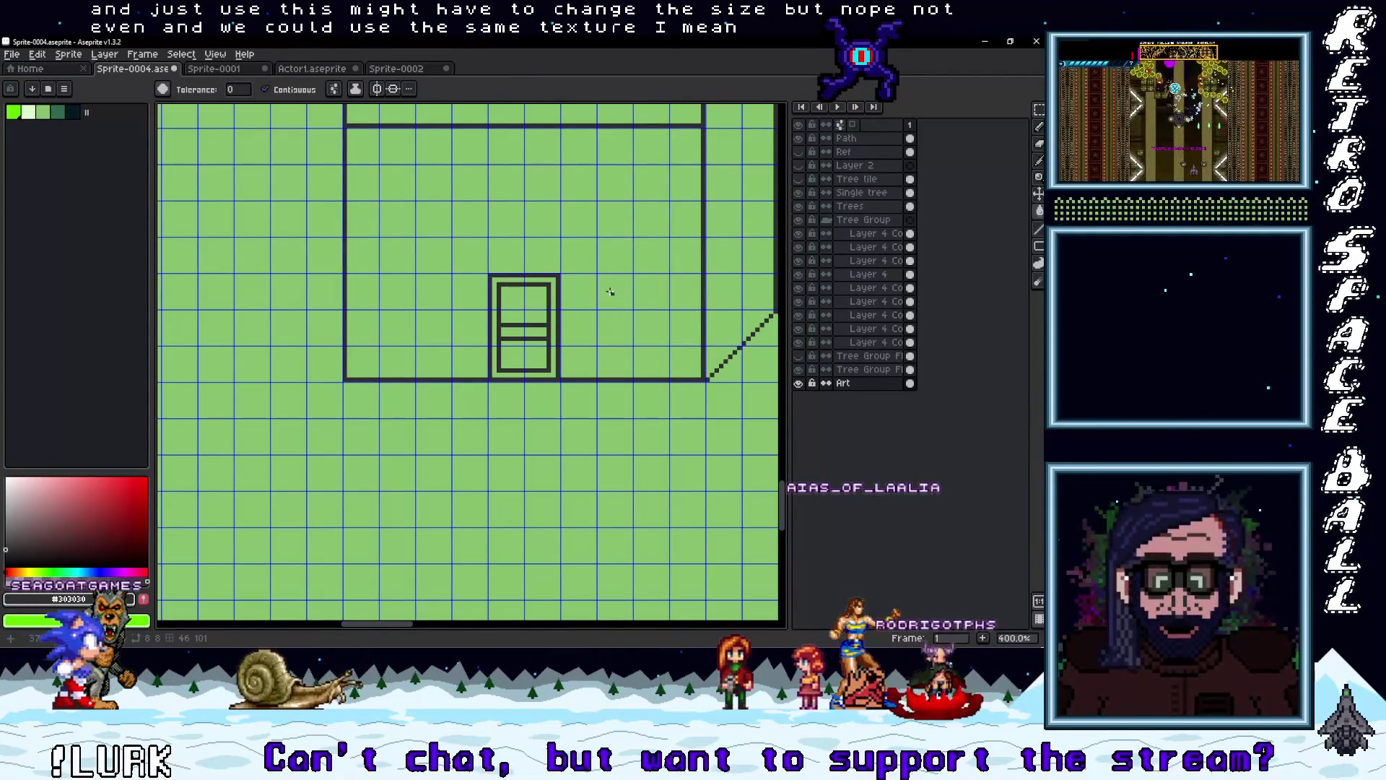
pyautogui.scroll(-3, 628, 300)
pyautogui.scroll(3, 588, 393)
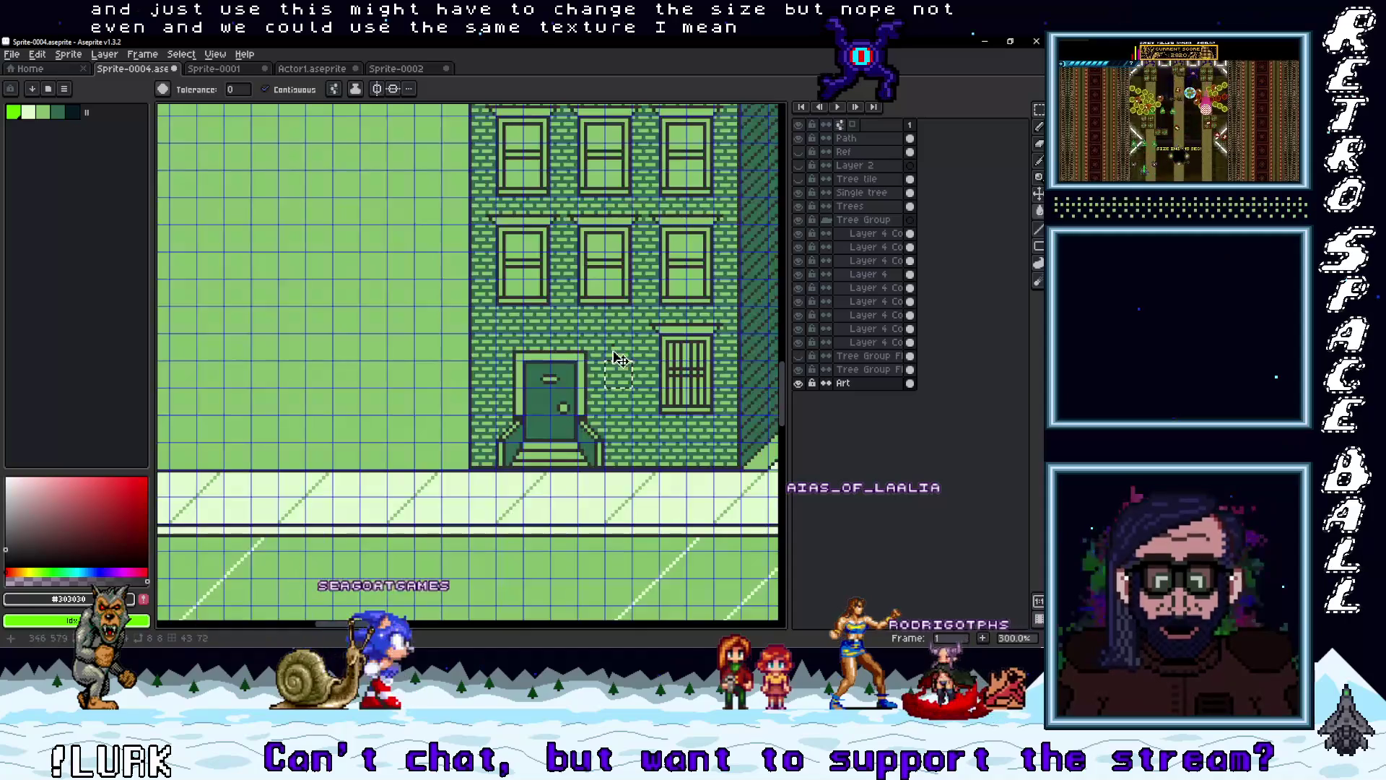
pyautogui.scroll(-3, 640, 438)
pyautogui.scroll(4, 535, 286)
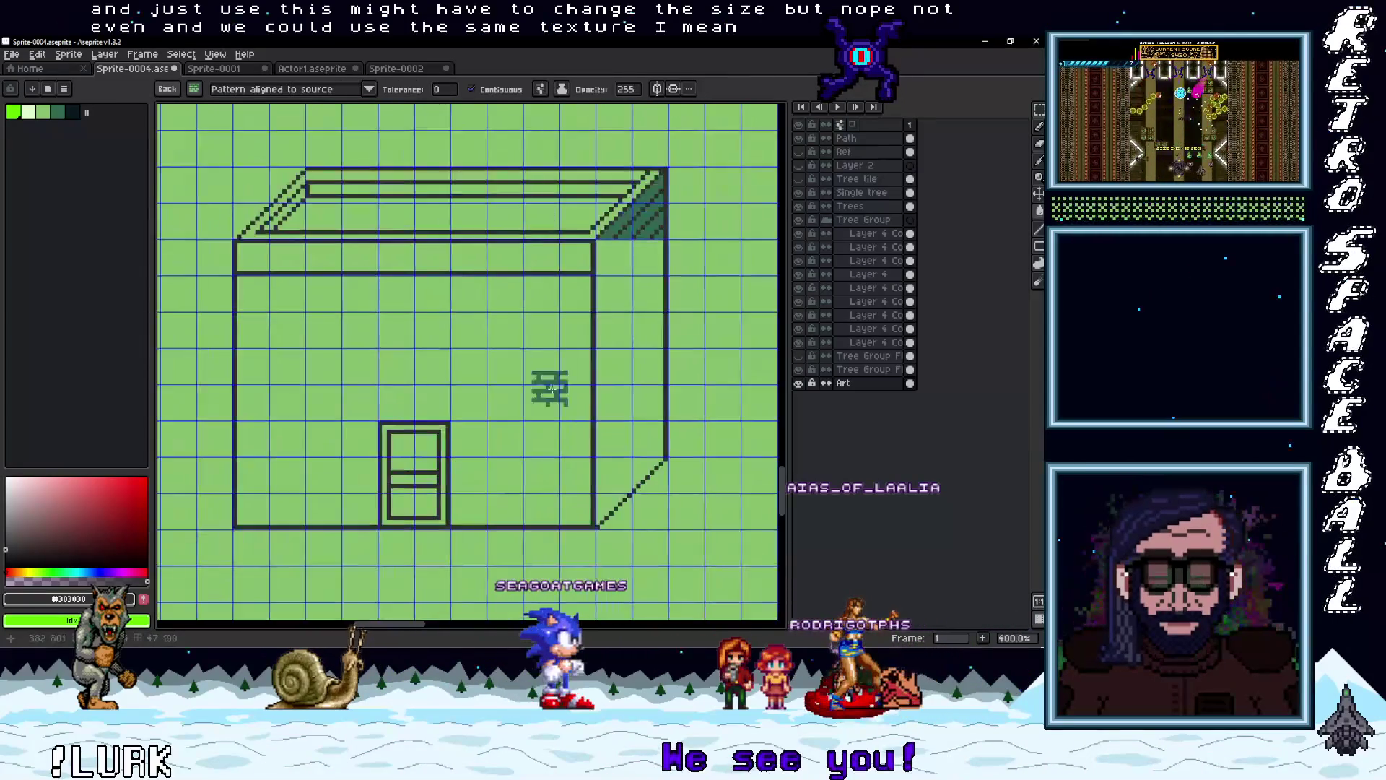
pyautogui.click(535, 286)
pyautogui.scroll(-3, 536, 286)
pyautogui.scroll(2, 562, 286)
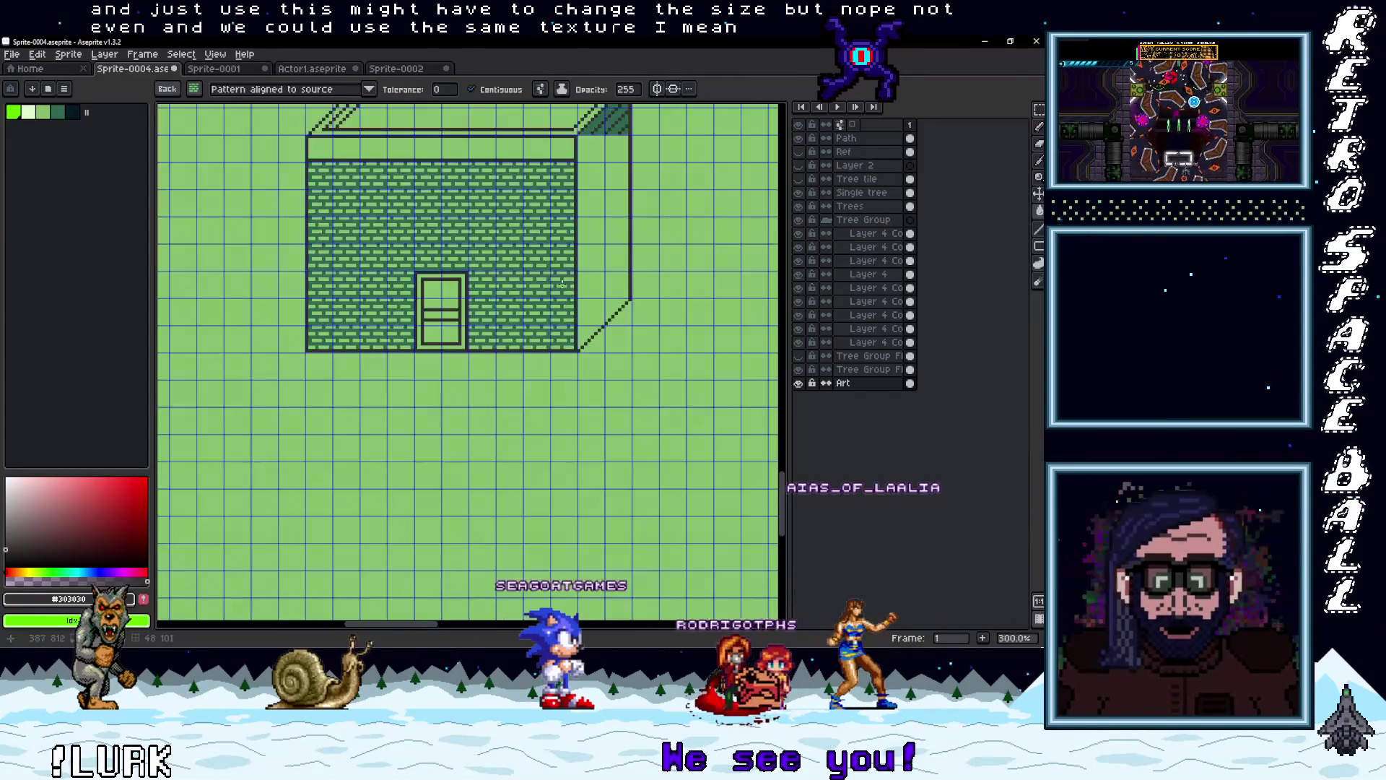
pyautogui.scroll(2, 556, 250)
# Select one cell of the dark hatch shading and realign its pixels
pyautogui.press('m')
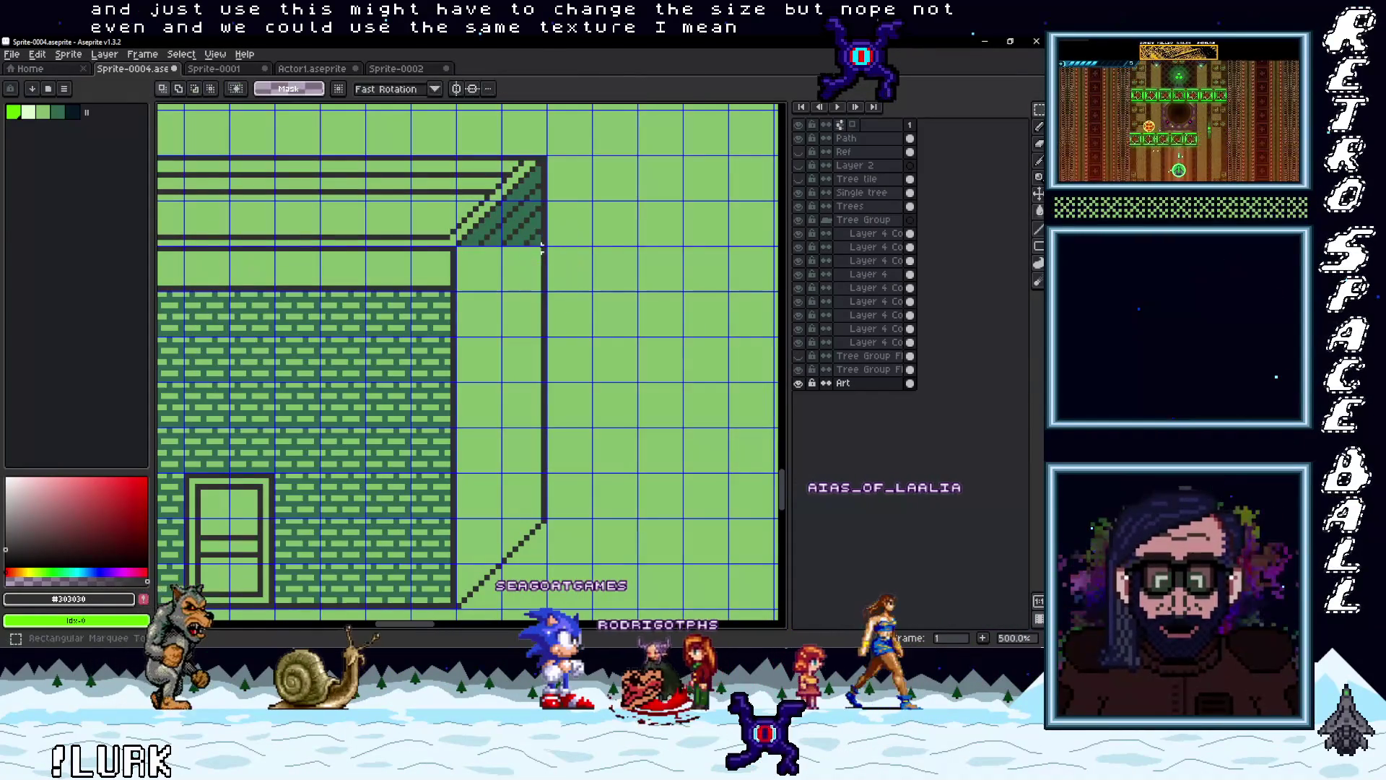
pyautogui.moveTo(534, 230)
pyautogui.mouseDown()
pyautogui.moveTo(546, 247)
pyautogui.moveTo(534, 268)
pyautogui.mouseUp()
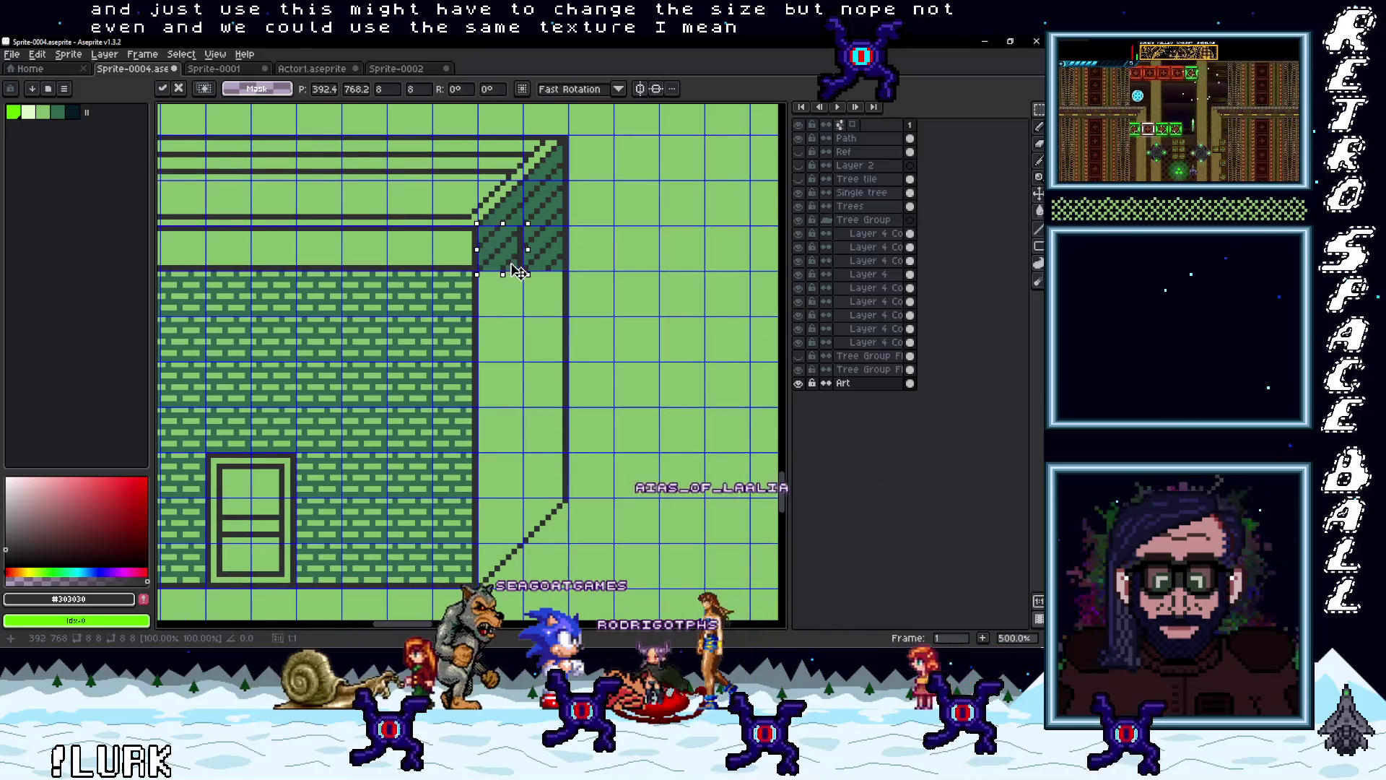
pyautogui.scroll(5, 525, 279)
pyautogui.press('b')
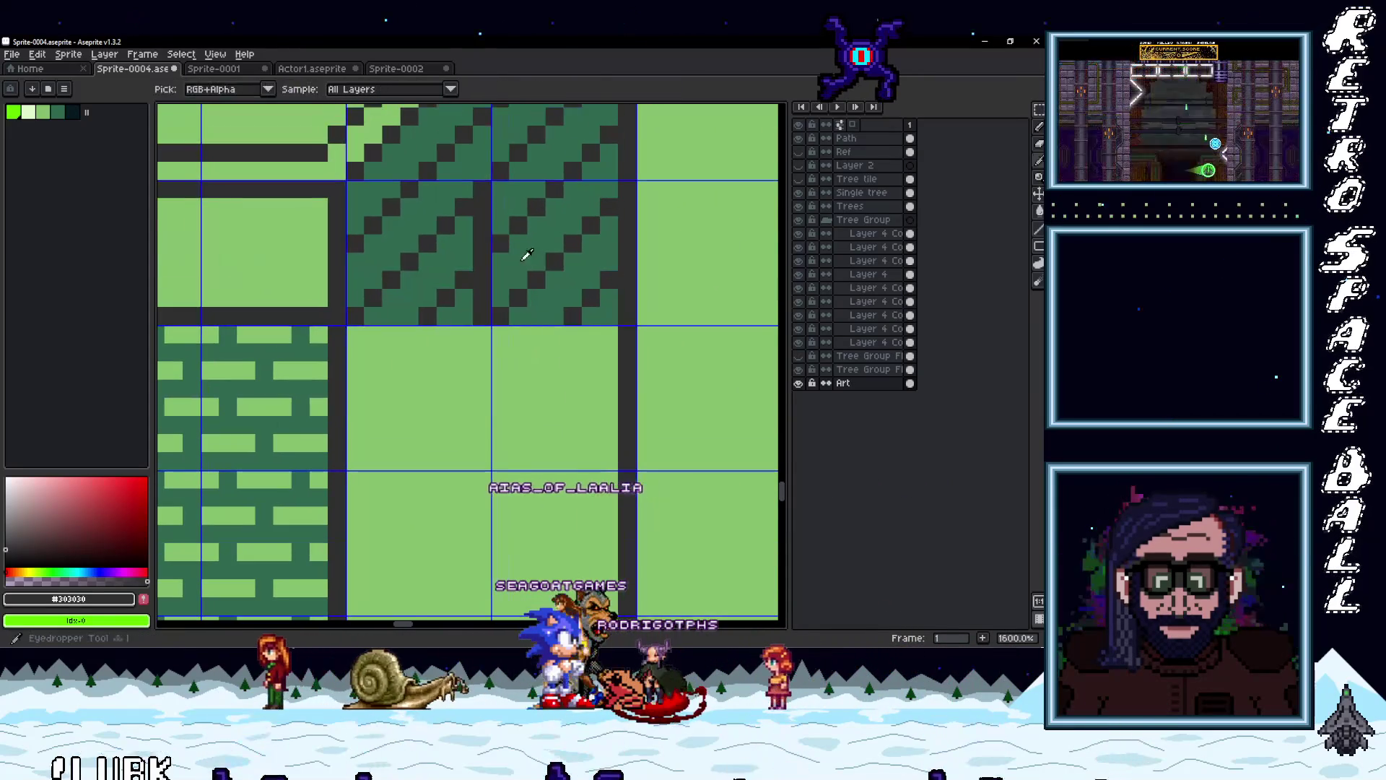
pyautogui.moveTo(488, 310); pyautogui.dragTo(533, 307)
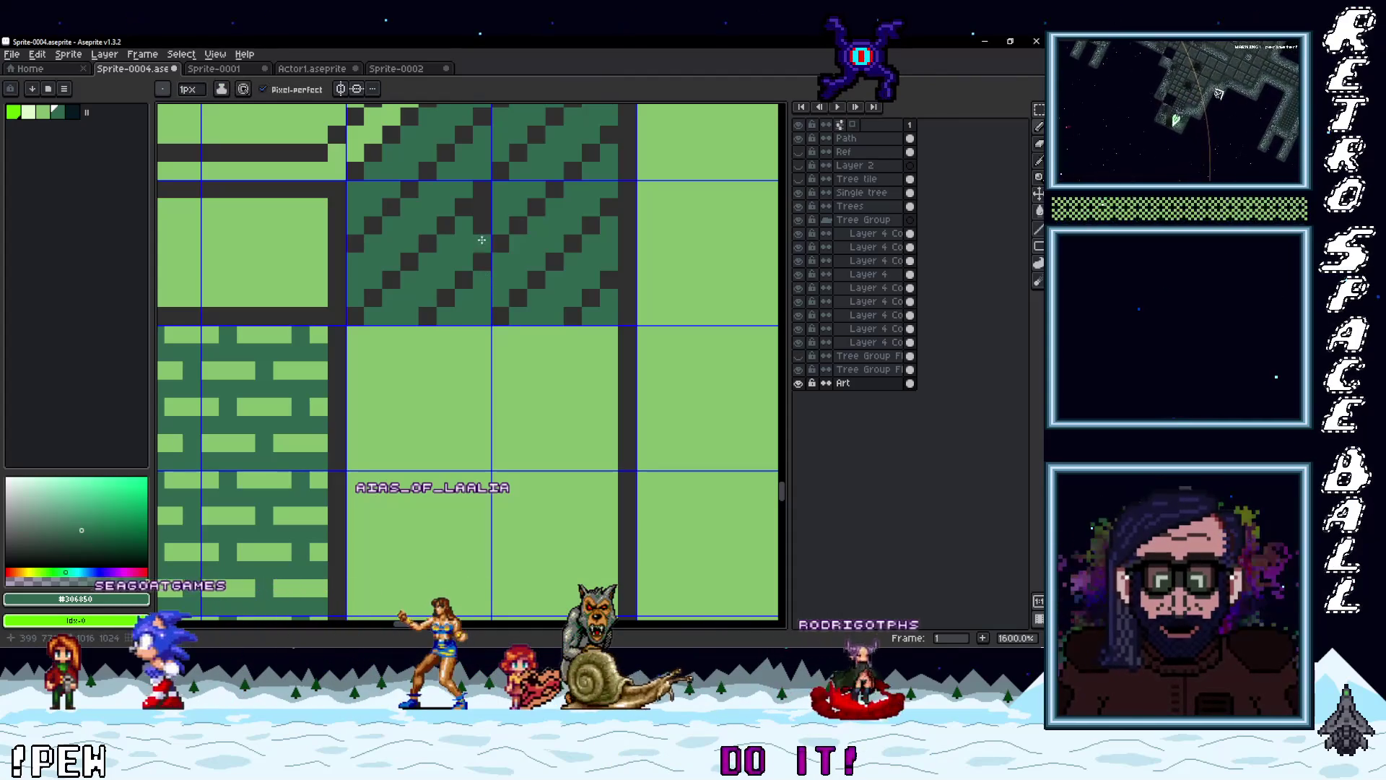
pyautogui.scroll(-5, 574, 282)
pyautogui.scroll(3, 574, 282)
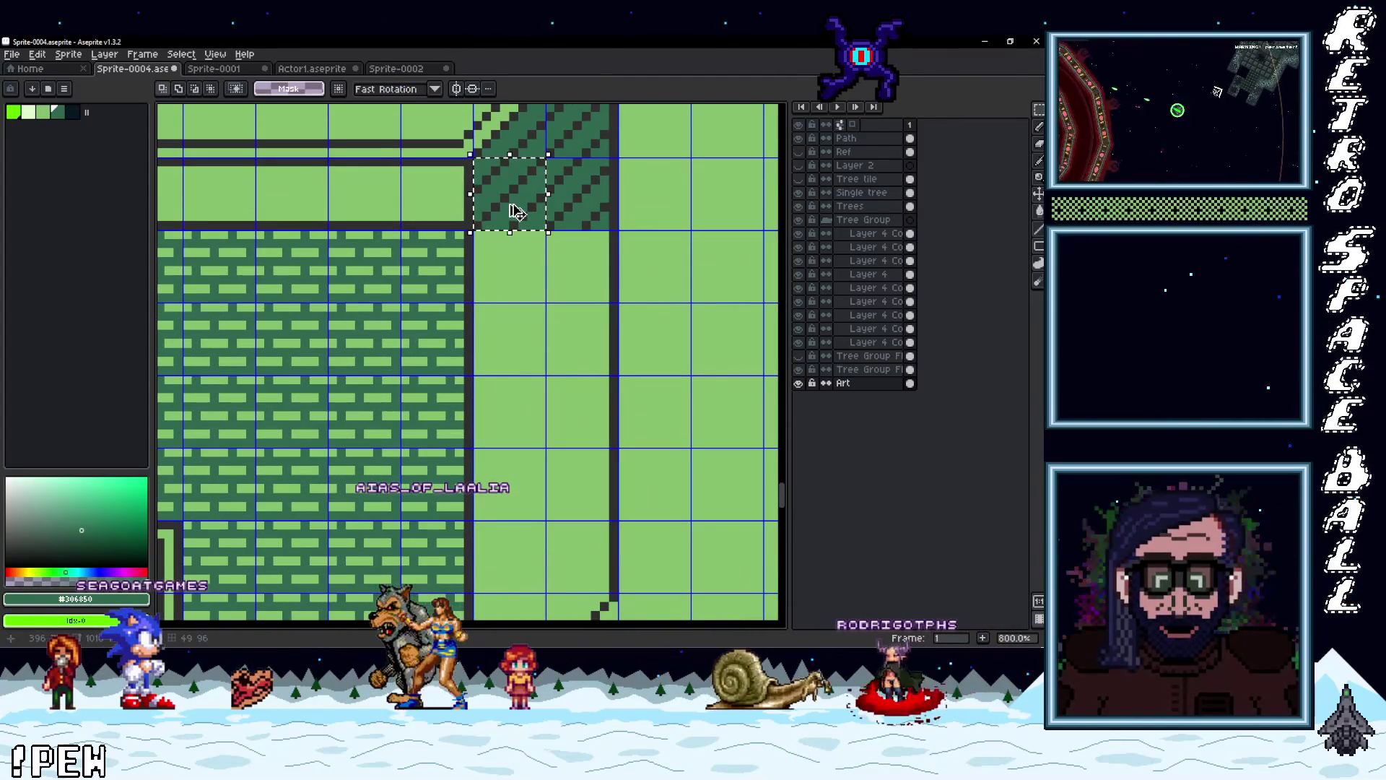
# Turn the hatch cell into a brush and paint hatching down the side wall
pyautogui.hotkey('ctrl', 'b')
pyautogui.moveTo(516, 211); pyautogui.dragTo(509, 571)
pyautogui.scroll(-3, 564, 354)
pyautogui.scroll(-4, 564, 354)
pyautogui.scroll(3, 539, 391)
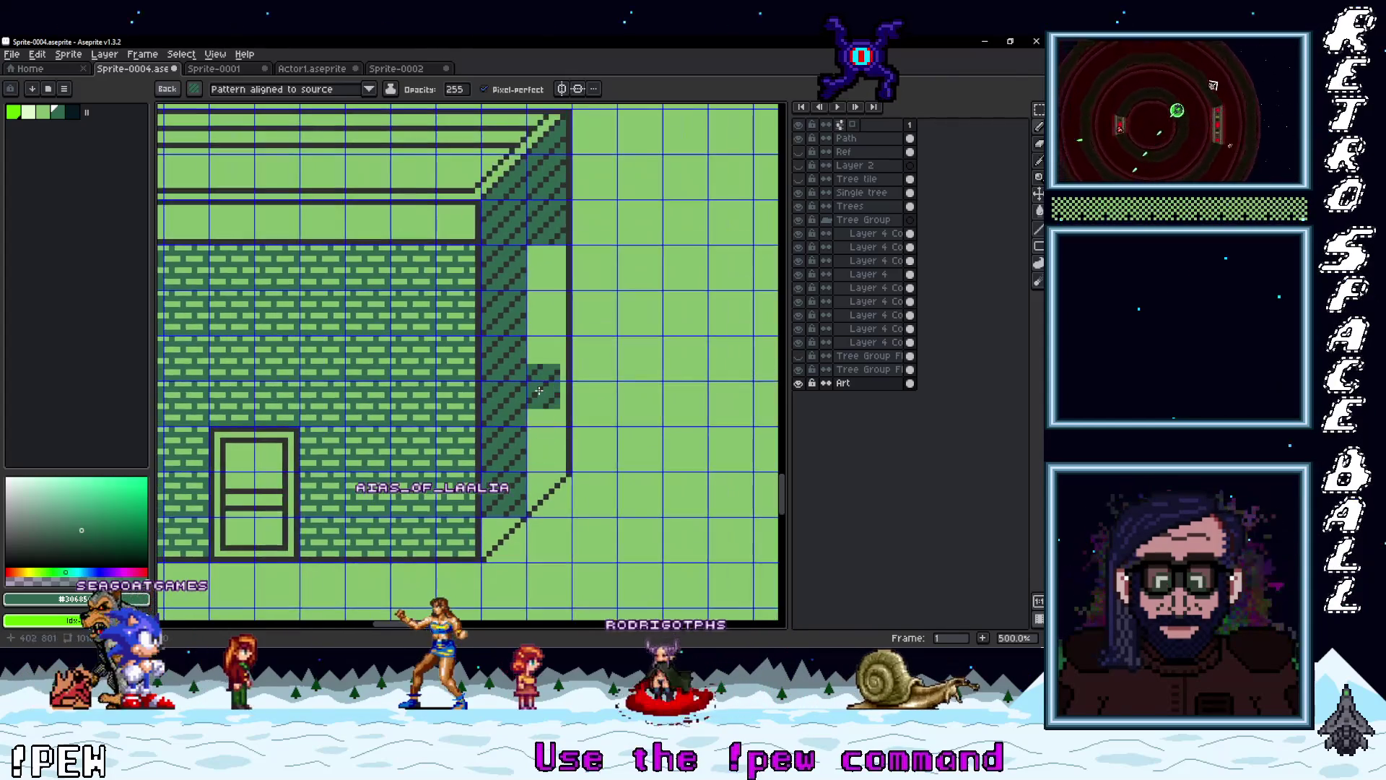
pyautogui.hotkey('ctrl', 'v')
pyautogui.moveTo(551, 201)
pyautogui.mouseDown()
pyautogui.moveTo(564, 315)
pyautogui.moveTo(548, 465)
pyautogui.mouseUp()
pyautogui.hotkey('ctrl', 'b')
# Return to a one-pixel brush and sample dark colours to touch up the bottom corner
pyautogui.scroll(3, 550, 463)
pyautogui.press('i')
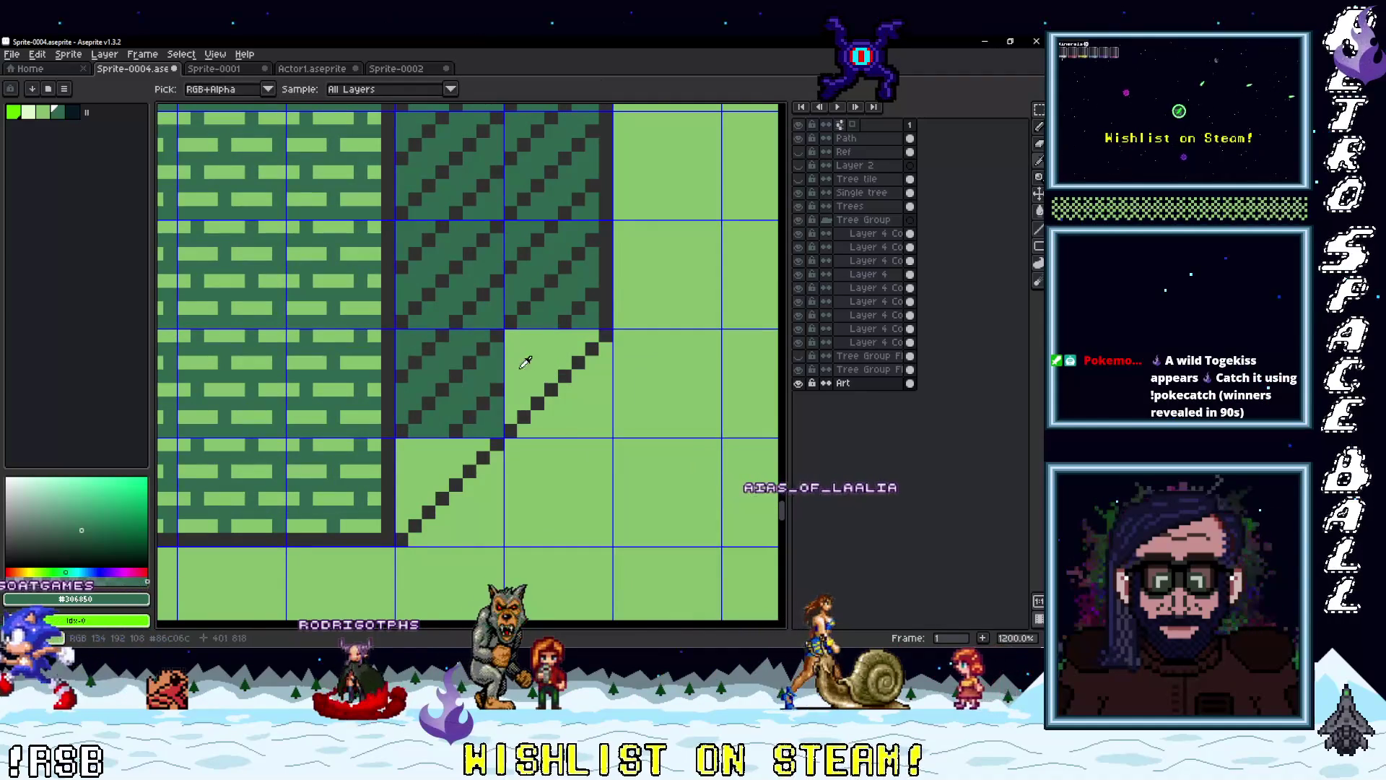
pyautogui.click(541, 361)
pyautogui.press('b')
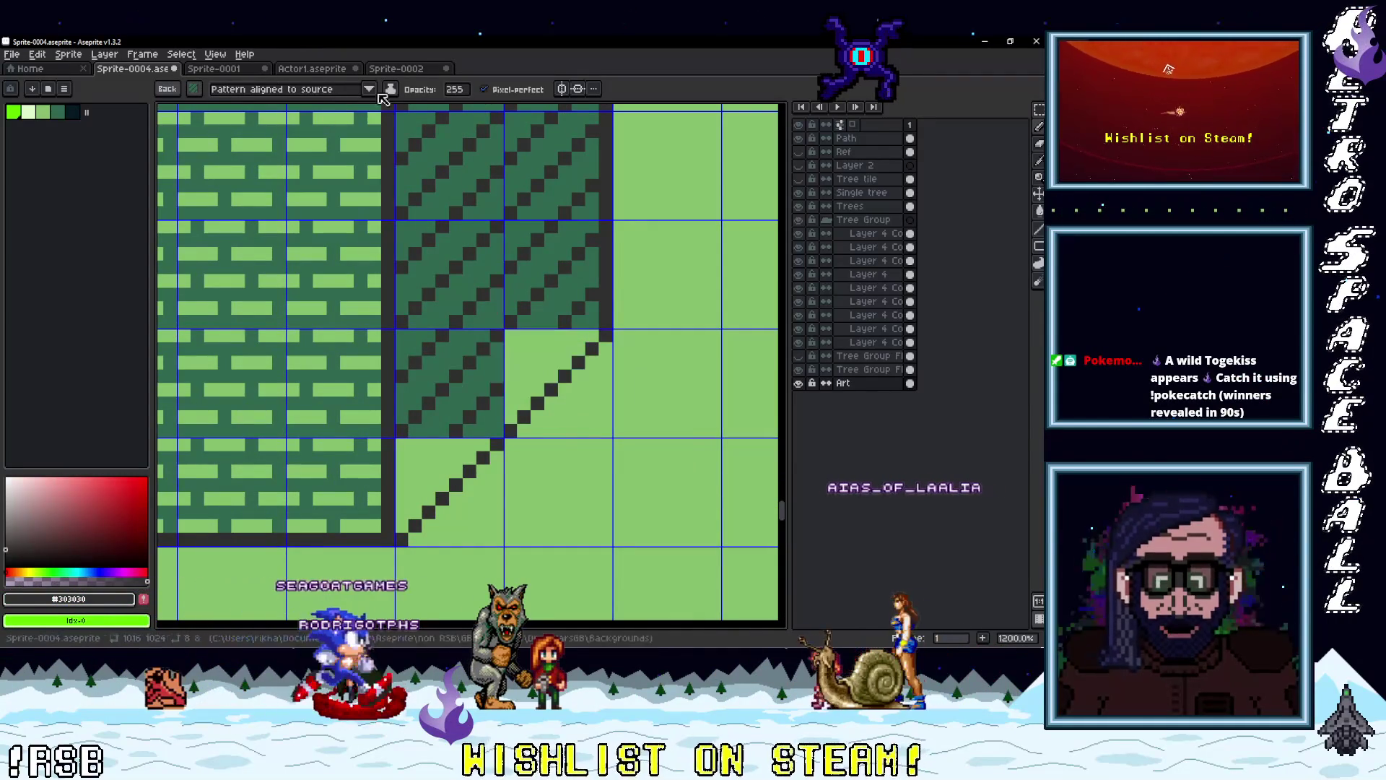
pyautogui.click(171, 92)
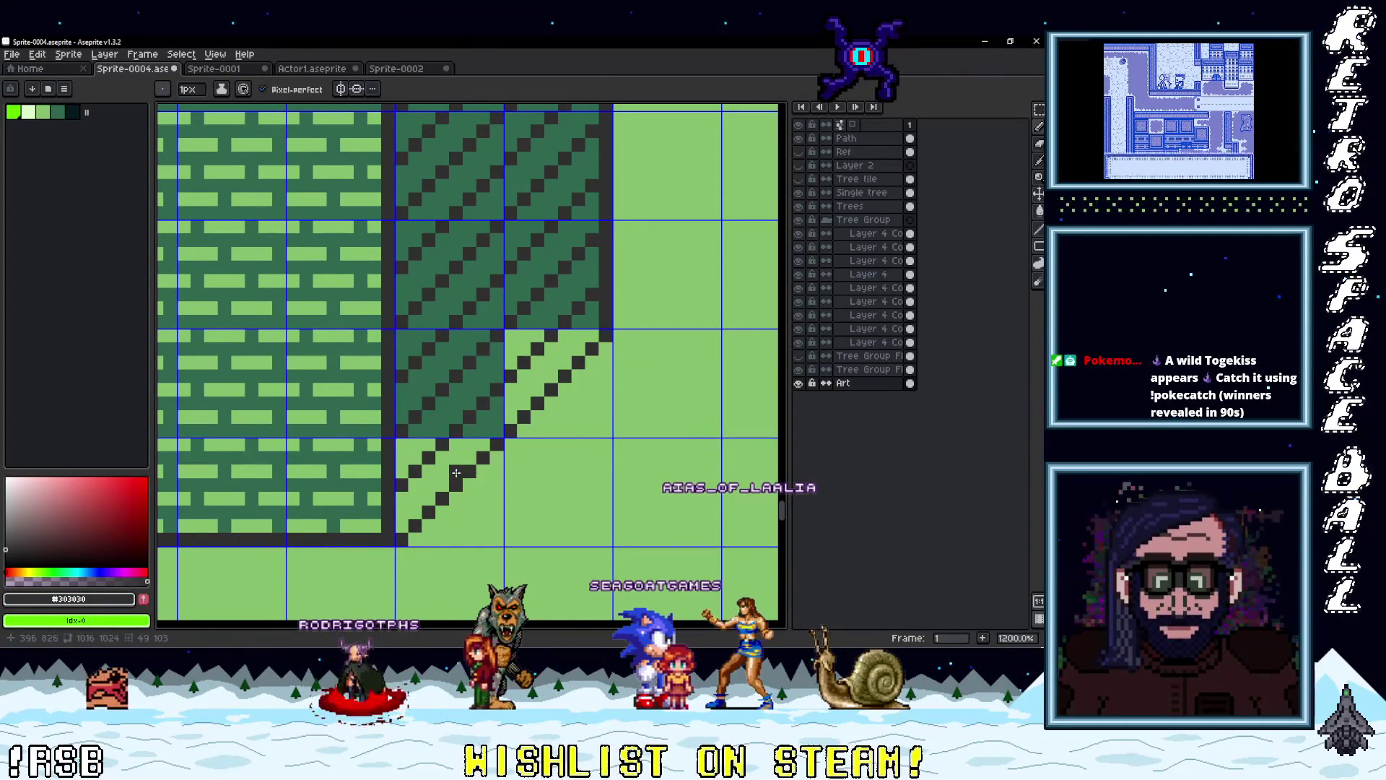
pyautogui.click(445, 416)
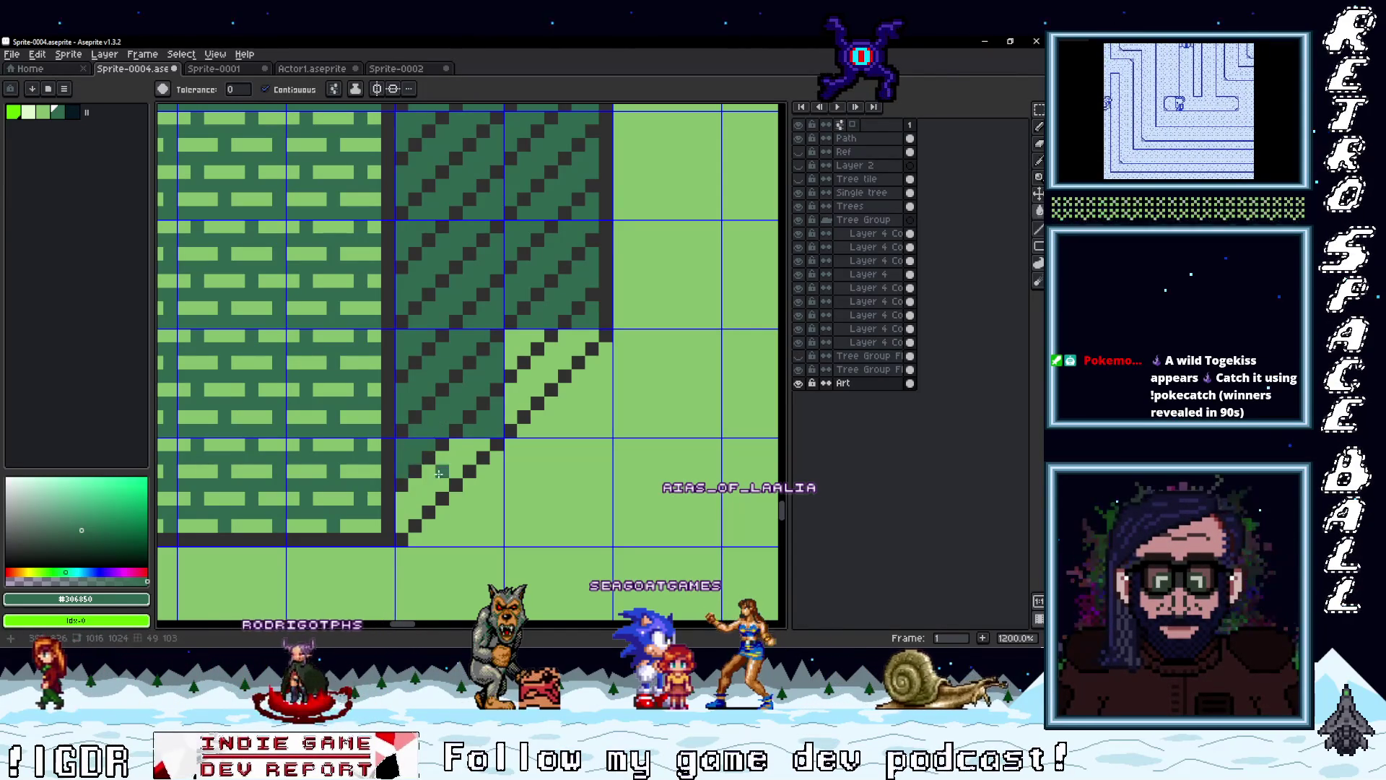
pyautogui.scroll(-5, 513, 341)
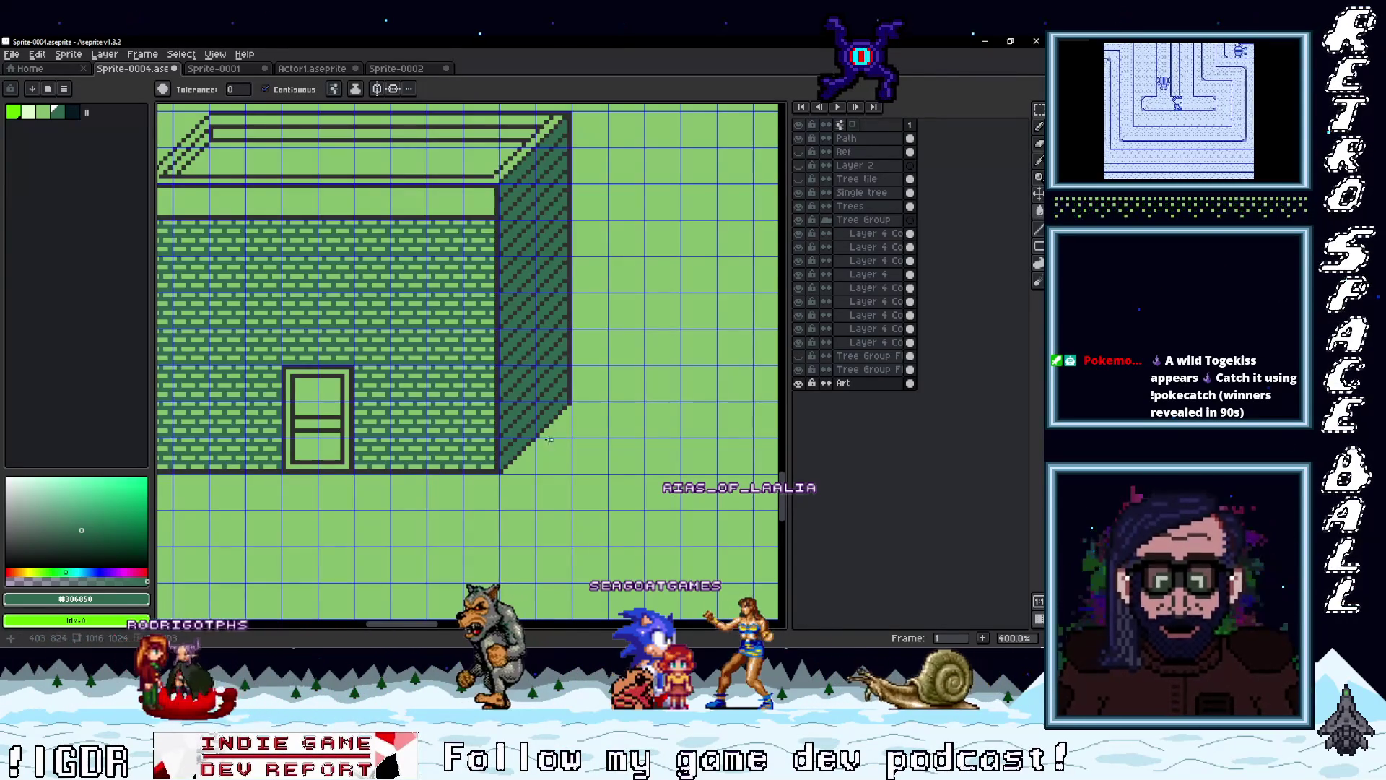
# Zoom out over the map, then check the Actor1 and GAME building reference sprites
pyautogui.scroll(-2, 560, 457)
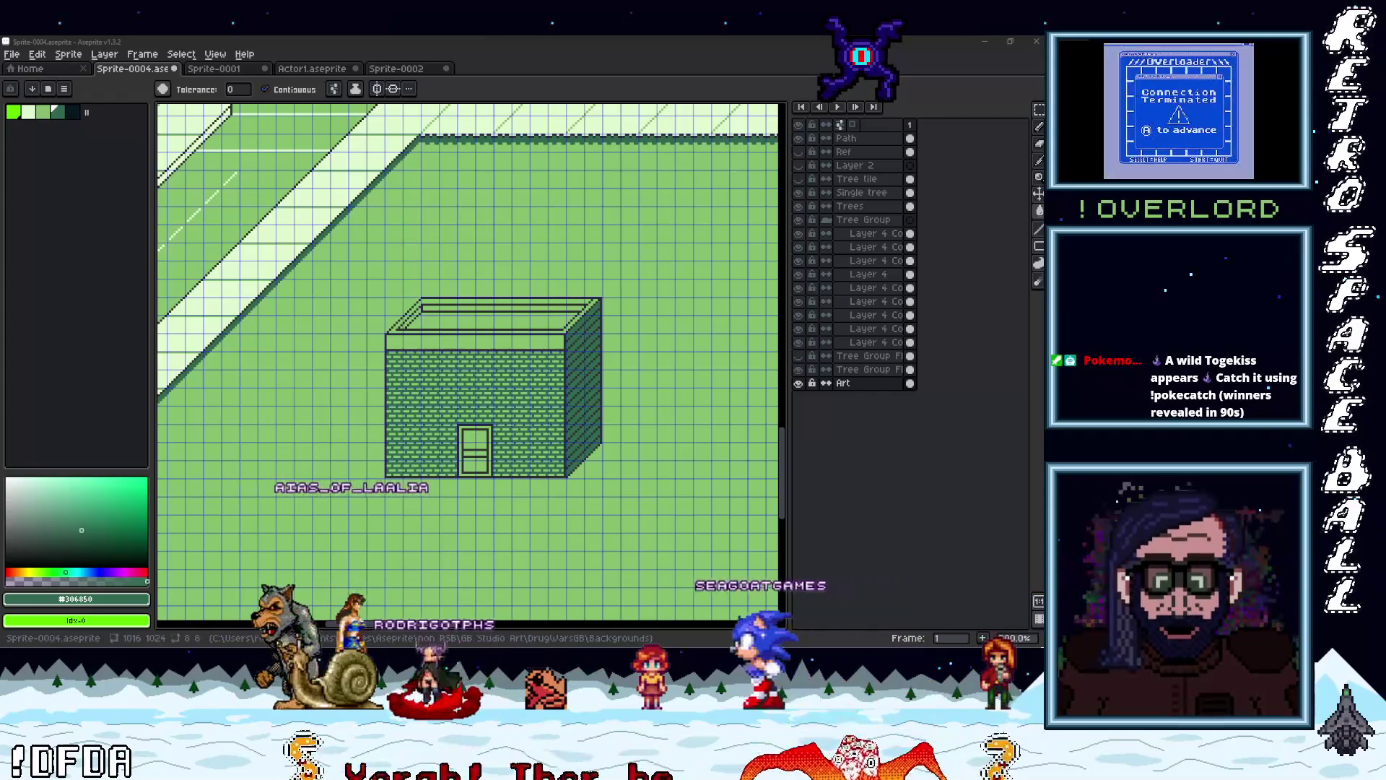
pyautogui.scroll(2, 480, 356)
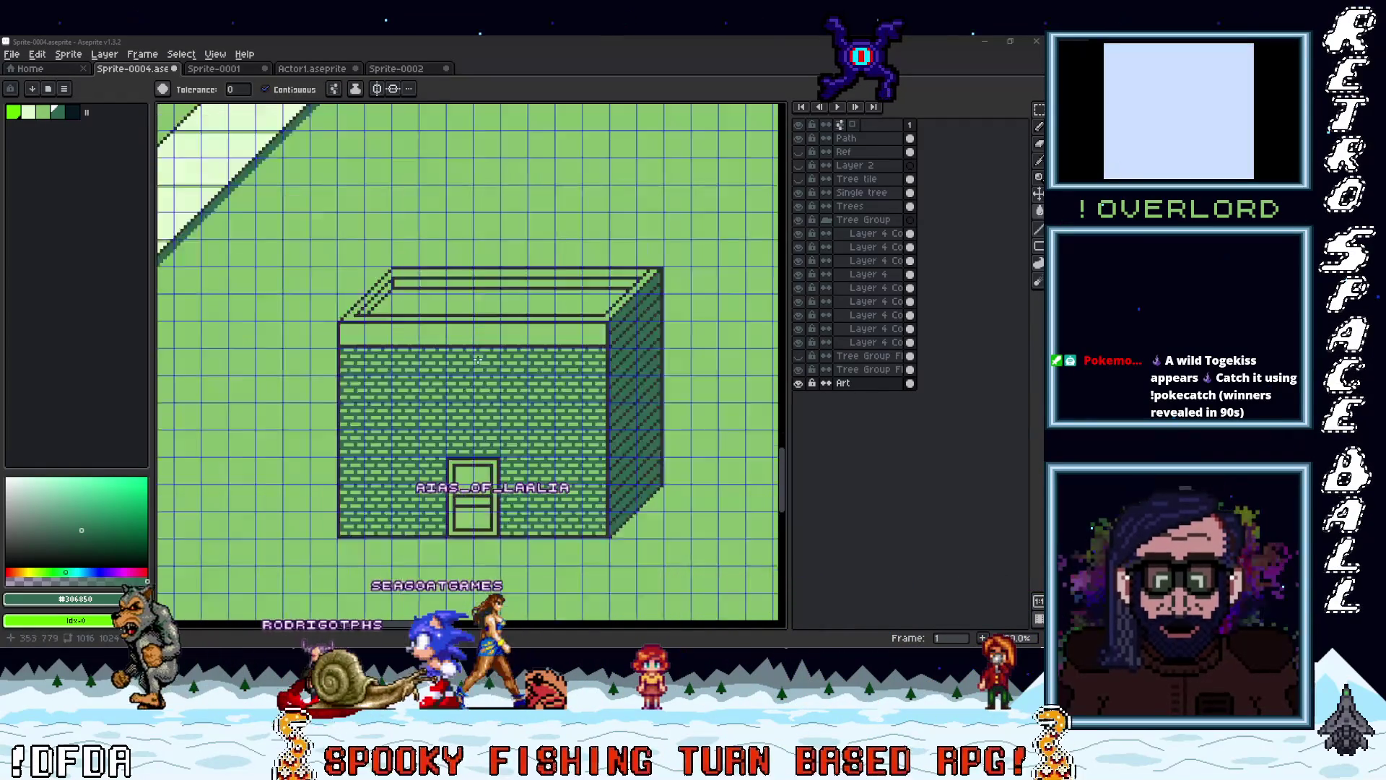
pyautogui.scroll(-4, 498, 366)
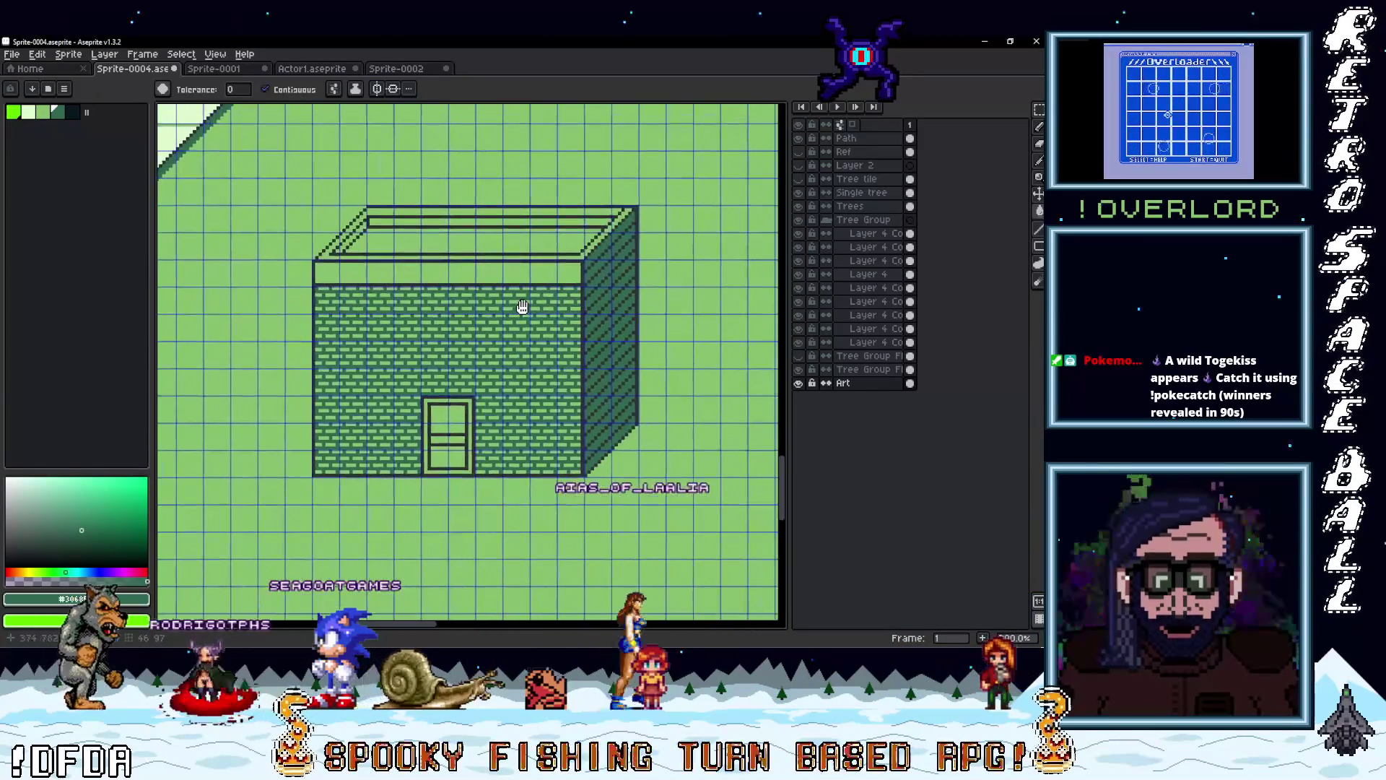
pyautogui.scroll(-1, 418, 354)
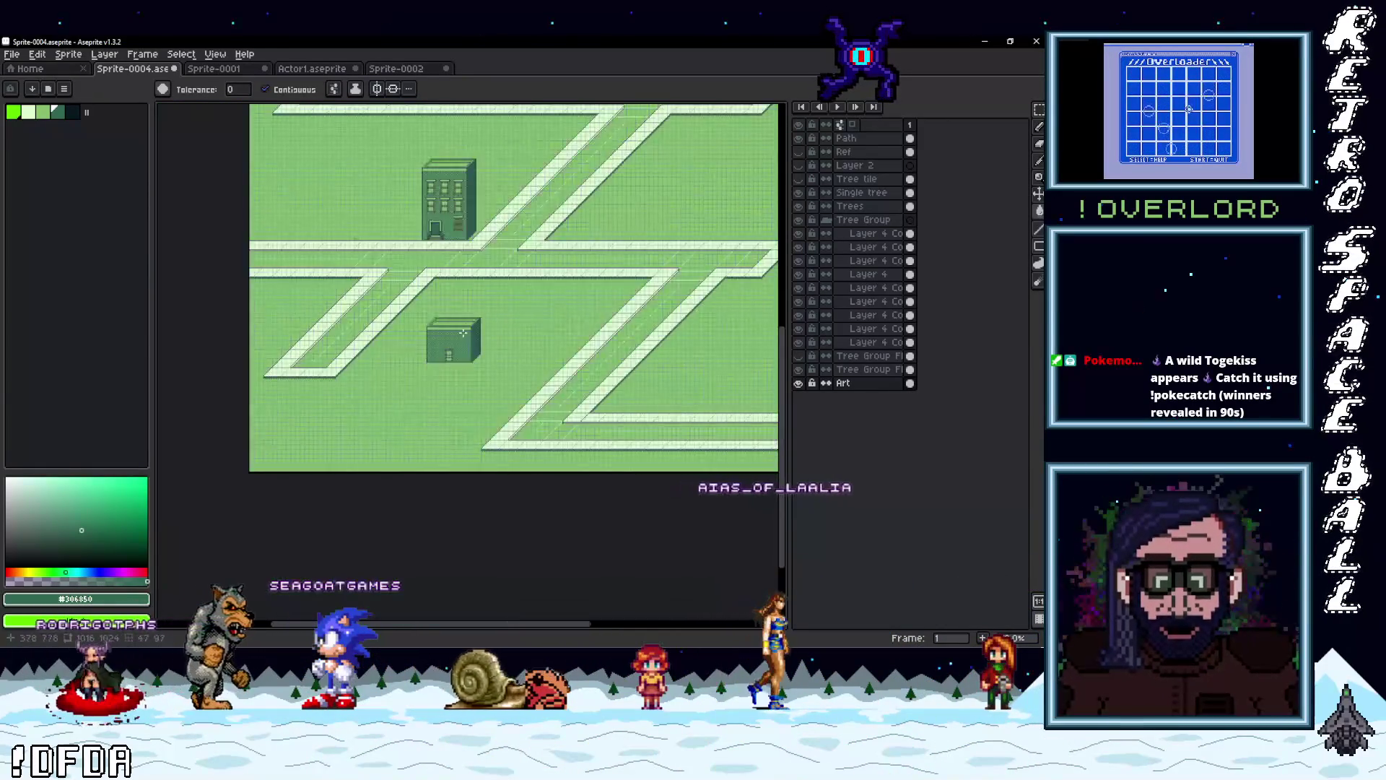
pyautogui.scroll(4, 462, 357)
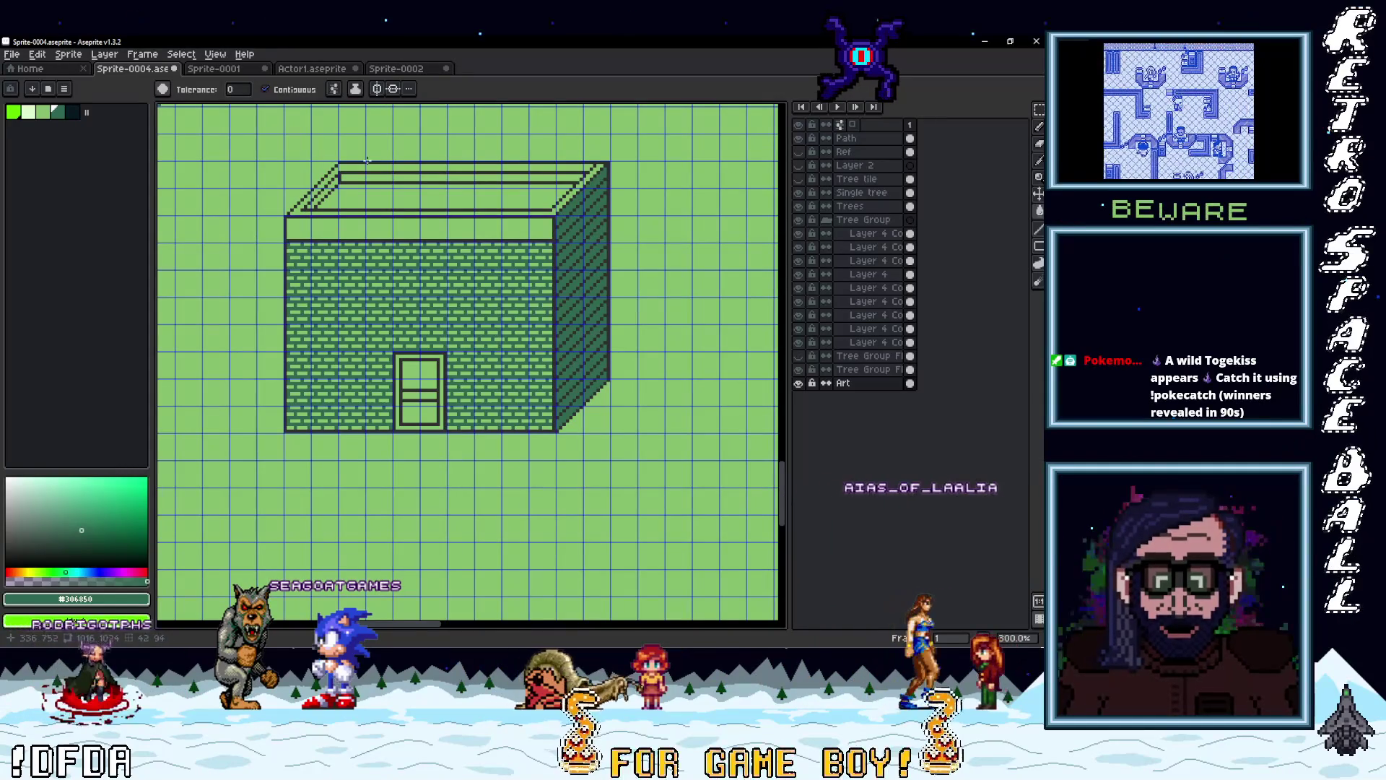
pyautogui.click(312, 69)
pyautogui.click(226, 70)
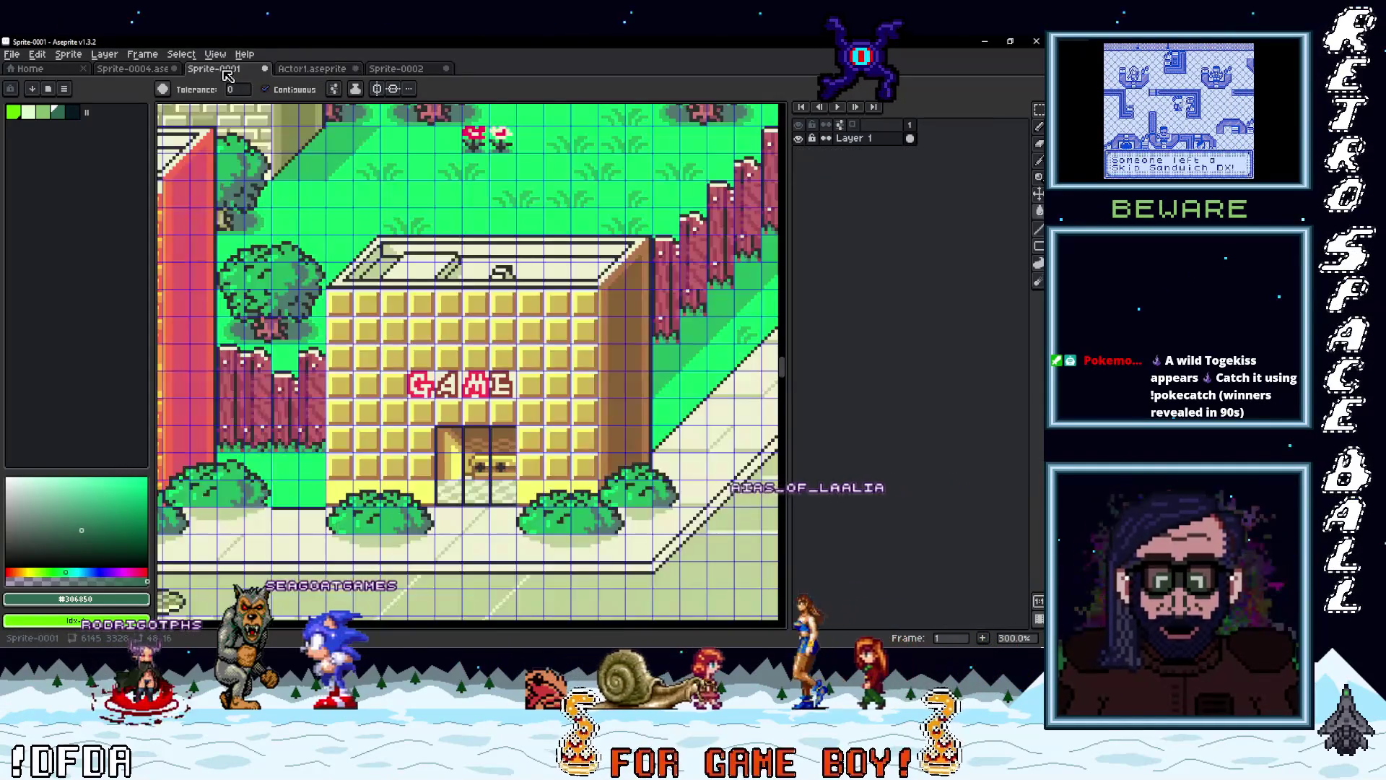
pyautogui.hotkey('ctrl', 'shift', 'Tab')
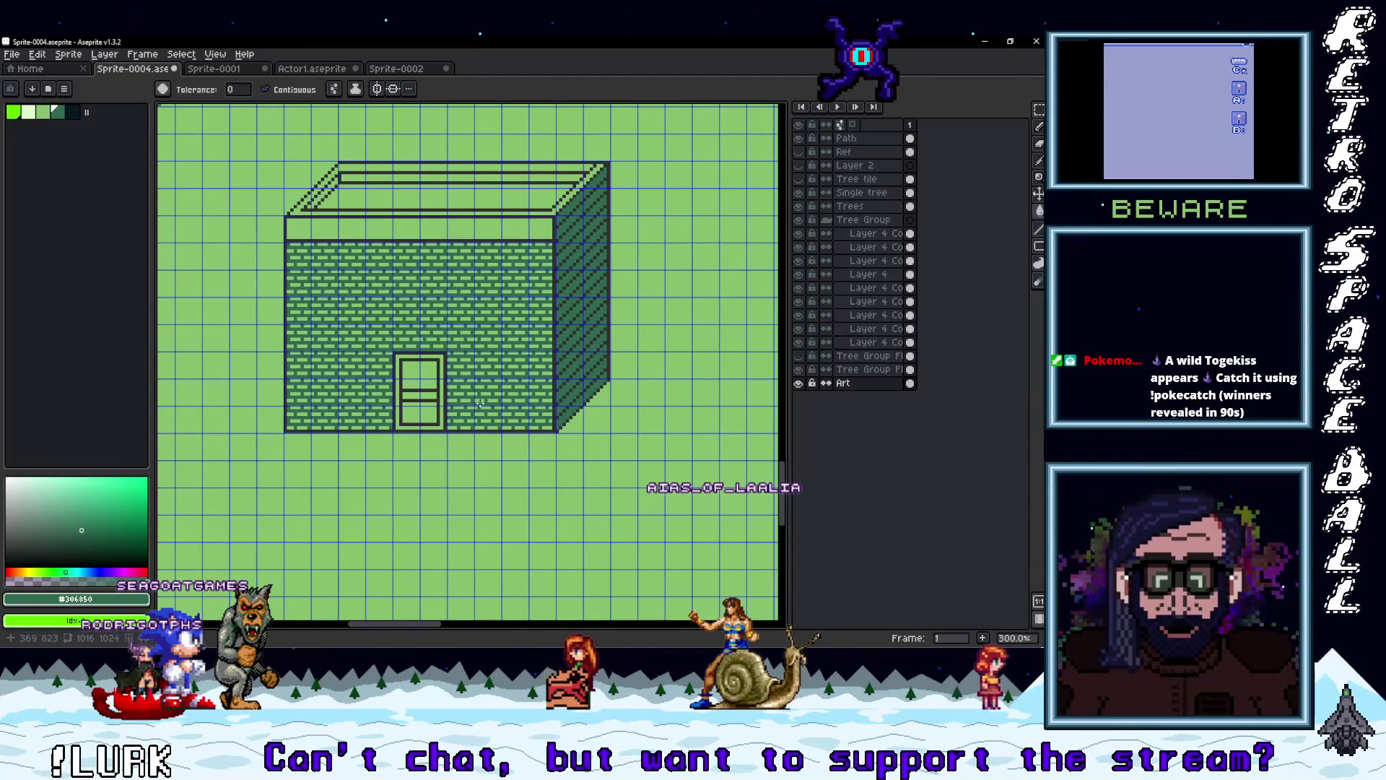
# Select only the lower part of the tall building's barred door
pyautogui.scroll(1, 480, 402)
pyautogui.scroll(-4, 510, 403)
pyautogui.scroll(5, 498, 375)
pyautogui.scroll(2, 496, 370)
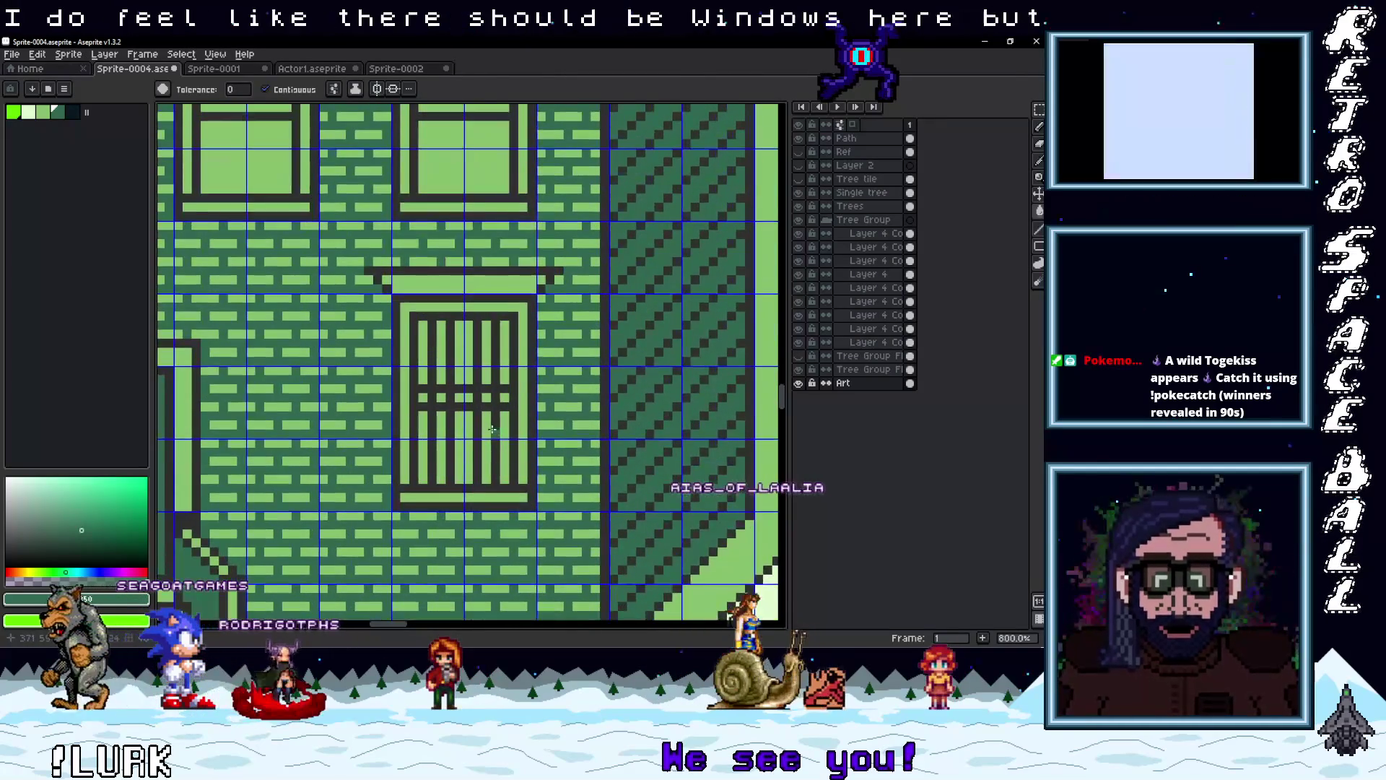
pyautogui.press('m')
pyautogui.moveTo(537, 511)
pyautogui.mouseDown()
pyautogui.moveTo(390, 292)
pyautogui.moveTo(389, 263)
pyautogui.moveTo(473, 274)
pyautogui.mouseUp()
pyautogui.hotkey('ctrl', 'd')
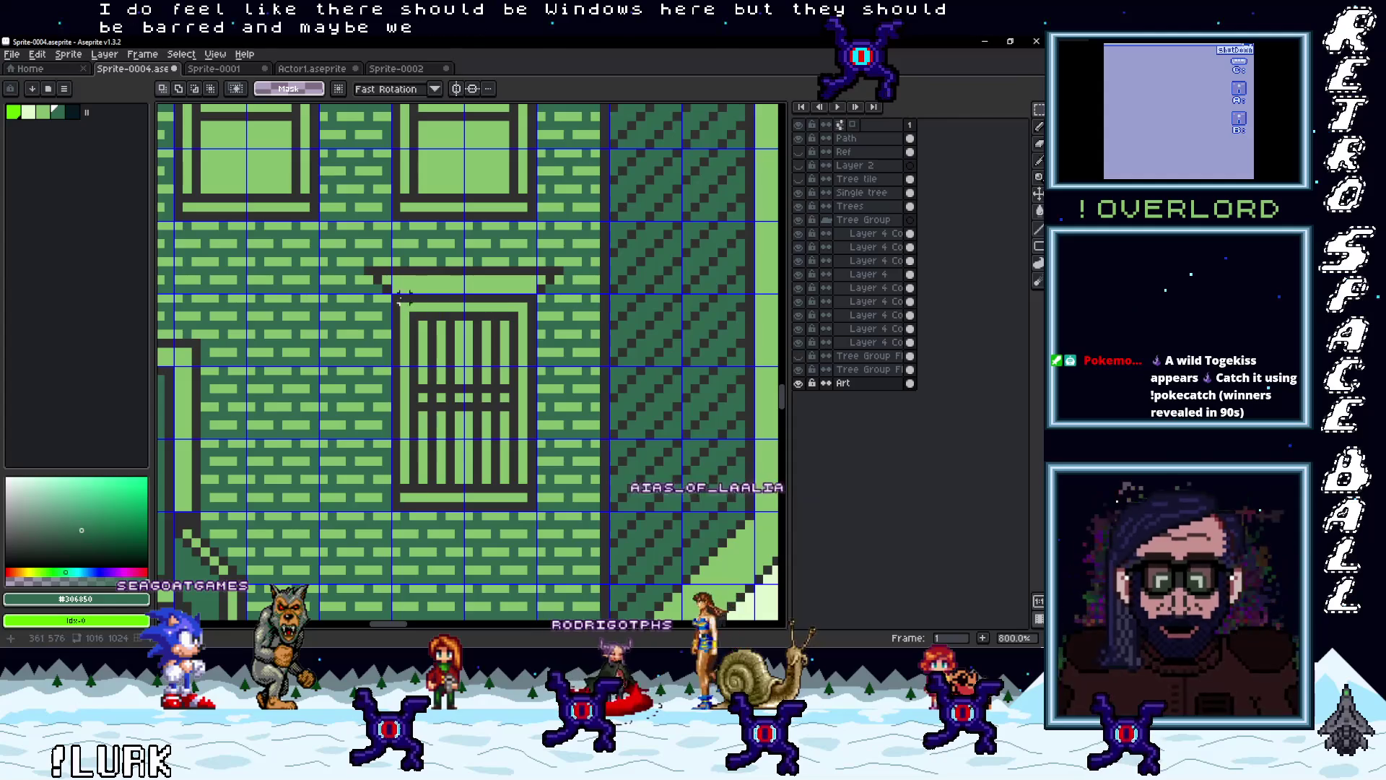
pyautogui.moveTo(394, 296); pyautogui.dragTo(538, 512)
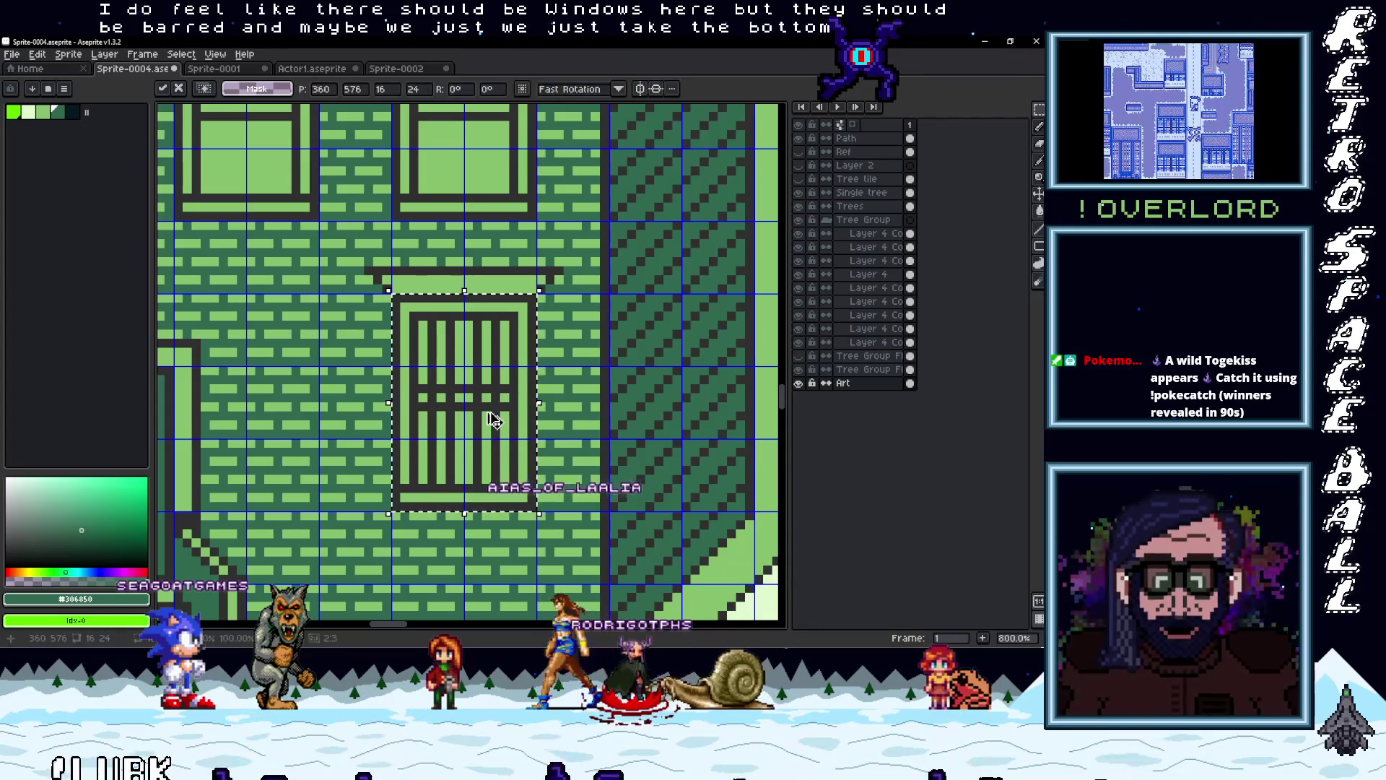
# Place barred window copies beside the new building's door
pyautogui.scroll(-5, 491, 419)
pyautogui.moveTo(491, 419); pyautogui.dragTo(525, 600)
pyautogui.scroll(3, 491, 234)
pyautogui.moveTo(497, 306)
pyautogui.mouseDown()
pyautogui.moveTo(639, 365)
pyautogui.moveTo(315, 363)
pyautogui.mouseUp()
pyautogui.scroll(-3, 342, 364)
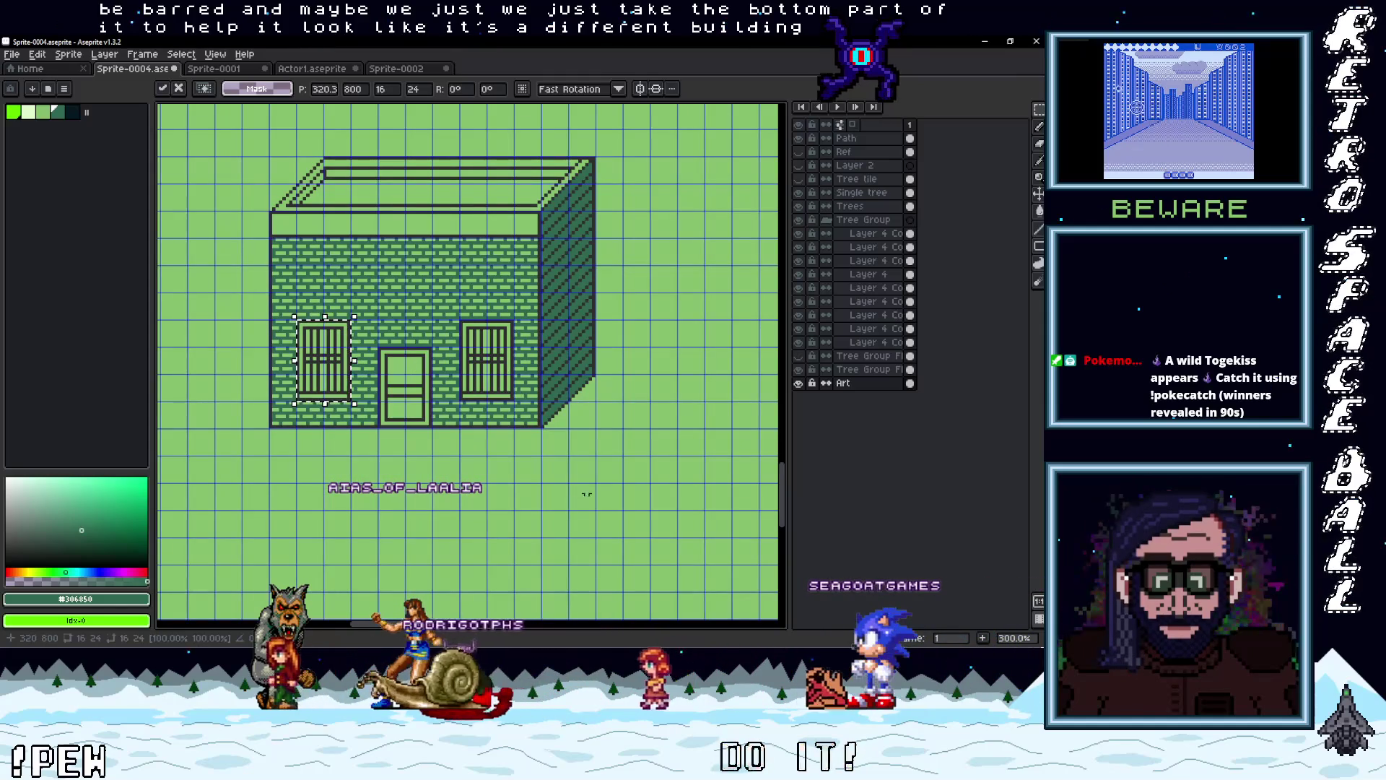
pyautogui.scroll(1, 569, 457)
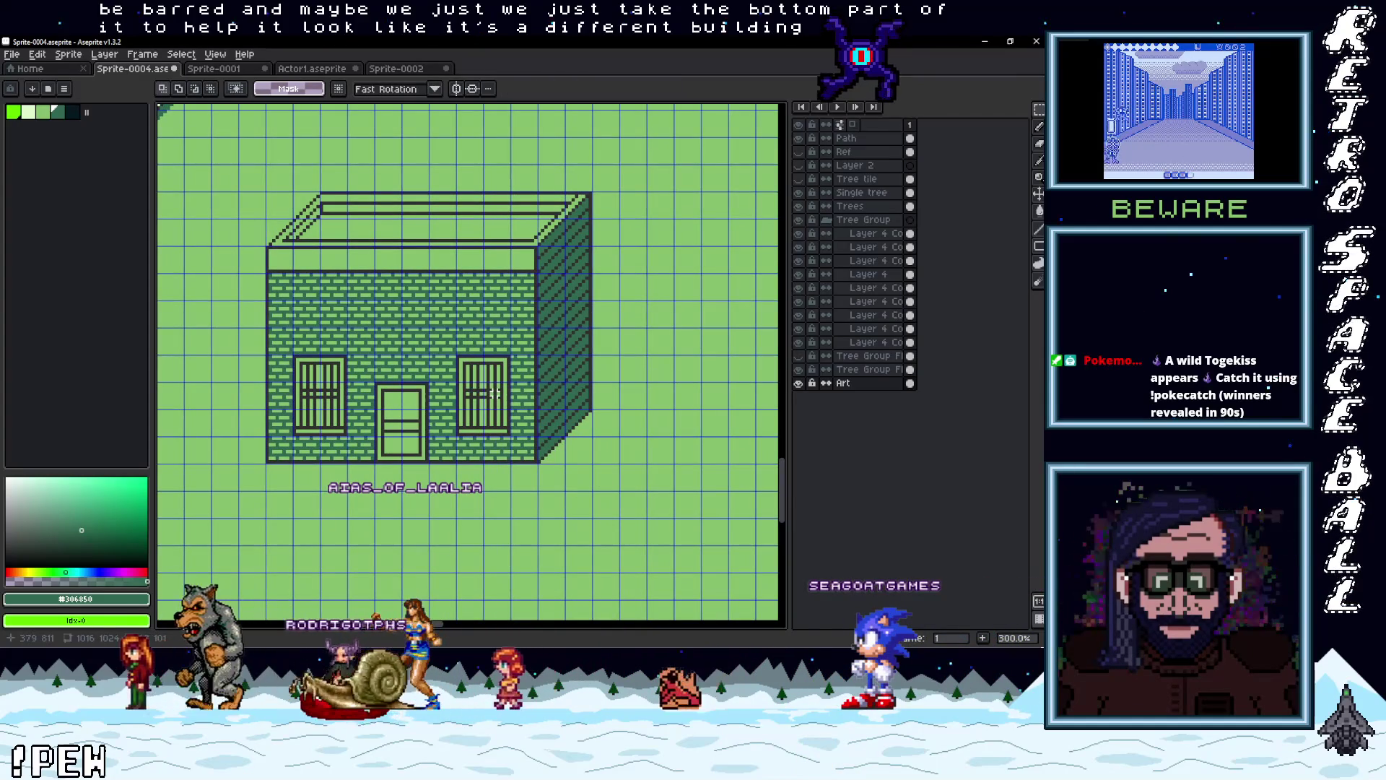
pyautogui.scroll(2, 383, 345)
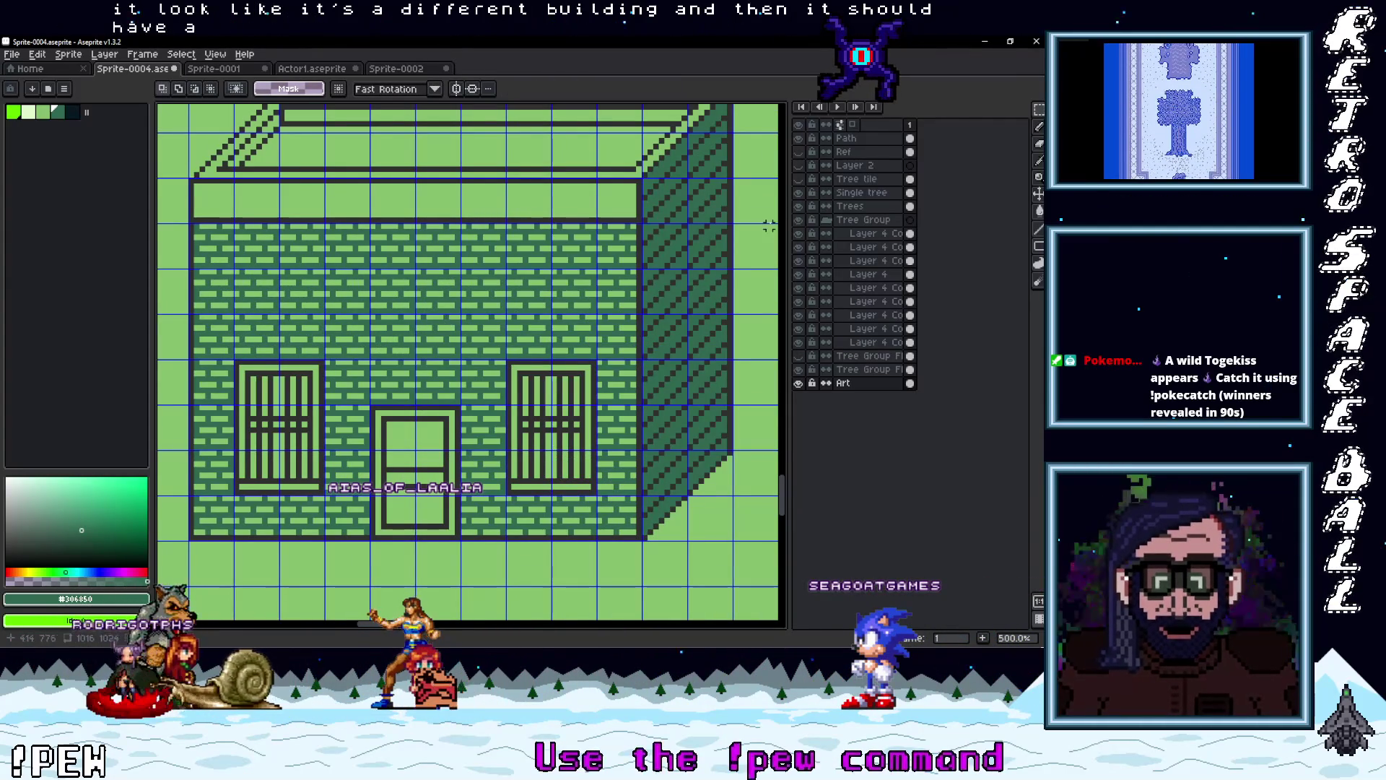
# Add a new layer above the Art layer
pyautogui.rightClick(878, 388)
pyautogui.moveTo(896, 407)
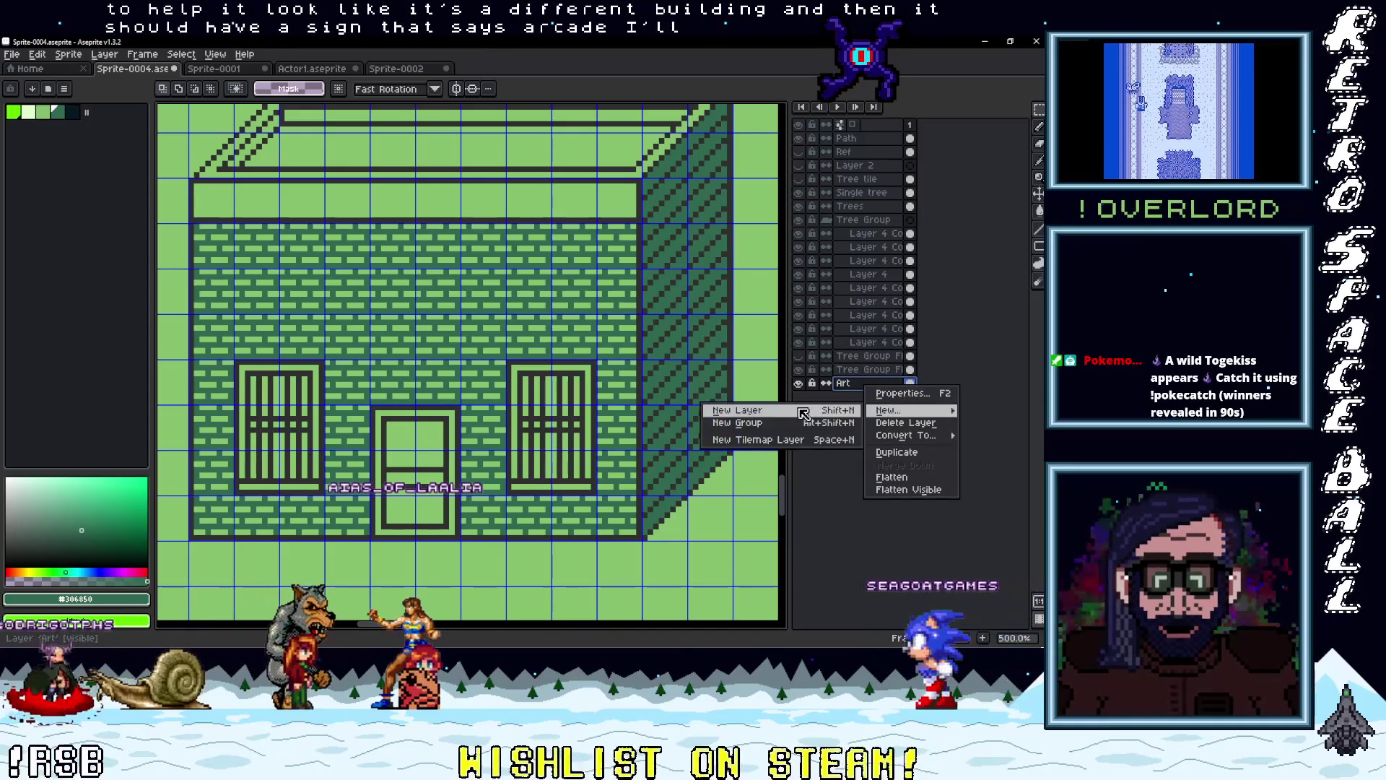
pyautogui.click(780, 412)
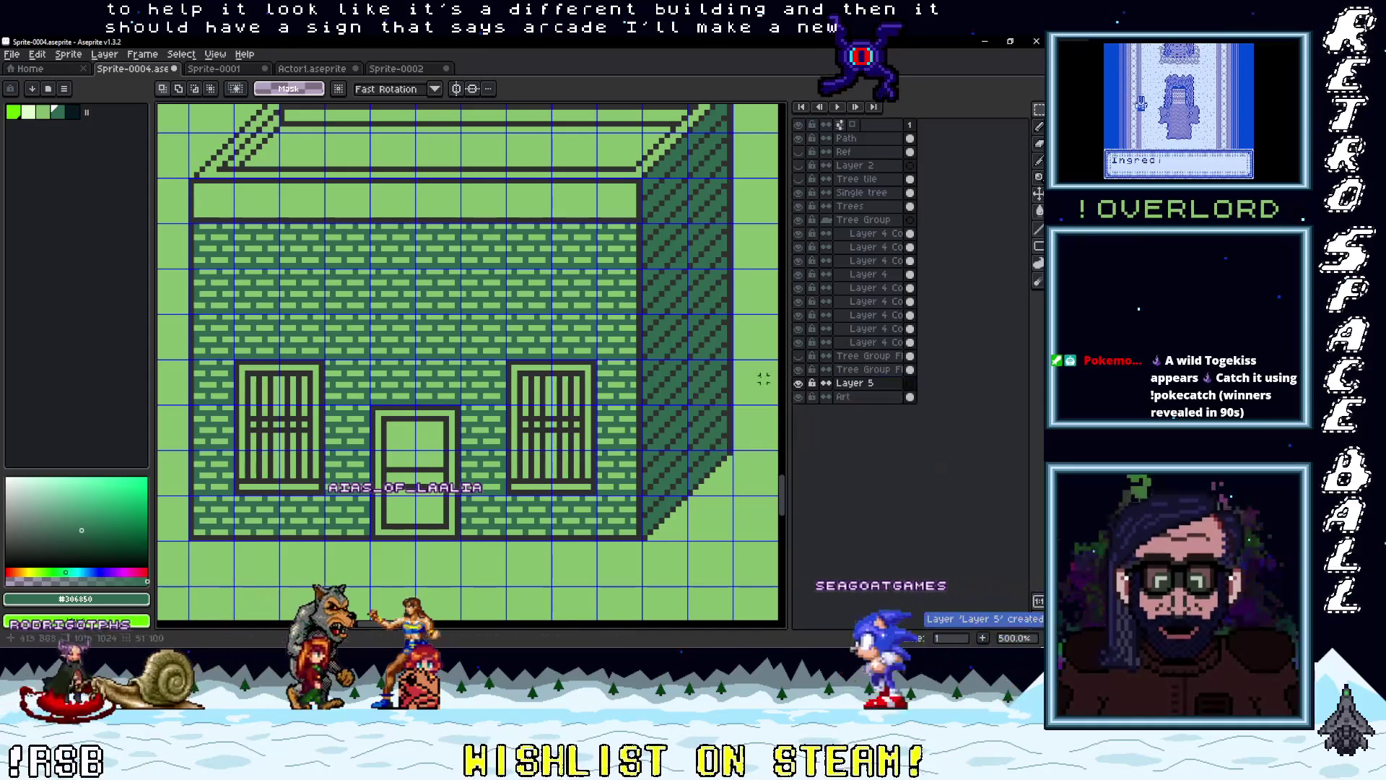
# Outline a sign panel in the lightest green and fill it solid
pyautogui.click(30, 113)
pyautogui.press('b')
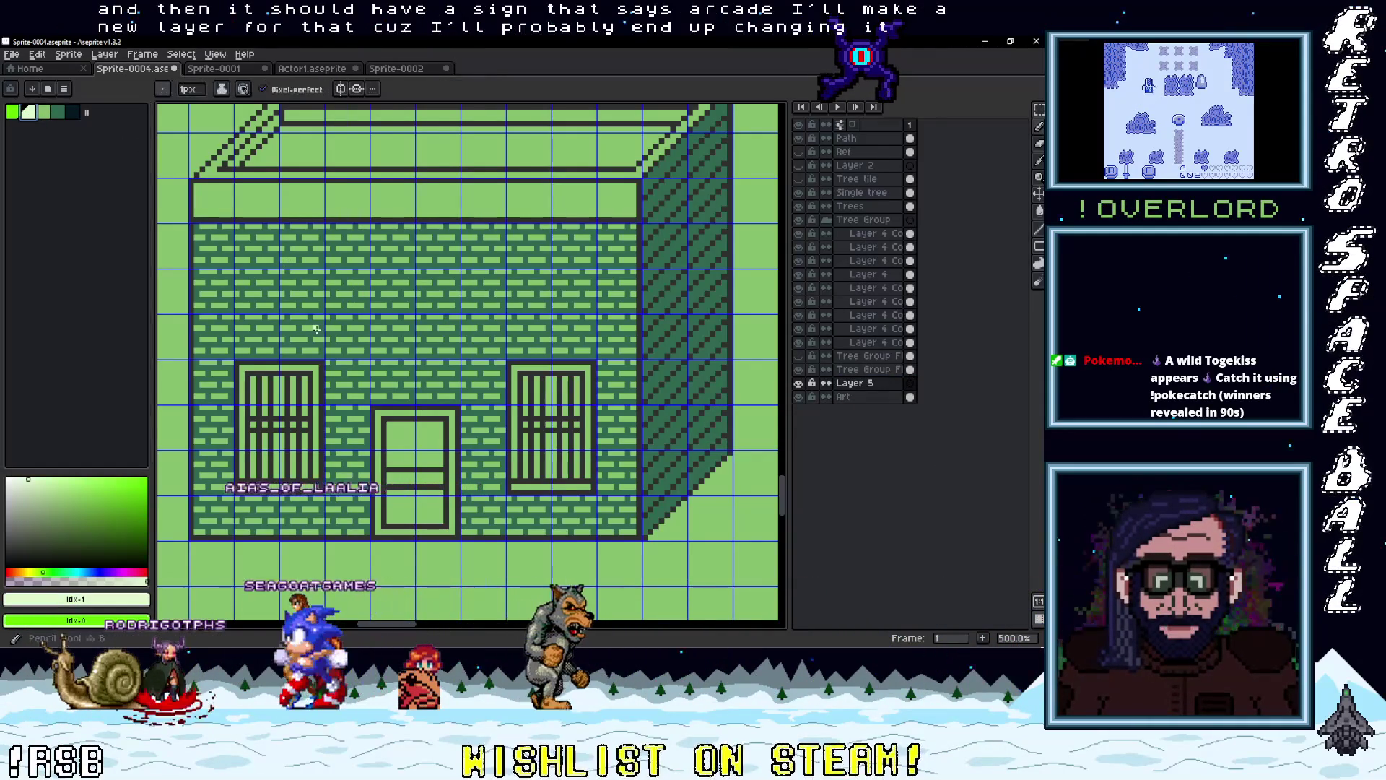
pyautogui.scroll(2, 304, 316)
pyautogui.moveTo(304, 316); pyautogui.dragTo(352, 355)
pyautogui.moveTo(235, 343); pyautogui.dragTo(237, 278)
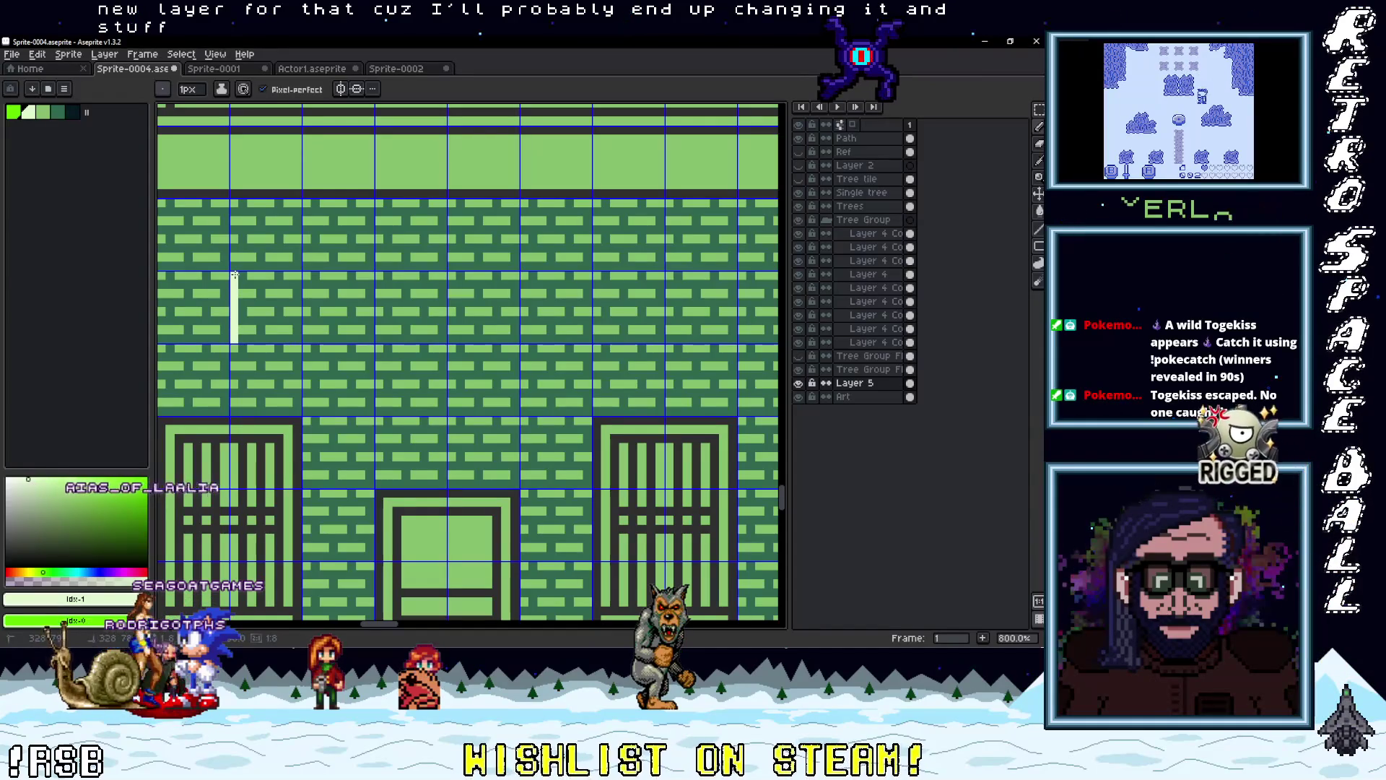
pyautogui.keyDown('shift'); pyautogui.click(591, 275); pyautogui.keyUp('shift')
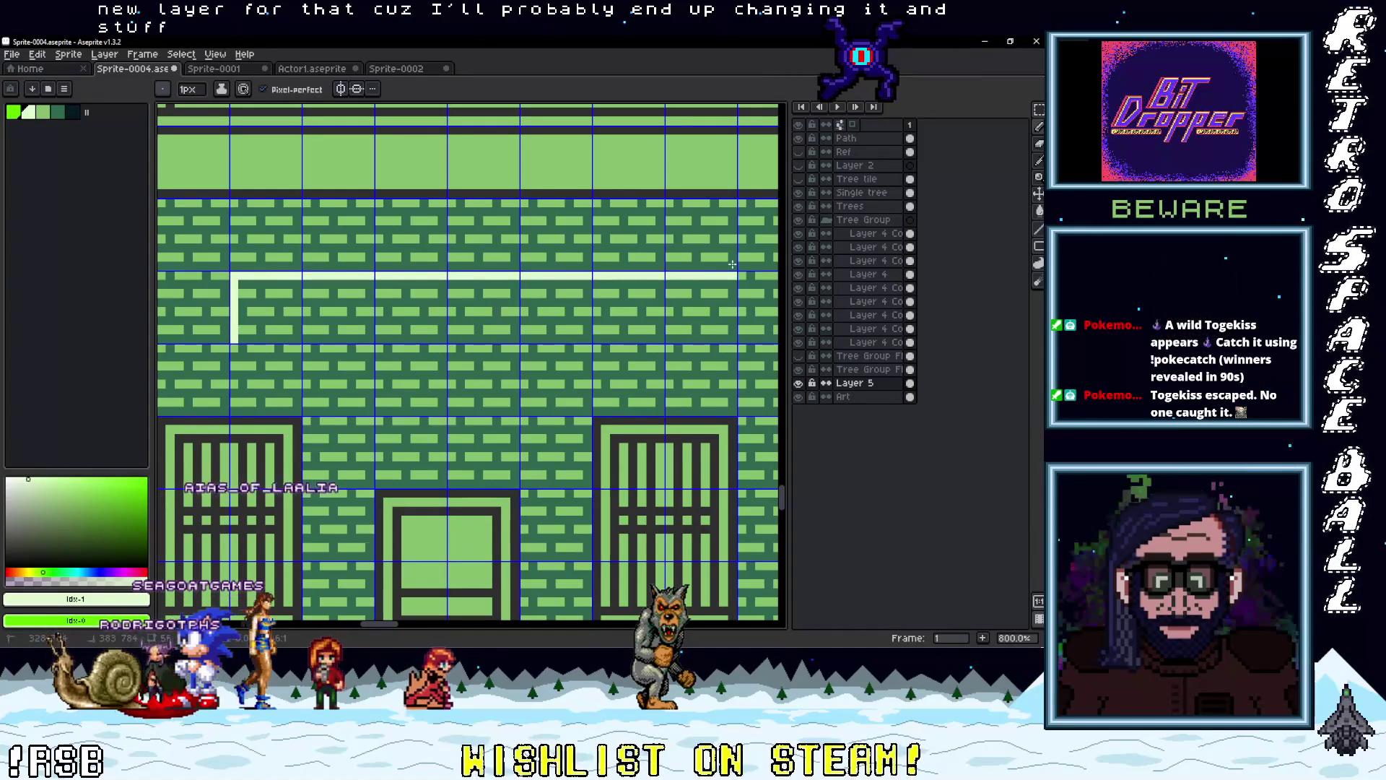
pyautogui.press('g')
pyautogui.click(307, 319)
# Pick dark green and enter 'ARCADE' as insert text
pyautogui.keyDown('alt'); pyautogui.click(438, 371); pyautogui.keyUp('alt')
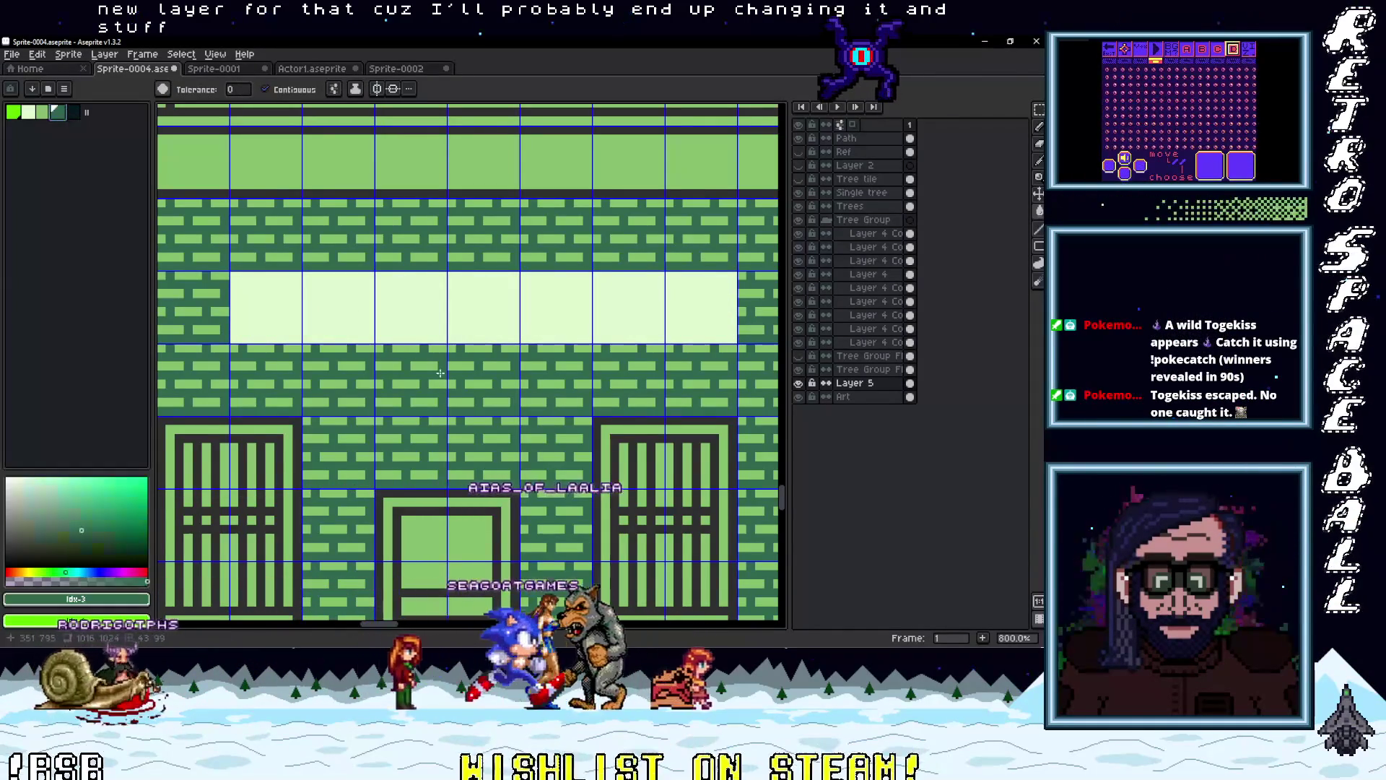
pyautogui.hotkey('ctrl', 't')
pyautogui.write('ARCADE')
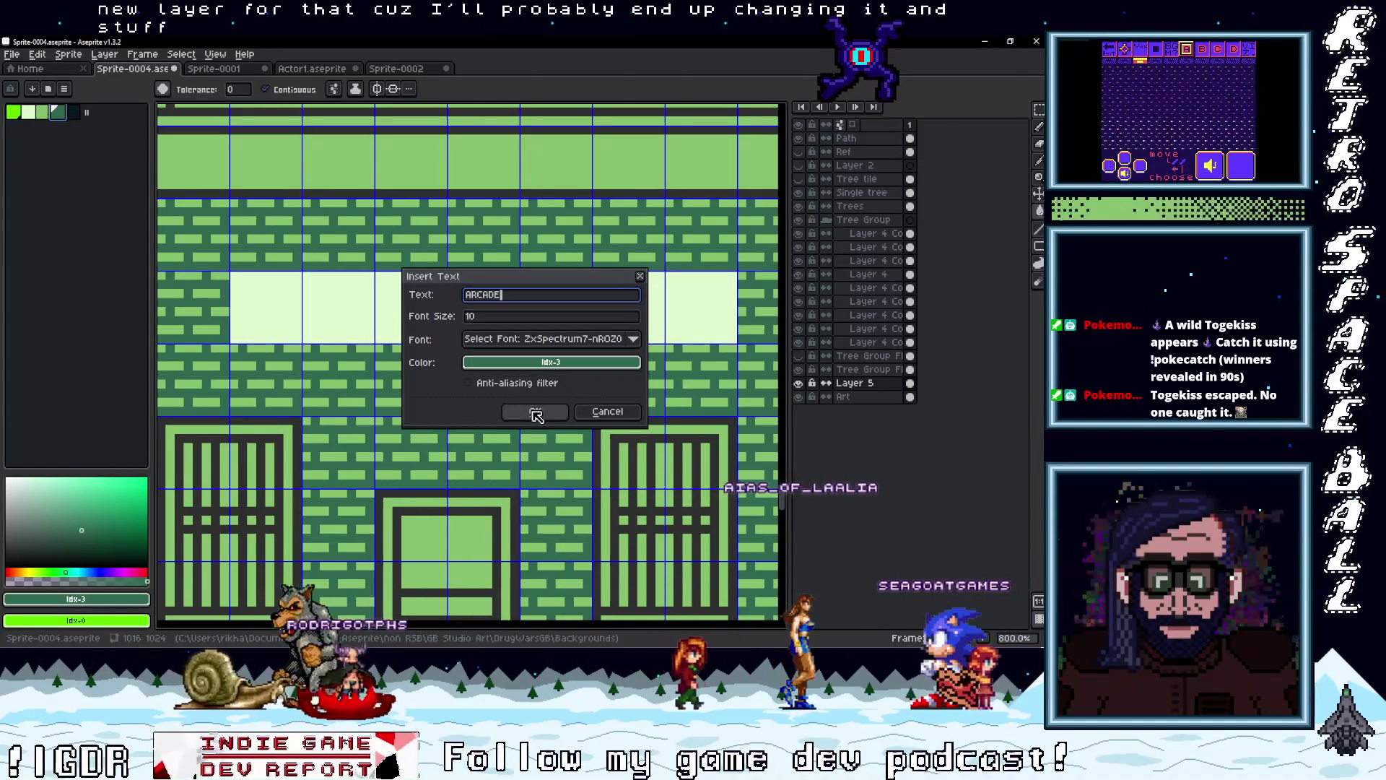
# Position the ARCADE text on the pale sign panel and commit it
pyautogui.click(535, 411)
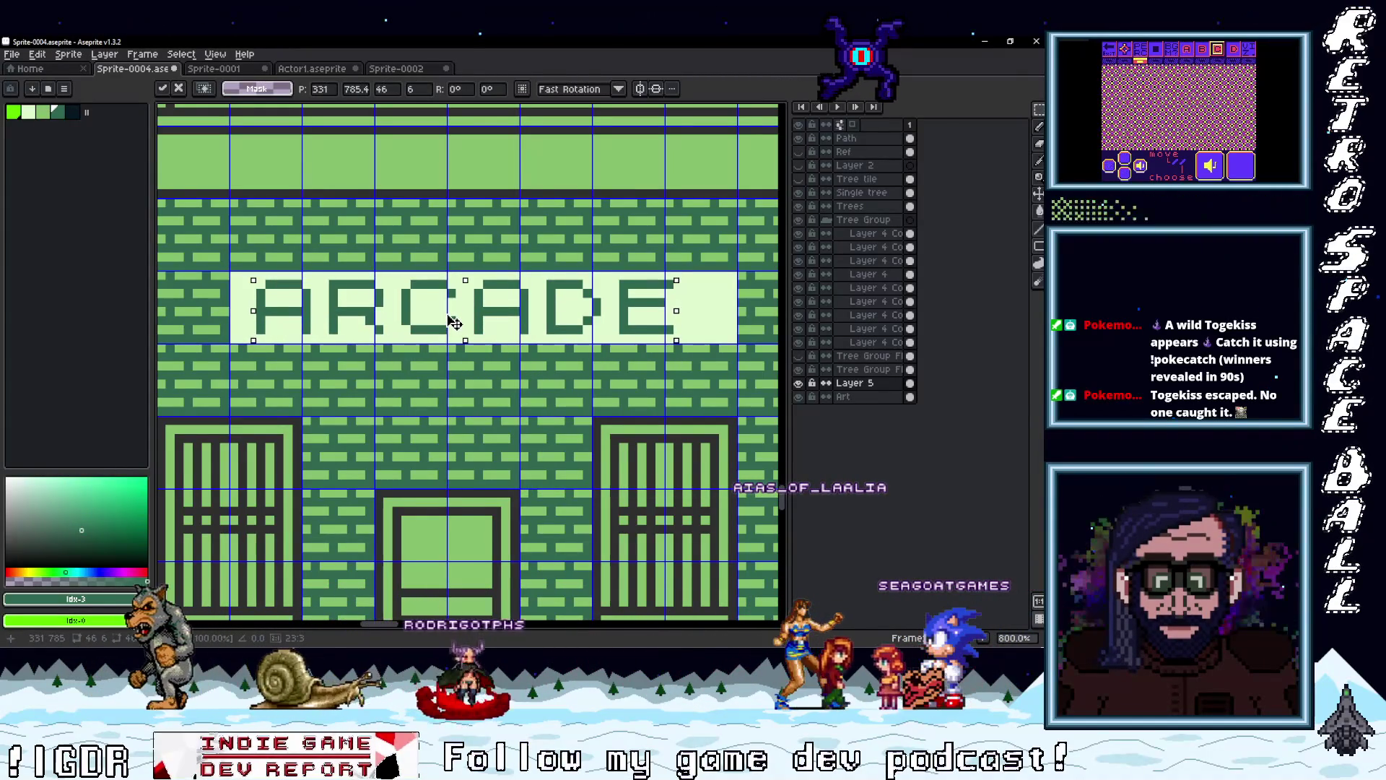
pyautogui.moveTo(454, 323)
pyautogui.mouseDown()
pyautogui.moveTo(486, 325)
pyautogui.moveTo(452, 329)
pyautogui.mouseUp()
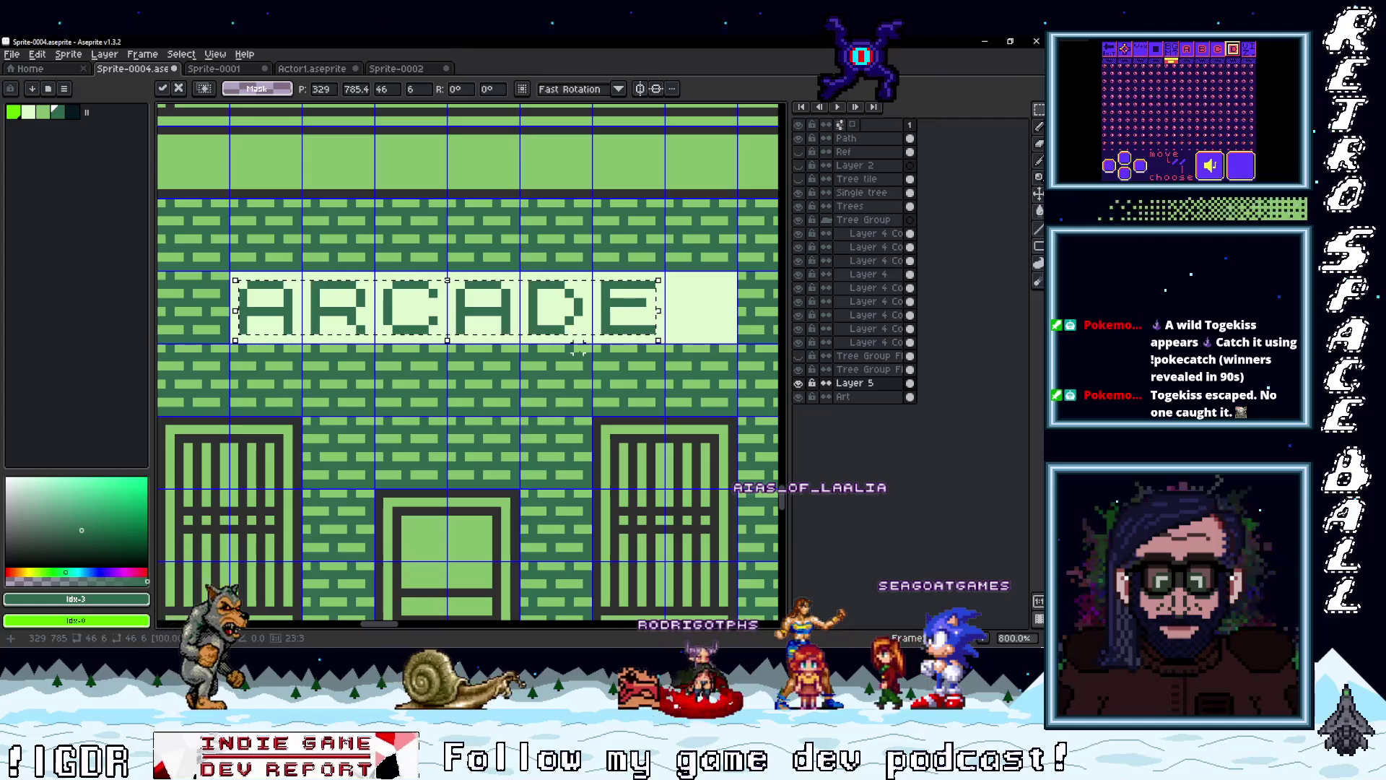
pyautogui.press('Return')
pyautogui.scroll(-3, 579, 349)
pyautogui.scroll(3, 589, 352)
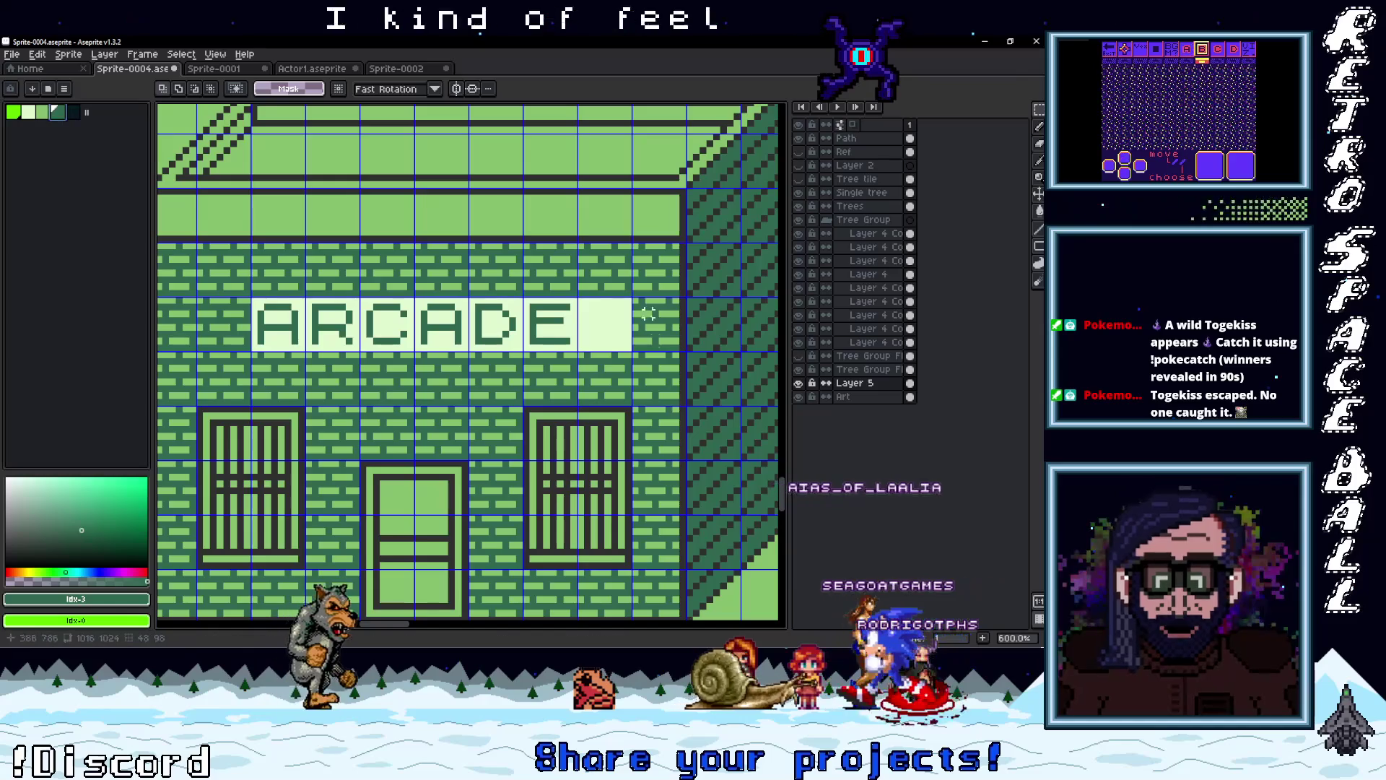
# Add an asterisk as text right after the E of ARCADE, raised one pixel
pyautogui.scroll(2, 569, 337)
pyautogui.moveTo(569, 337); pyautogui.dragTo(551, 341)
pyautogui.press('b')
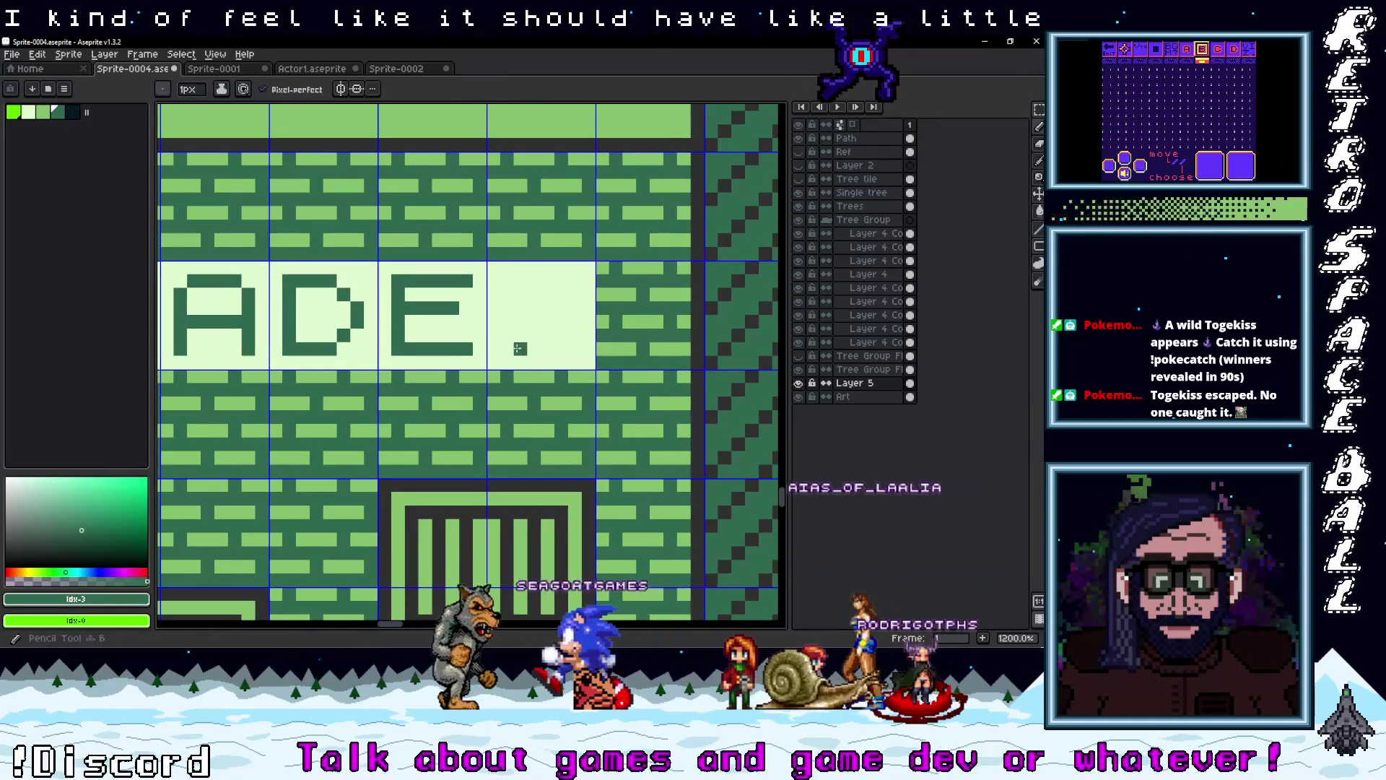
pyautogui.scroll(-4, 520, 347)
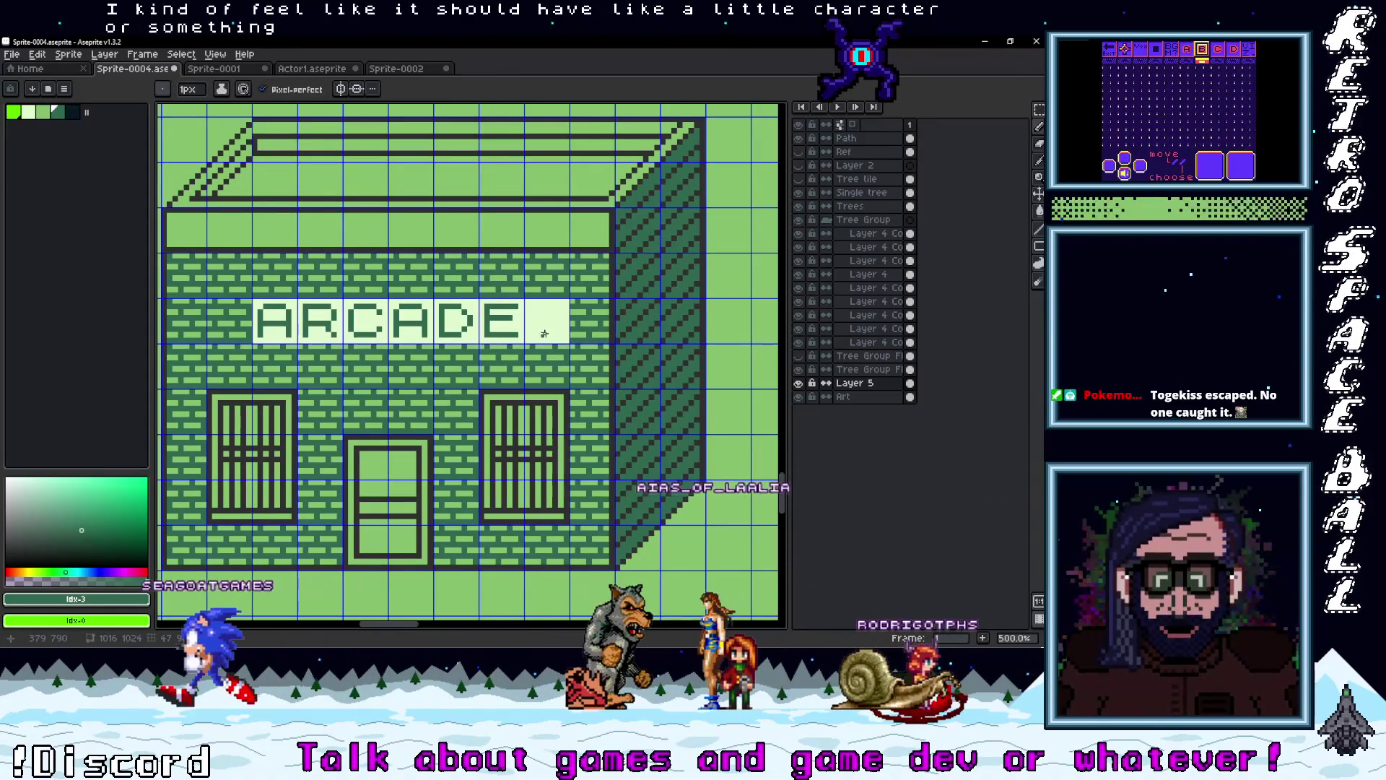
pyautogui.scroll(4, 544, 333)
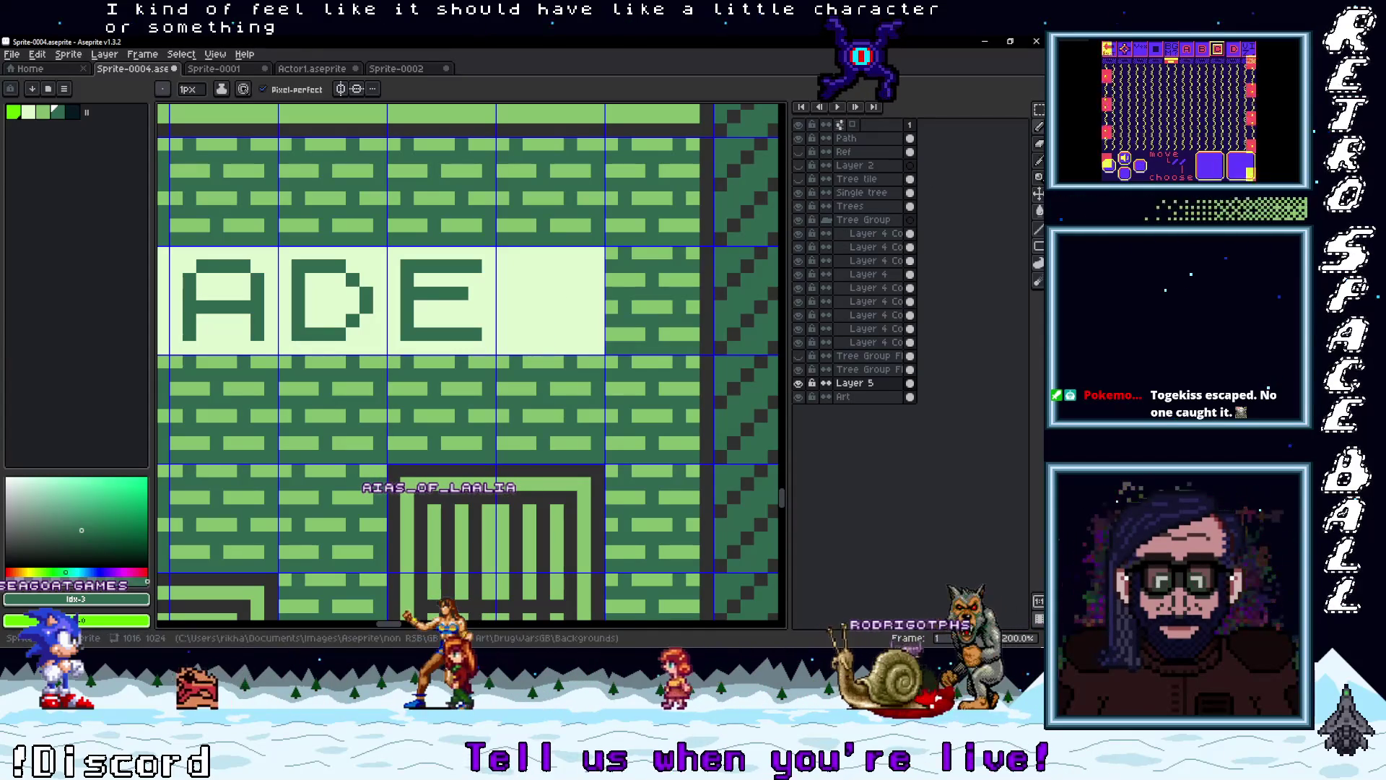
pyautogui.press('t')
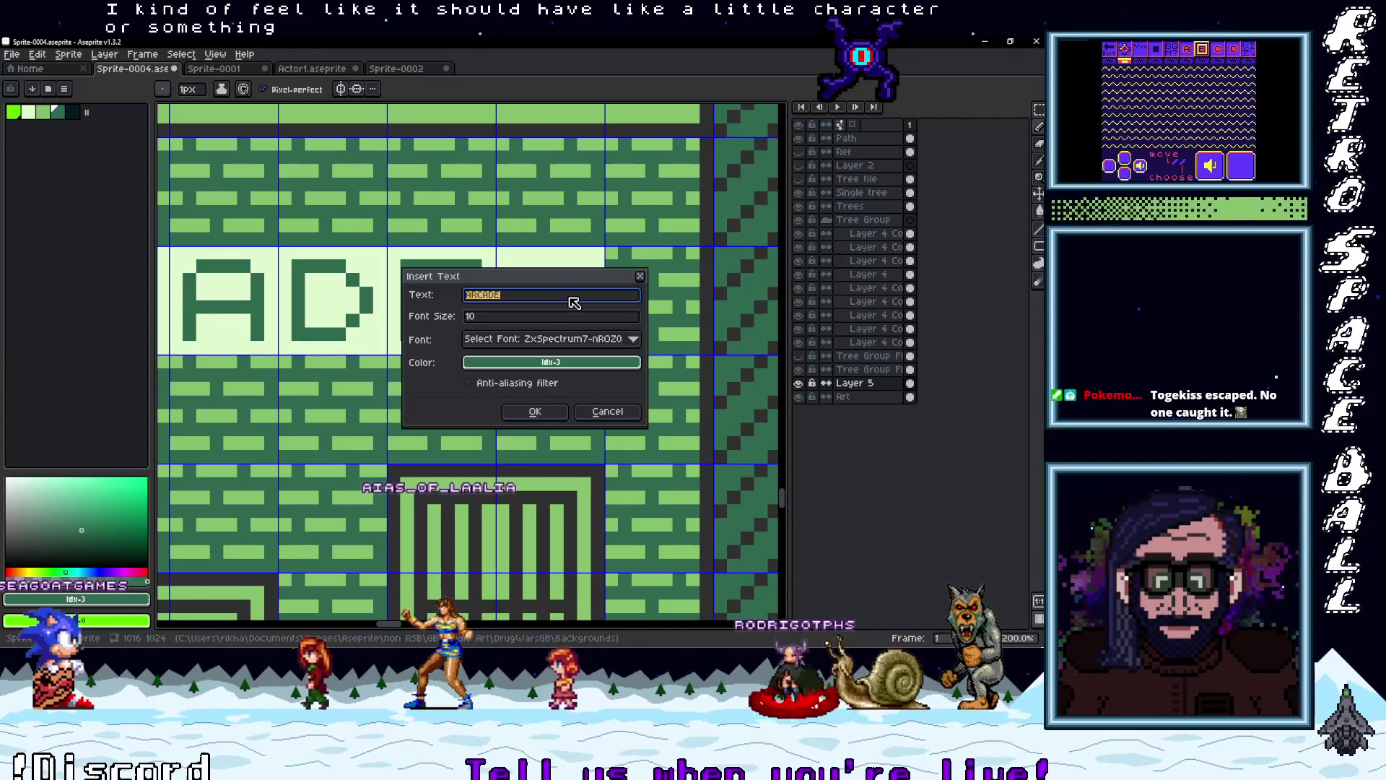
pyautogui.write('*')
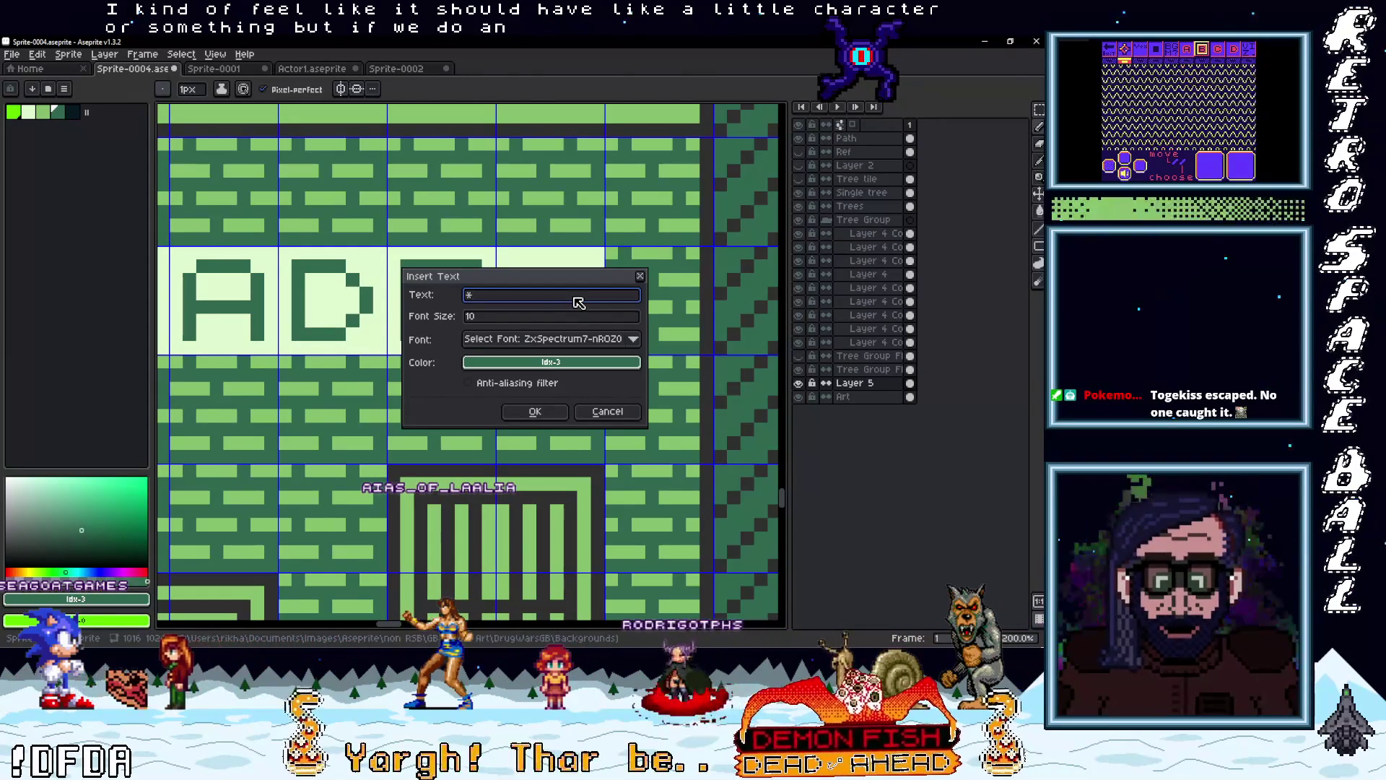
pyautogui.press('Return')
pyautogui.moveTo(493, 364); pyautogui.dragTo(546, 310)
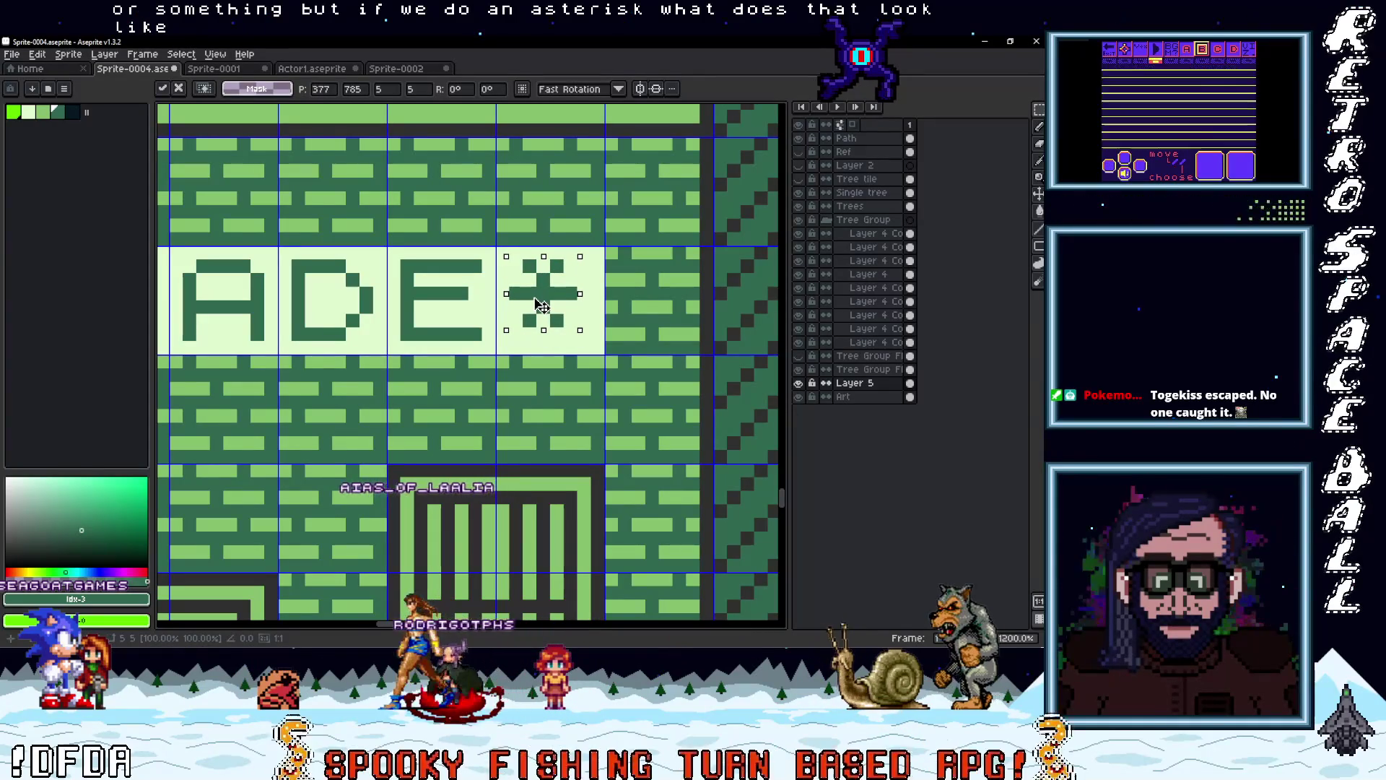
pyautogui.moveTo(543, 310); pyautogui.dragTo(538, 304)
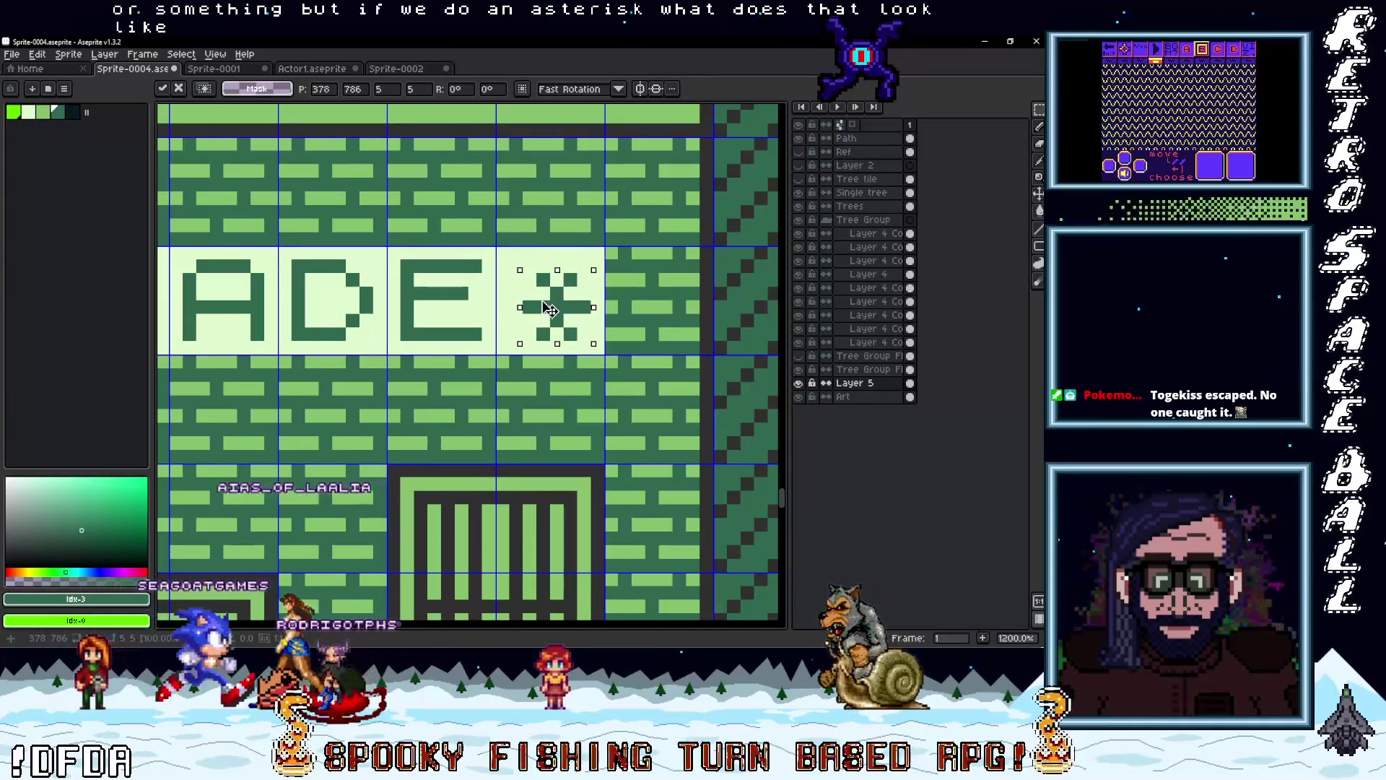
# Marquee-select part of the asterisk, undo a trial shift, then deselect it
pyautogui.scroll(3, 584, 342)
pyautogui.moveTo(601, 377)
pyautogui.mouseDown()
pyautogui.moveTo(487, 210)
pyautogui.moveTo(488, 182)
pyautogui.mouseUp()
pyautogui.moveTo(531, 224)
pyautogui.mouseDown()
pyautogui.moveTo(561, 277)
pyautogui.moveTo(576, 273)
pyautogui.mouseUp()
pyautogui.hotkey('ctrl', 'z')
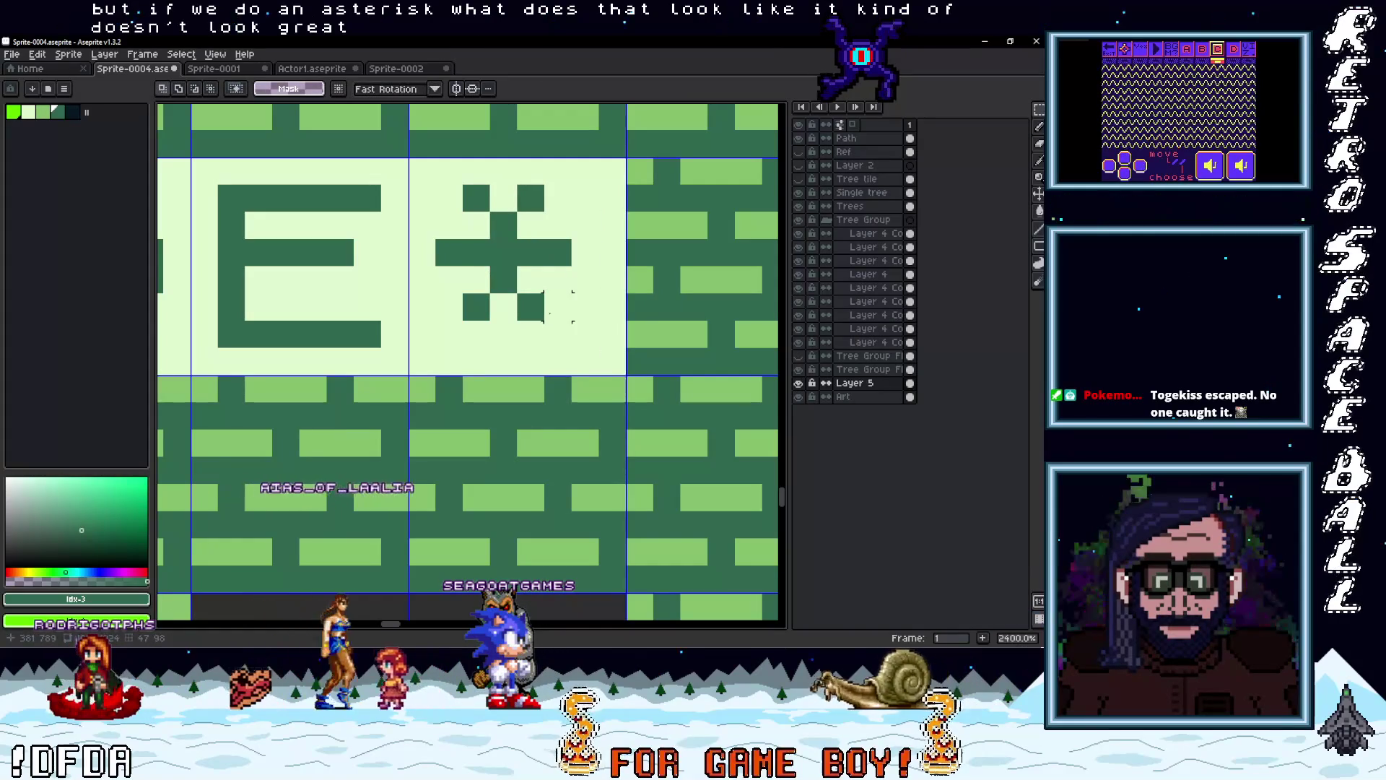
pyautogui.moveTo(585, 309); pyautogui.dragTo(515, 182)
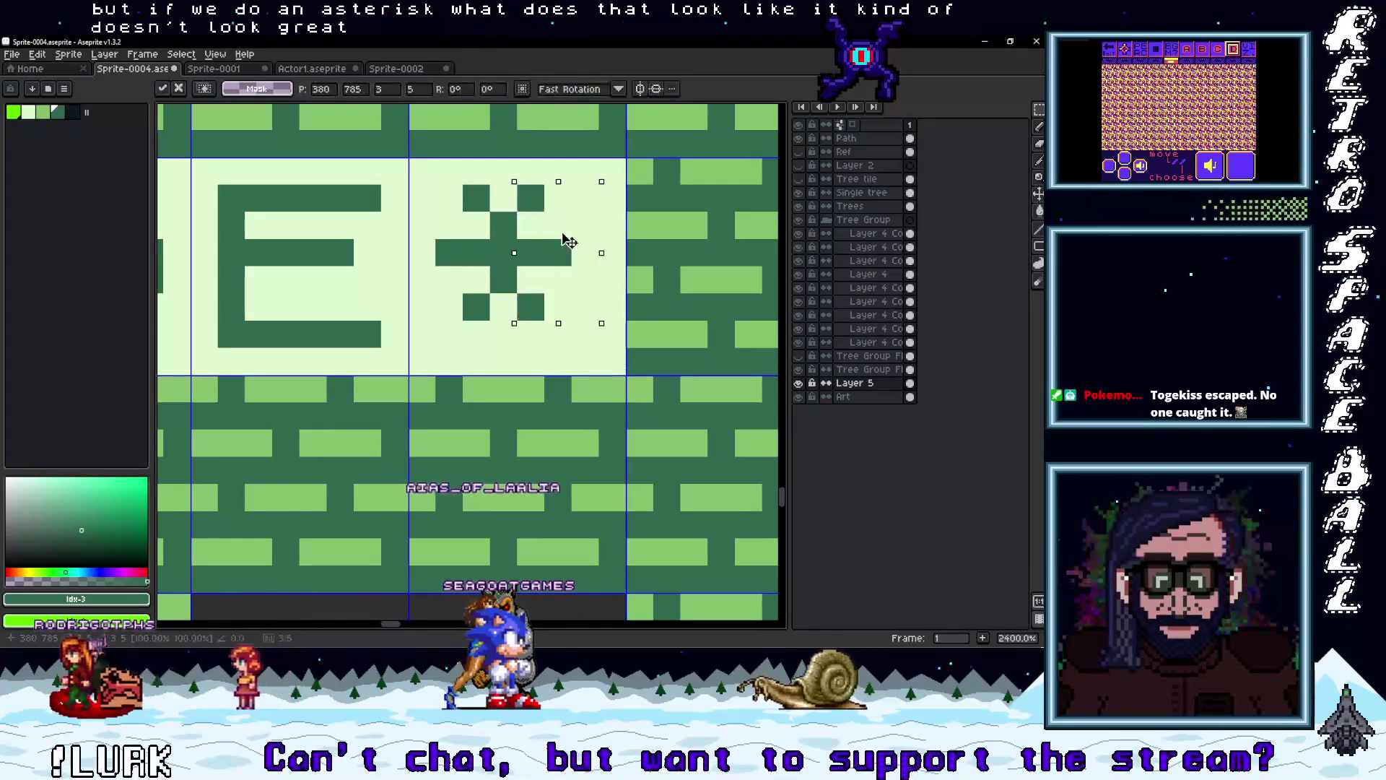
pyautogui.hotkey('ctrl', 'd')
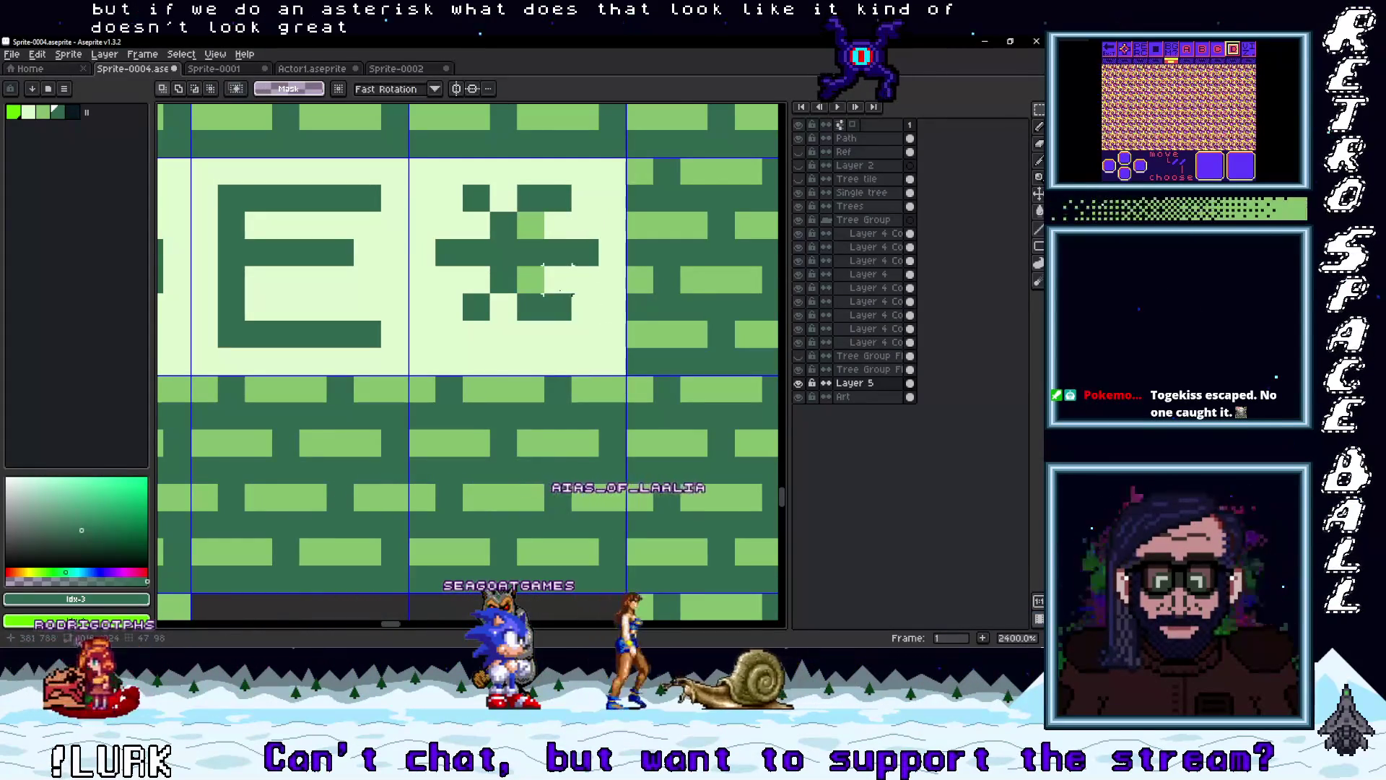
pyautogui.press('v')
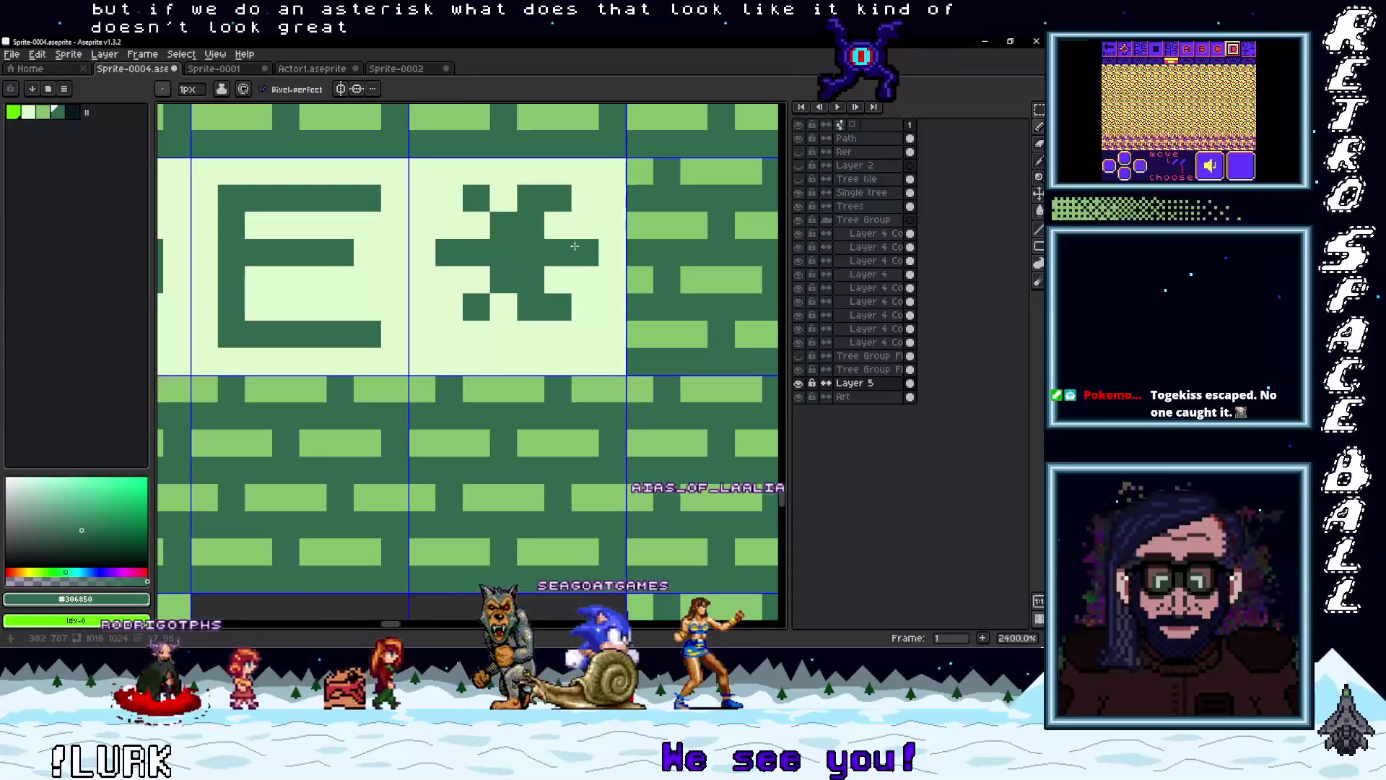
# Repaint the asterisk's pixels dark green using the Eyedropper and Pencil
pyautogui.scroll(-5, 610, 338)
pyautogui.scroll(2, 618, 339)
pyautogui.press('i')
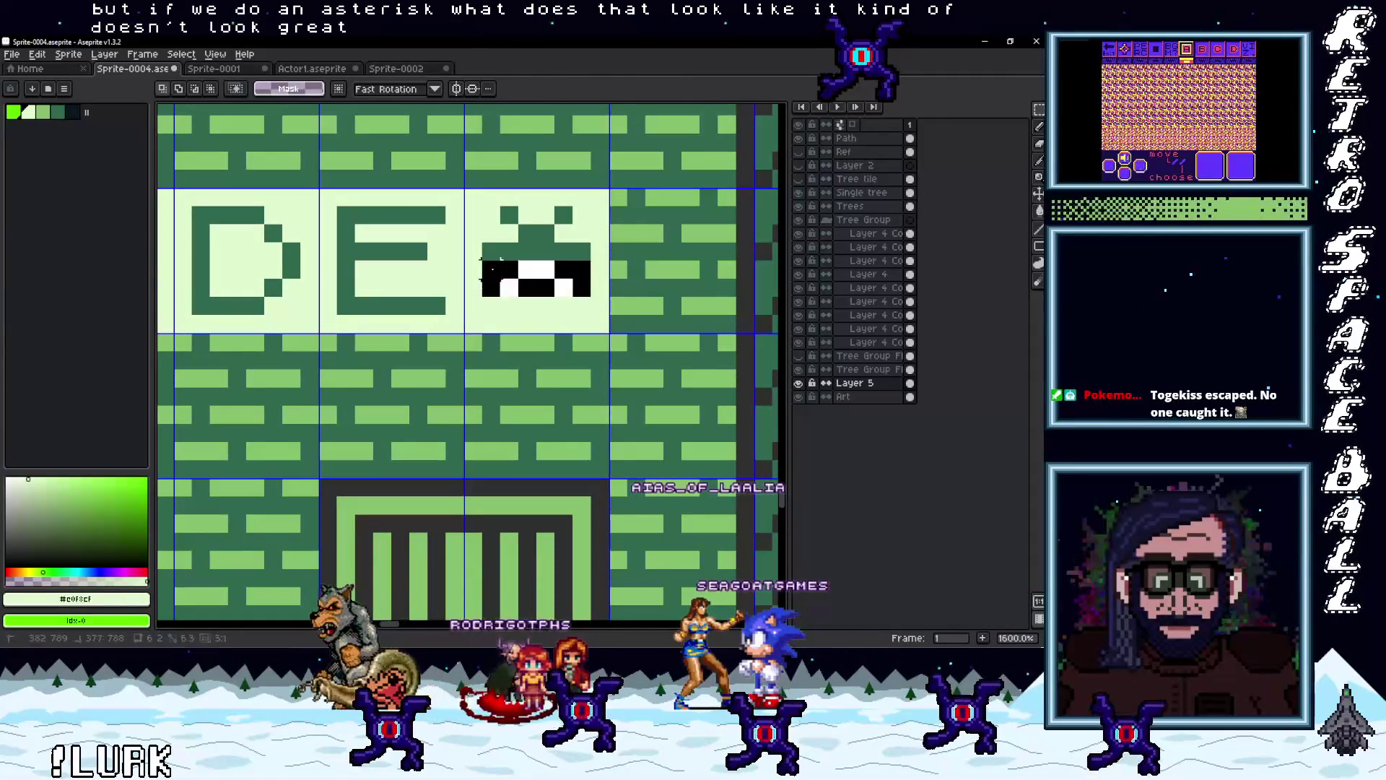
pyautogui.press('b')
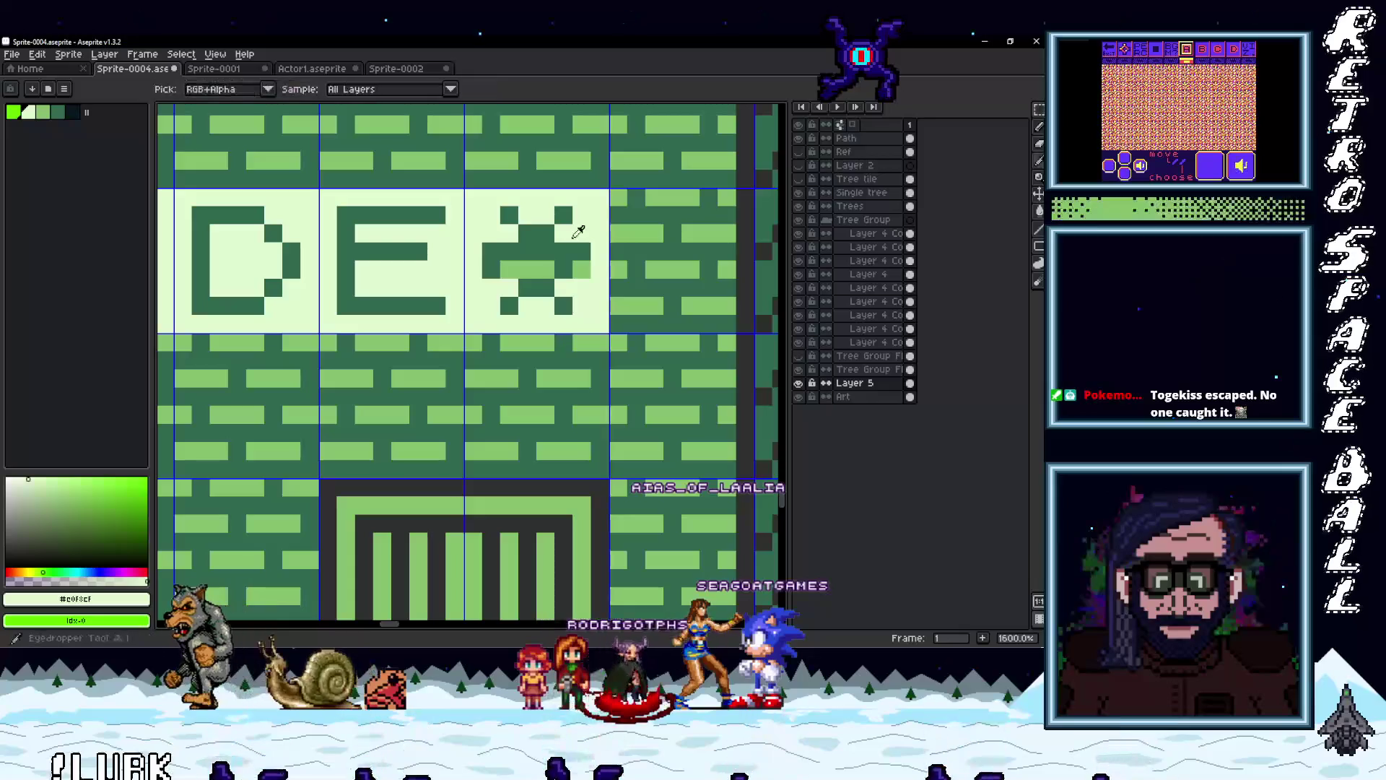
pyautogui.scroll(-3, 497, 265)
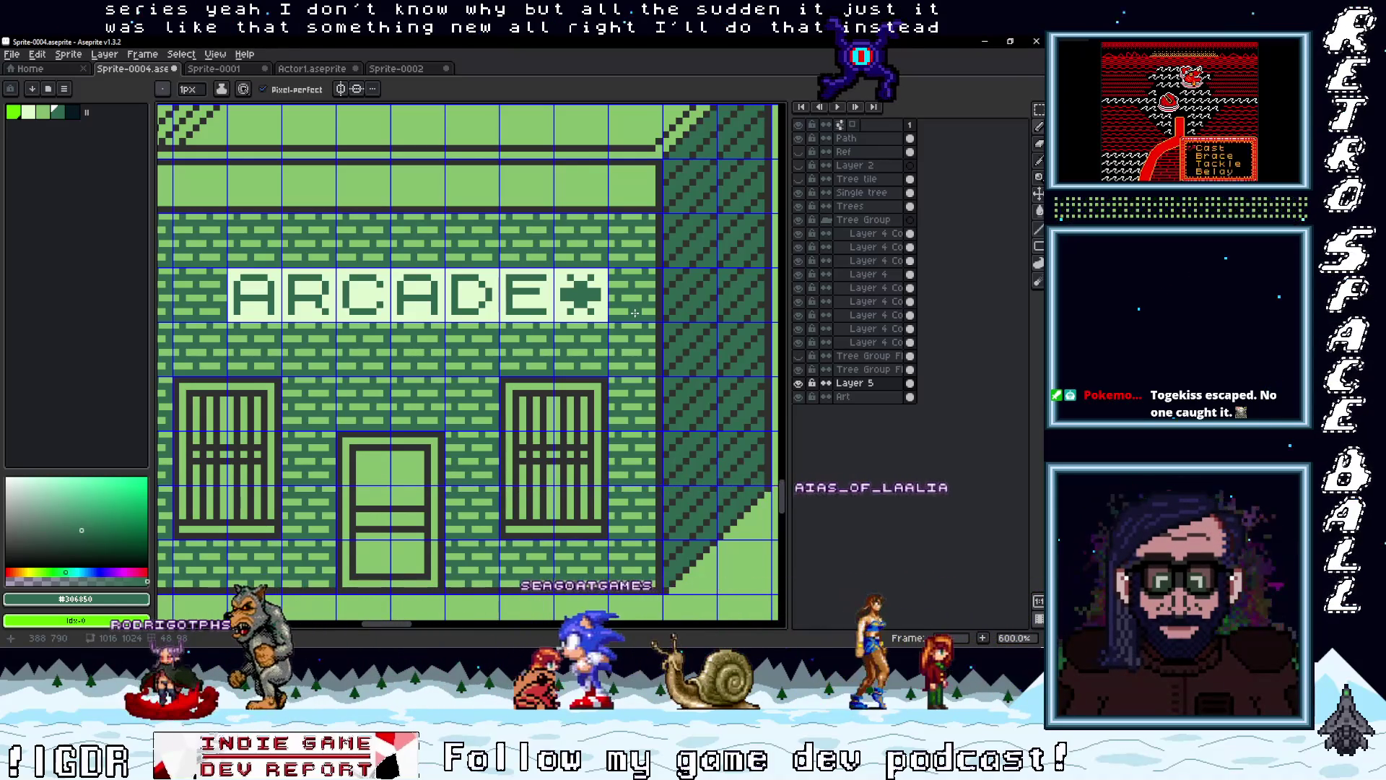
# Copy the star tile and paste the duplicate left of ARCADE
pyautogui.scroll(-2, 478, 471)
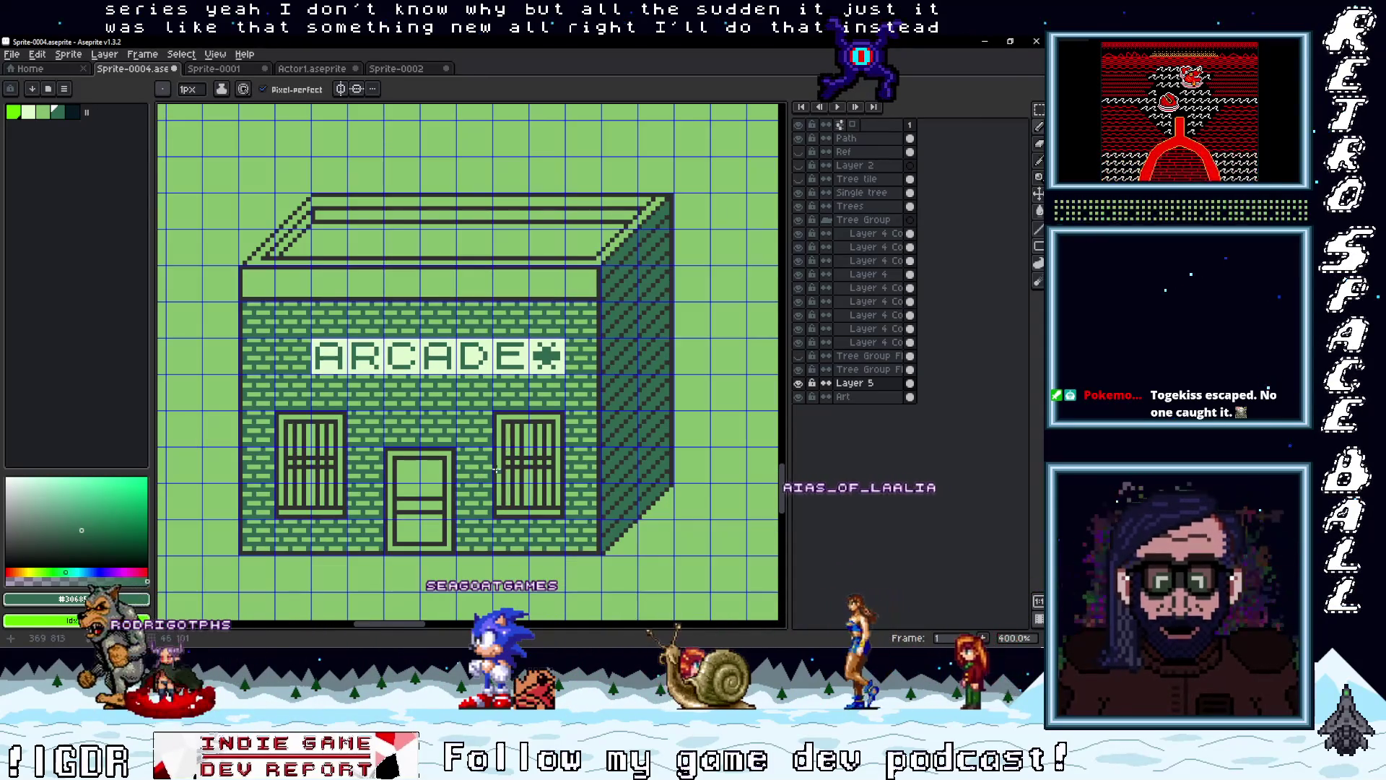
pyautogui.scroll(1, 496, 471)
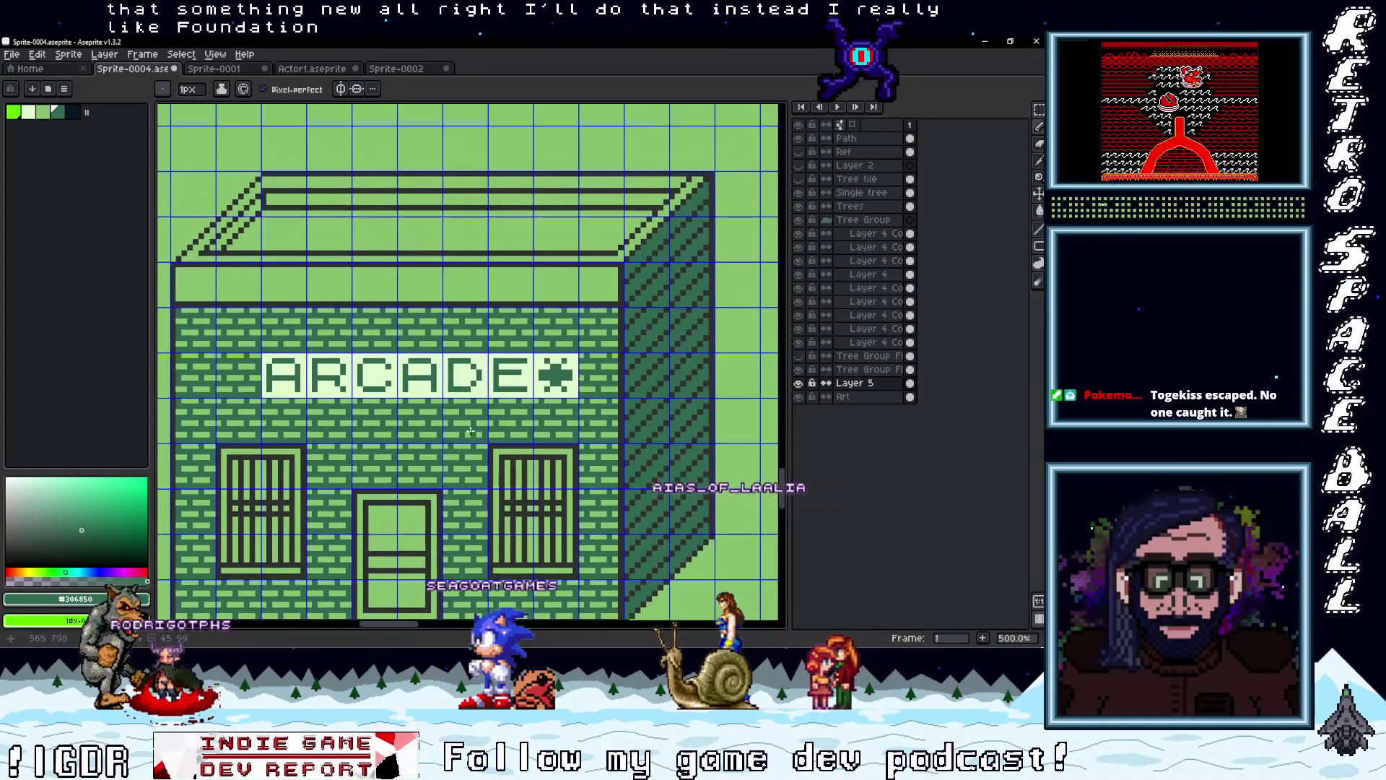
pyautogui.scroll(1, 466, 443)
pyautogui.press('m')
pyautogui.hscroll(-3, 584, 377)
pyautogui.hotkey('ctrl', 'c')
pyautogui.hotkey('ctrl', 'v')
pyautogui.press('Return')
# Pick the light sign colour #e0f8cf and redraw the stars as X glyphs
pyautogui.scroll(-3, 417, 456)
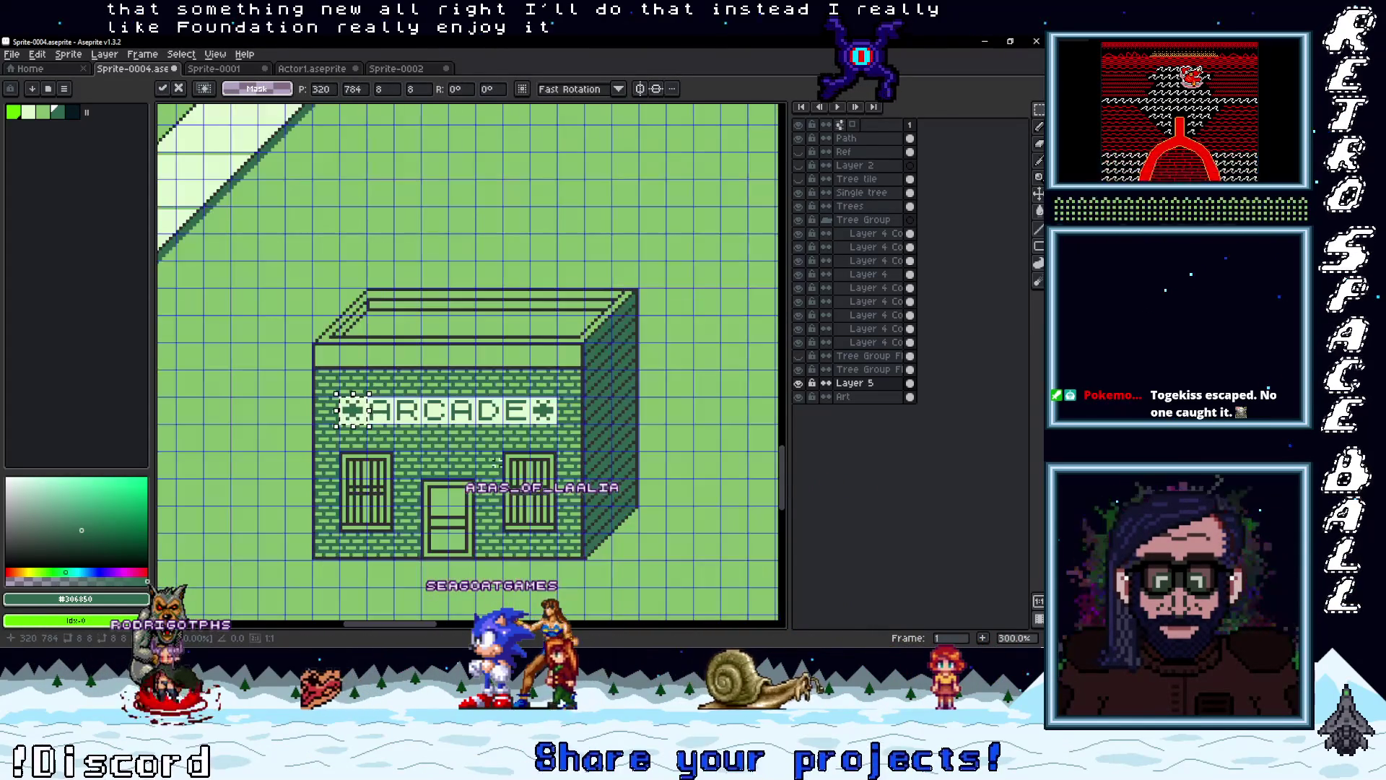
pyautogui.scroll(3, 546, 473)
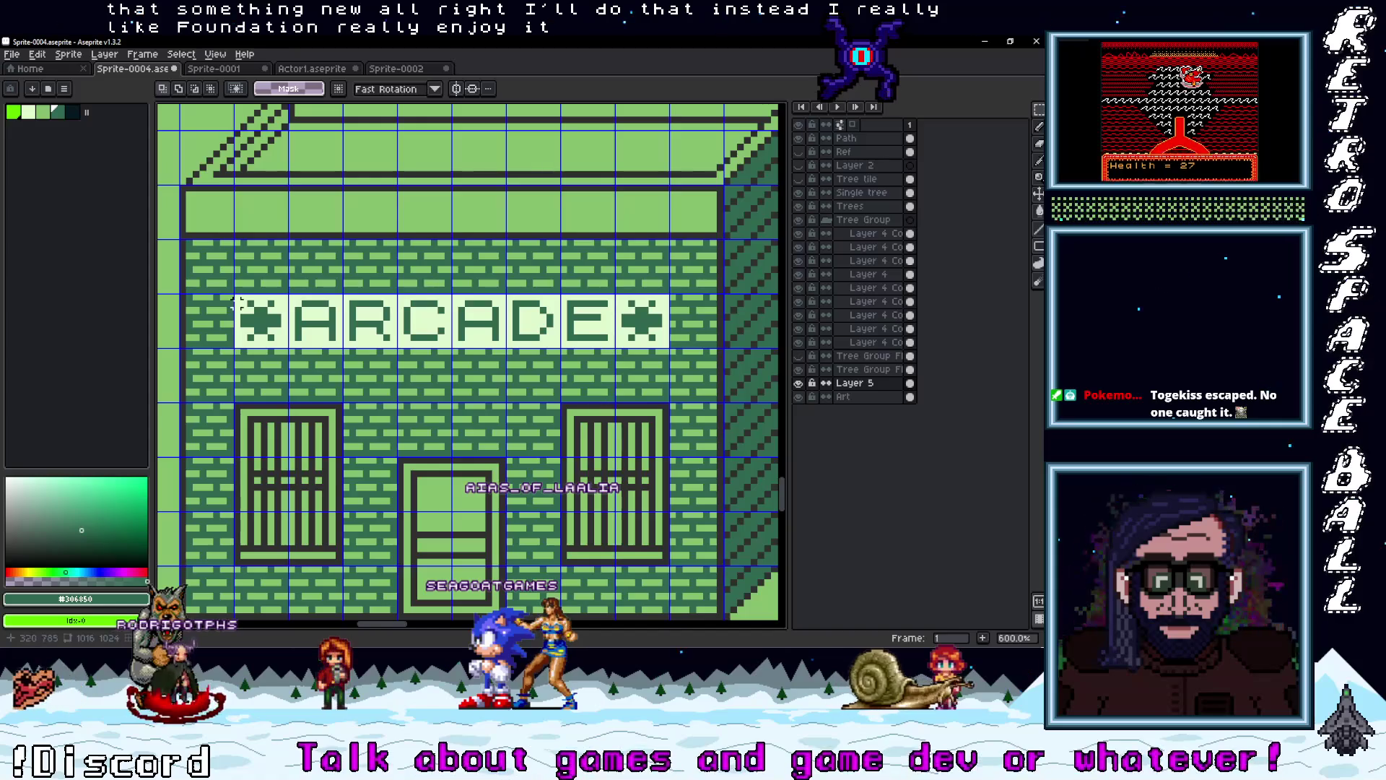
pyautogui.scroll(3, 275, 343)
pyautogui.keyDown('alt'); pyautogui.click(292, 323); pyautogui.keyUp('alt')
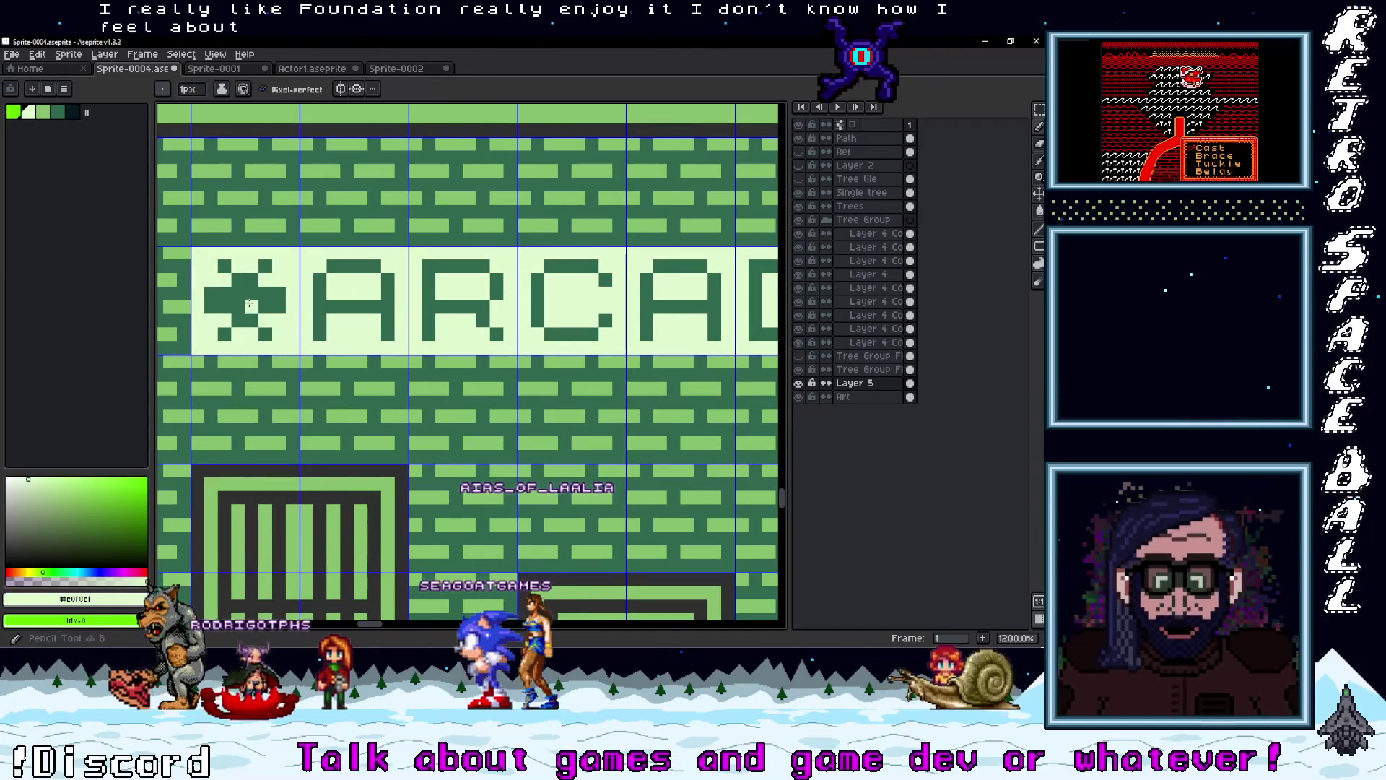
pyautogui.scroll(-5, 428, 318)
pyautogui.scroll(3, 456, 323)
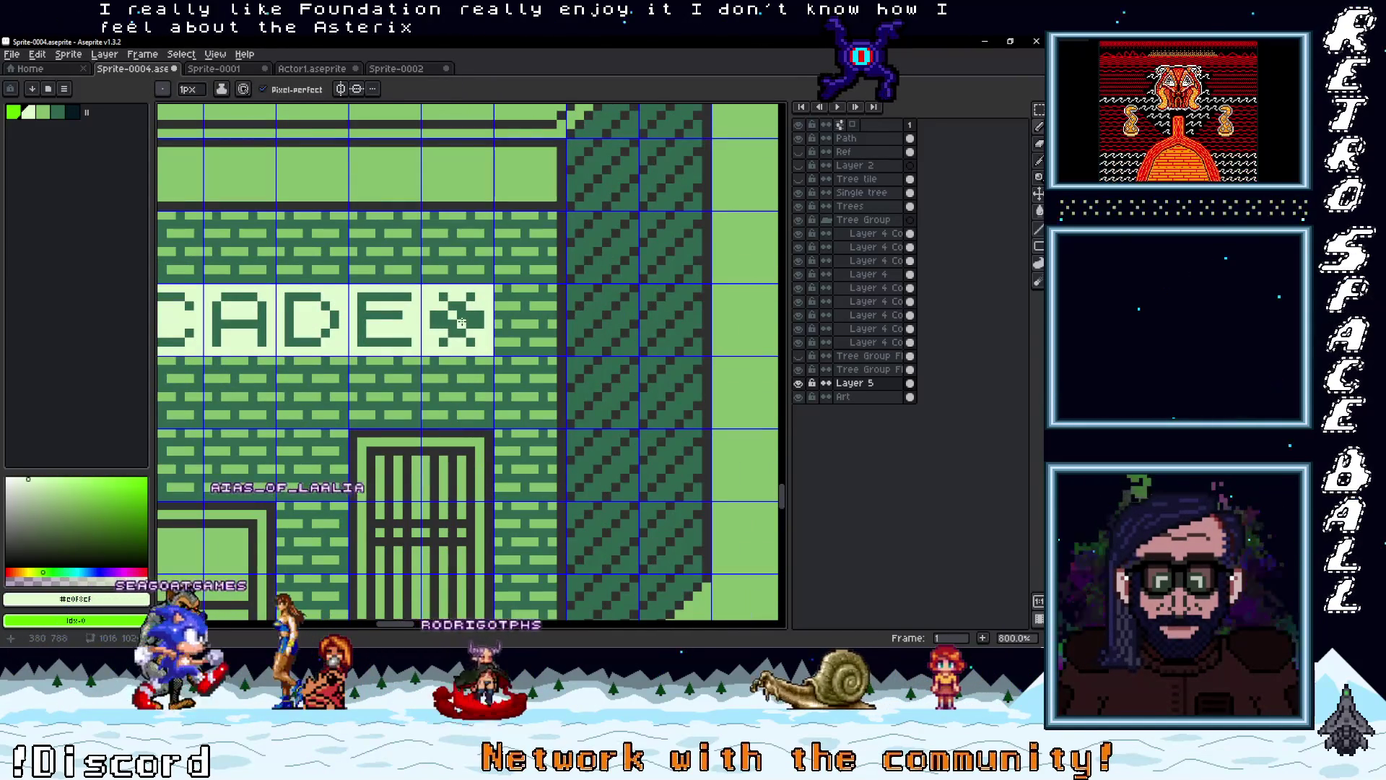
pyautogui.scroll(-4, 462, 325)
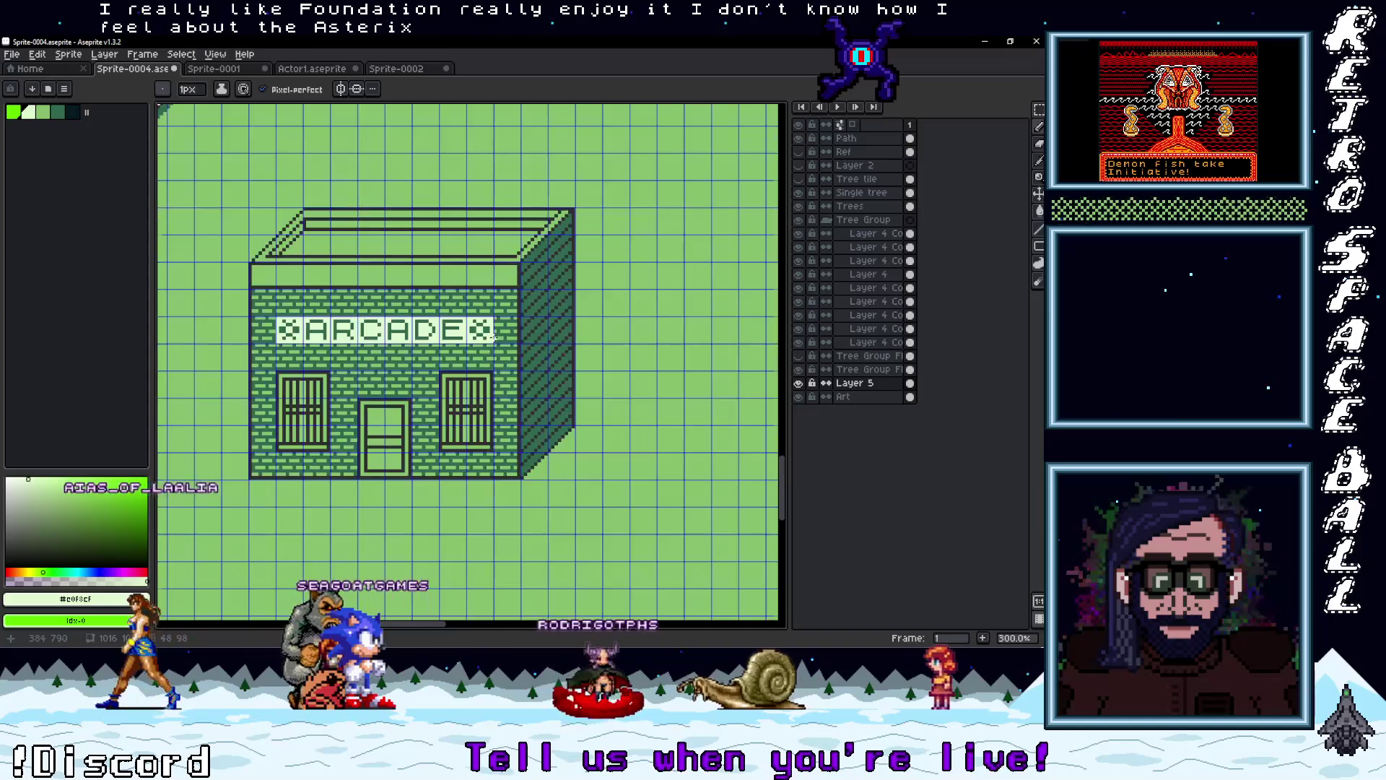
pyautogui.scroll(4, 475, 342)
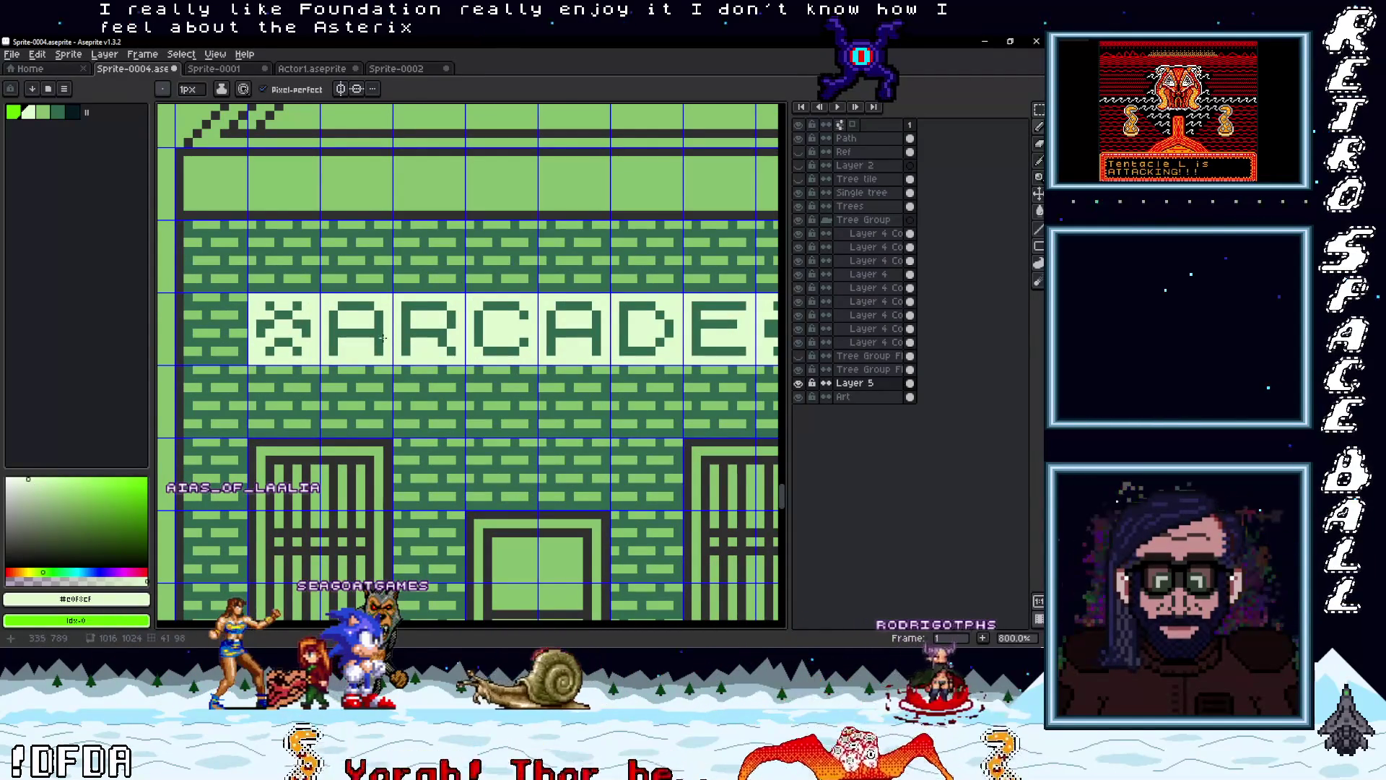
# Undo the last two pencil strokes on the X glyphs
pyautogui.hotkey('ctrl', 'z')
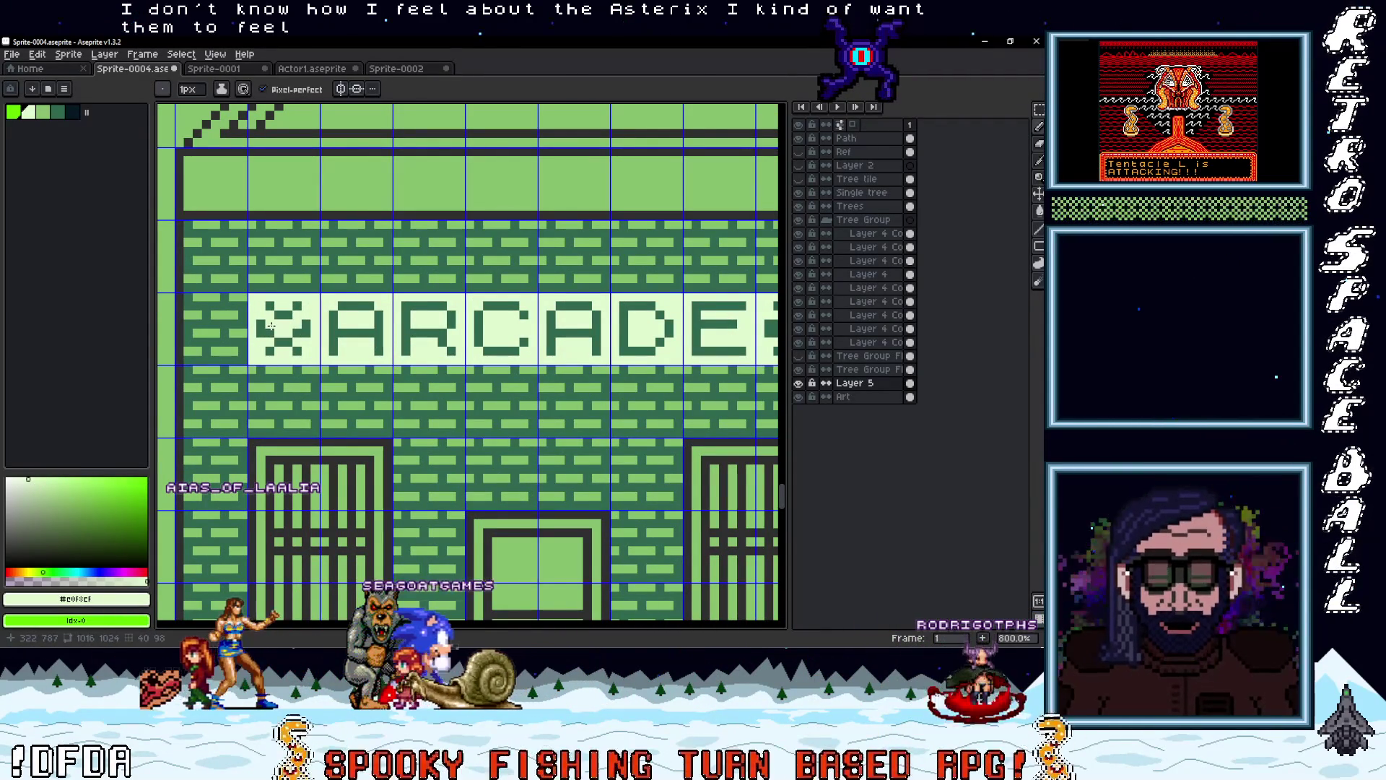
pyautogui.hotkey('ctrl', 'z')
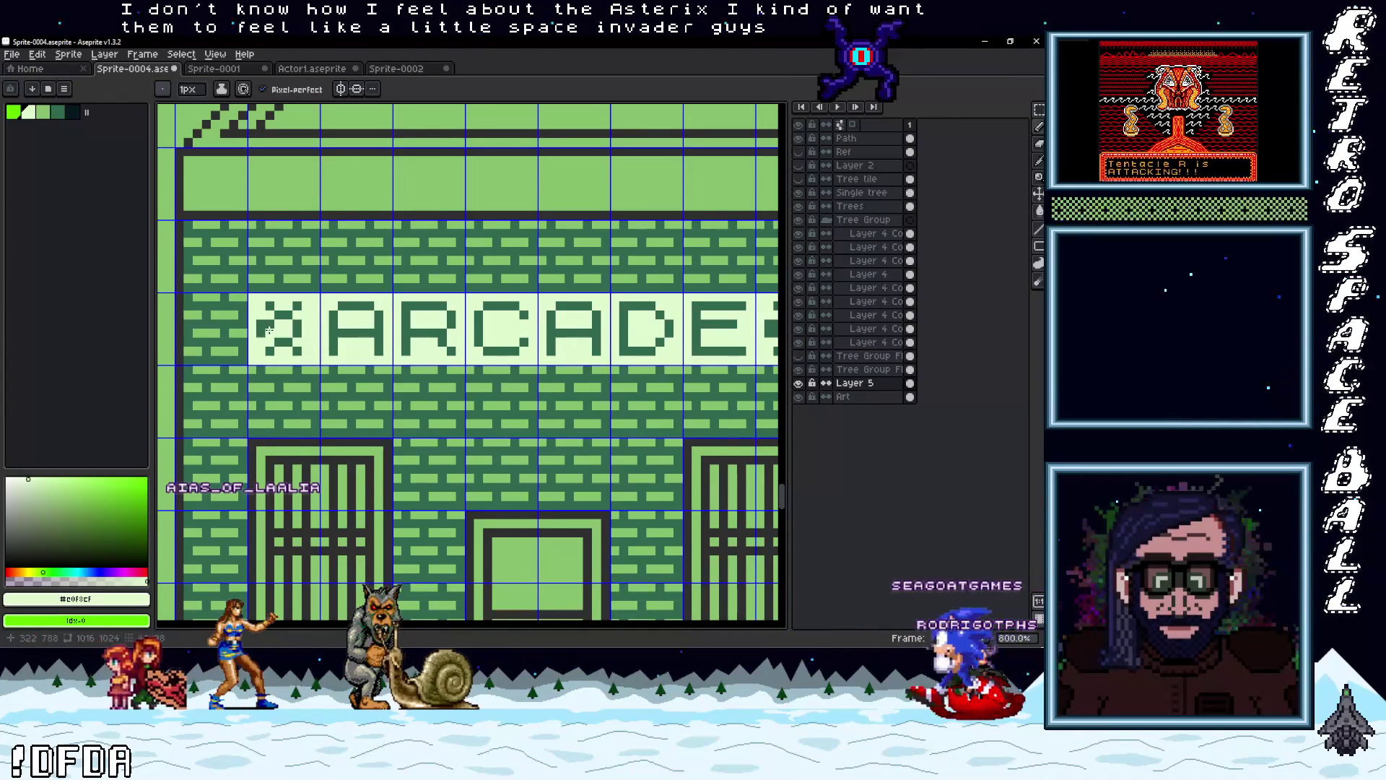
pyautogui.scroll(-3, 264, 326)
pyautogui.scroll(3, 433, 334)
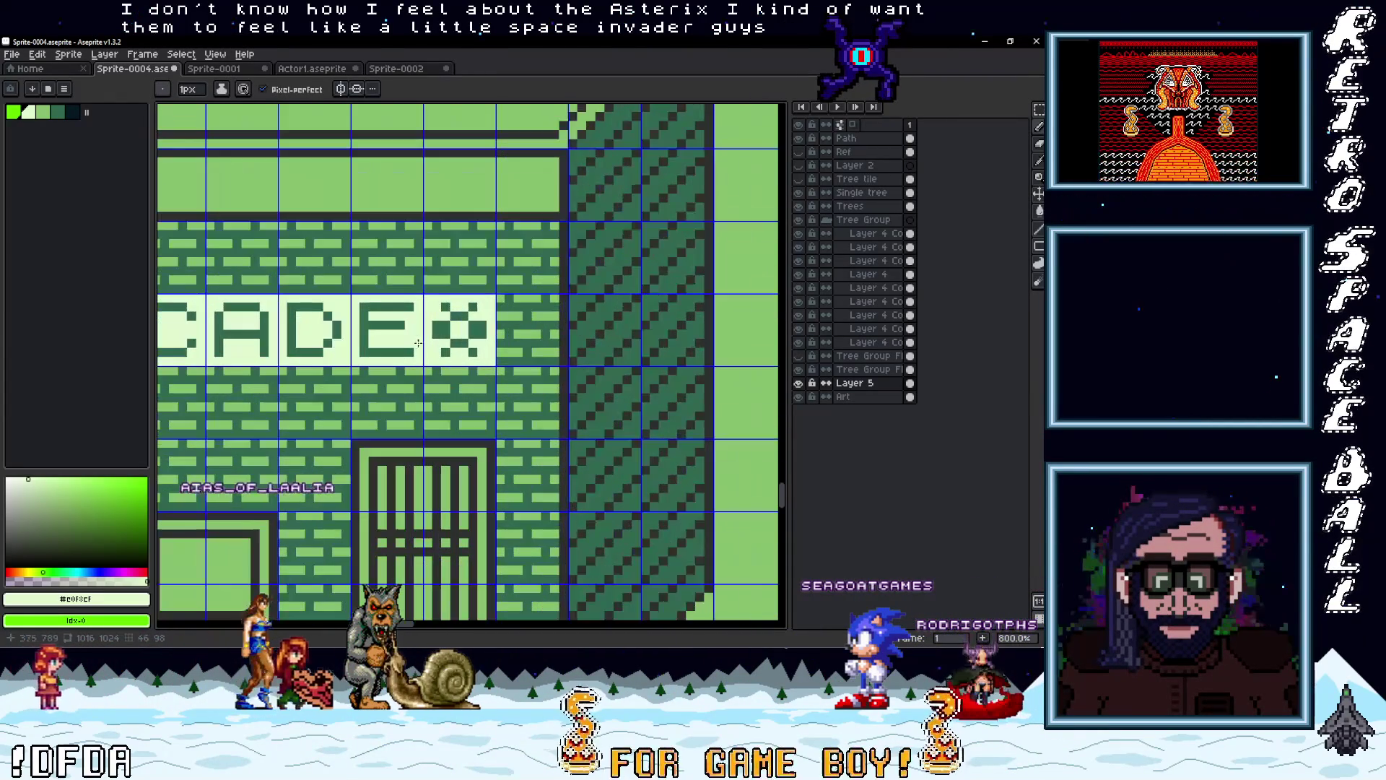
pyautogui.scroll(-4, 492, 350)
pyautogui.scroll(6, 460, 369)
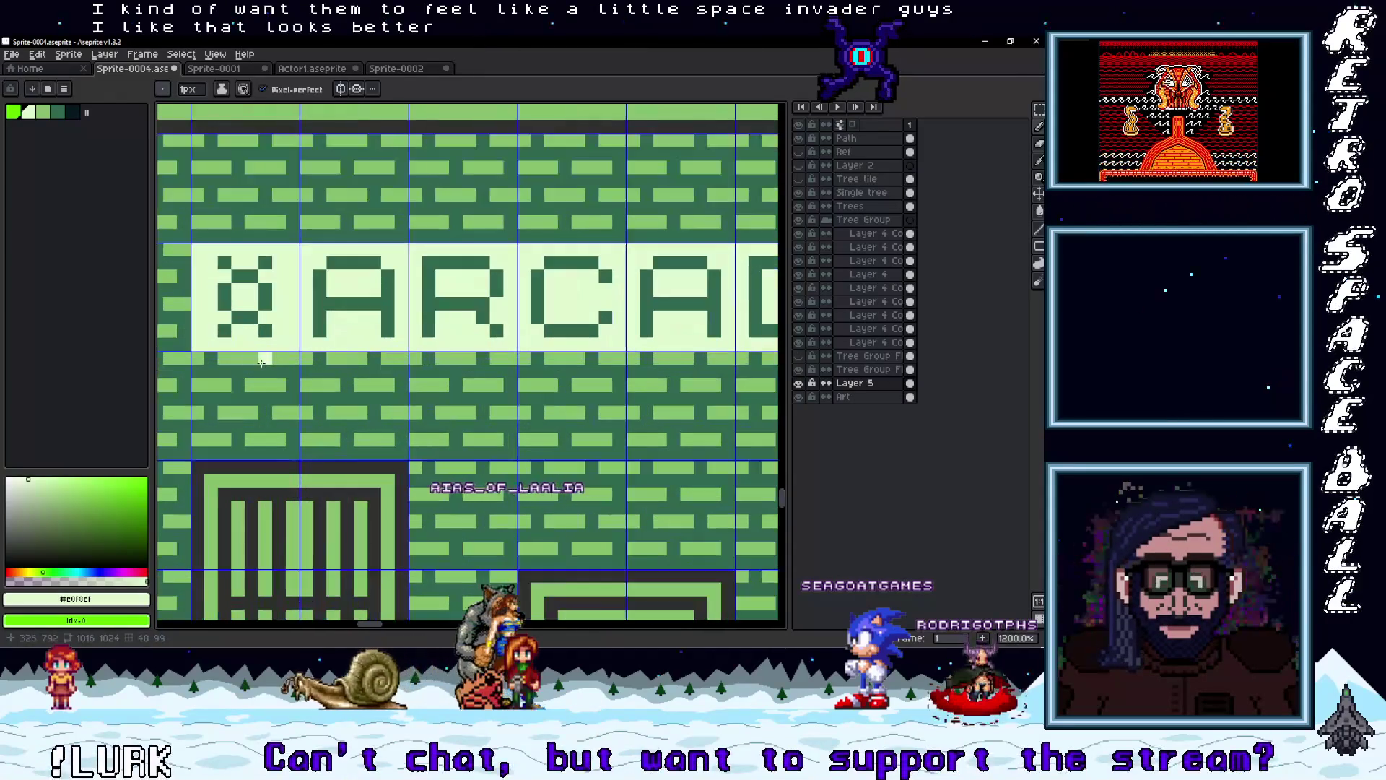
# Give the left X glyph dark feet at its bottom corners and T-shaped tops
pyautogui.click(265, 318)
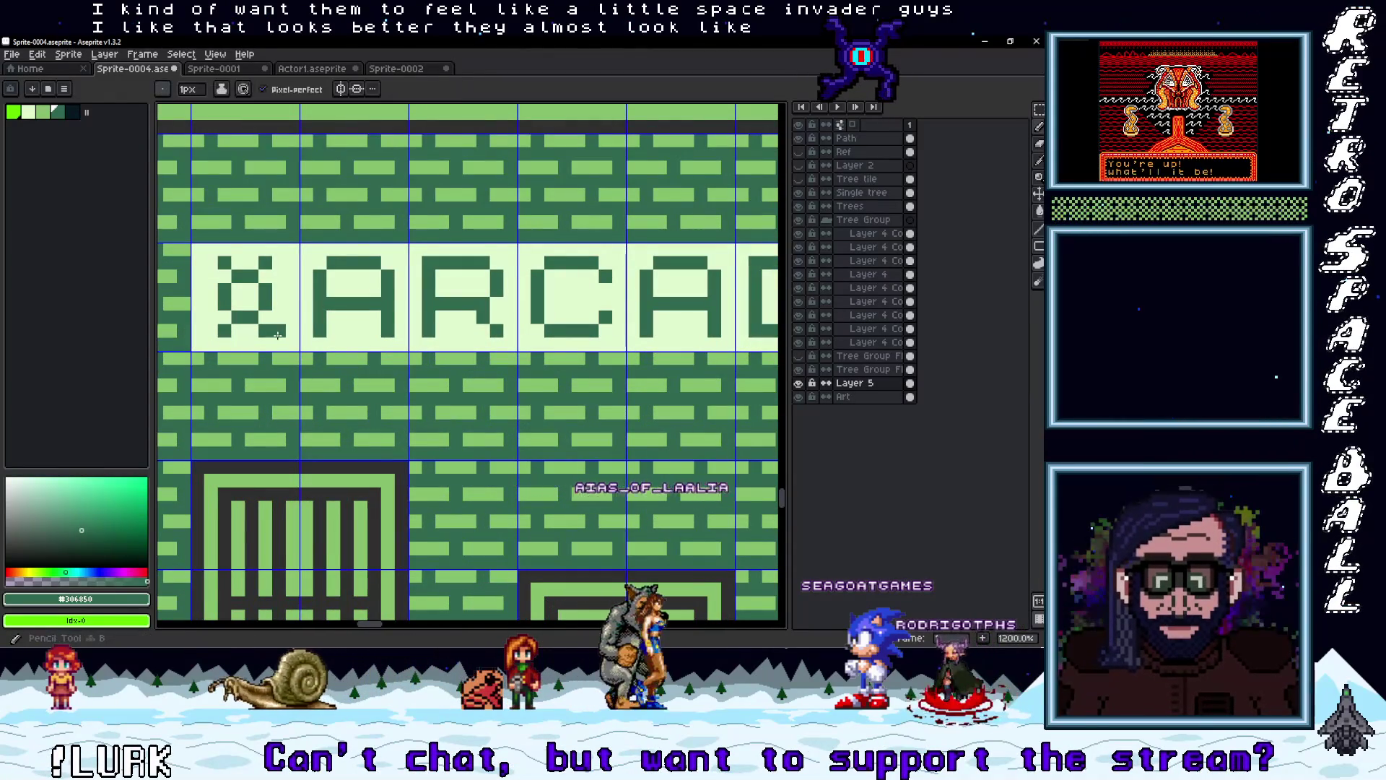
pyautogui.click(279, 332)
pyautogui.click(210, 332)
pyautogui.click(210, 343)
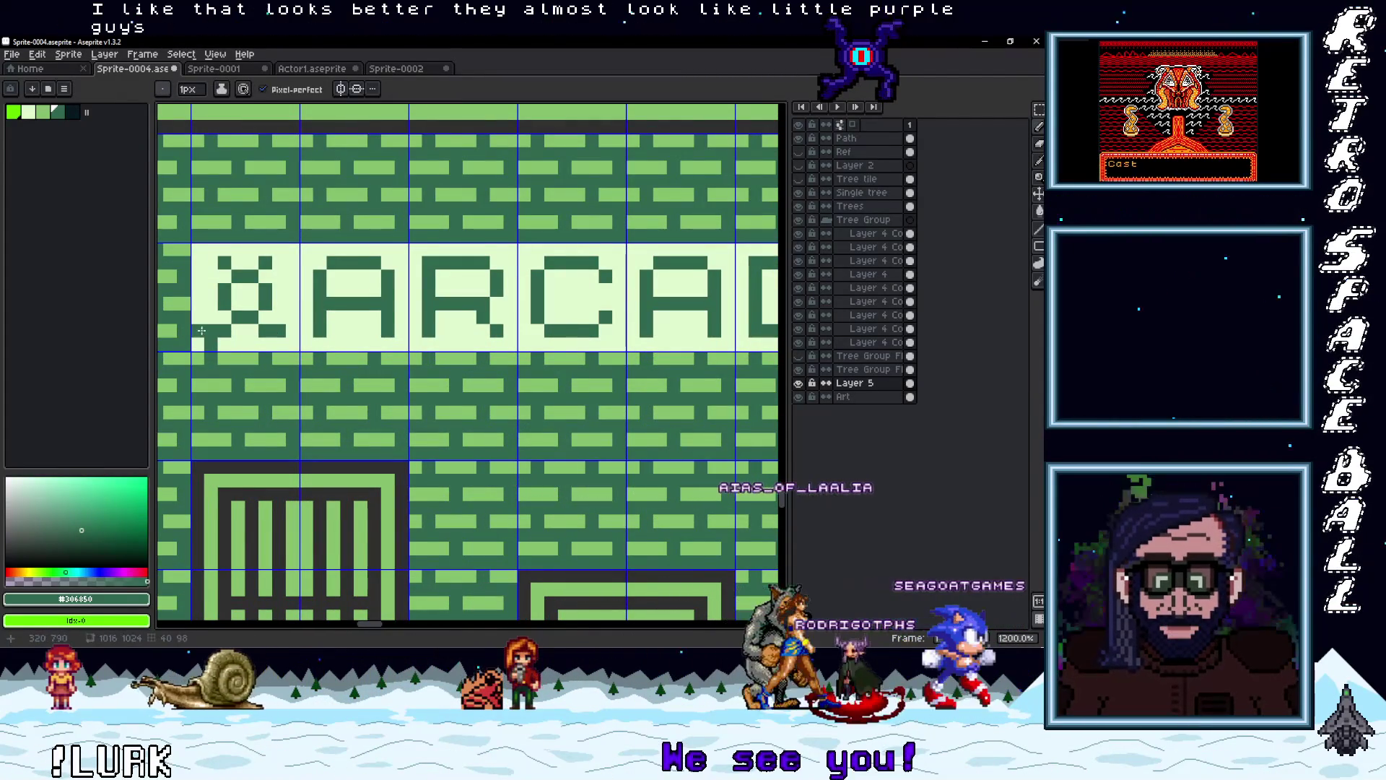
pyautogui.click(278, 343)
pyautogui.click(279, 250)
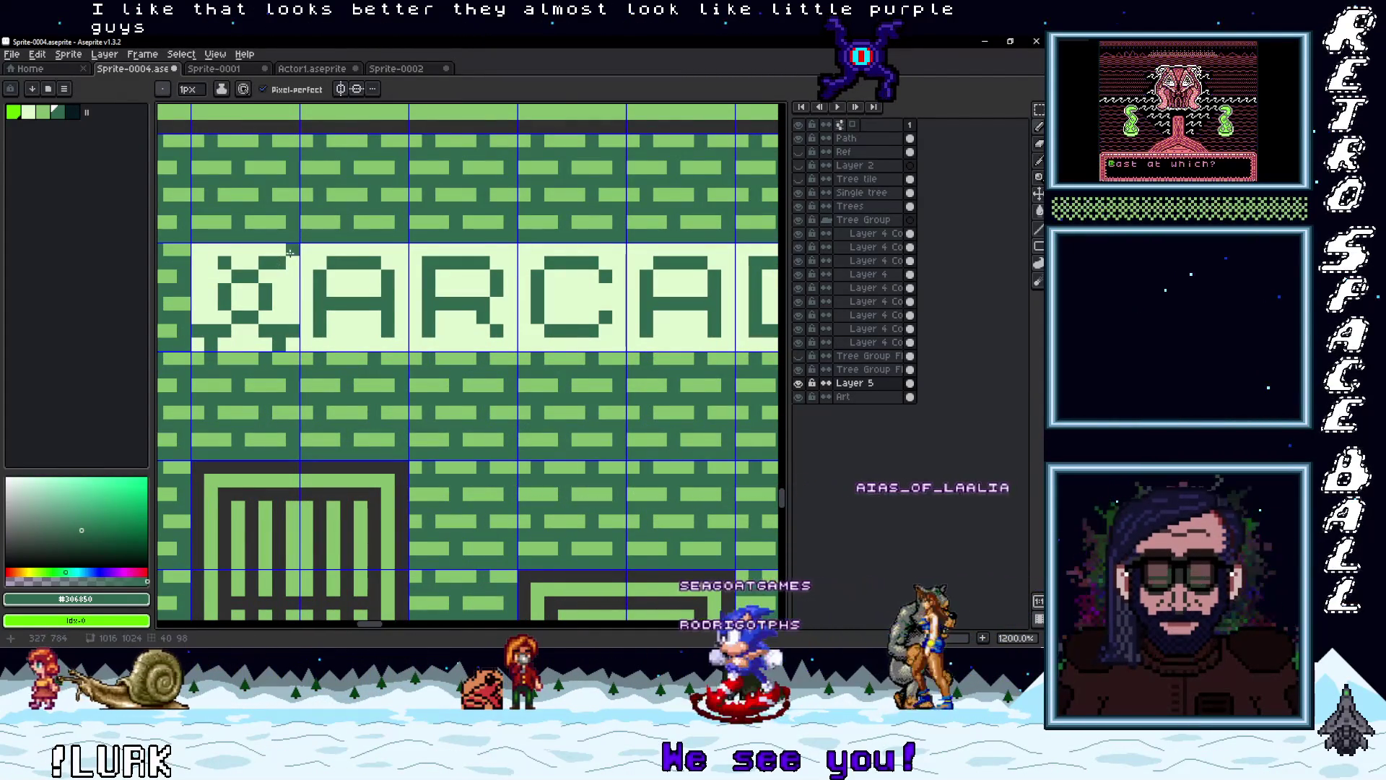
pyautogui.click(222, 247)
pyautogui.click(205, 248)
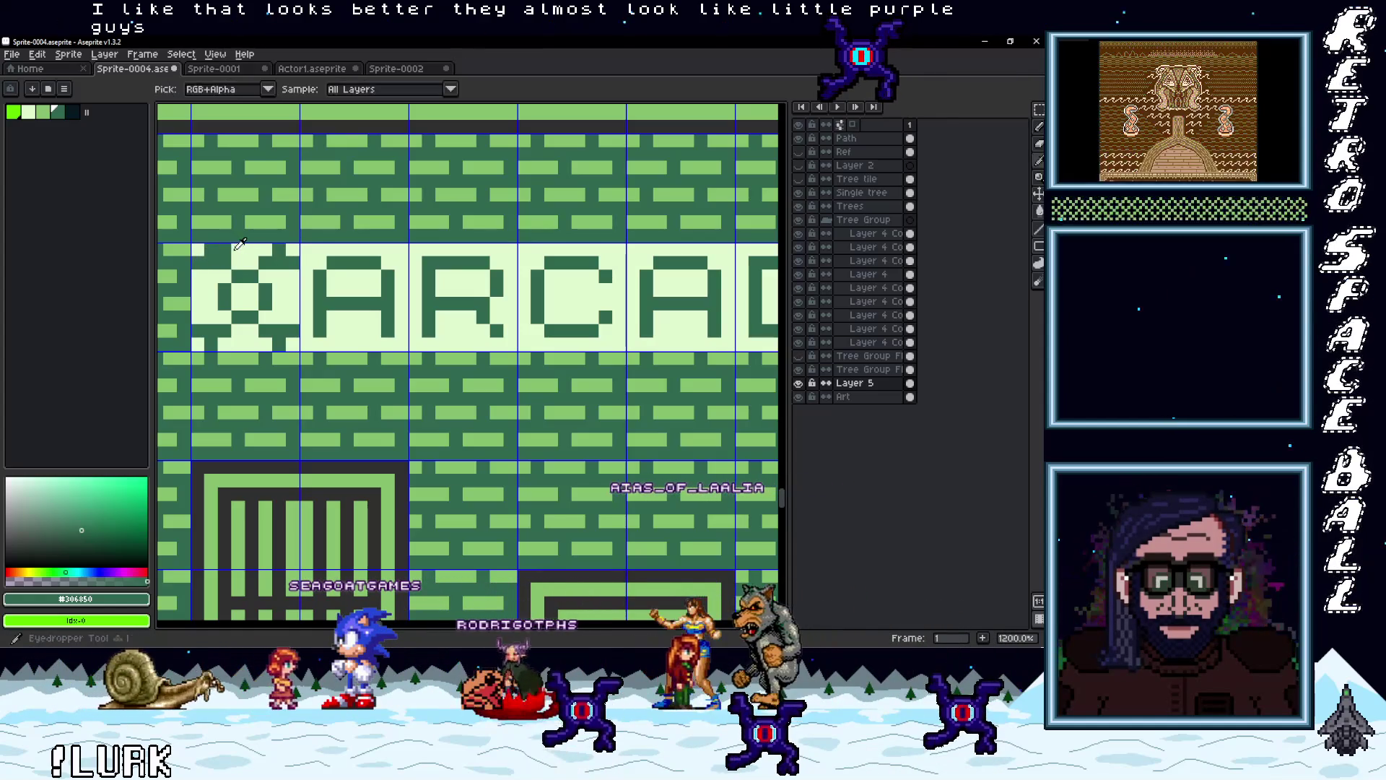
# Fill in the glyph's centre and reshape its top-left corner
pyautogui.scroll(-6, 361, 335)
pyautogui.scroll(6, 311, 327)
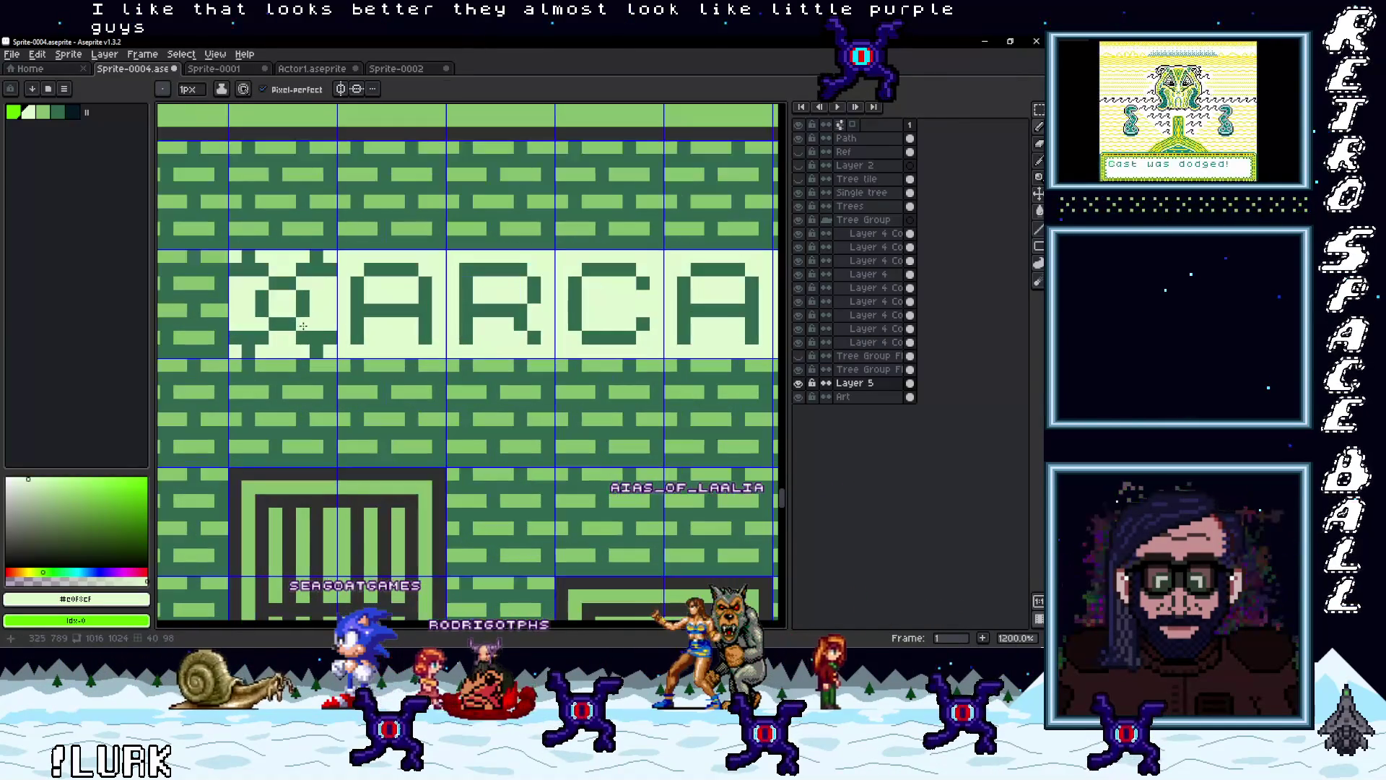
pyautogui.click(284, 296)
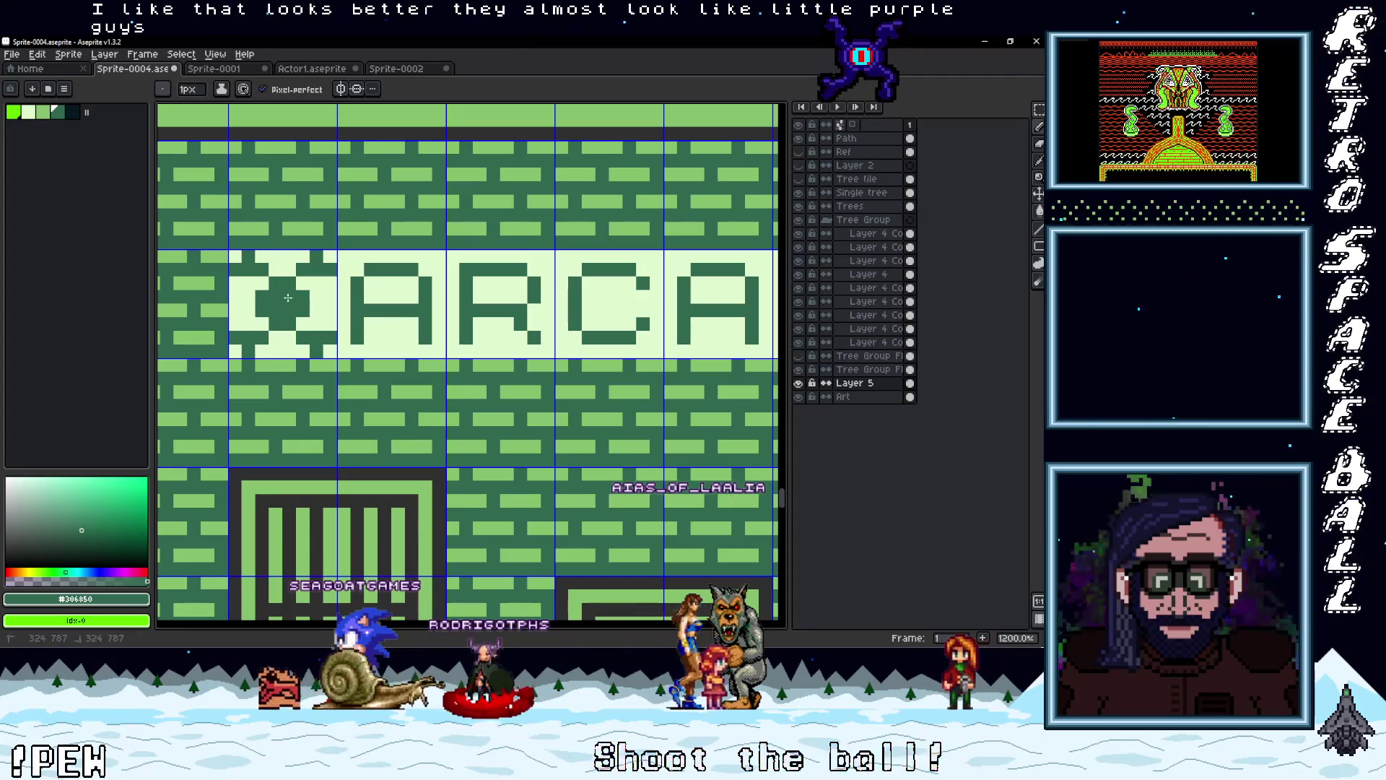
pyautogui.scroll(-4, 381, 344)
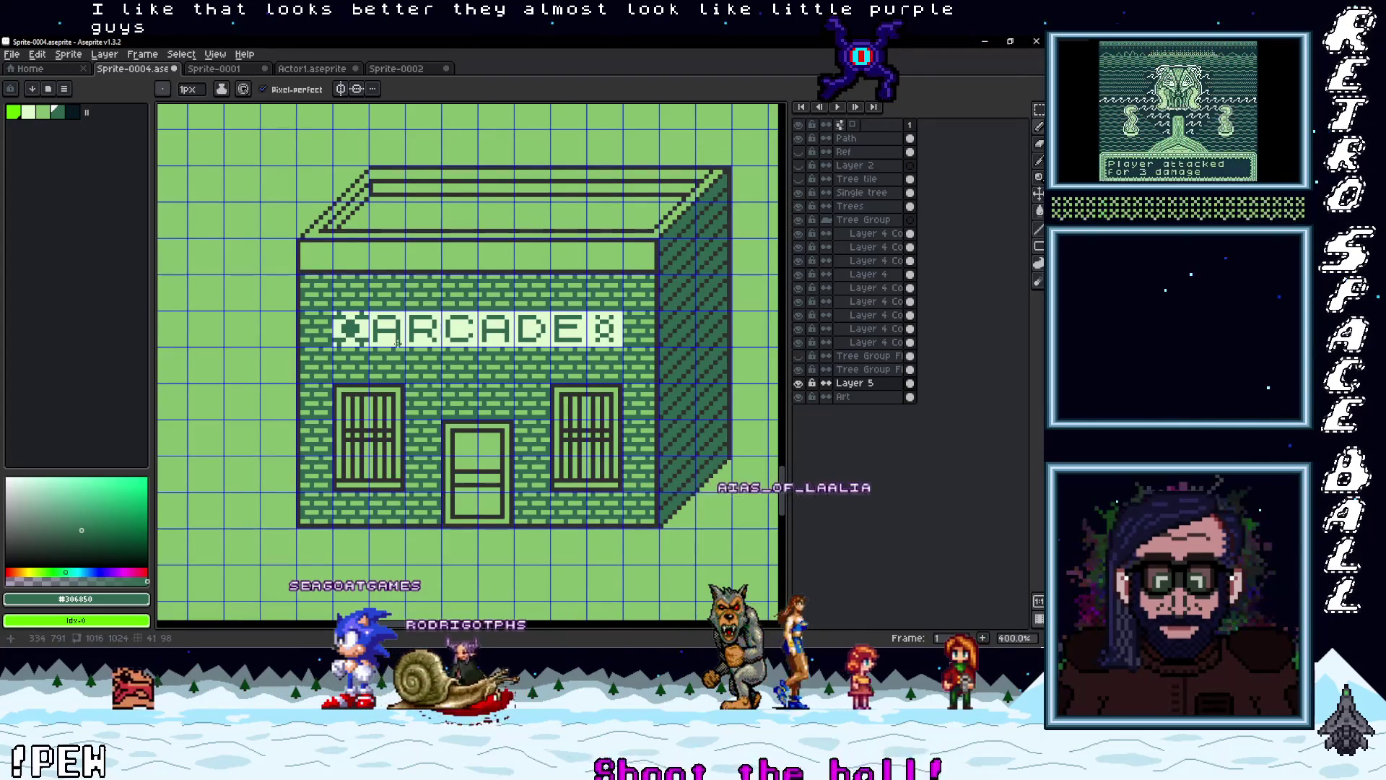
pyautogui.scroll(3, 336, 329)
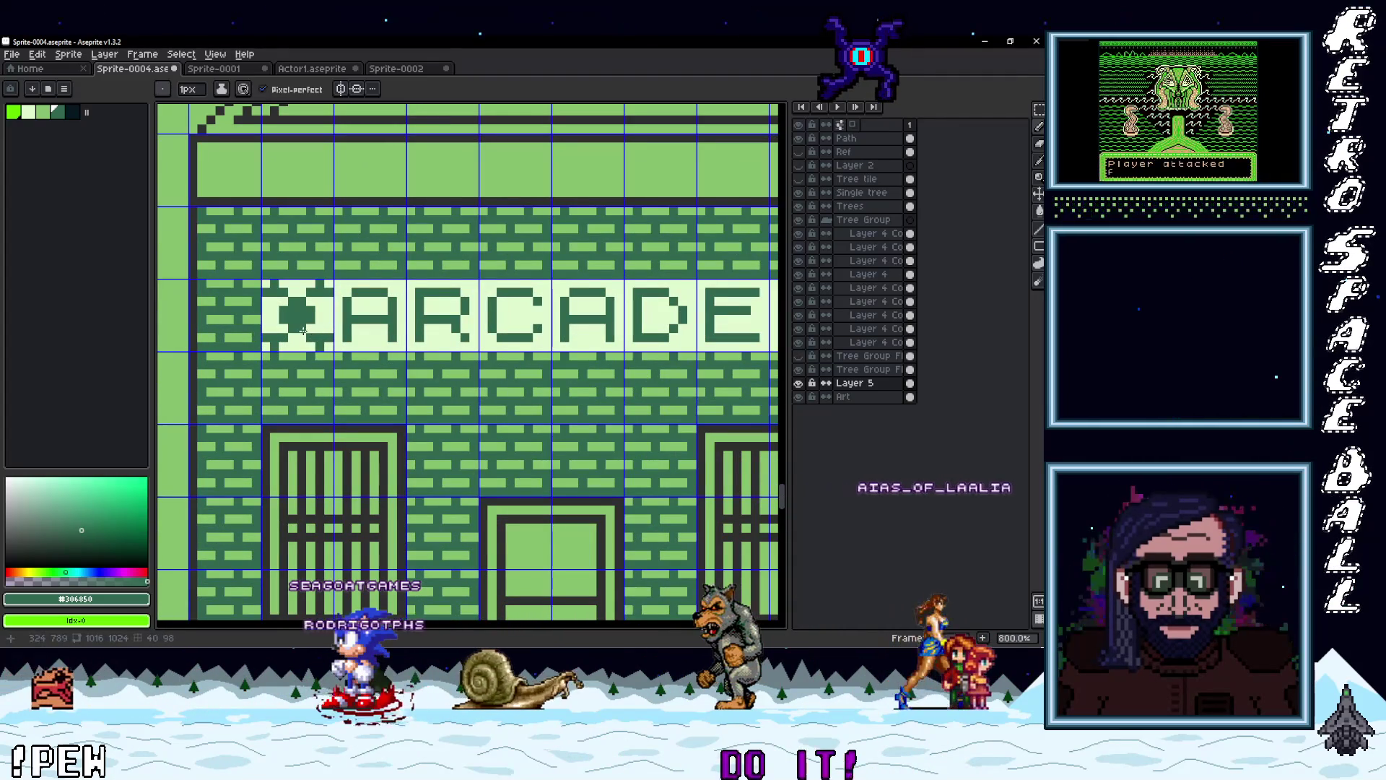
pyautogui.click(284, 296)
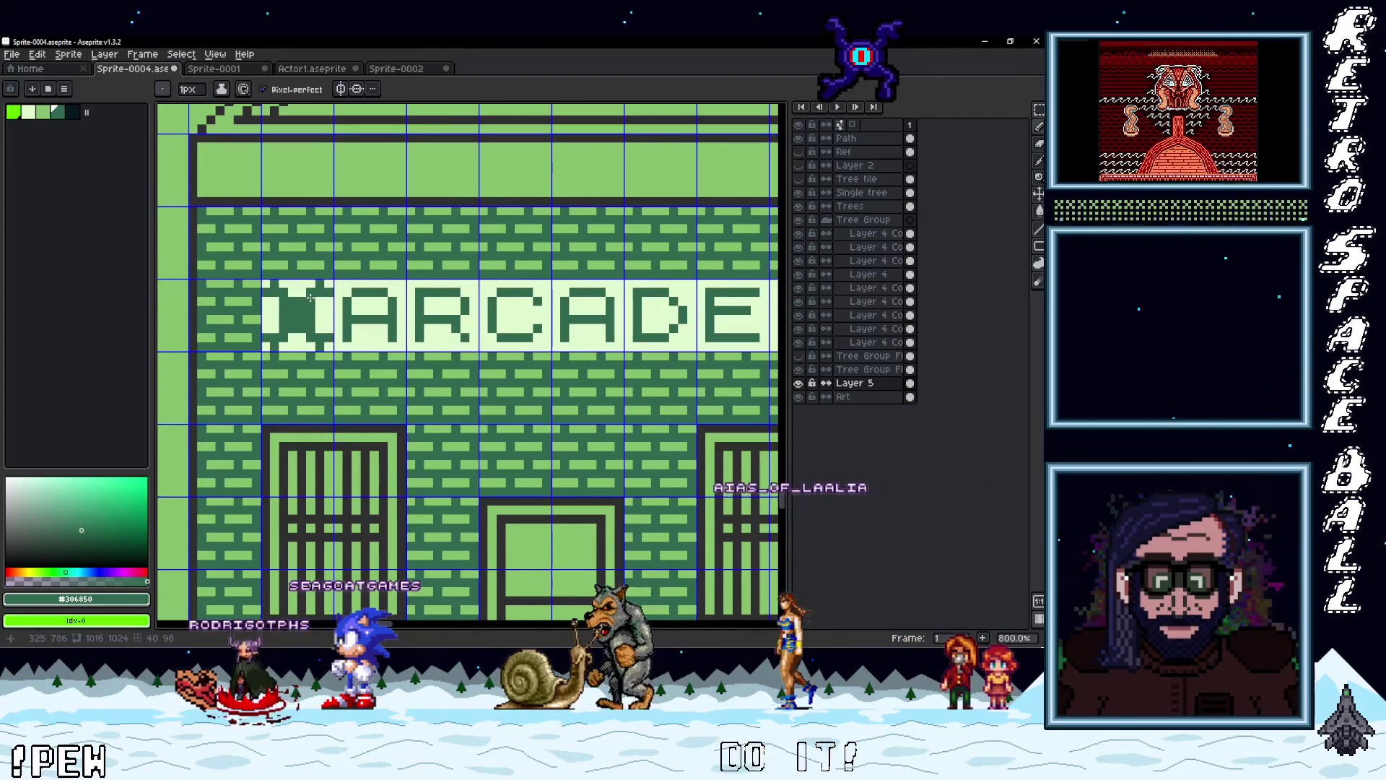
pyautogui.scroll(-2, 355, 340)
pyautogui.press('v')
pyautogui.hotkey('ctrl', 'z')
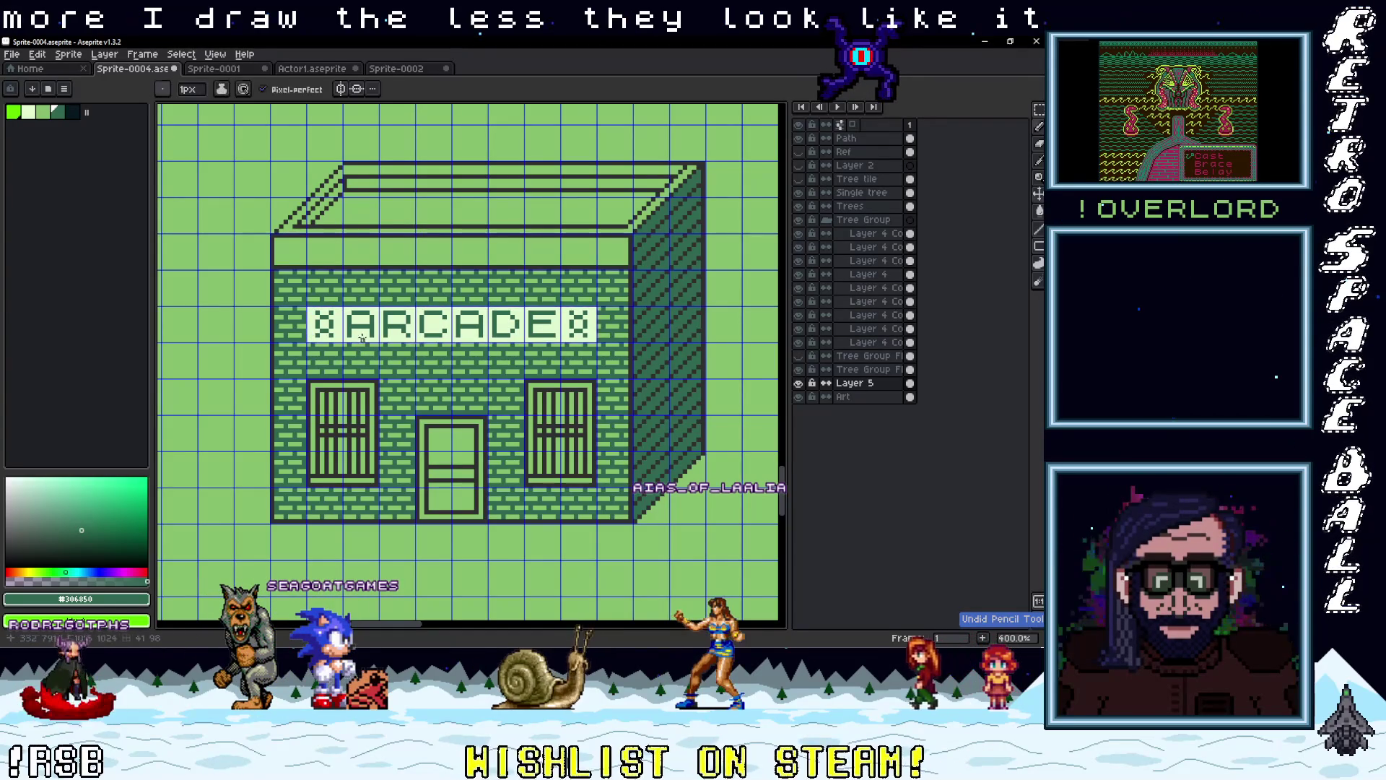
pyautogui.scroll(-3, 438, 341)
pyautogui.scroll(3, 545, 371)
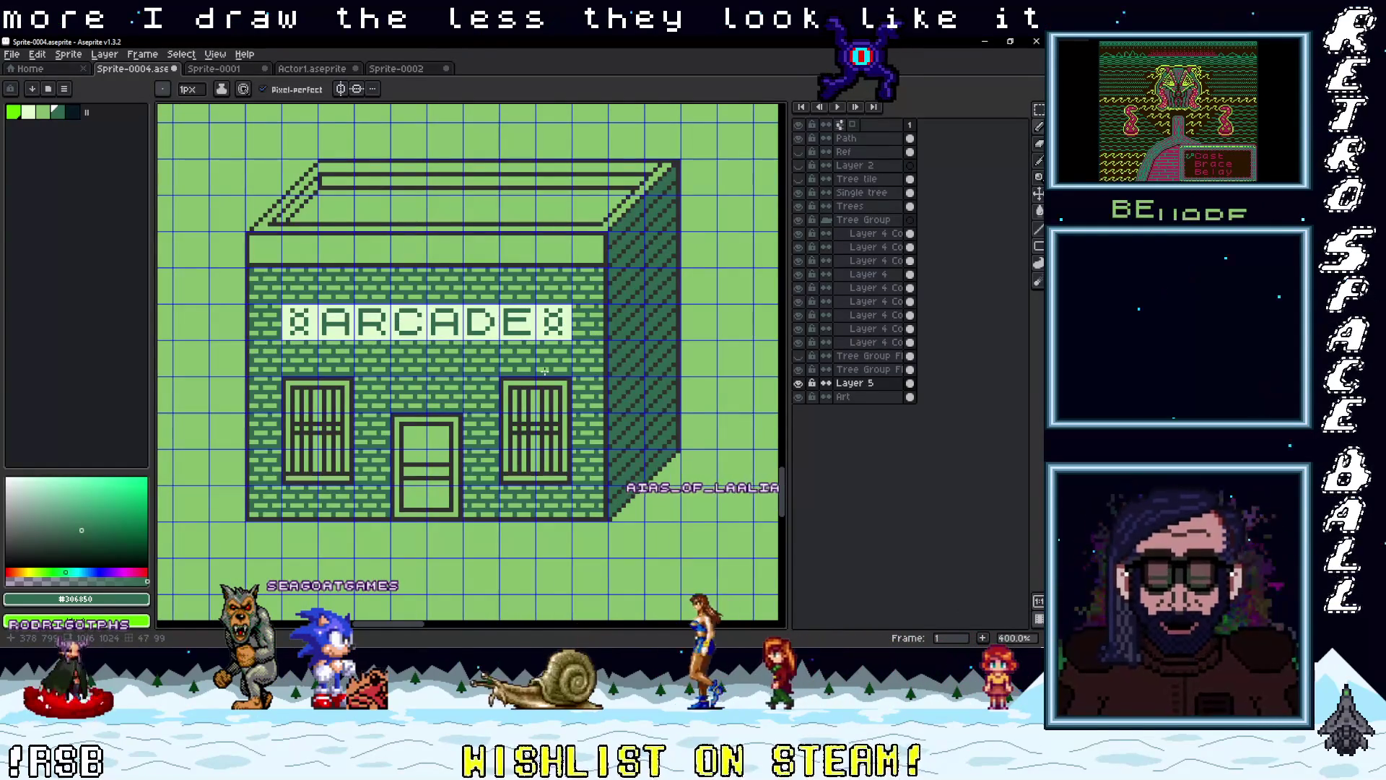
pyautogui.scroll(-1, 532, 369)
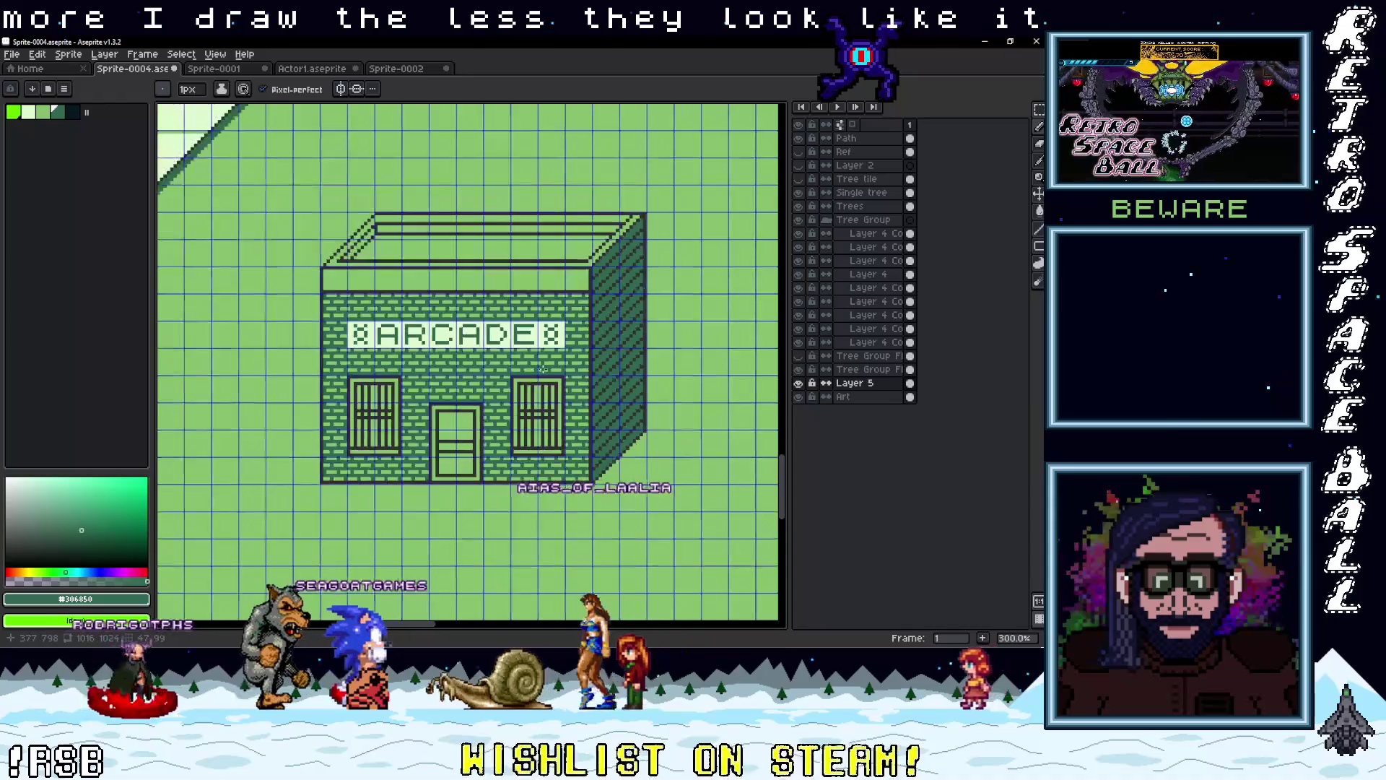
pyautogui.scroll(2, 479, 358)
pyautogui.click(72, 112)
pyautogui.press('g')
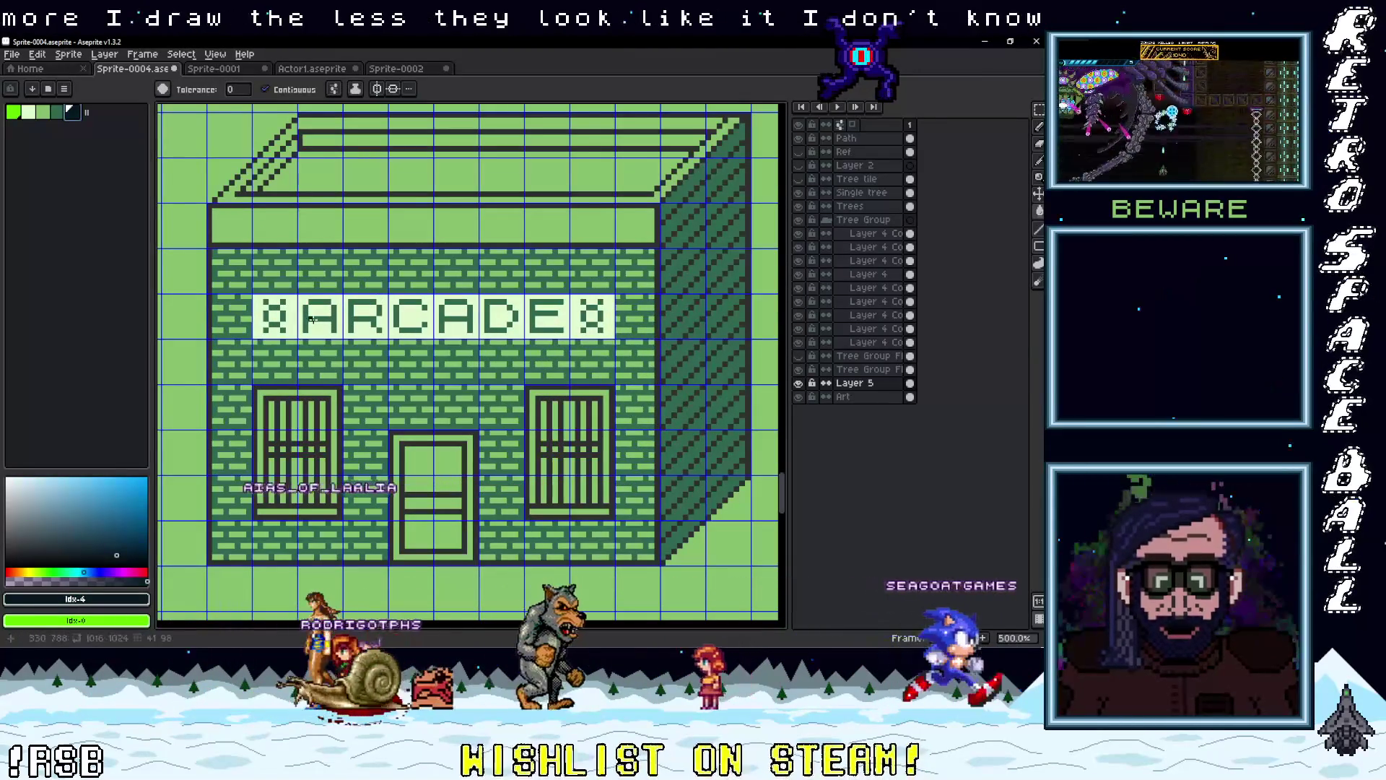
pyautogui.click(339, 328)
pyautogui.hotkey('ctrl', 'z')
pyautogui.click(287, 90)
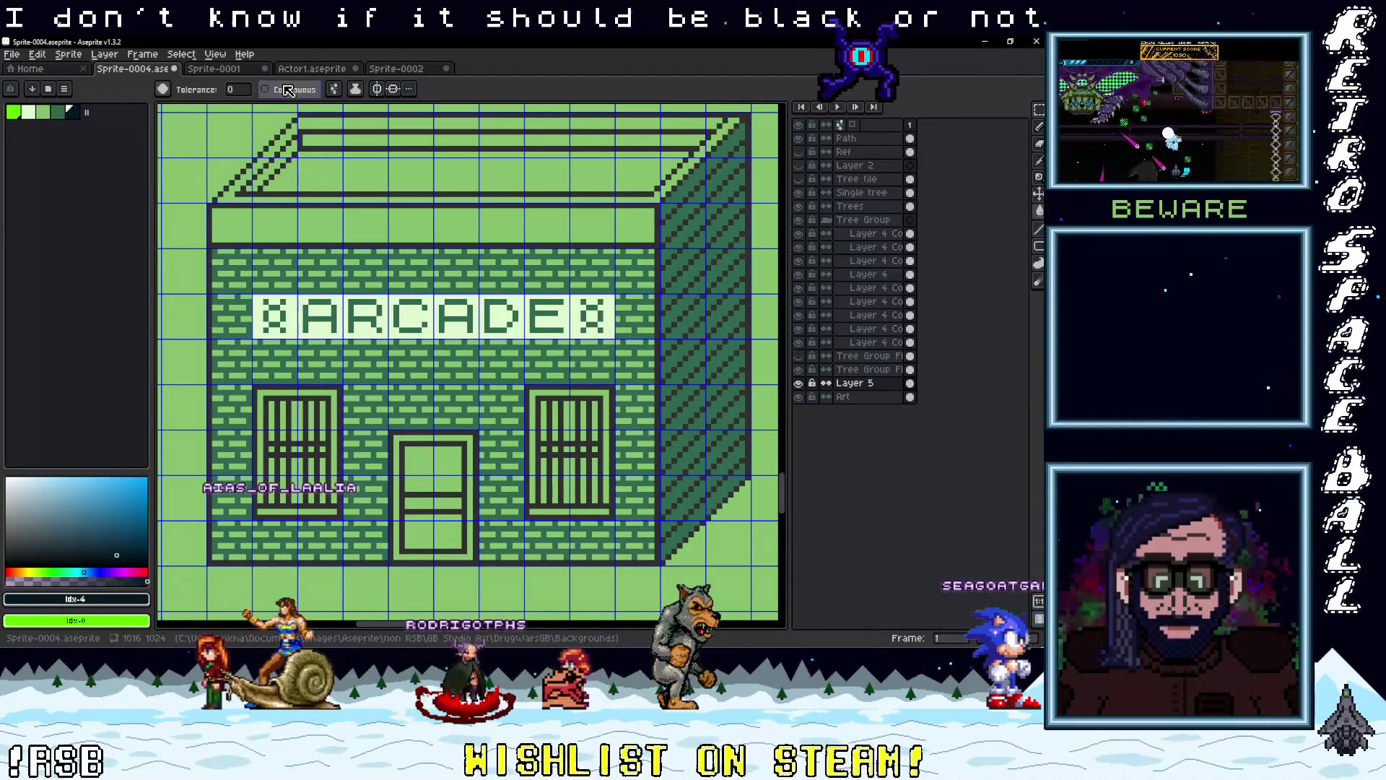
pyautogui.scroll(-3, 470, 343)
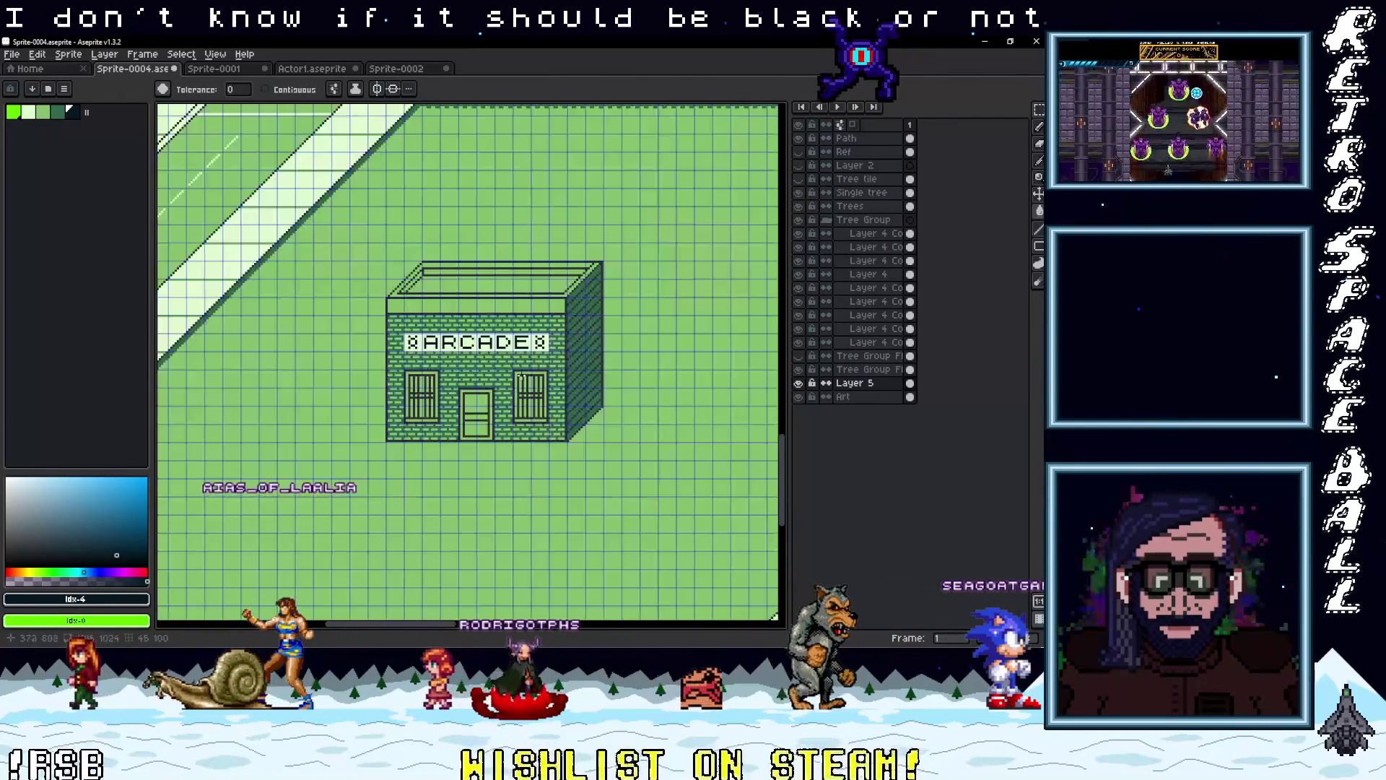
pyautogui.scroll(2, 466, 328)
pyautogui.scroll(1, 394, 332)
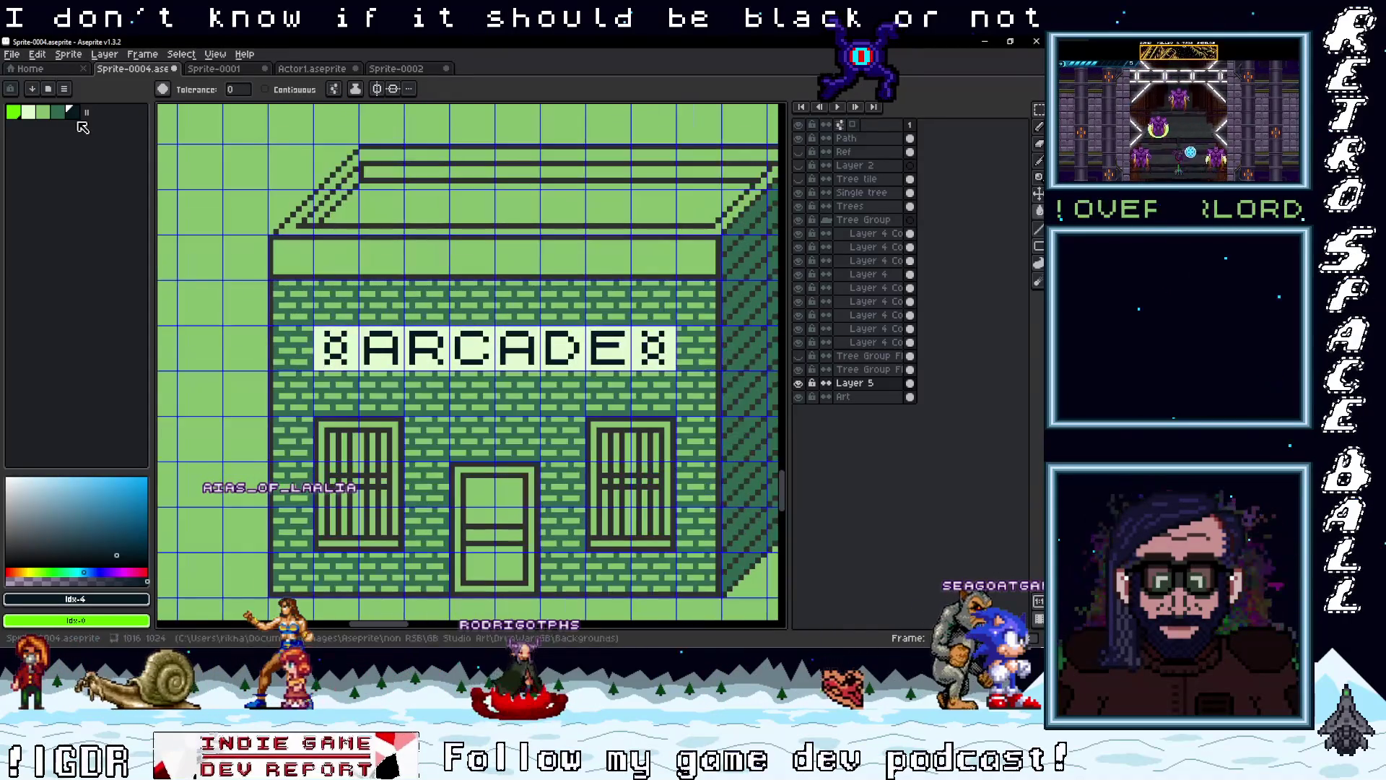
pyautogui.click(44, 113)
pyautogui.scroll(1, 336, 349)
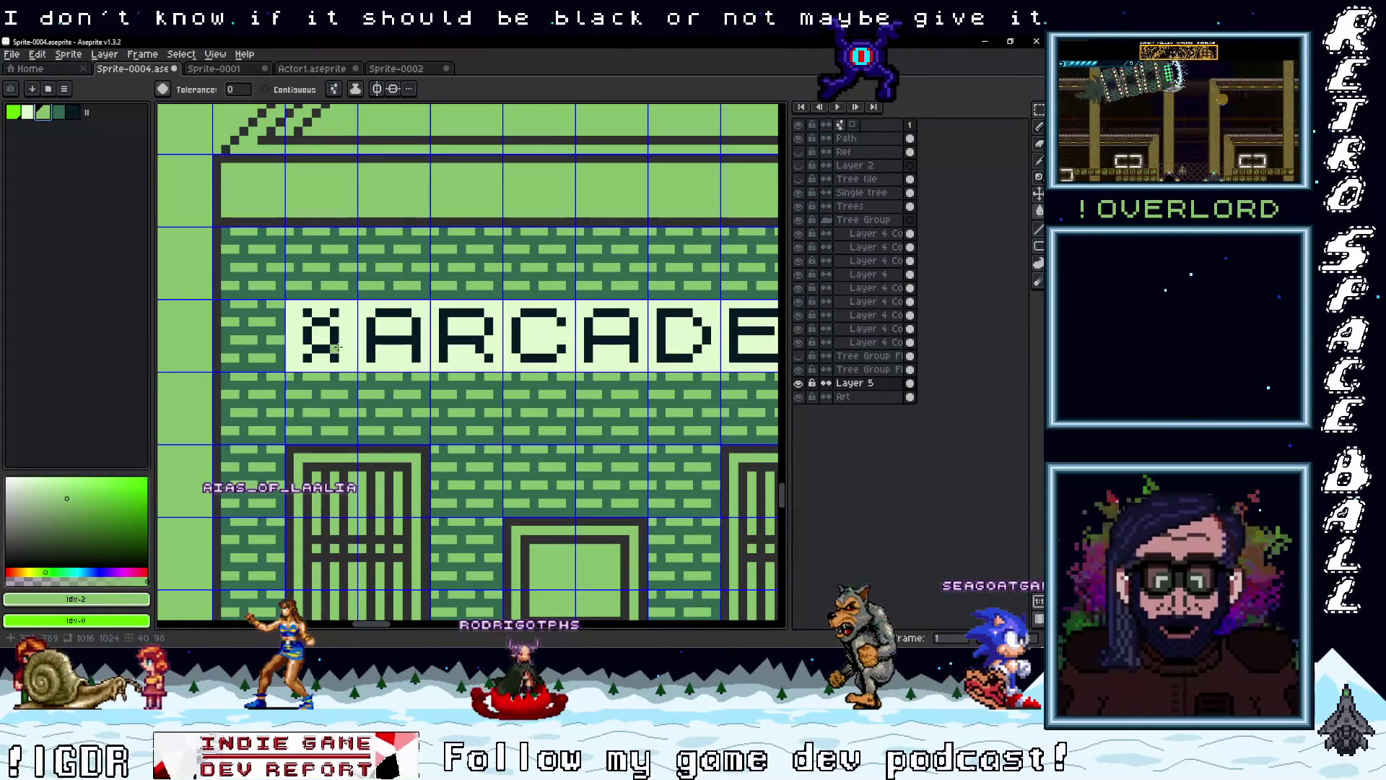
pyautogui.click(336, 349)
pyautogui.hotkey('ctrl', 'z')
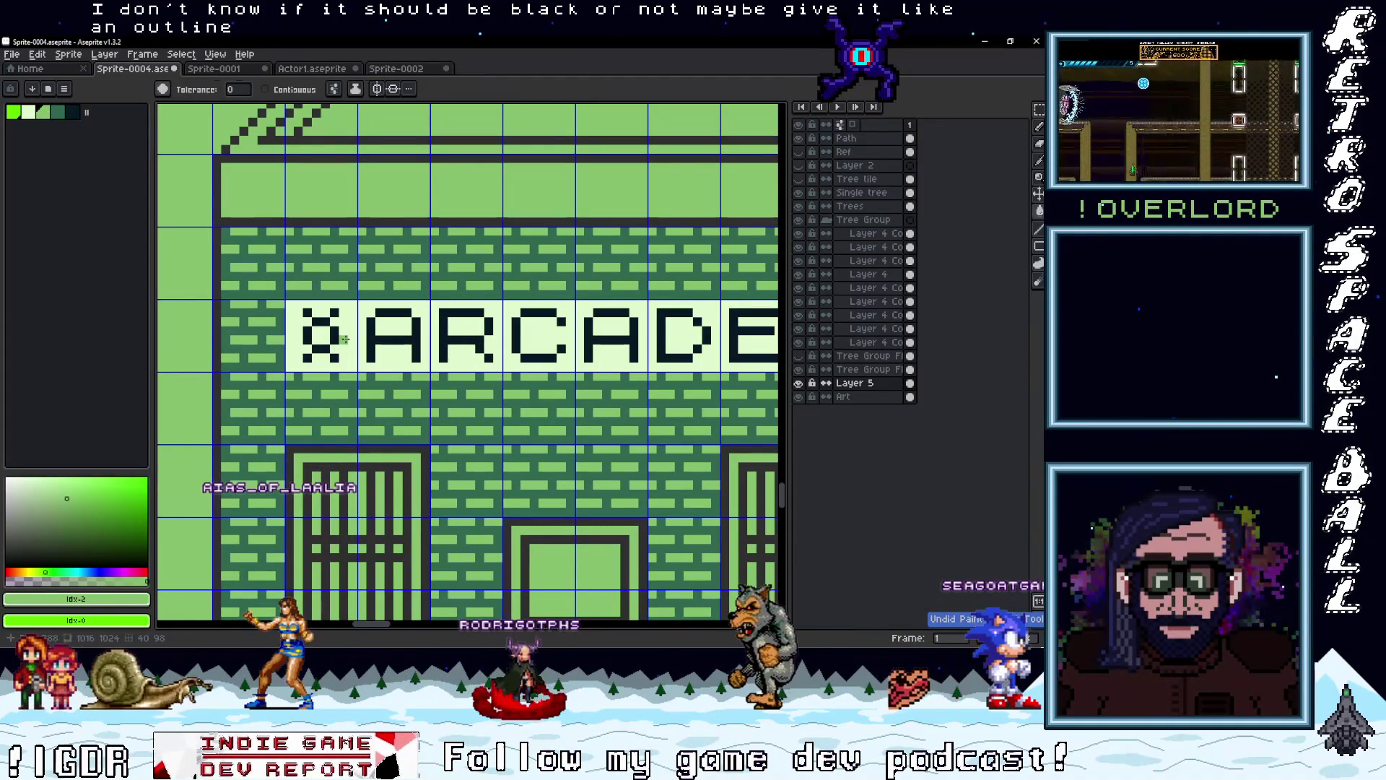
pyautogui.press('b')
pyautogui.moveTo(344, 338); pyautogui.dragTo(344, 312)
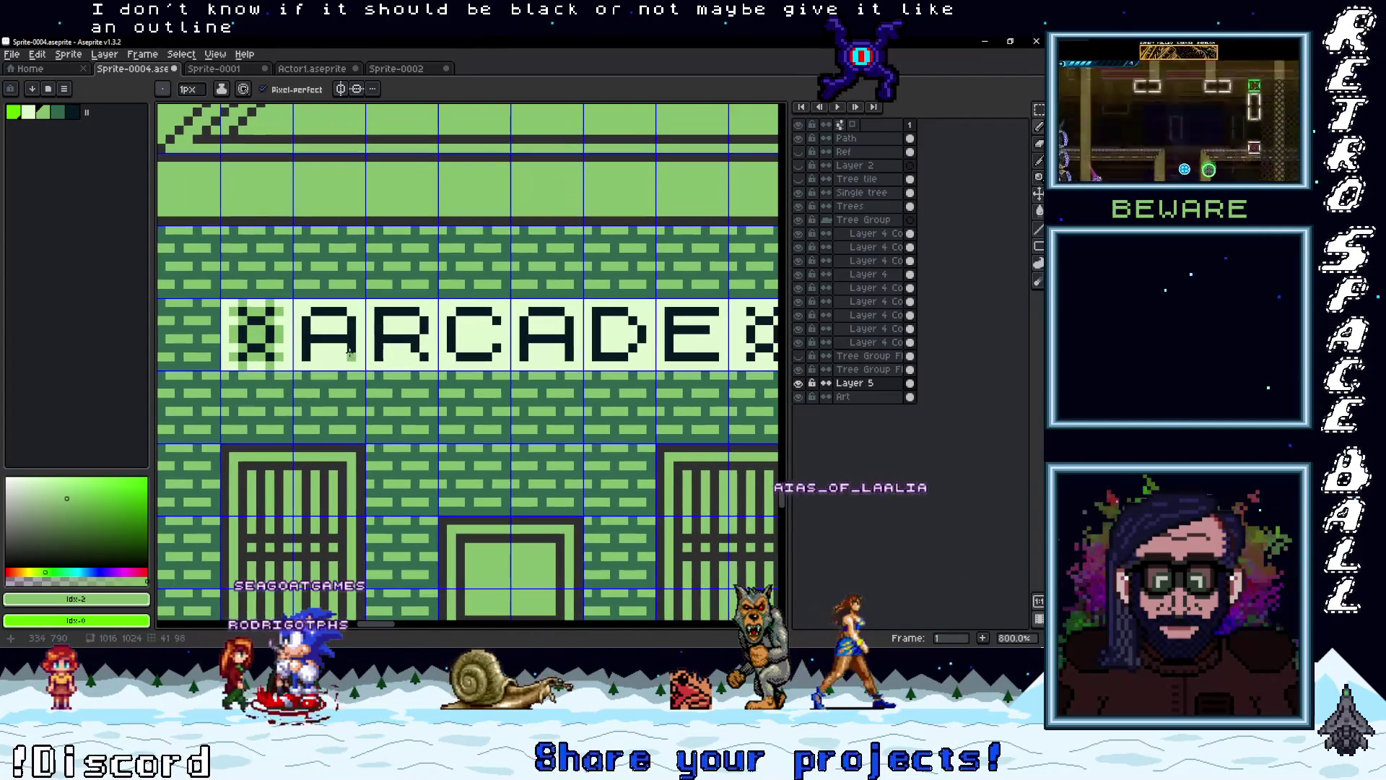
# Undo the misplaced outline stroke and add a mid-green outline pixel around the letters
pyautogui.hotkey('ctrl', 'z')
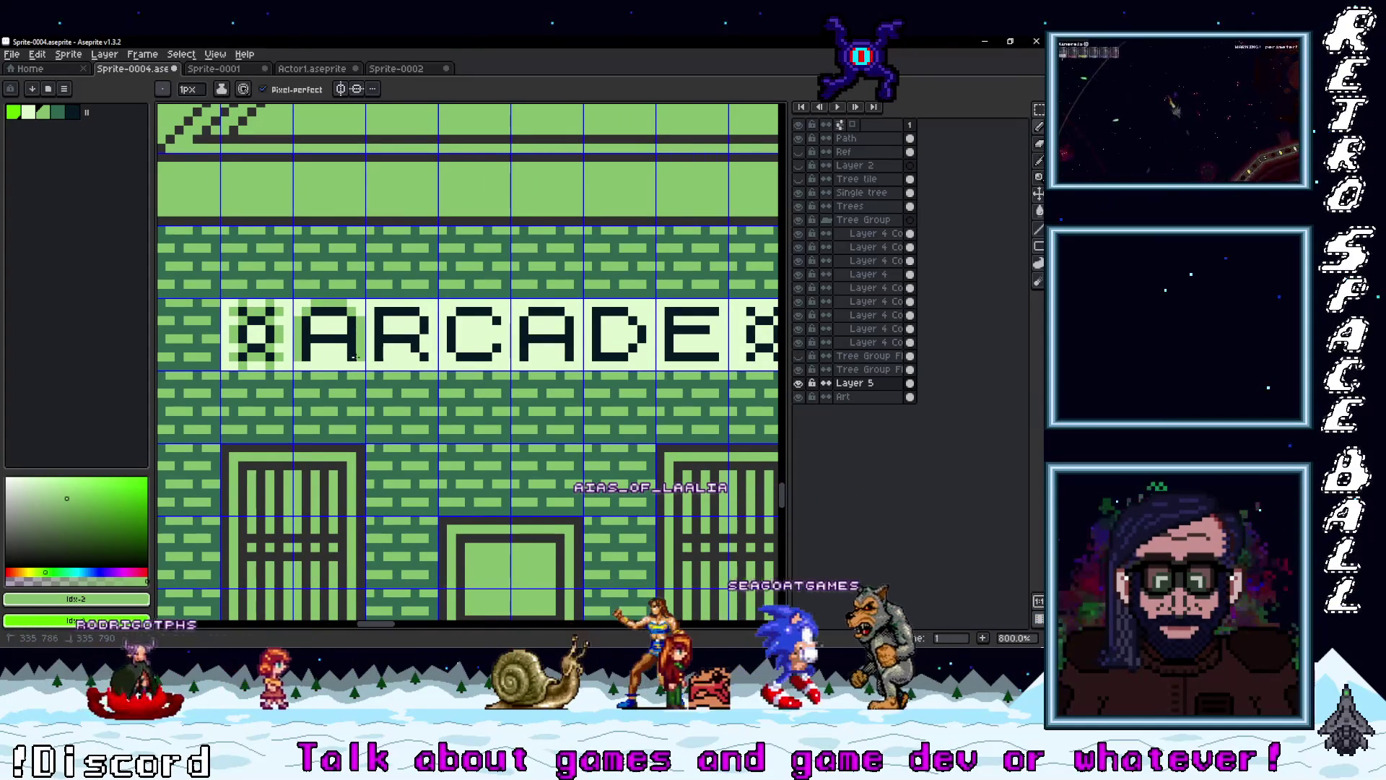
pyautogui.click(342, 355)
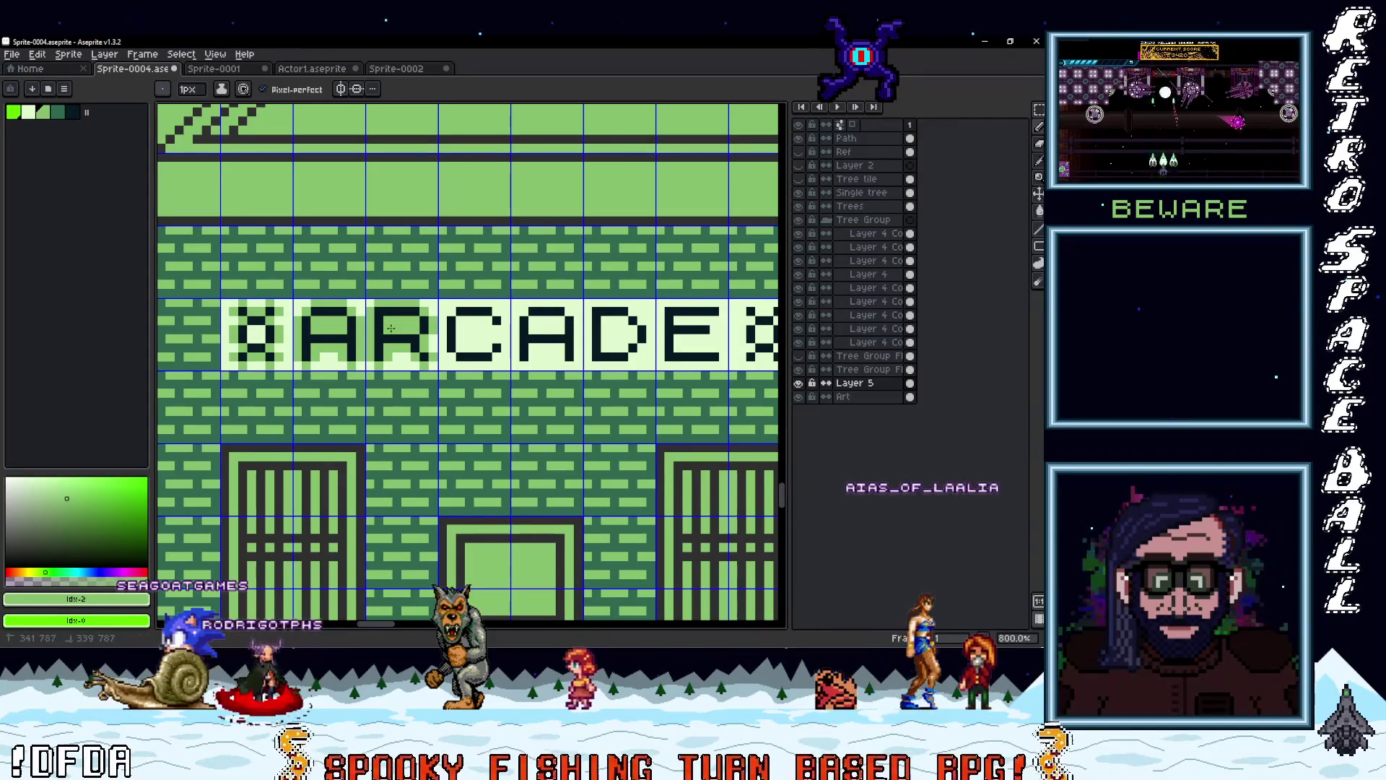
pyautogui.scroll(-4, 390, 328)
pyautogui.scroll(4, 497, 355)
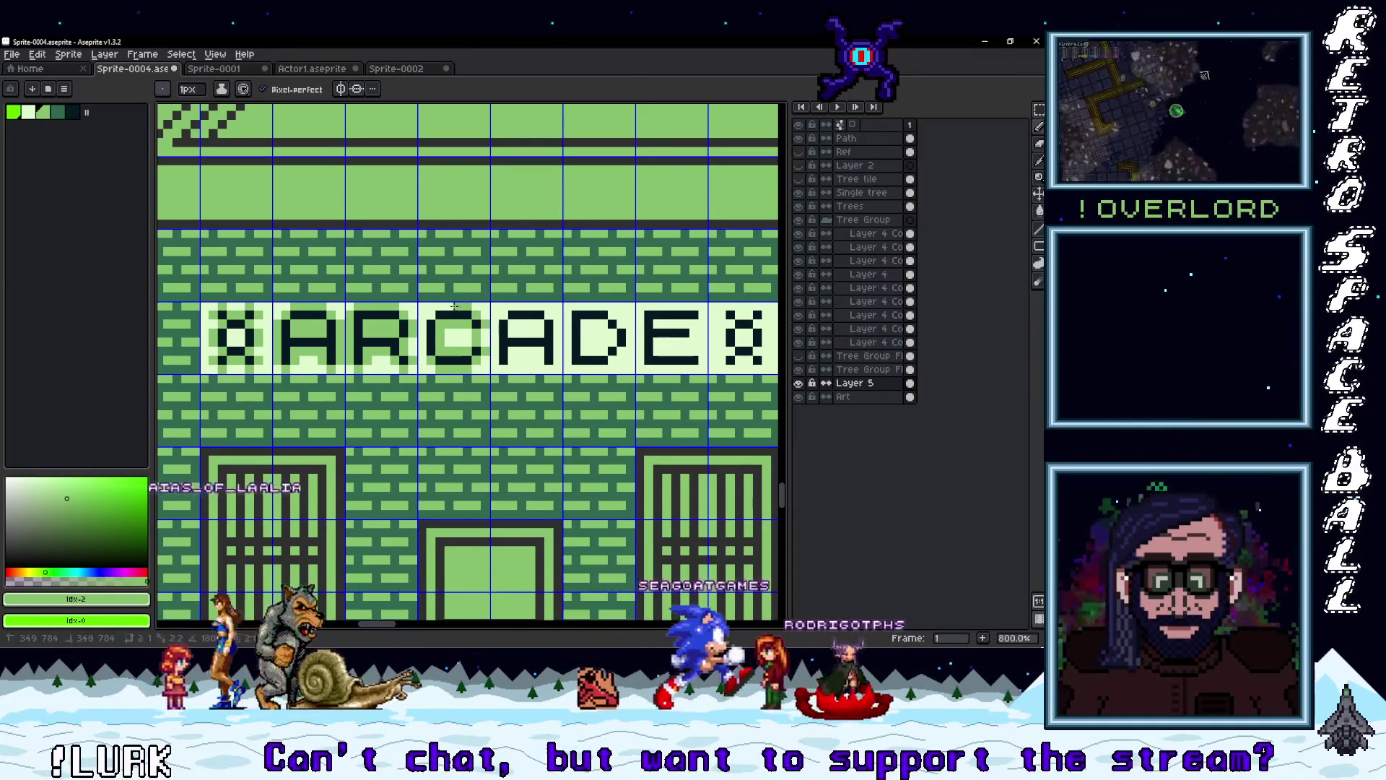
# Outline the top of the C and the A's top, side and crossbar in mid-green
pyautogui.moveTo(465, 306); pyautogui.dragTo(439, 306)
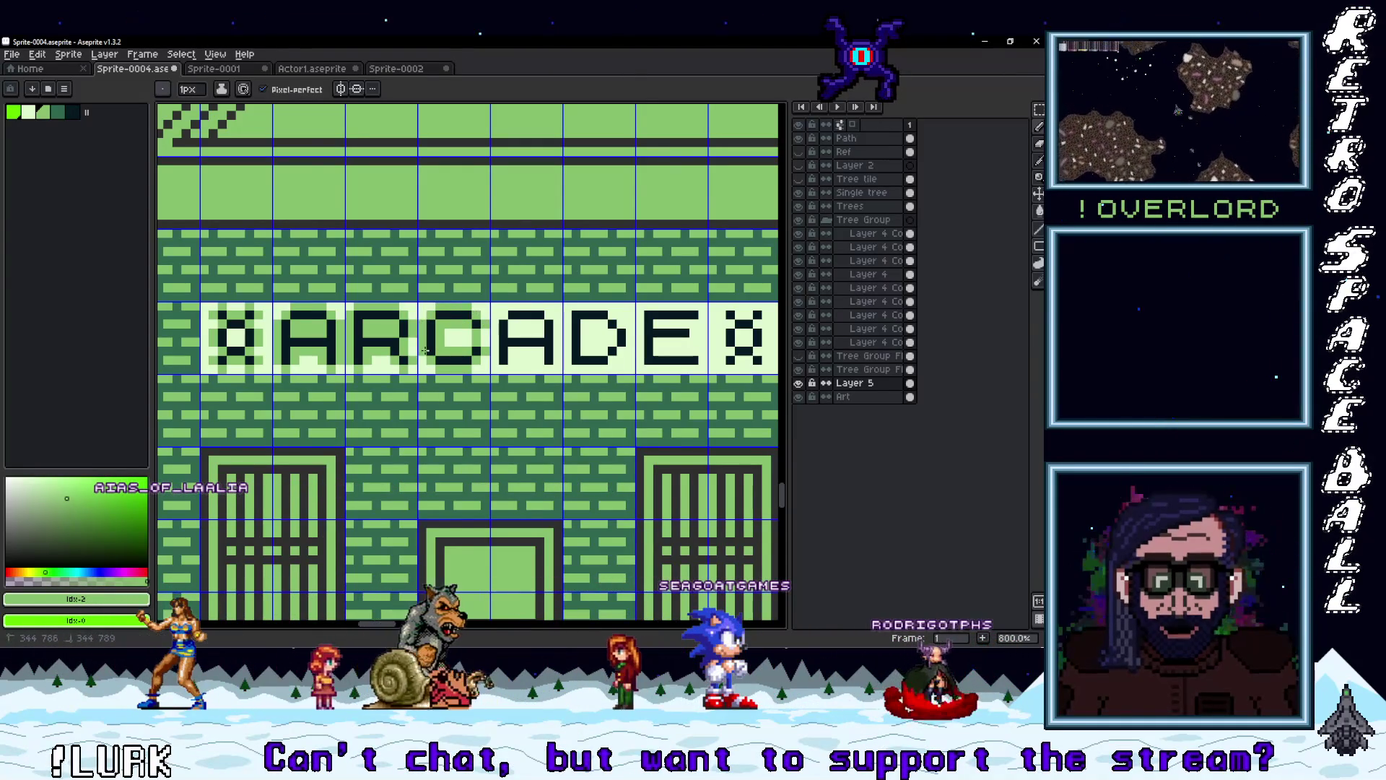
pyautogui.scroll(-4, 426, 350)
pyautogui.scroll(10, 503, 361)
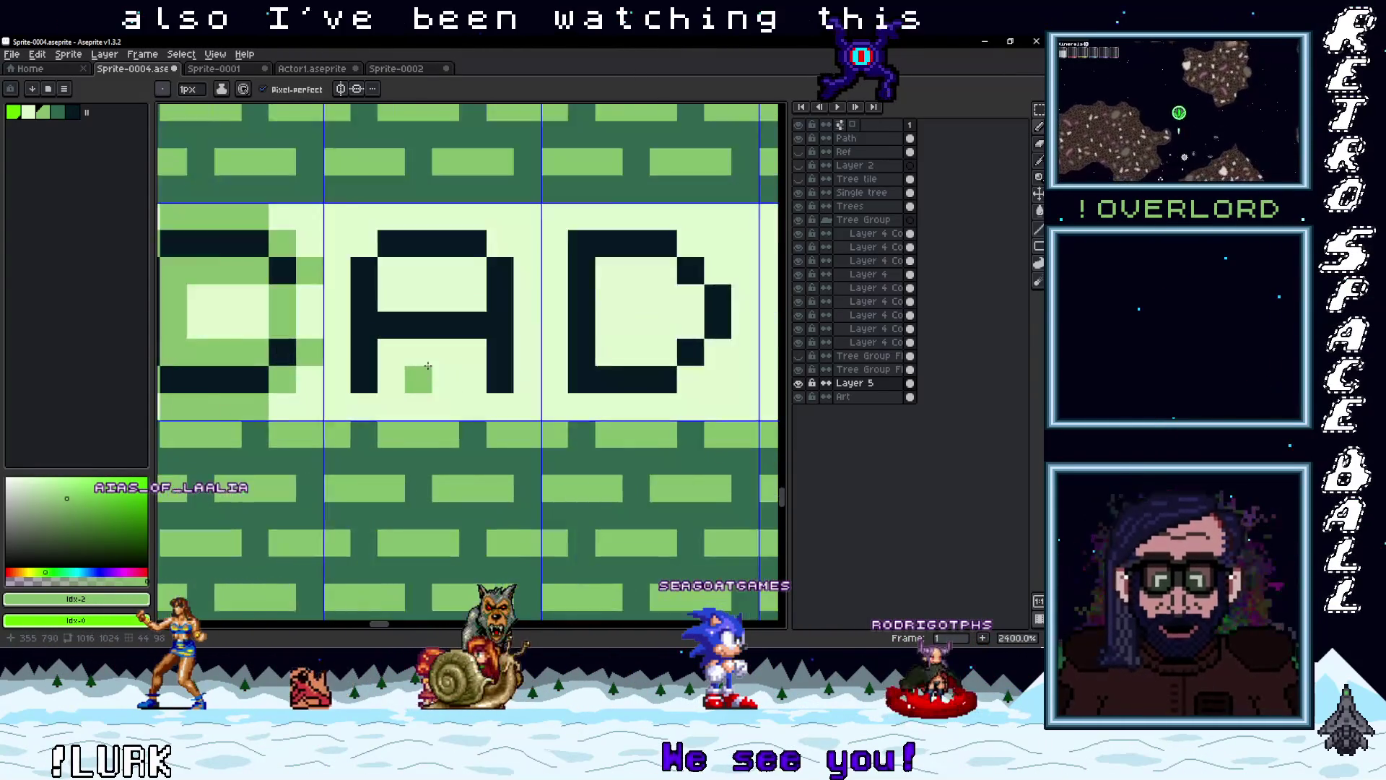
pyautogui.click(372, 393)
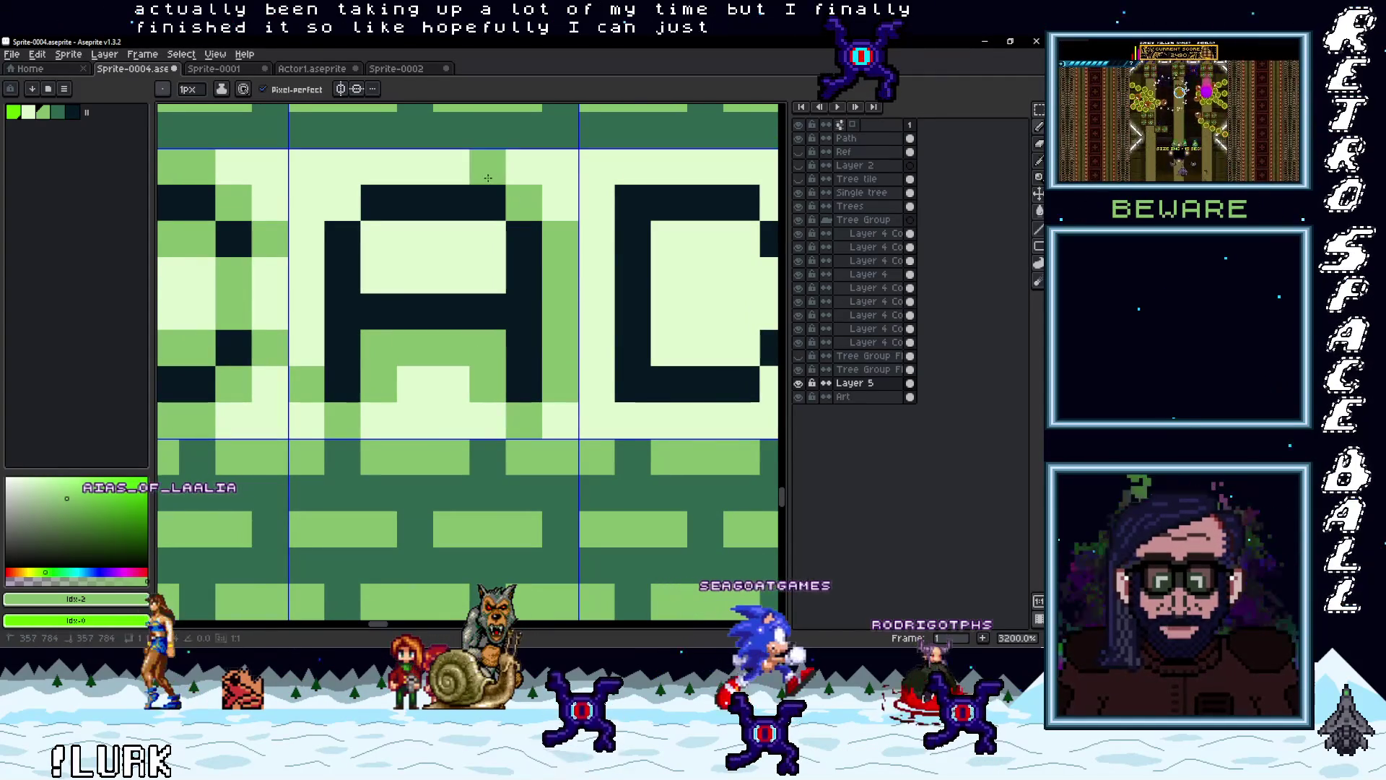
pyautogui.moveTo(491, 178); pyautogui.dragTo(380, 174)
pyautogui.moveTo(327, 215); pyautogui.dragTo(307, 354)
pyautogui.moveTo(379, 275)
pyautogui.mouseDown()
pyautogui.moveTo(478, 278)
pyautogui.moveTo(372, 238)
pyautogui.mouseUp()
pyautogui.scroll(-3, 360, 361)
pyautogui.scroll(2, 359, 361)
# Outline the D's left side, bottom corner, inner edge and right curve in mid-green
pyautogui.moveTo(360, 361)
pyautogui.mouseDown()
pyautogui.moveTo(350, 189)
pyautogui.moveTo(459, 176)
pyautogui.moveTo(517, 320)
pyautogui.moveTo(485, 345)
pyautogui.moveTo(350, 372)
pyautogui.mouseUp()
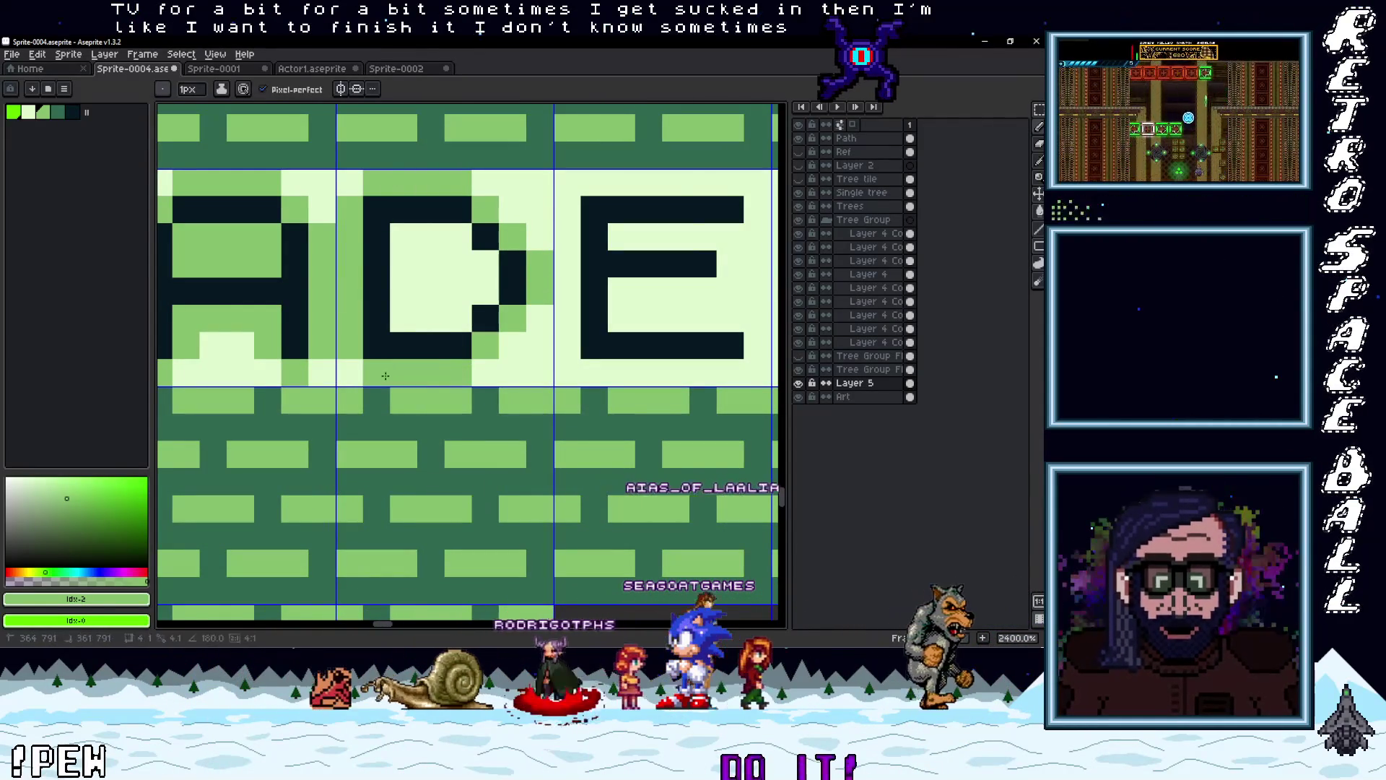
pyautogui.click(399, 319)
pyautogui.keyDown('shift'); pyautogui.click(399, 242); pyautogui.keyUp('shift')
pyautogui.moveTo(400, 241); pyautogui.dragTo(481, 288)
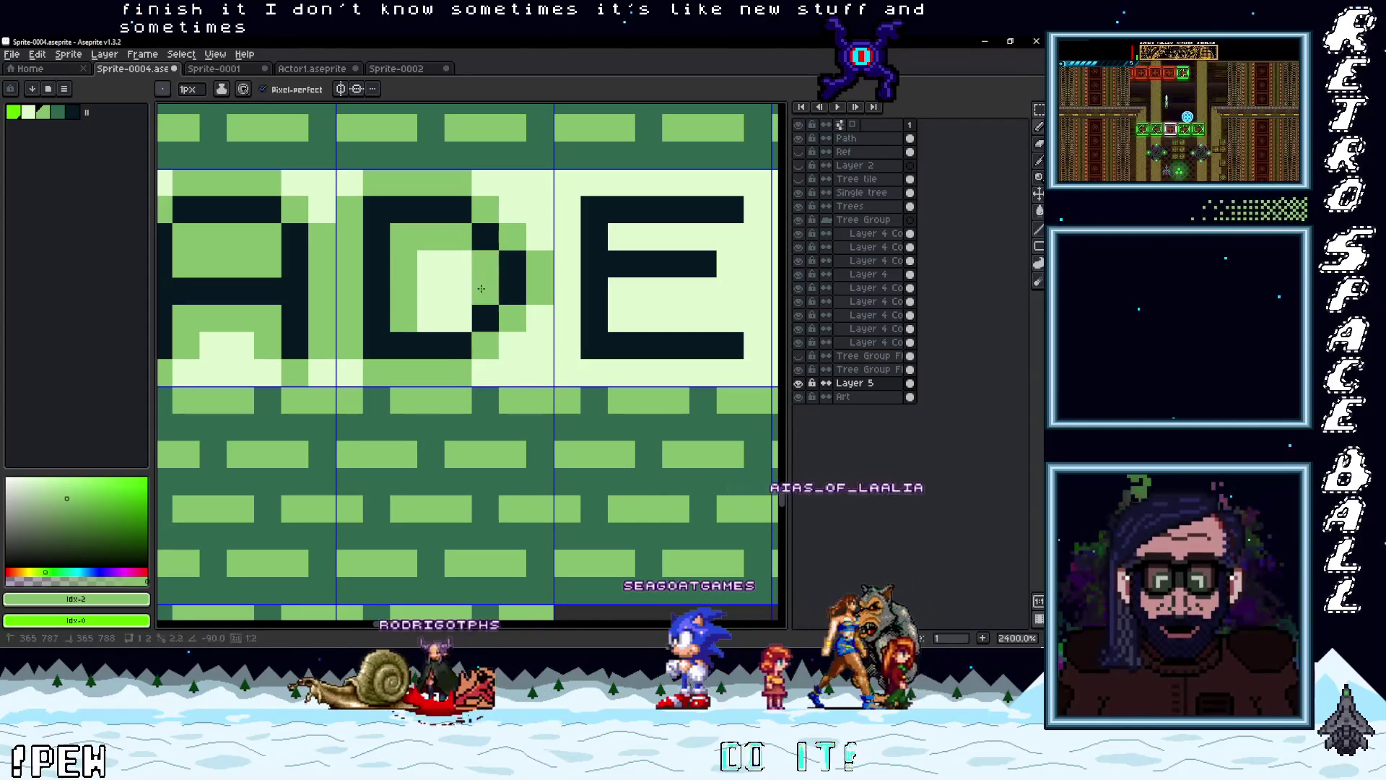
pyautogui.click(431, 318)
pyautogui.scroll(-4, 434, 318)
pyautogui.scroll(3, 438, 339)
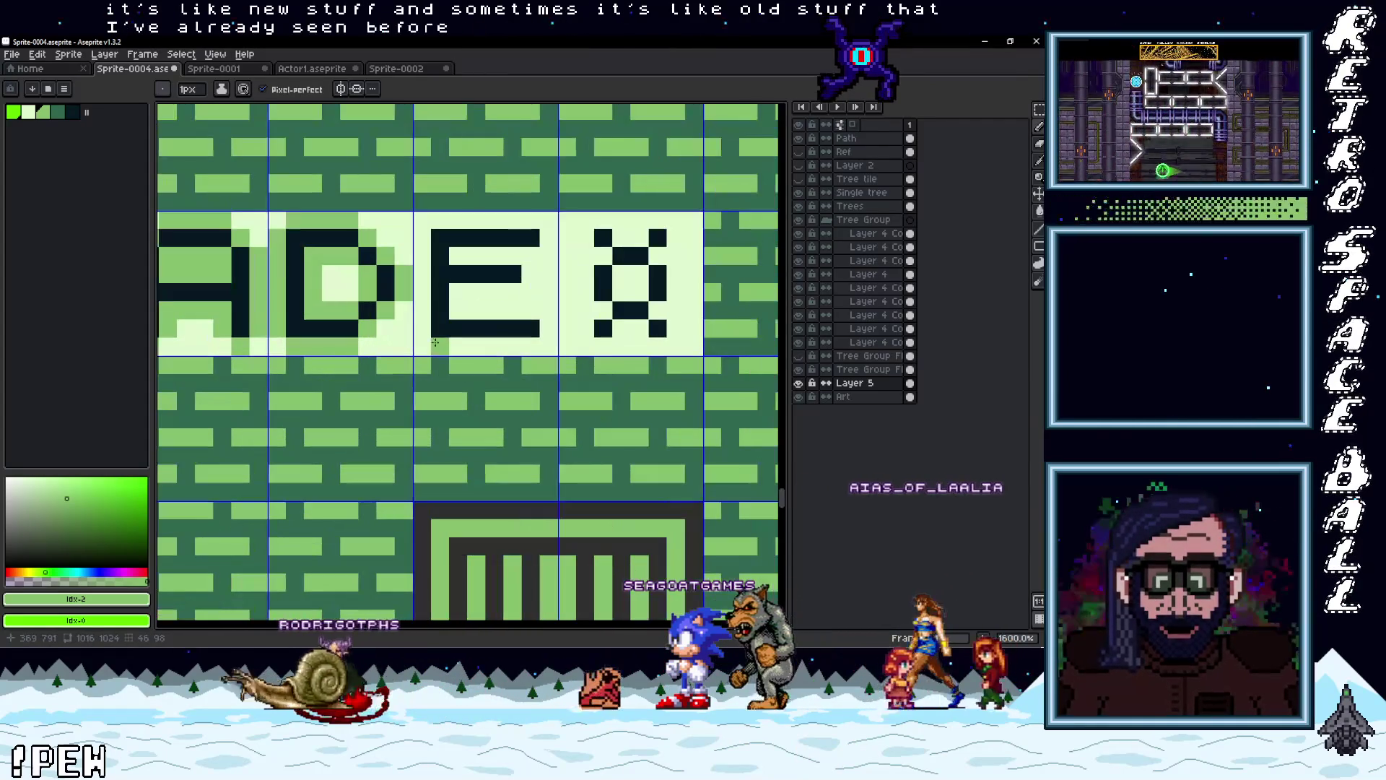
# Outline the E's top, top-right corner and bottom bar, plus the X tile's bottom-left pixel
pyautogui.keyDown('shift'); pyautogui.click(428, 230); pyautogui.keyUp('shift')
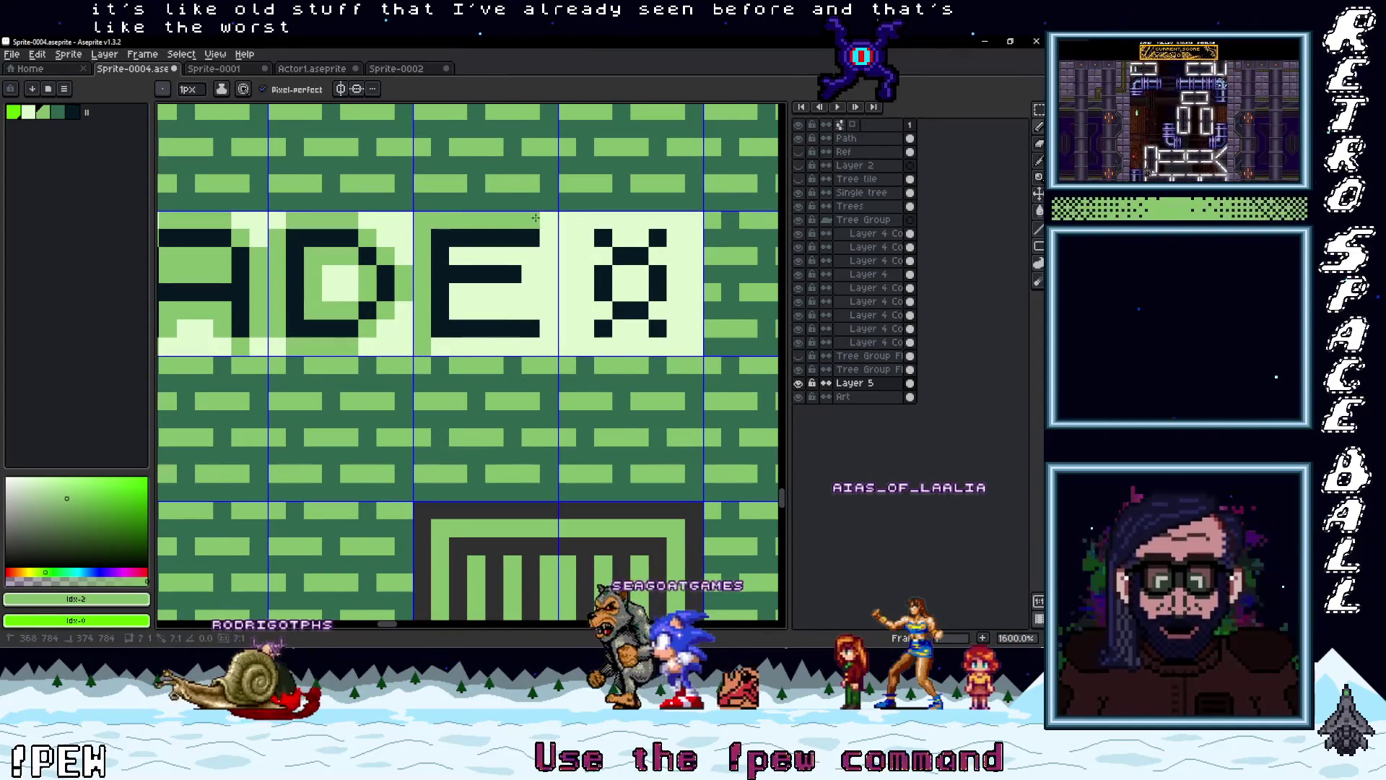
pyautogui.hotkey('ctrl', 'z')
pyautogui.click(440, 221)
pyautogui.moveTo(548, 238); pyautogui.dragTo(456, 296)
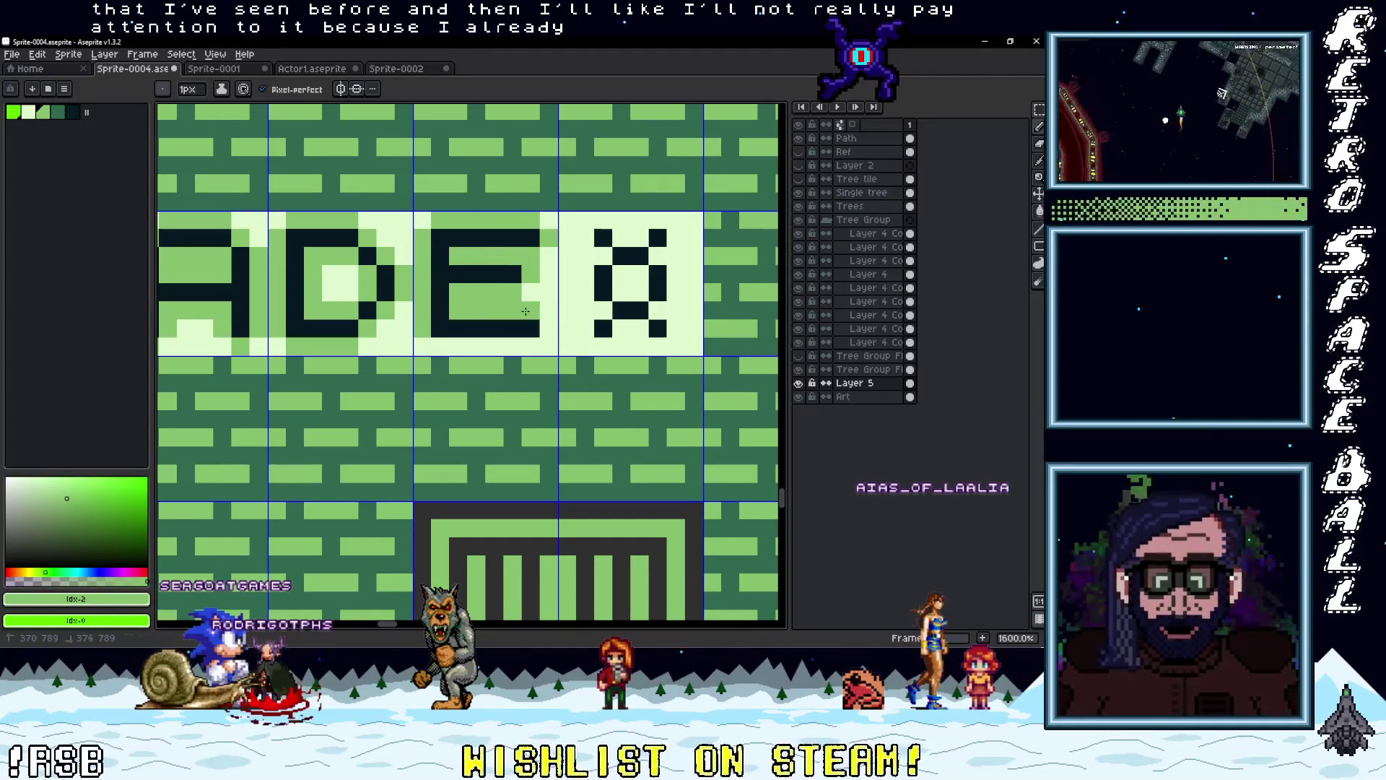
pyautogui.moveTo(538, 334); pyautogui.dragTo(459, 337)
pyautogui.hscroll(2, 484, 345)
pyautogui.click(467, 345)
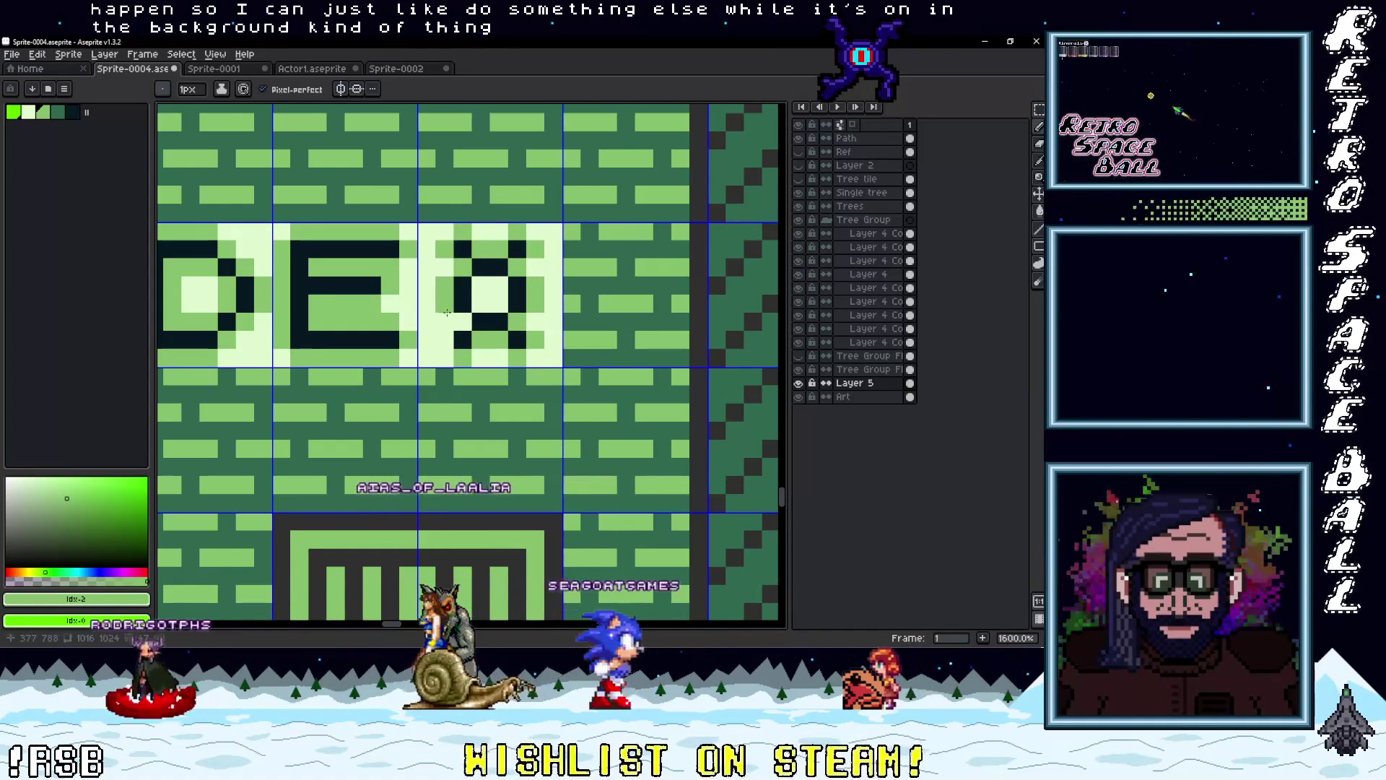
pyautogui.scroll(-5, 501, 347)
pyautogui.scroll(4, 570, 324)
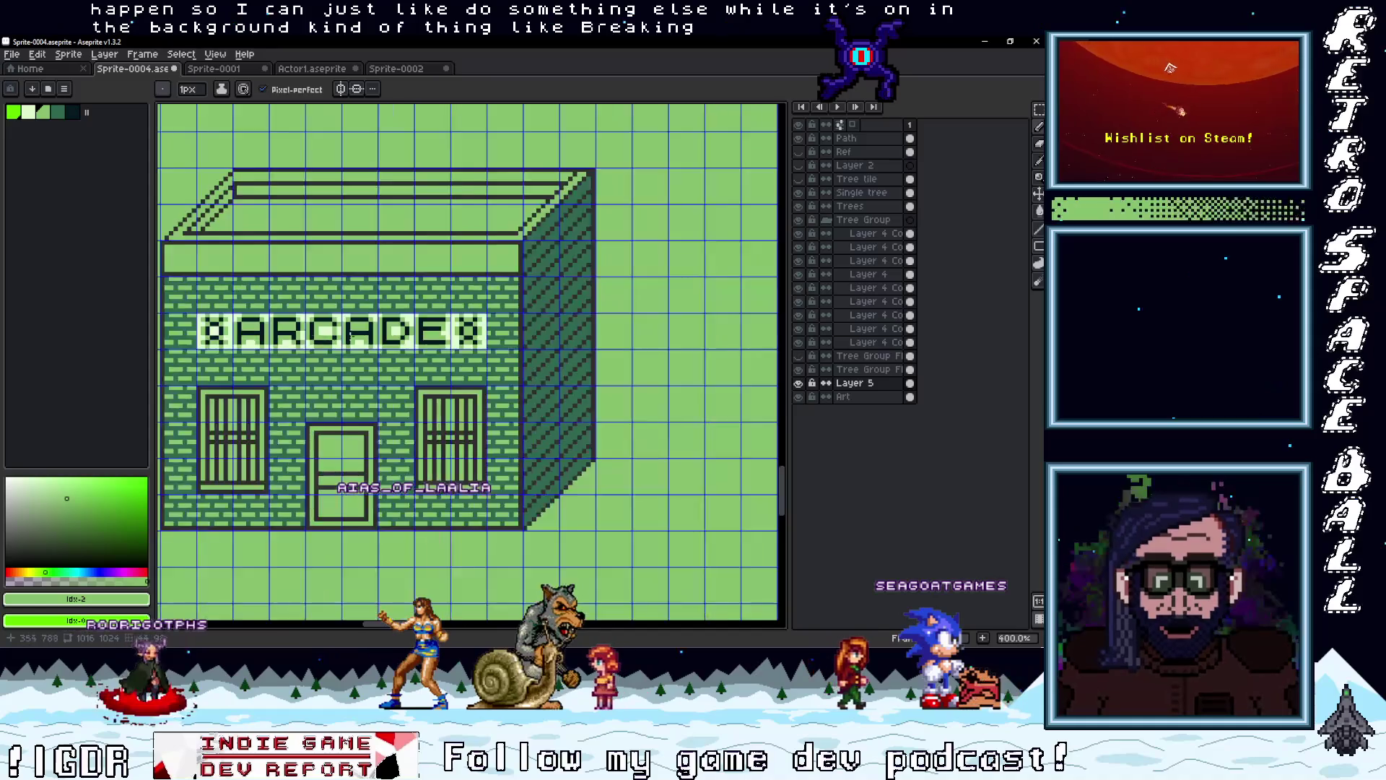
pyautogui.scroll(-3, 436, 336)
pyautogui.scroll(3, 435, 336)
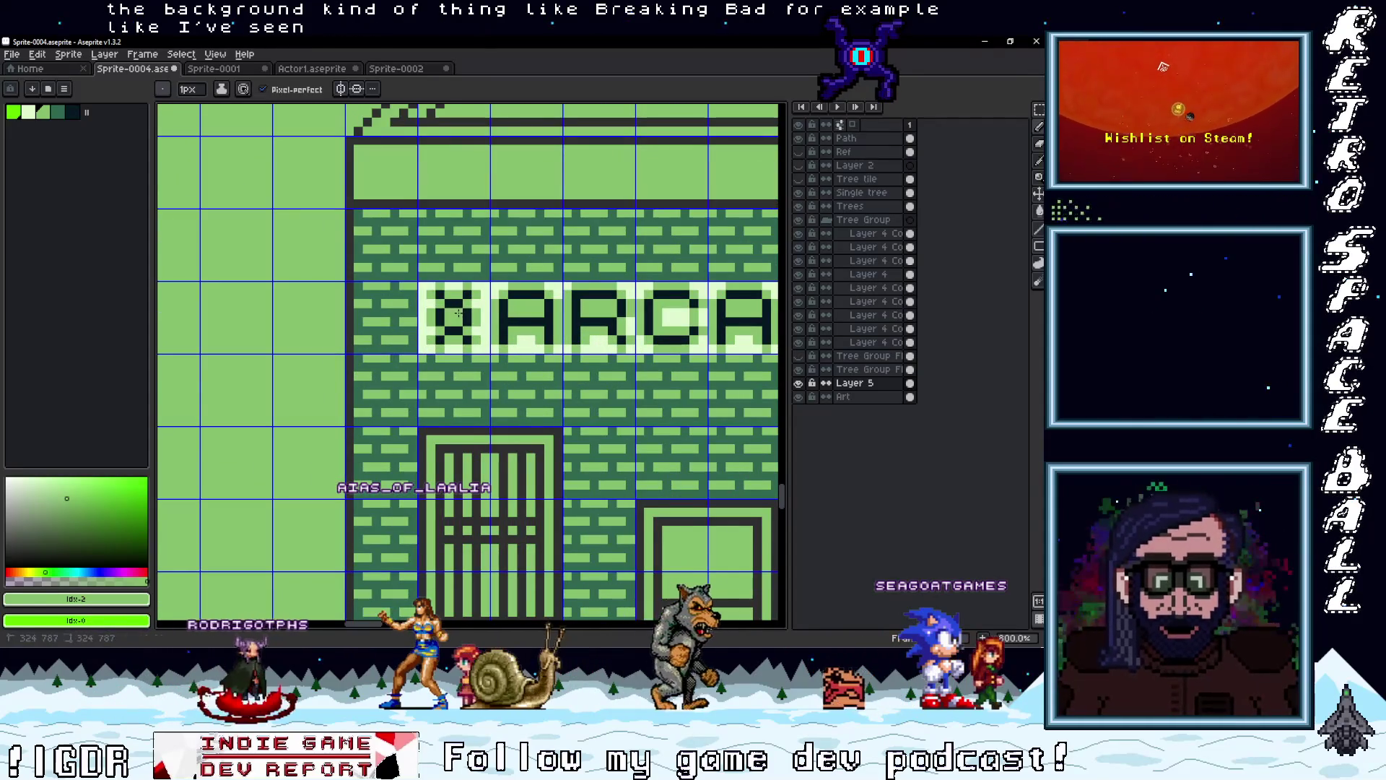
pyautogui.scroll(-5, 458, 312)
pyautogui.scroll(1, 480, 369)
pyautogui.scroll(2, 480, 369)
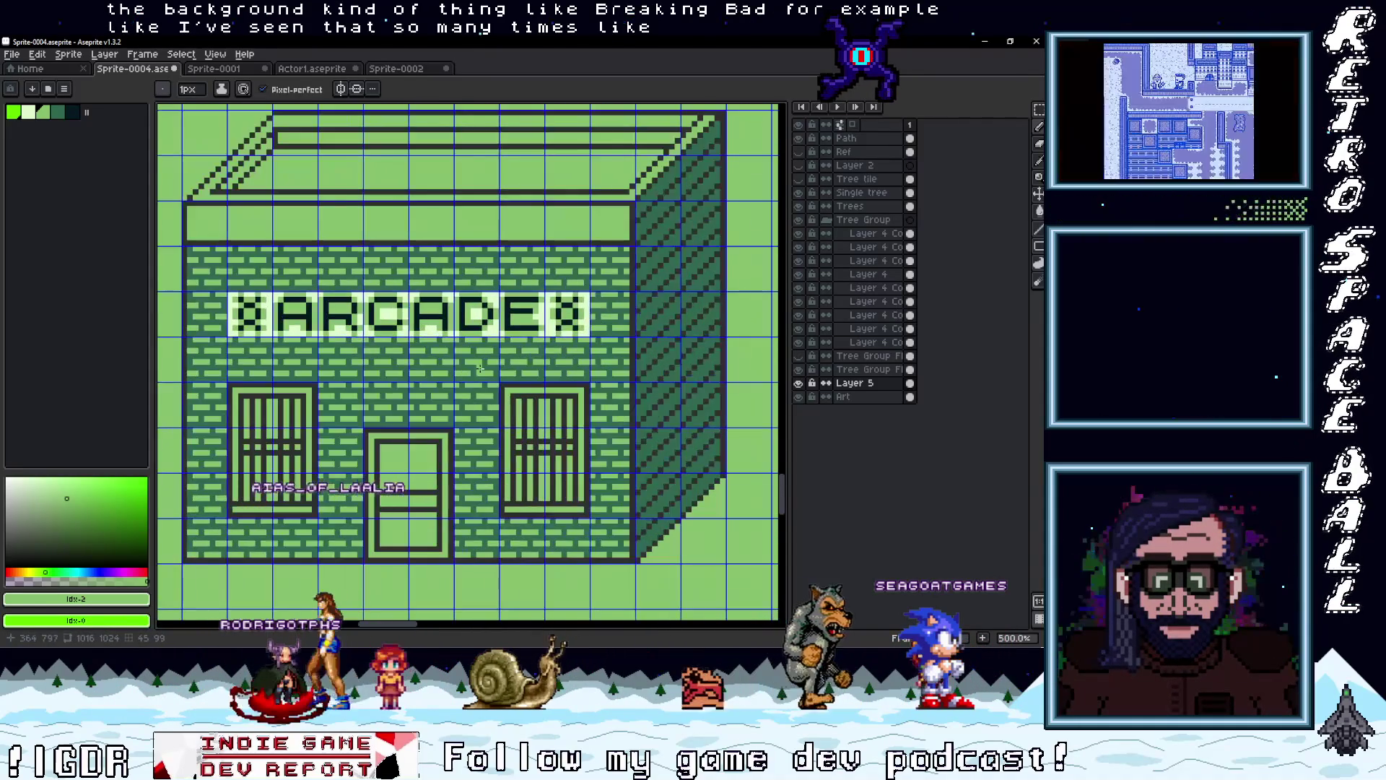
pyautogui.scroll(-3, 523, 358)
pyautogui.scroll(3, 507, 367)
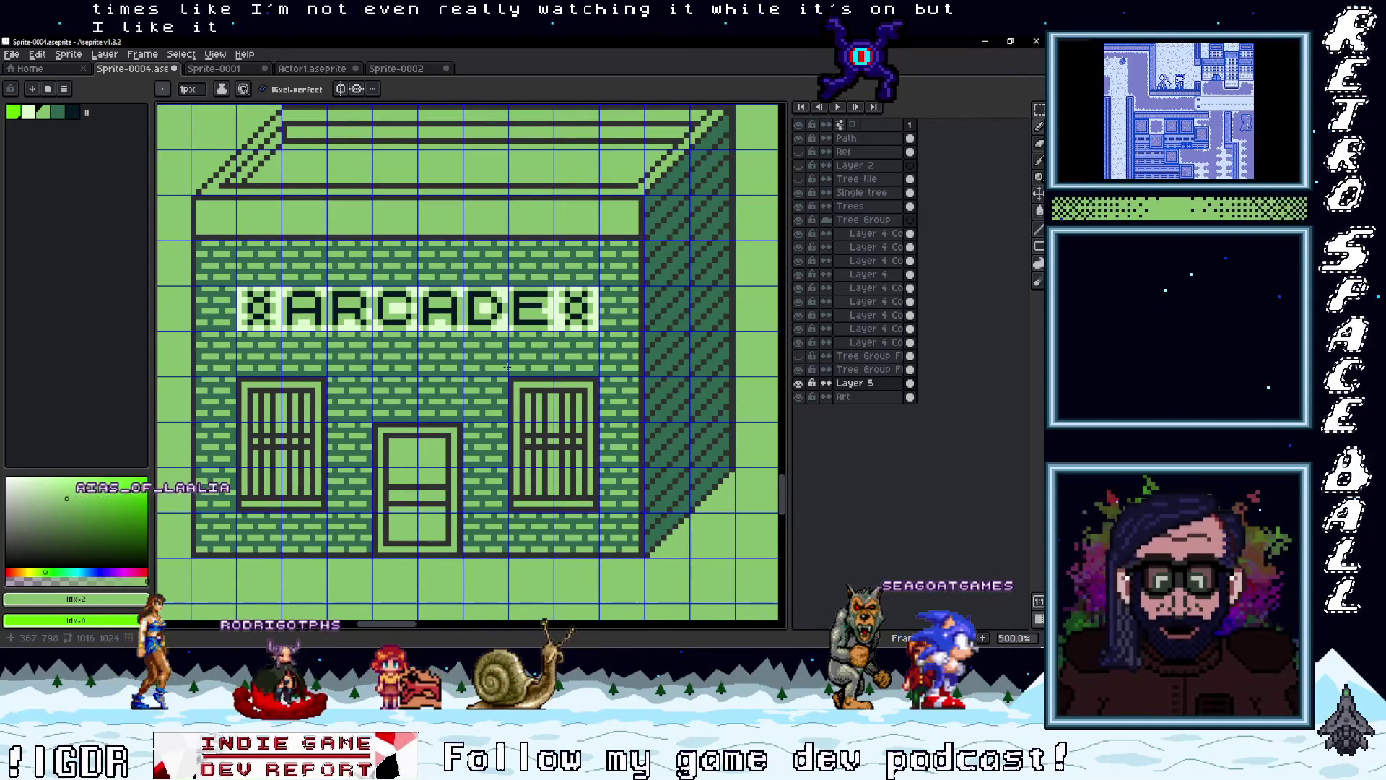
pyautogui.scroll(-4, 507, 367)
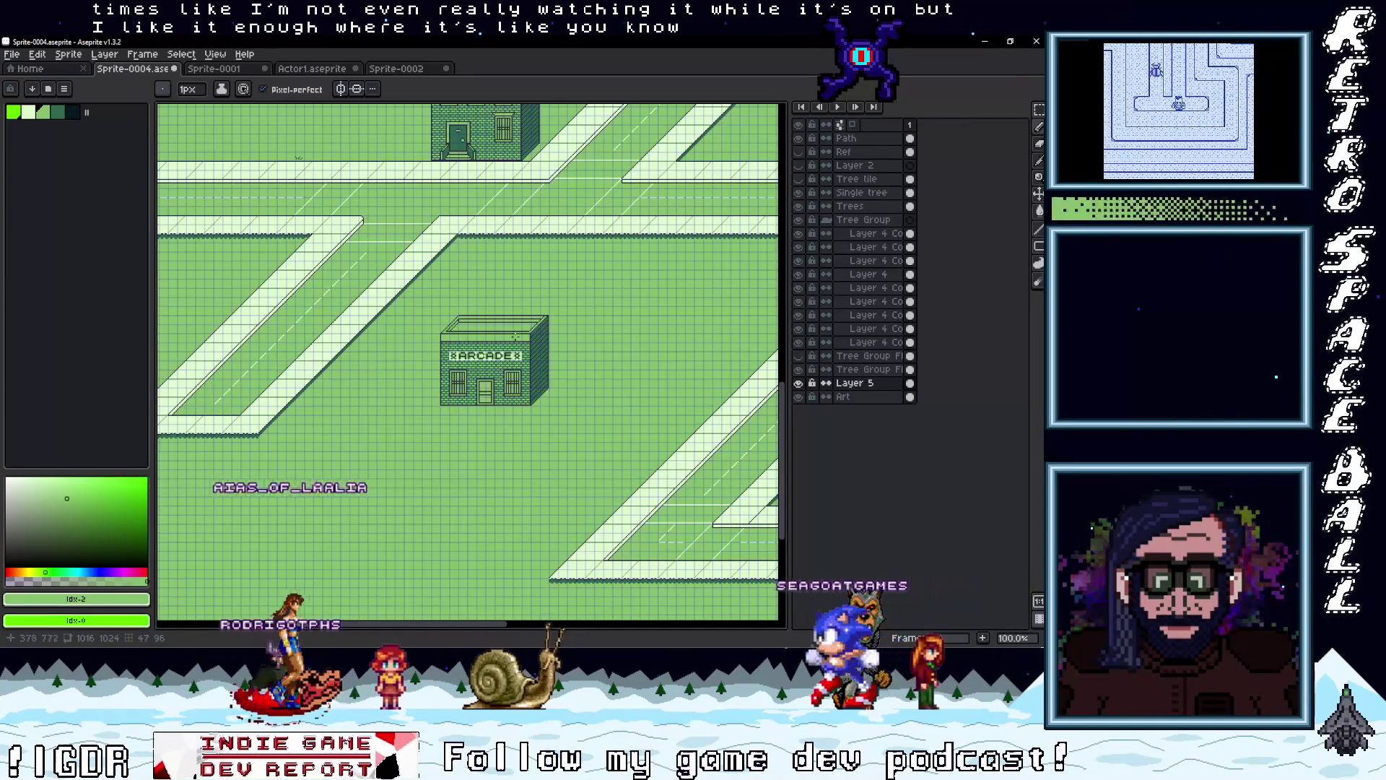
pyautogui.moveTo(495, 318); pyautogui.dragTo(496, 419)
pyautogui.scroll(2, 496, 419)
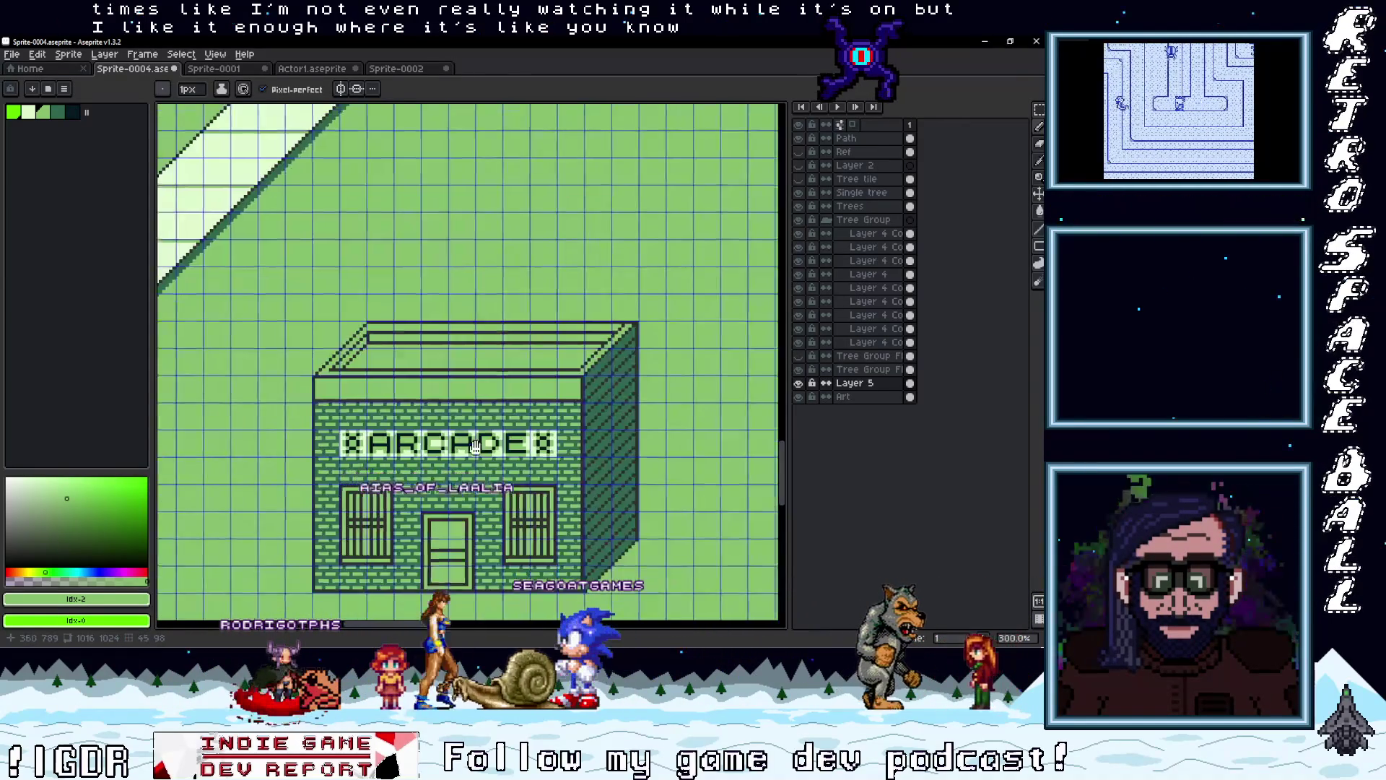
pyautogui.scroll(-3, 488, 410)
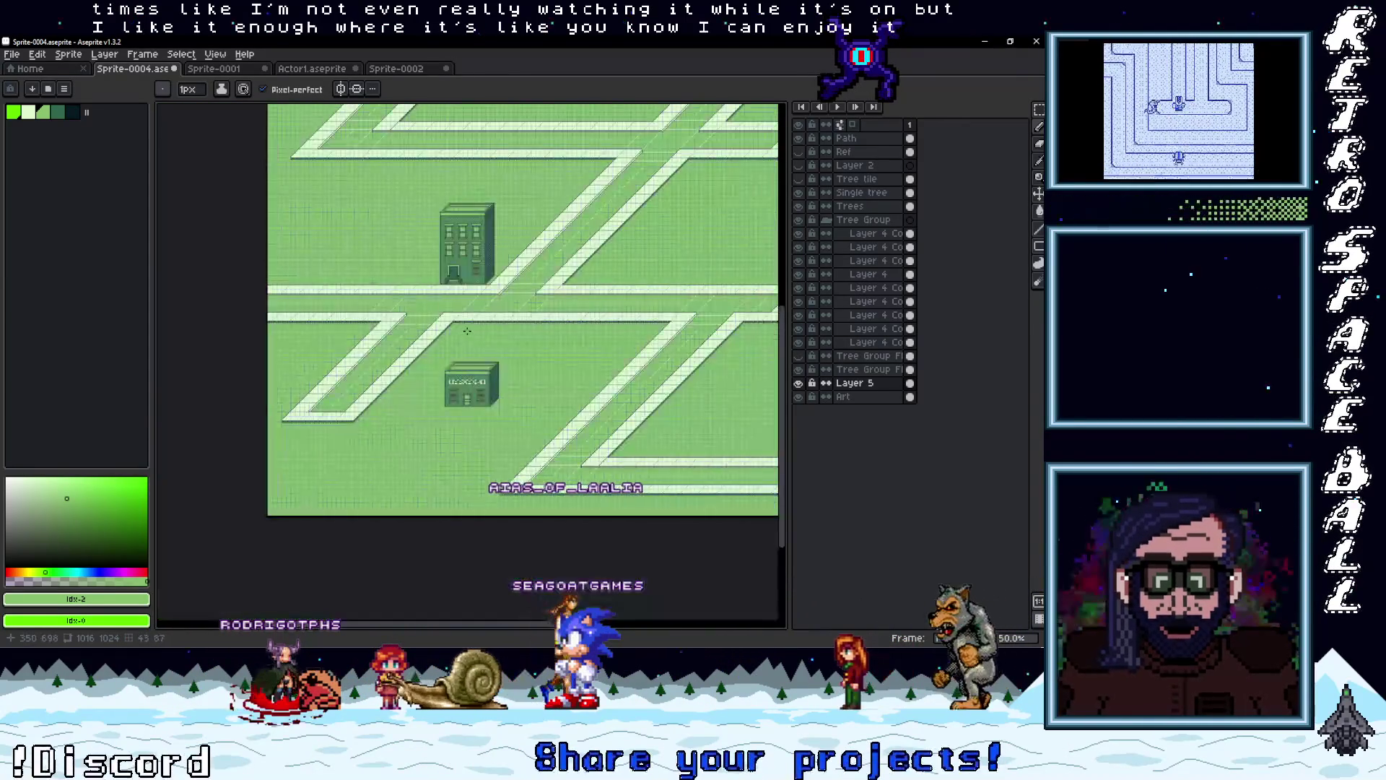
pyautogui.scroll(2, 488, 409)
pyautogui.moveTo(488, 409); pyautogui.dragTo(483, 307)
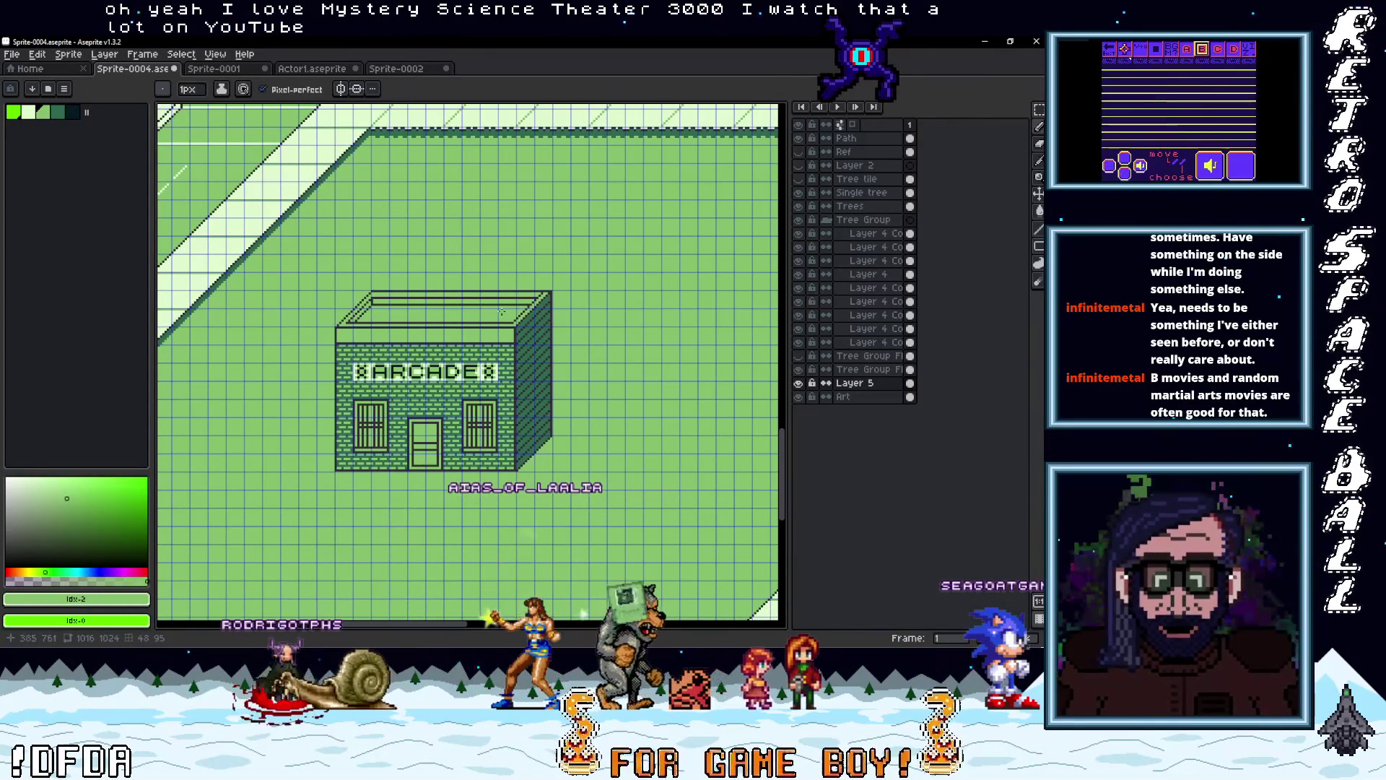
pyautogui.scroll(-3, 501, 312)
pyautogui.scroll(3, 493, 367)
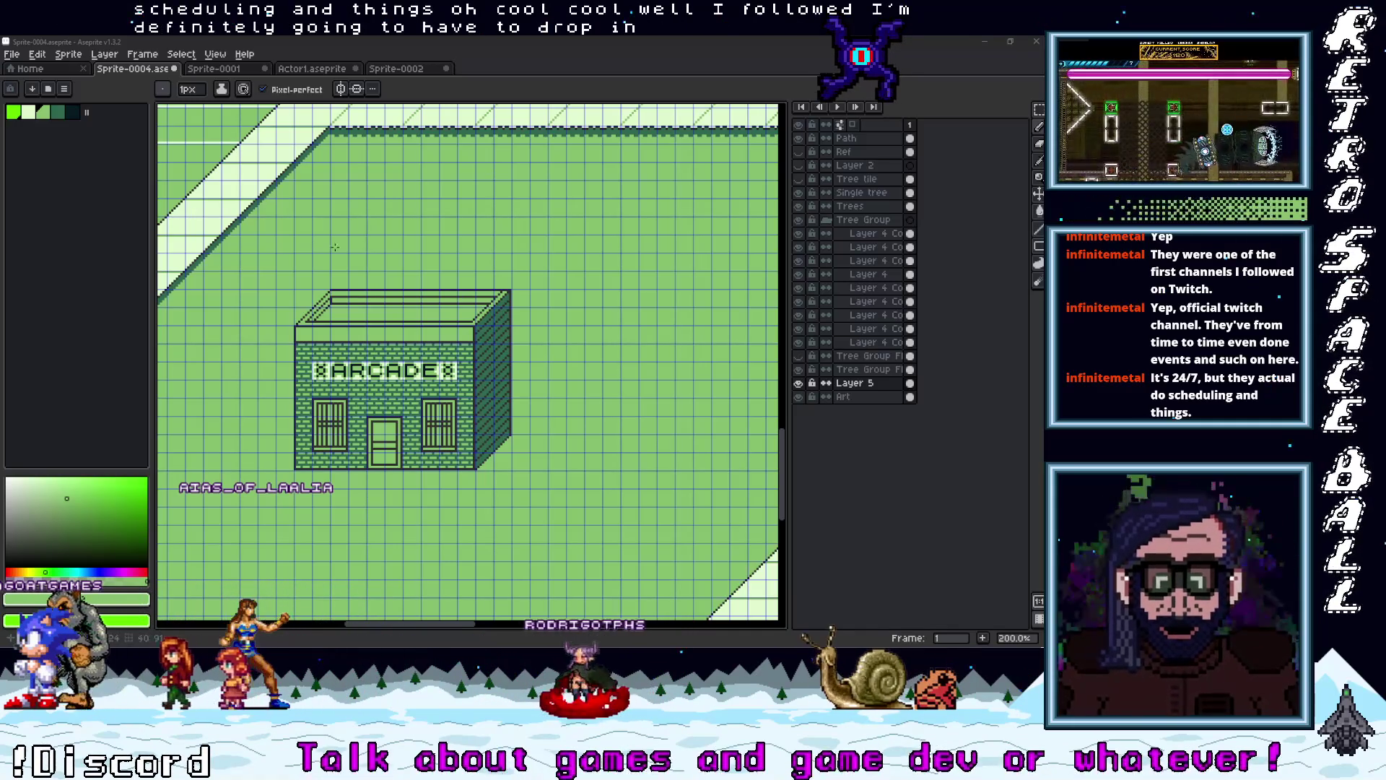
pyautogui.scroll(-4, 413, 485)
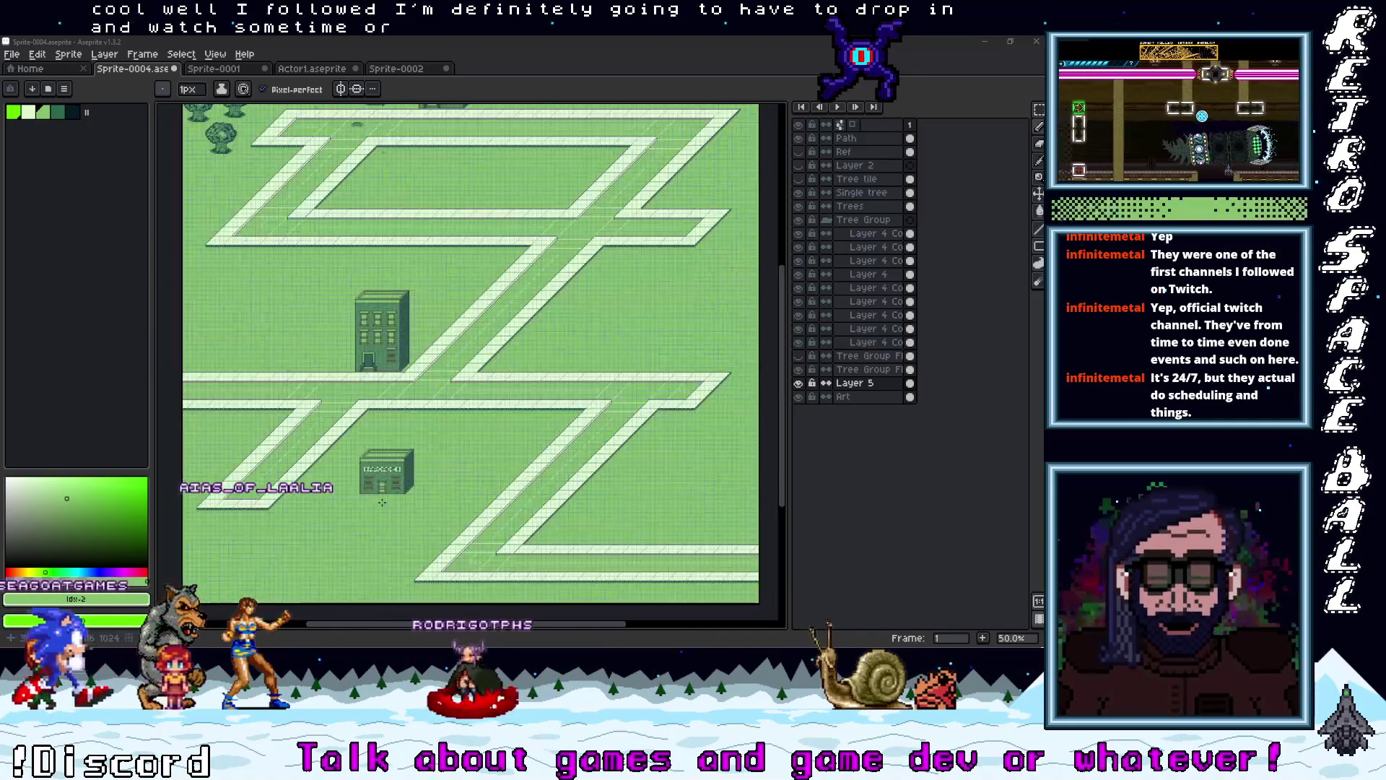
# Marquee-select the whole arcade building, undoing an accidental move
pyautogui.scroll(5, 414, 486)
pyautogui.scroll(-2, 414, 485)
pyautogui.press('m')
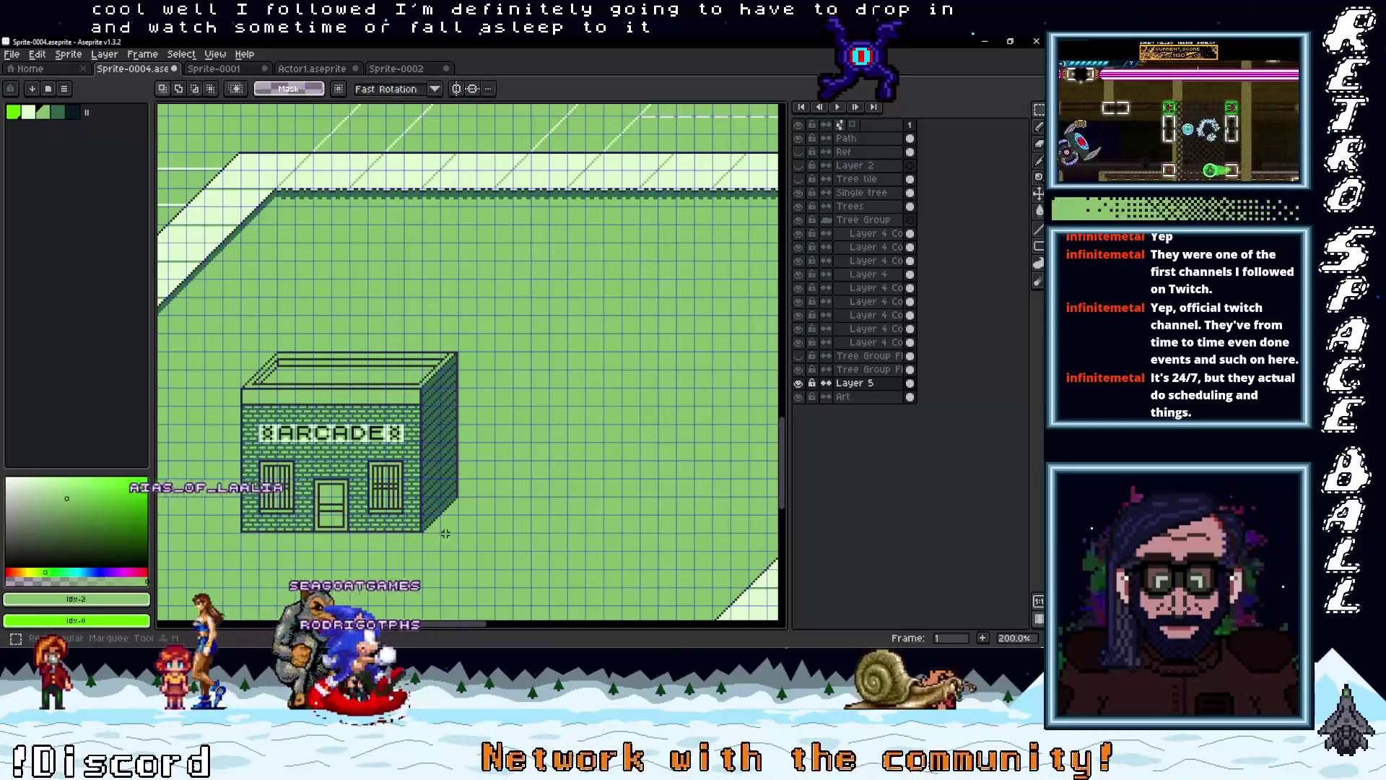
pyautogui.scroll(3, 462, 520)
pyautogui.scroll(-1, 354, 397)
pyautogui.moveTo(353, 397); pyautogui.dragTo(289, 169)
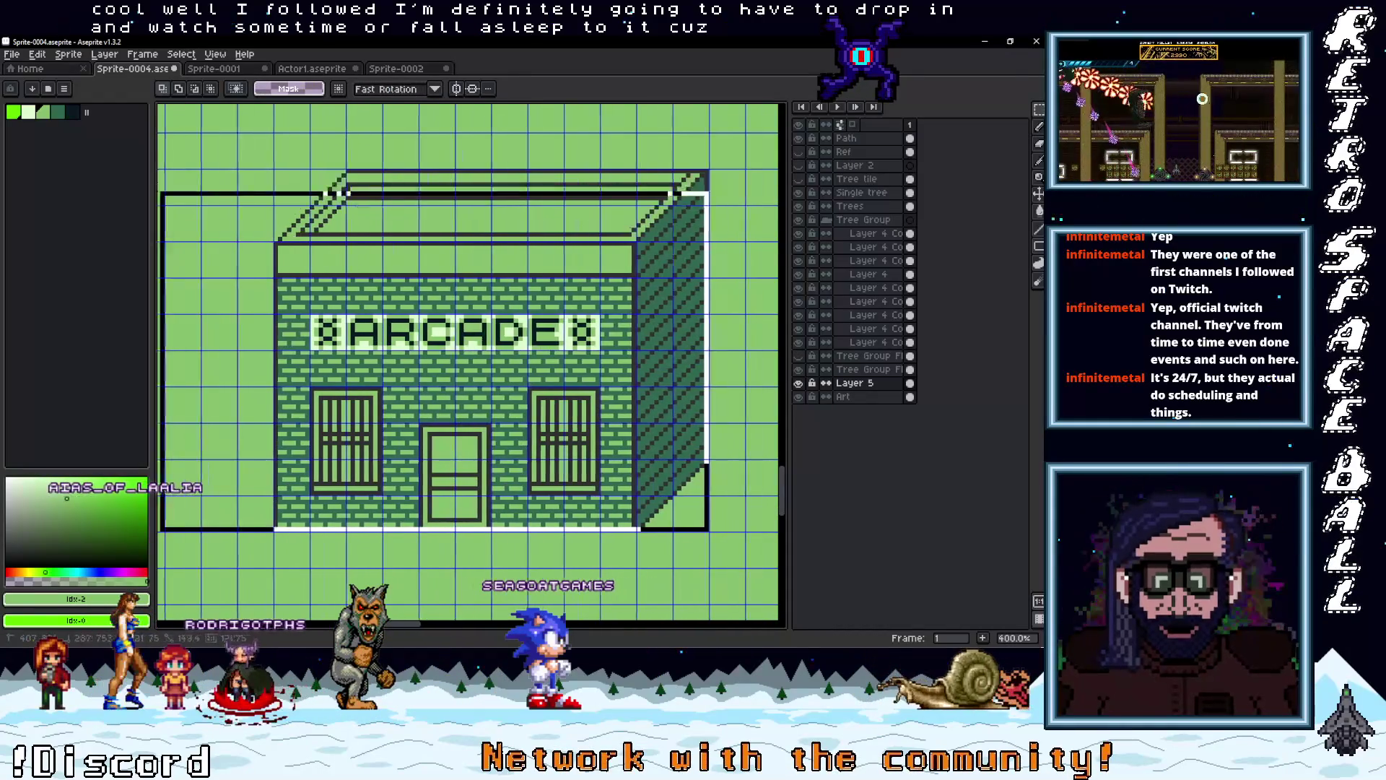
pyautogui.scroll(1, 454, 288)
pyautogui.scroll(-3, 454, 289)
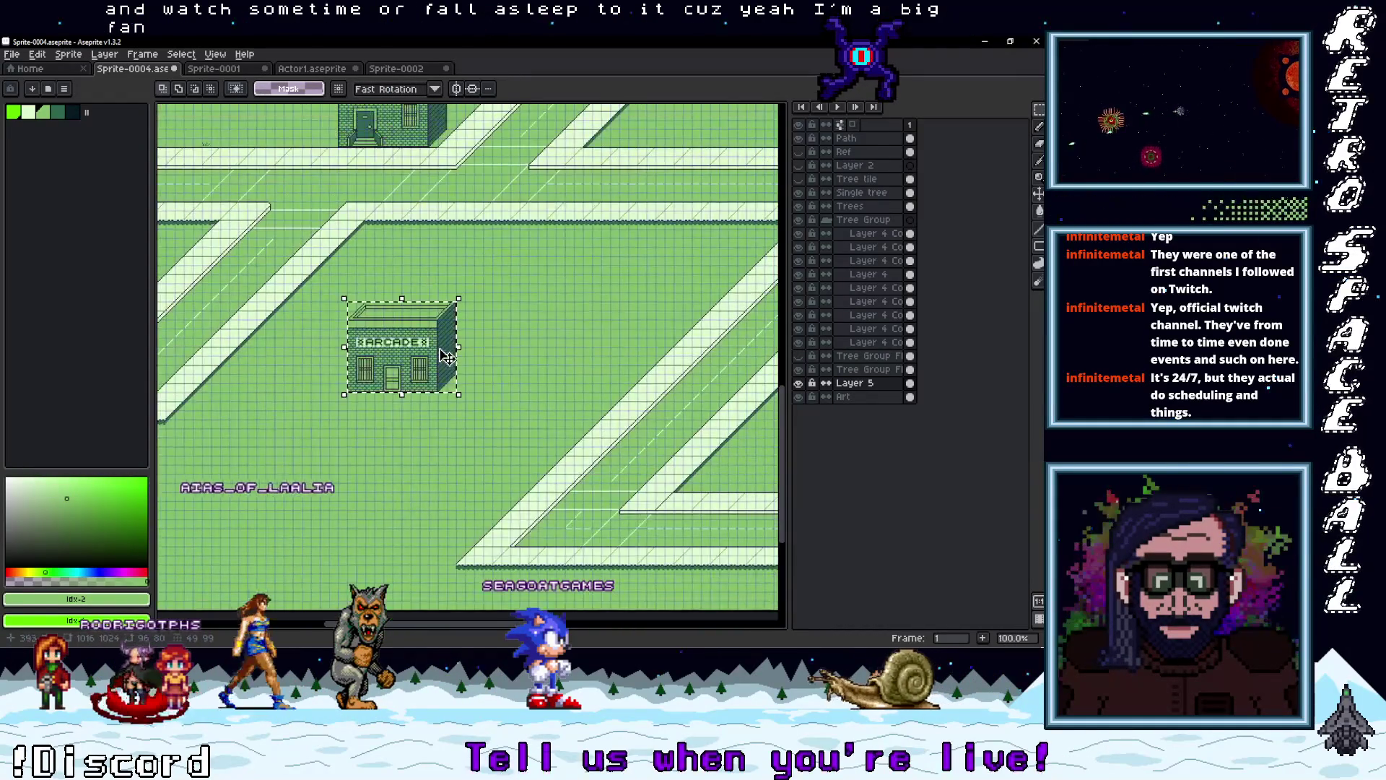
pyautogui.scroll(2, 361, 404)
pyautogui.scroll(1, 360, 425)
pyautogui.moveTo(360, 424); pyautogui.dragTo(686, 240)
pyautogui.hotkey('ctrl', 'z')
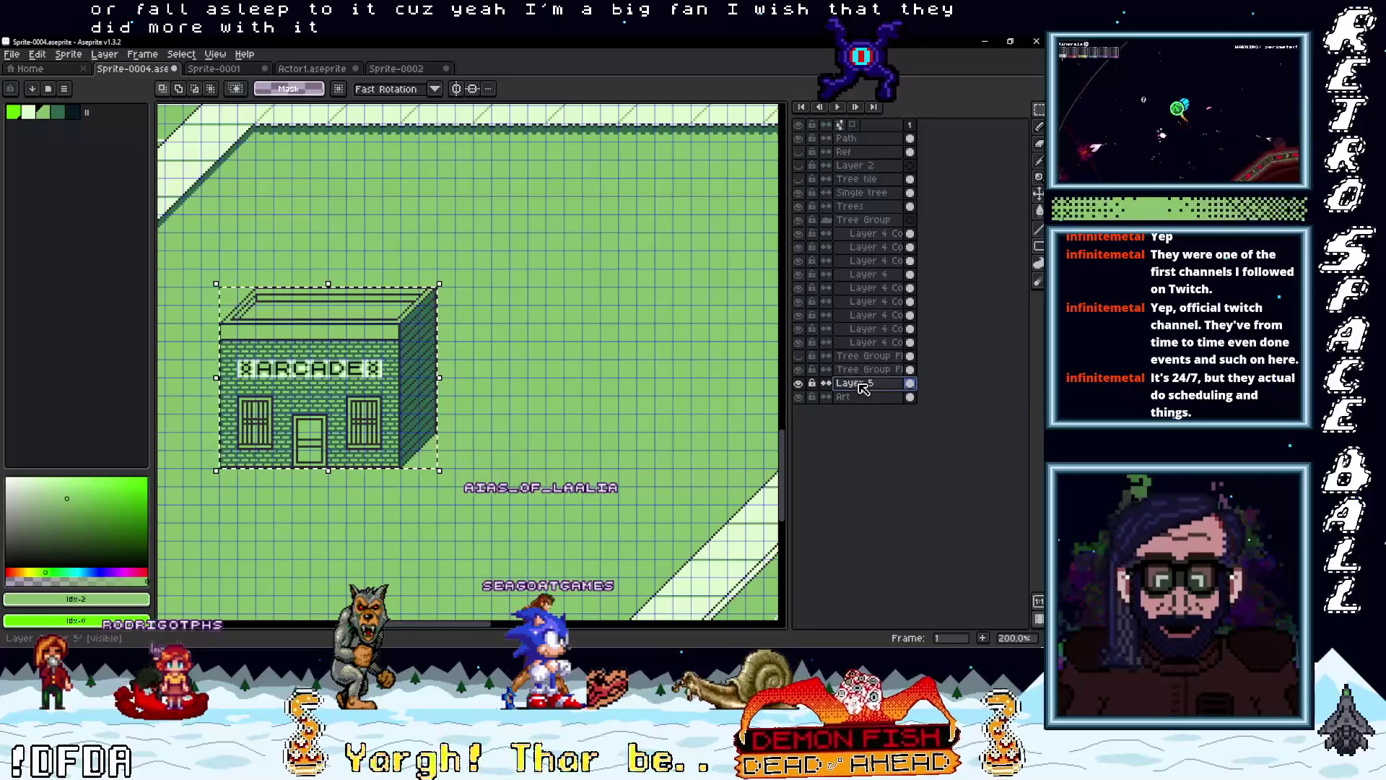
# Merge Layer 5 down into the Art layer
pyautogui.rightClick(860, 384)
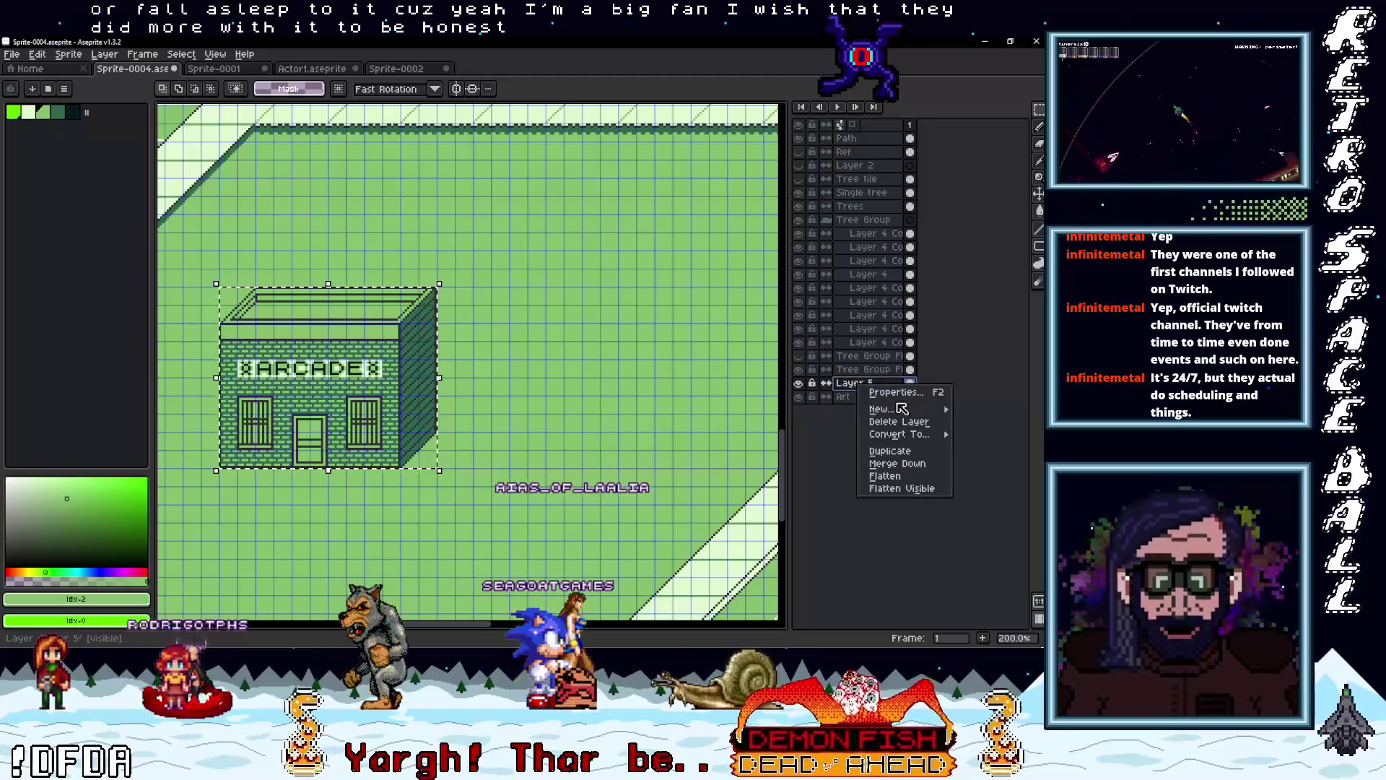
pyautogui.click(907, 468)
pyautogui.scroll(-3, 385, 389)
pyautogui.scroll(3, 385, 390)
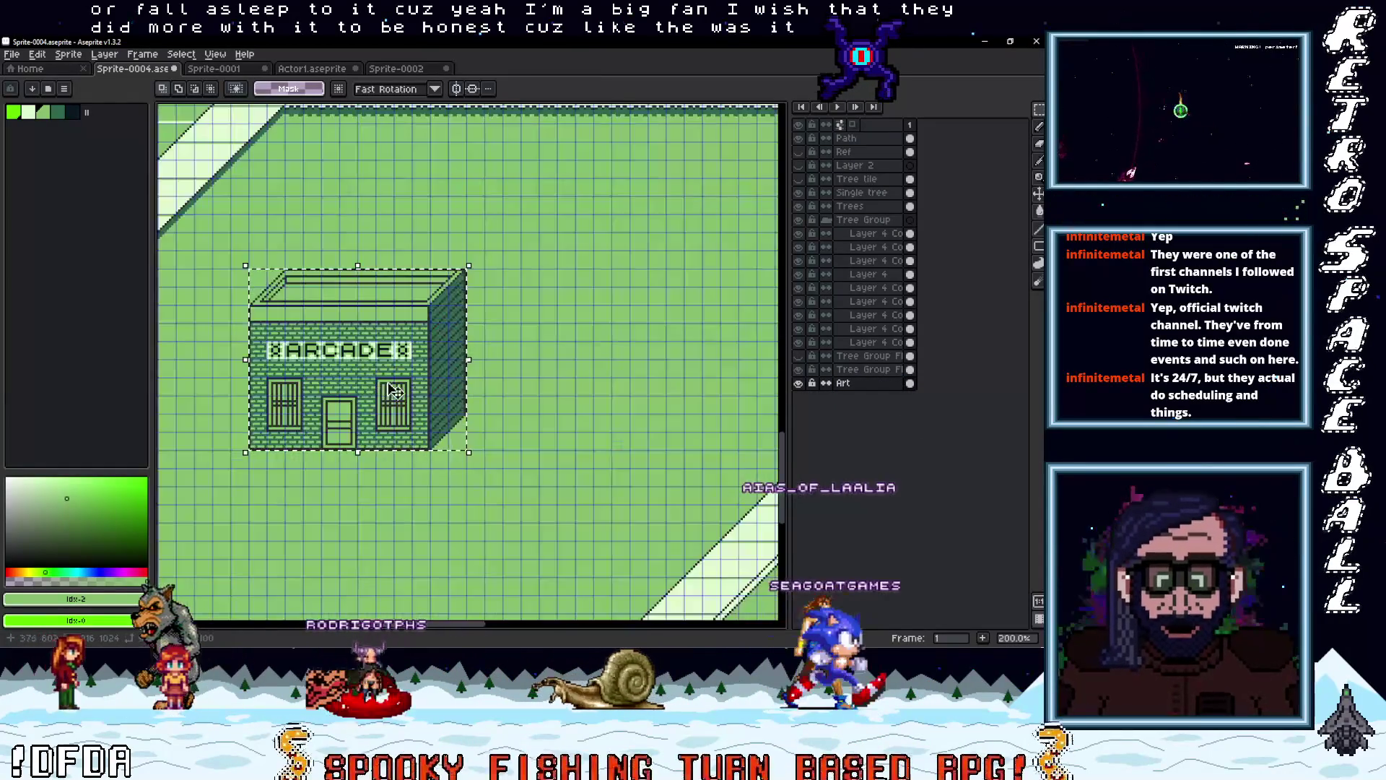
pyautogui.scroll(-4, 385, 390)
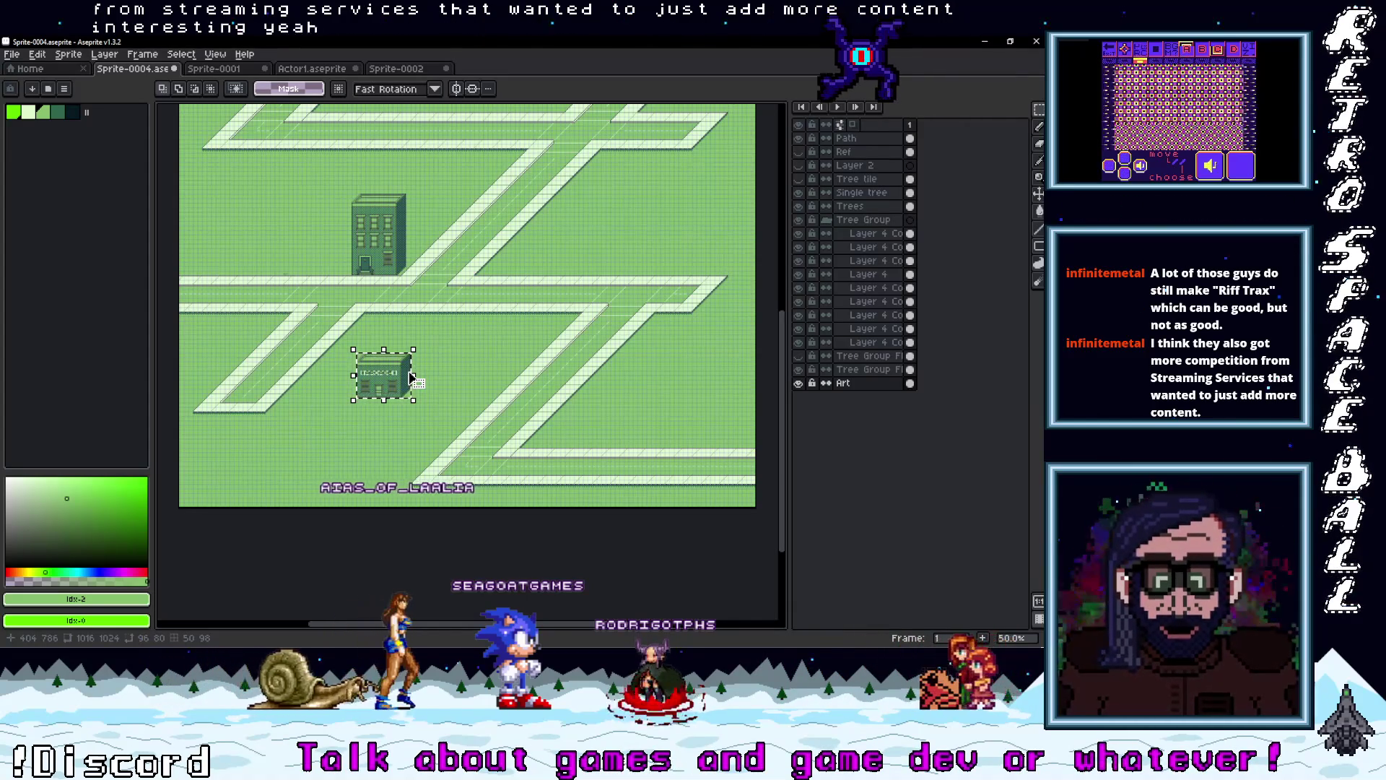
# Drag the selected ARCADE building up and right beside the road, then pan to the map's top
pyautogui.click(409, 381)
pyautogui.scroll(3, 409, 381)
pyautogui.scroll(-2, 405, 393)
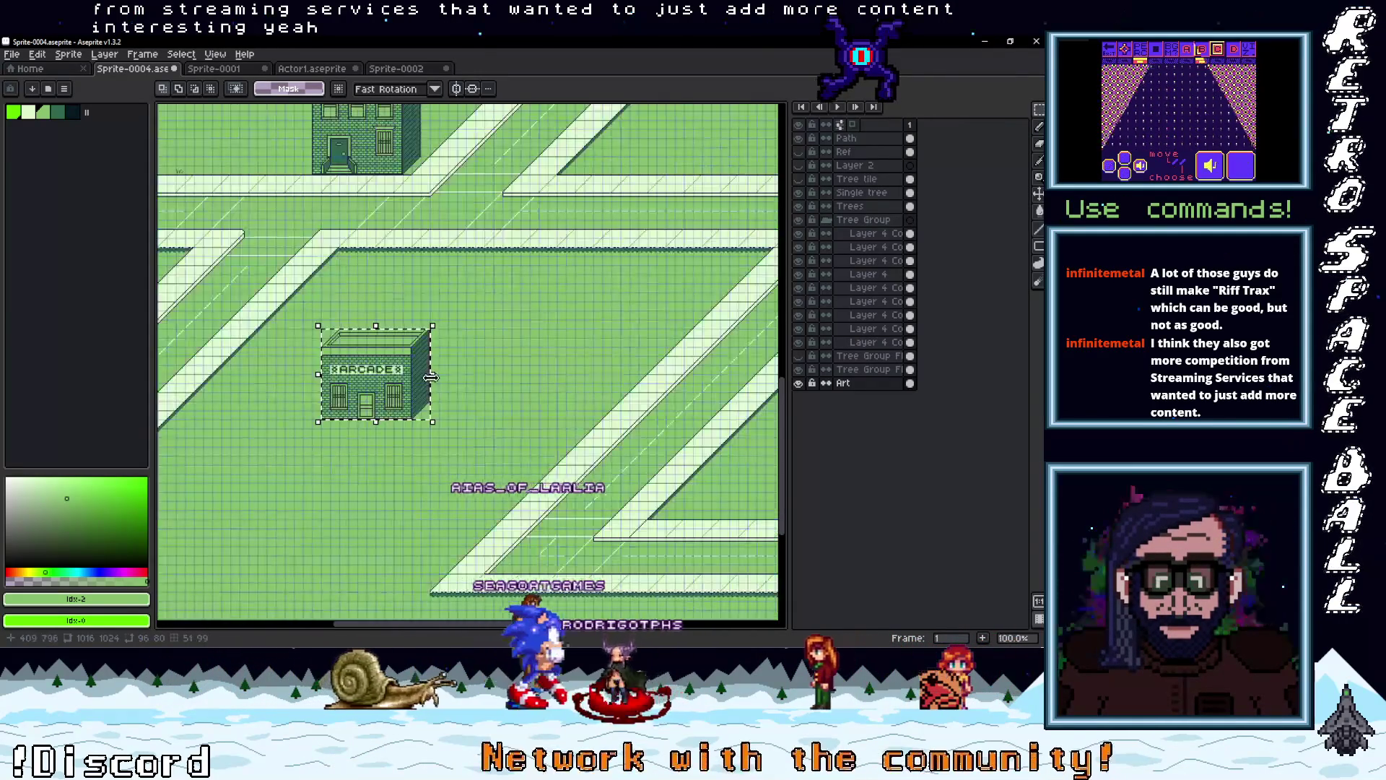
pyautogui.moveTo(404, 402)
pyautogui.mouseDown()
pyautogui.moveTo(693, 145)
pyautogui.moveTo(697, 123)
pyautogui.moveTo(642, 272)
pyautogui.mouseUp()
pyautogui.scroll(2, 645, 267)
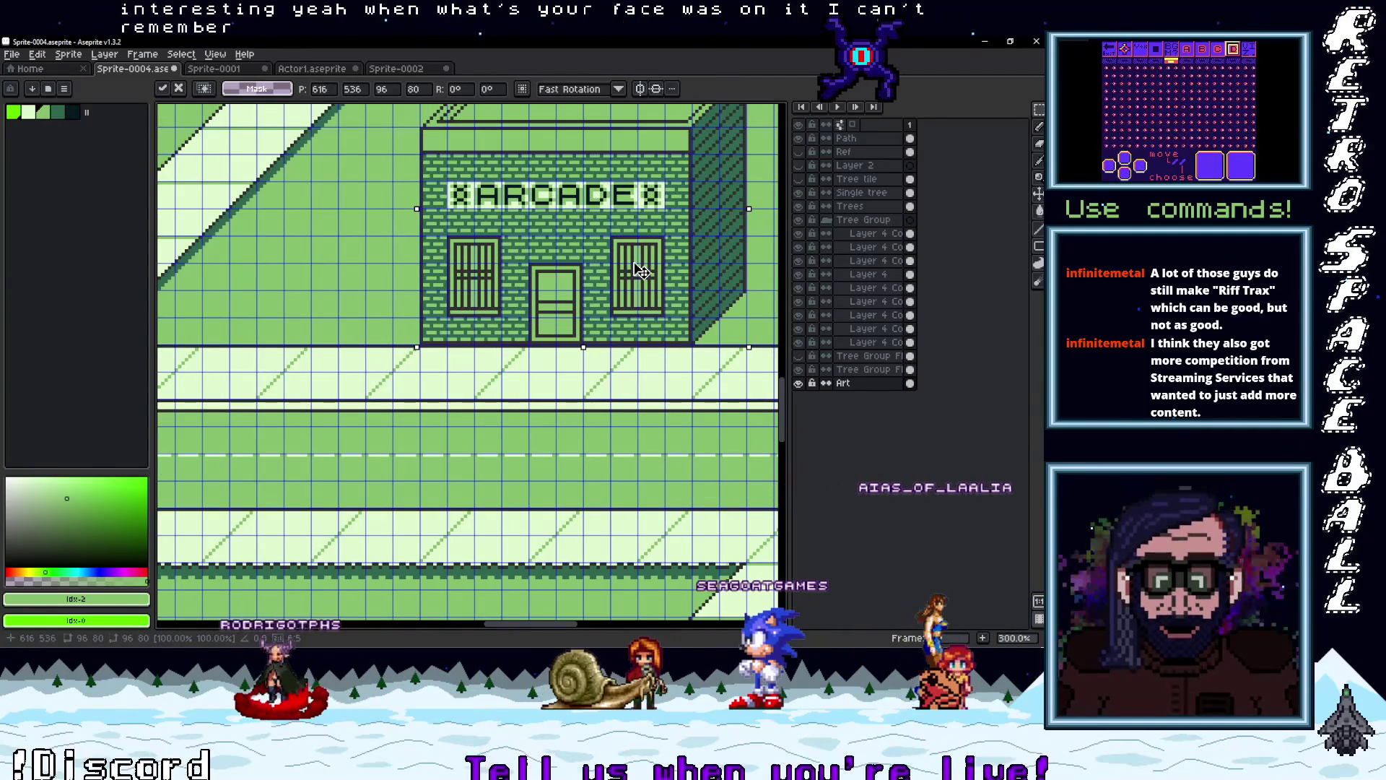
pyautogui.scroll(-2, 642, 271)
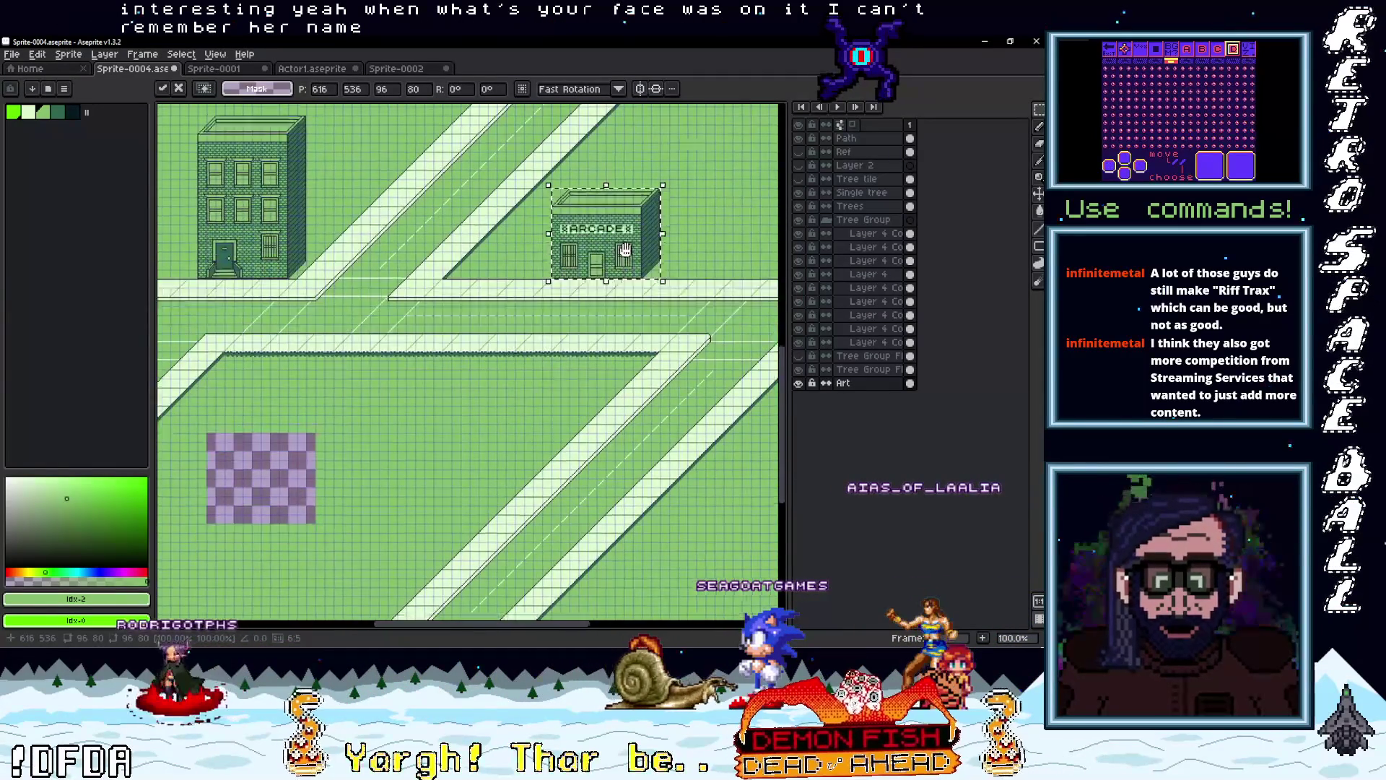
pyautogui.moveTo(477, 374); pyautogui.dragTo(527, 293)
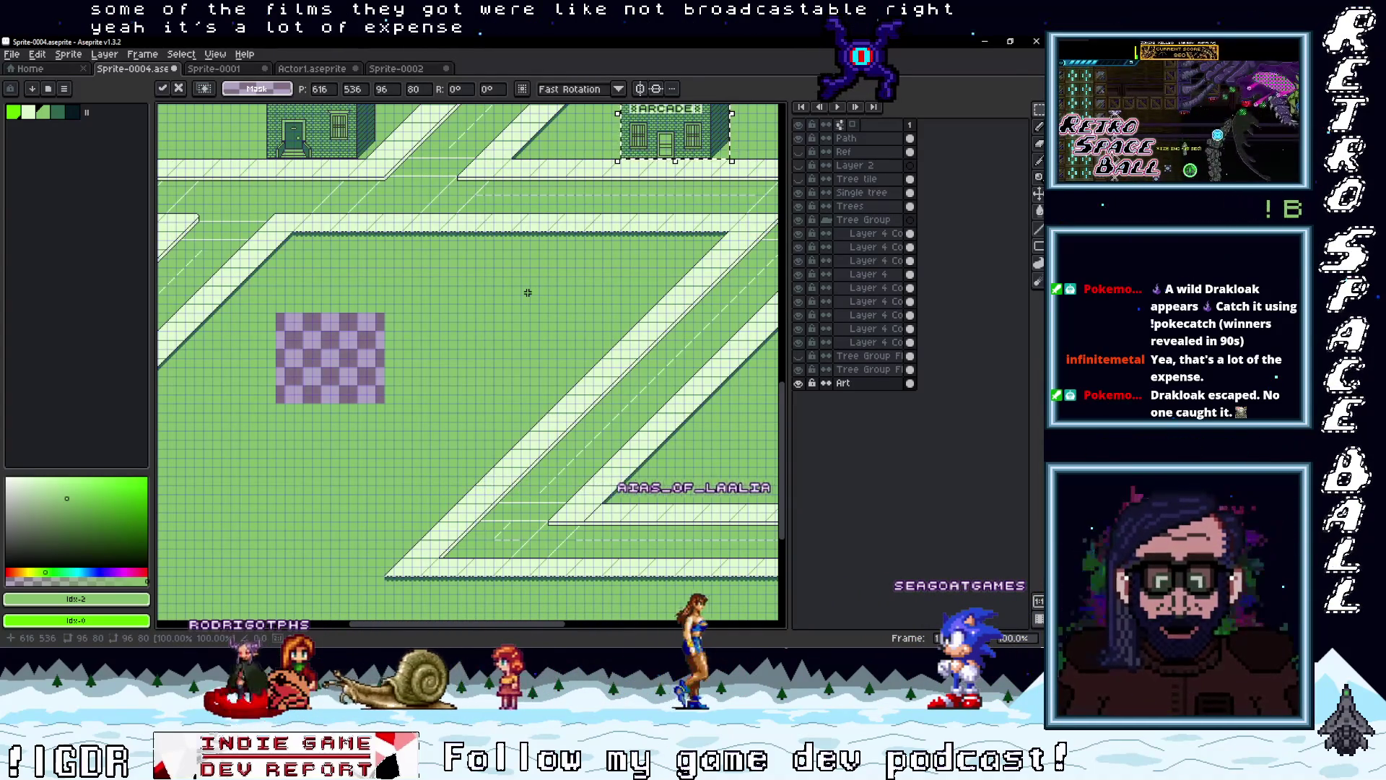
# Zoom out to view the whole town map around the ARCADE building
pyautogui.press('i')
pyautogui.scroll(1, 460, 327)
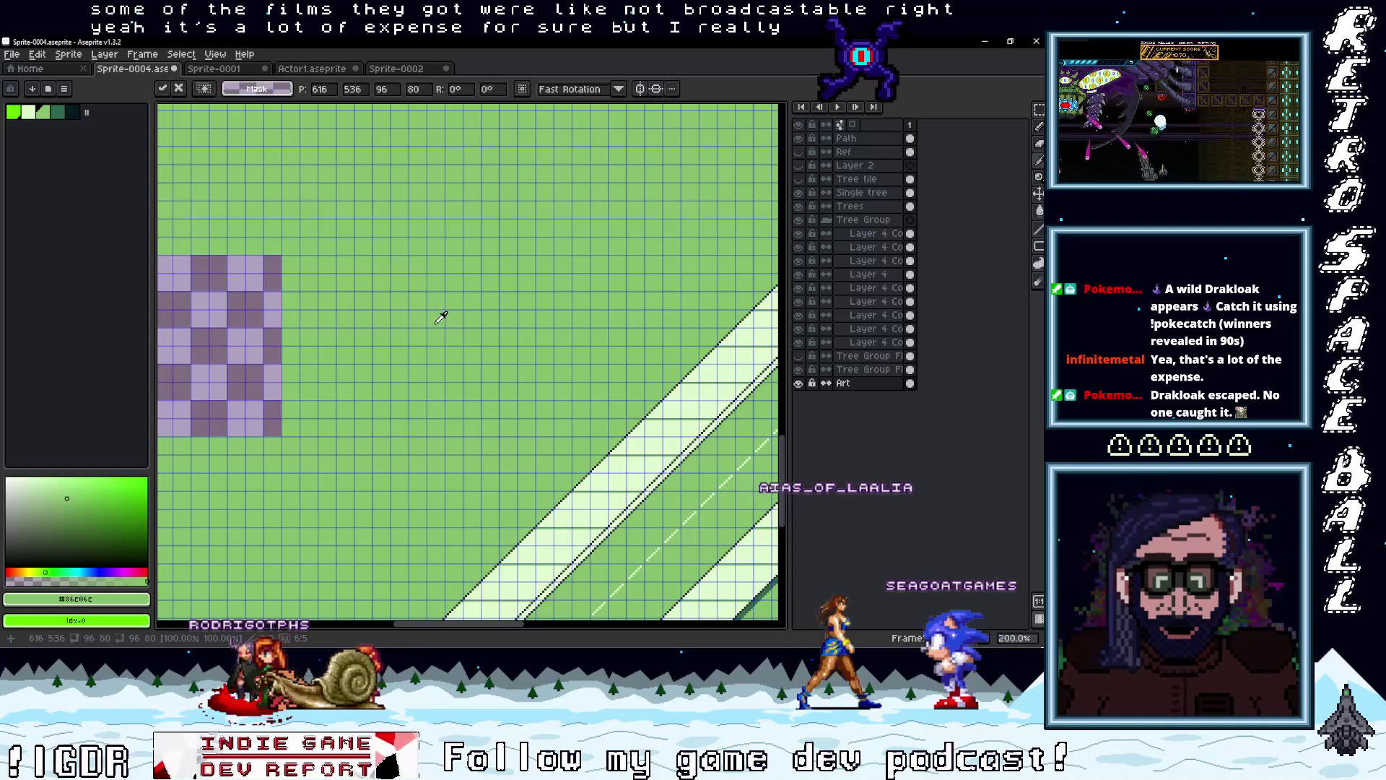
pyautogui.scroll(-2, 433, 318)
pyautogui.press('g')
pyautogui.moveTo(366, 356); pyautogui.dragTo(470, 383)
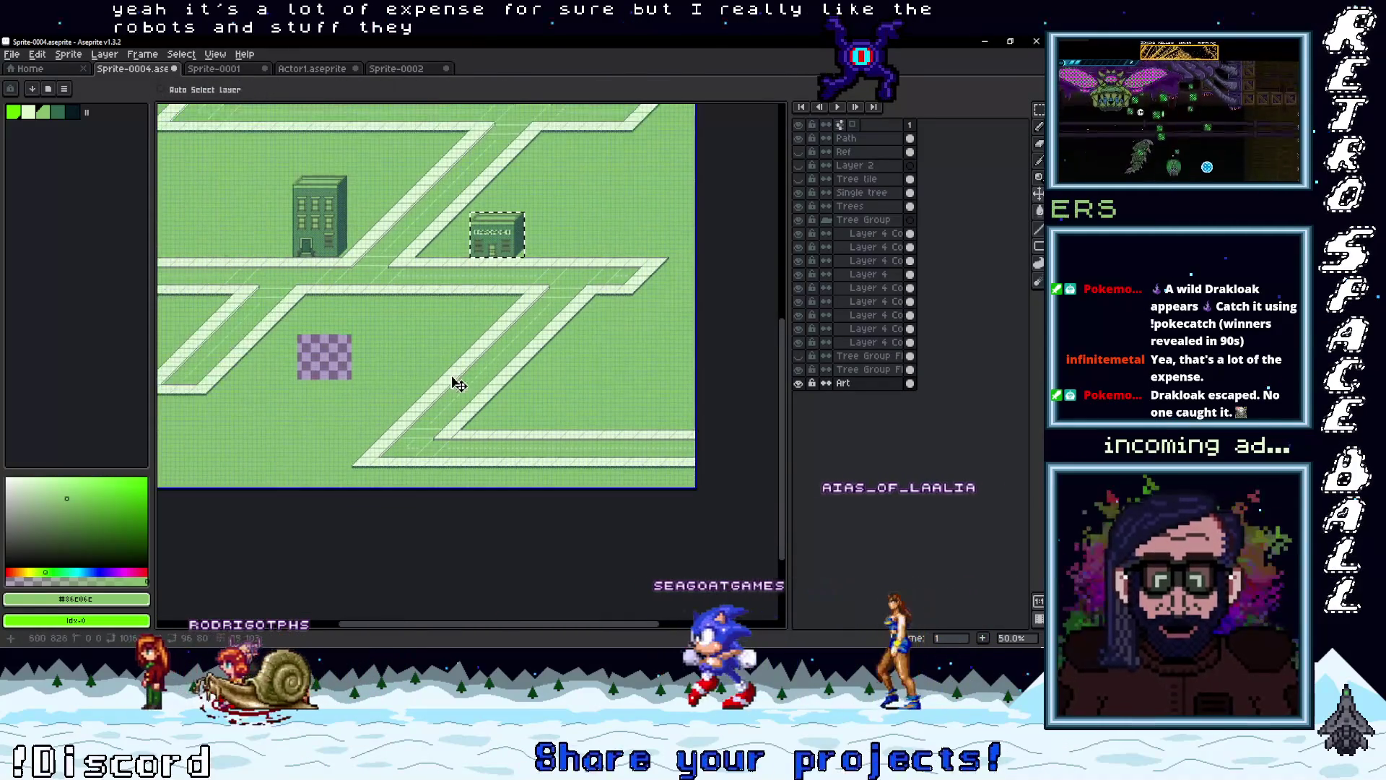
pyautogui.scroll(3, 470, 383)
pyautogui.scroll(-4, 442, 383)
pyautogui.scroll(1, 442, 383)
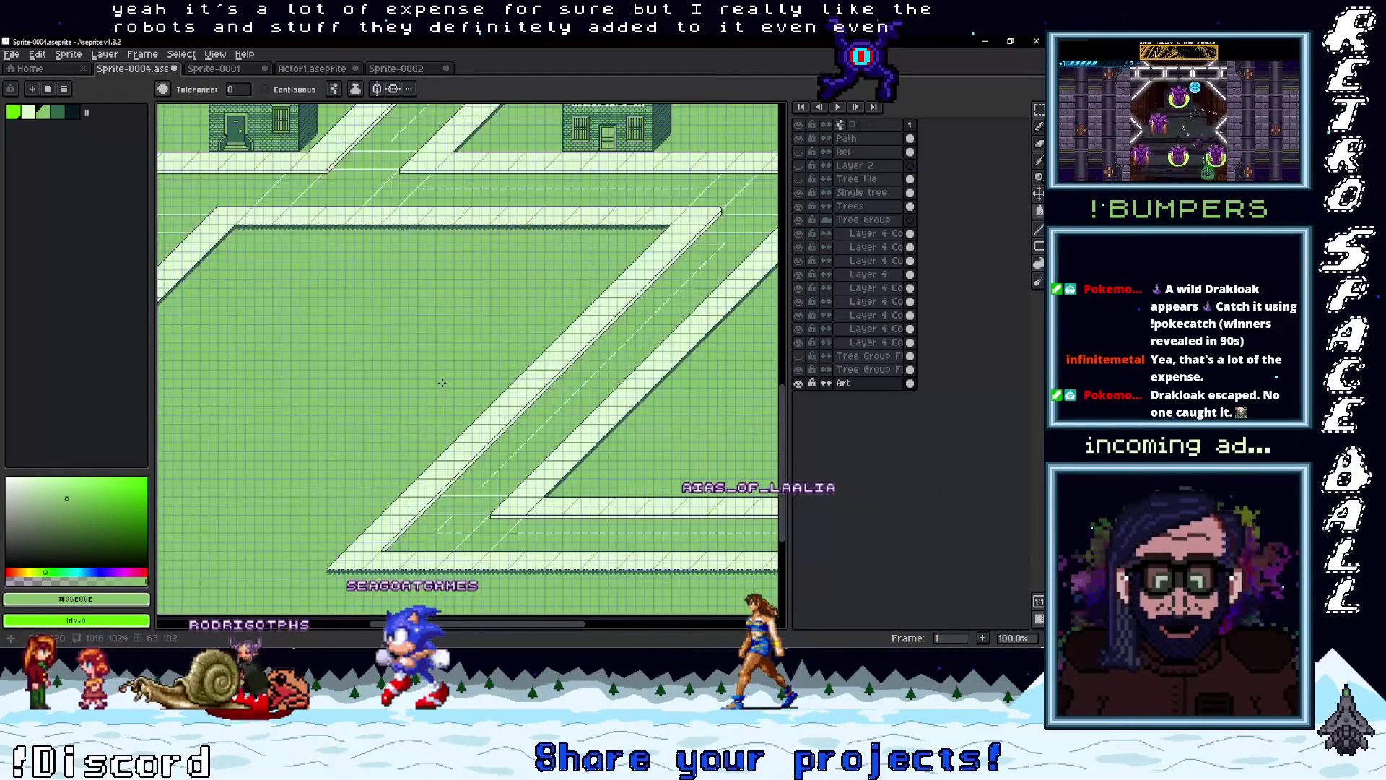
pyautogui.scroll(-1, 447, 386)
pyautogui.scroll(2, 449, 386)
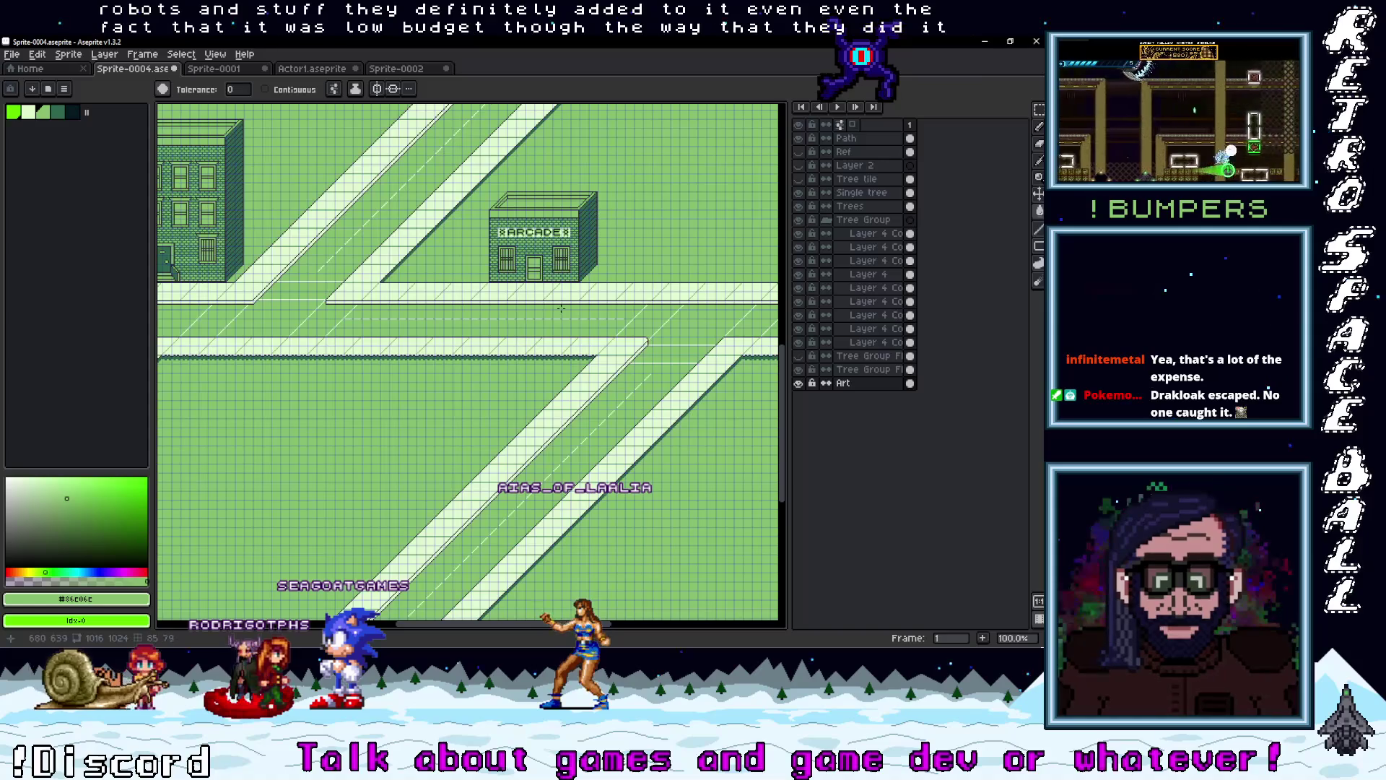
pyautogui.scroll(2, 571, 259)
pyautogui.scroll(-1, 592, 303)
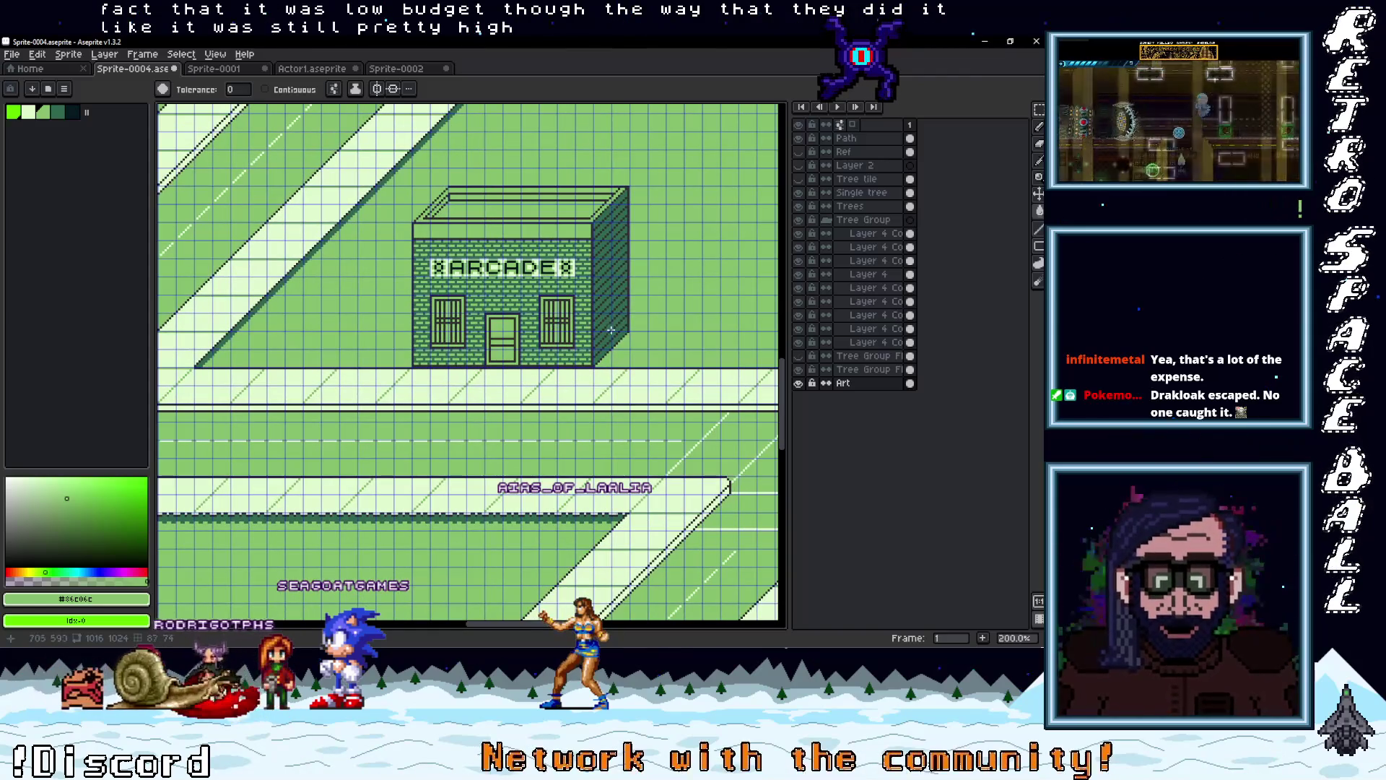
pyautogui.scroll(2, 662, 348)
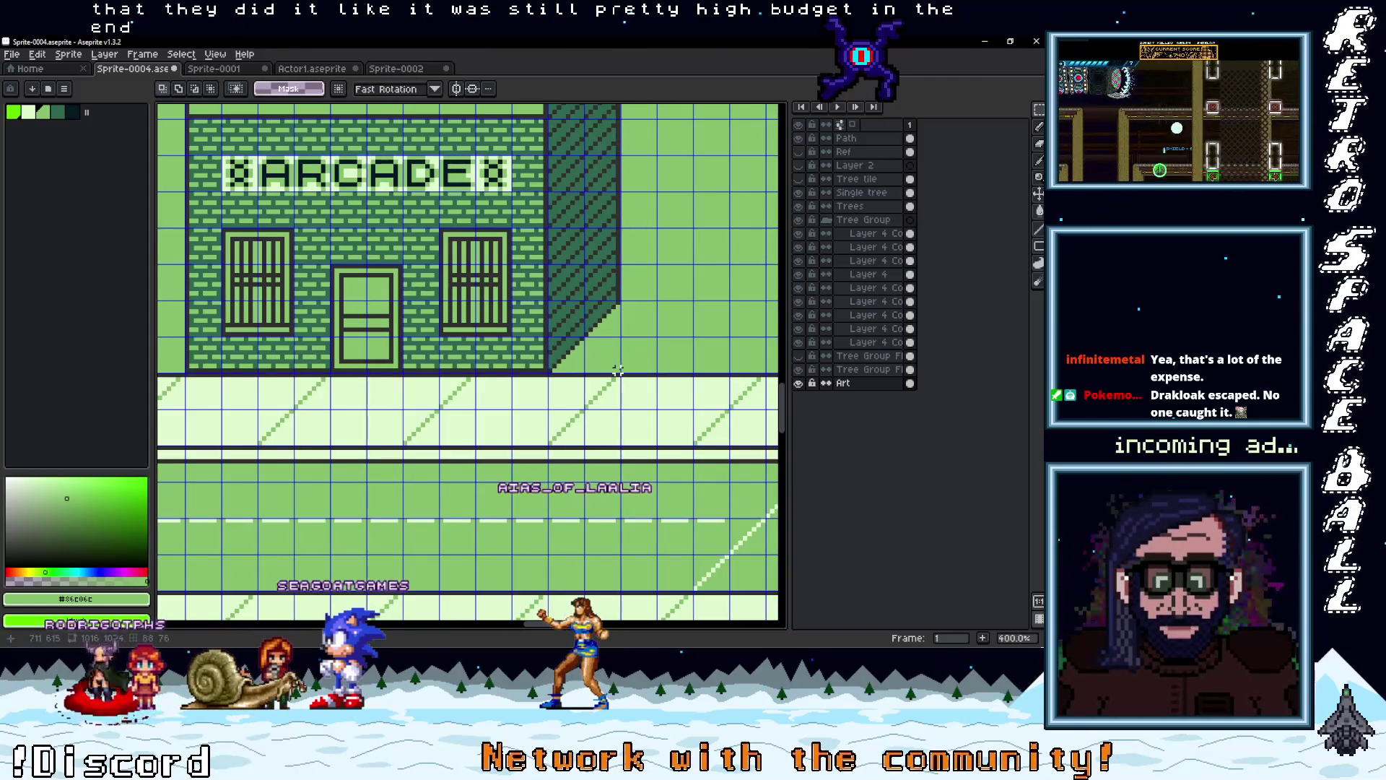
# Select the whole ARCADE building, returning to it after trying a small square selection
pyautogui.moveTo(506, 239)
pyautogui.mouseDown()
pyautogui.moveTo(263, 108)
pyautogui.moveTo(217, 130)
pyautogui.moveTo(182, 204)
pyautogui.mouseUp()
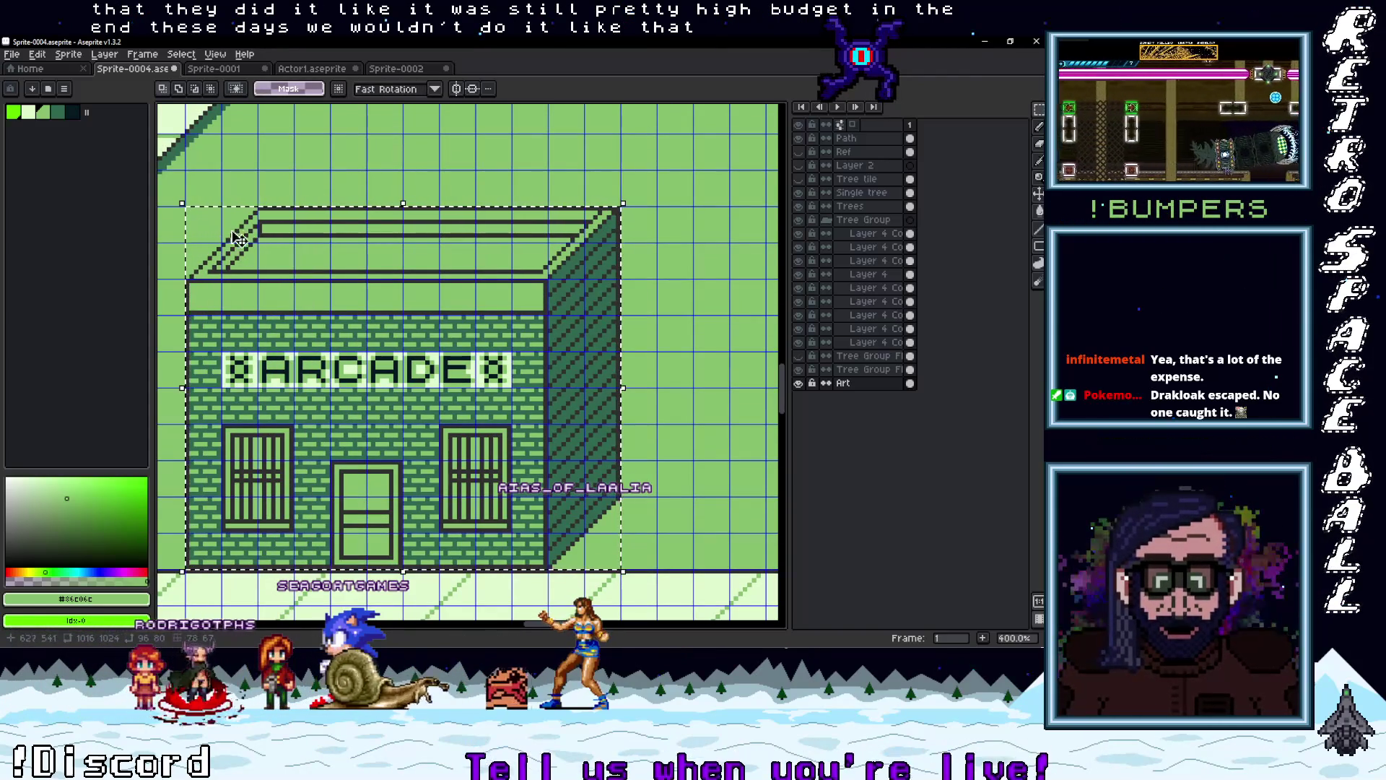
pyautogui.moveTo(250, 238); pyautogui.dragTo(324, 214)
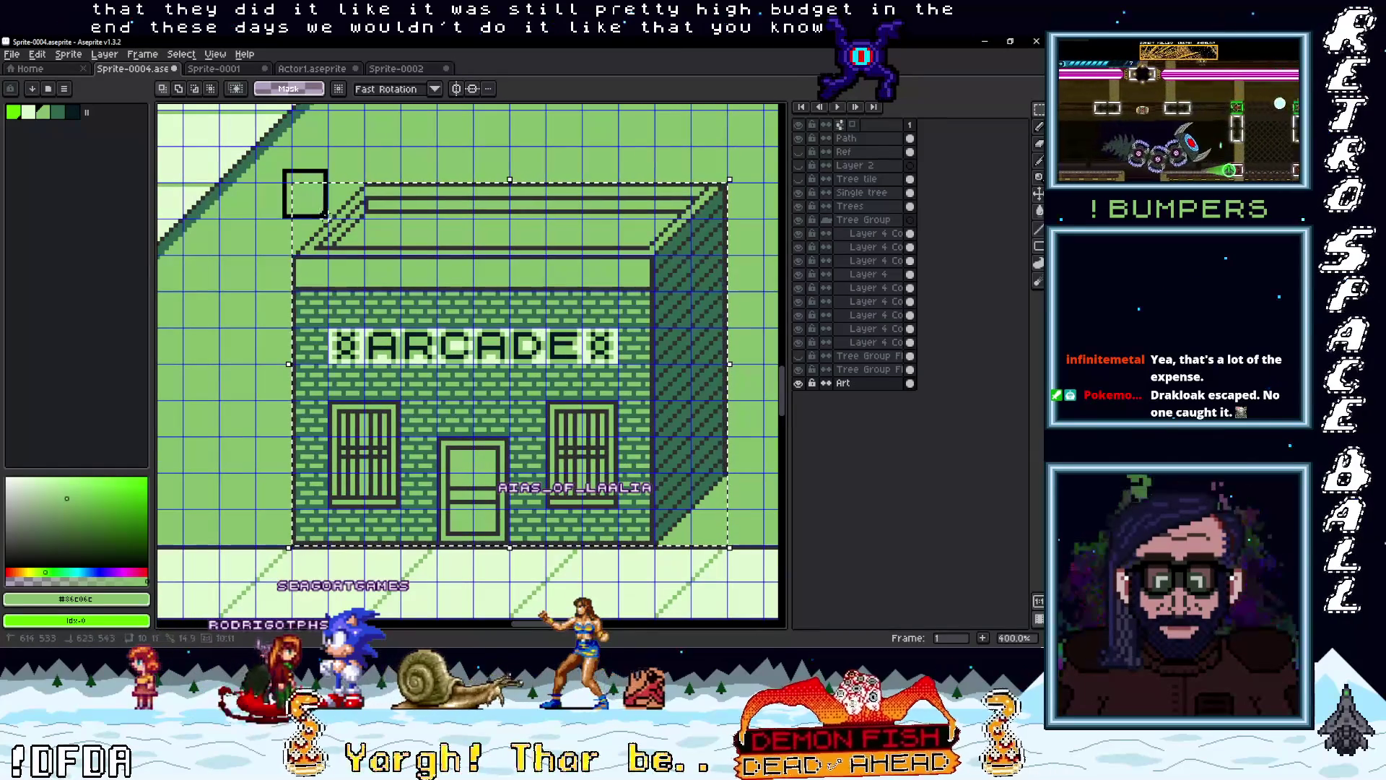
pyautogui.hotkey('ctrl', 'z')
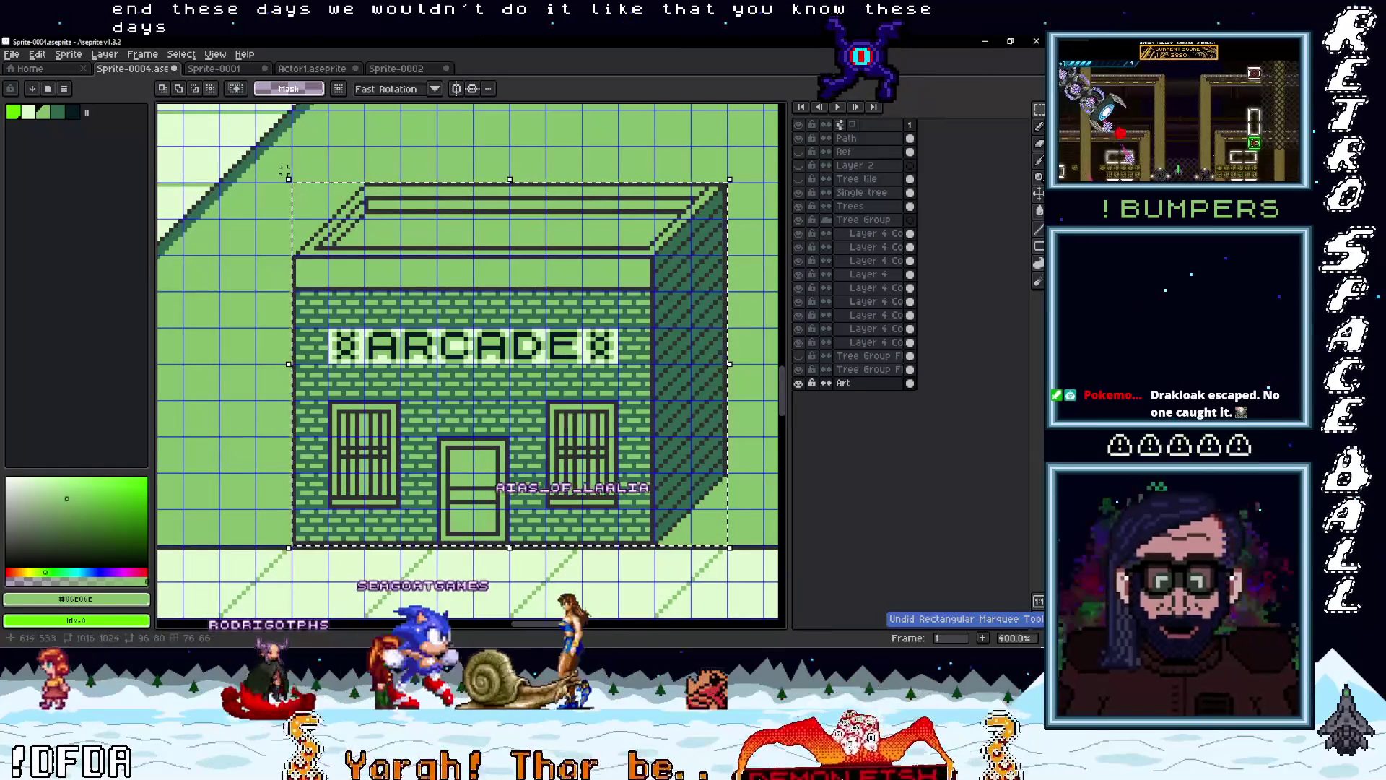
pyautogui.moveTo(285, 173); pyautogui.dragTo(328, 215)
pyautogui.scroll(-1, 385, 274)
pyautogui.scroll(1, 377, 277)
pyautogui.hotkey('ctrl', 'z')
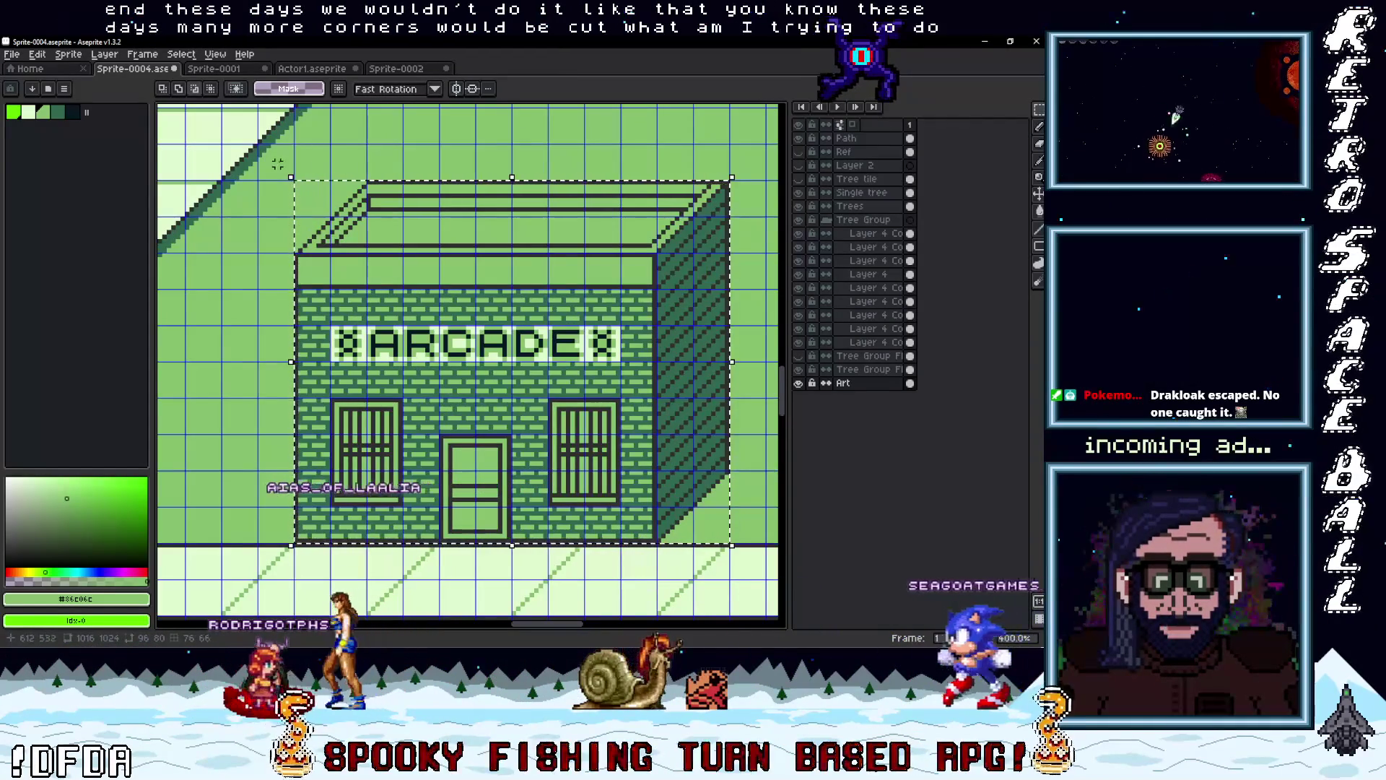
pyautogui.hotkey('ctrl', 'y')
pyautogui.hotkey('ctrl', 'z')
# Shift the building slightly left and nudge a small roof piece to meet the diagonal road
pyautogui.moveTo(509, 283); pyautogui.dragTo(356, 283)
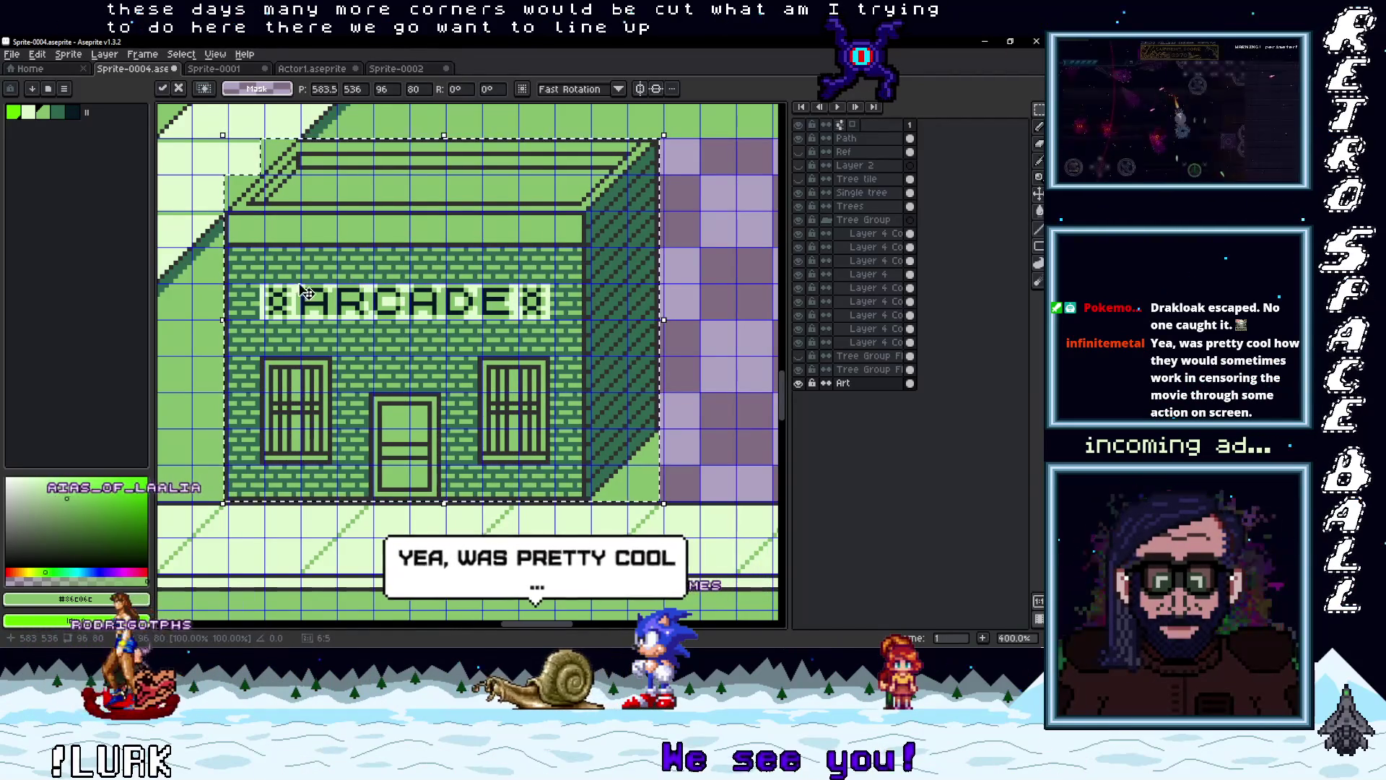
pyautogui.scroll(2, 563, 186)
pyautogui.click(592, 194)
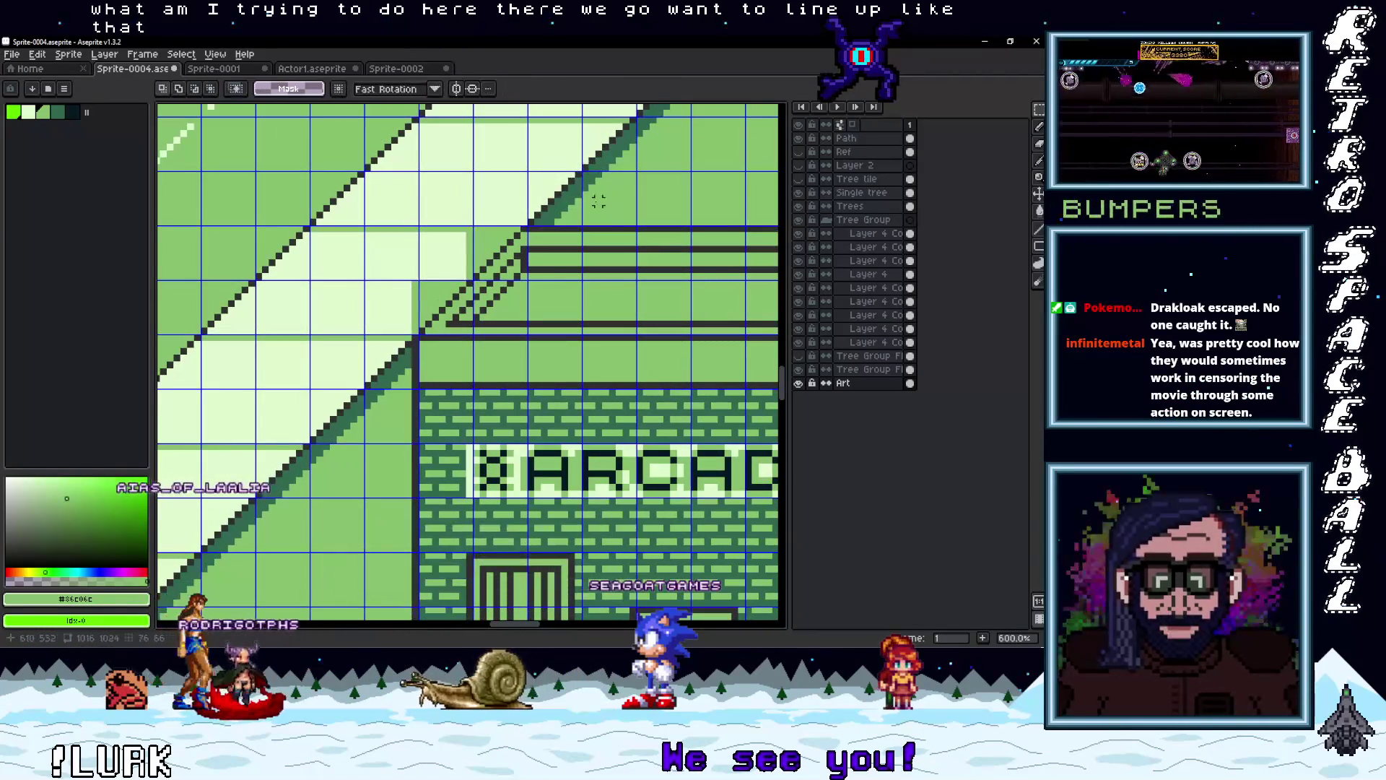
pyautogui.moveTo(563, 209)
pyautogui.mouseDown()
pyautogui.moveTo(457, 280)
pyautogui.moveTo(597, 192)
pyautogui.mouseUp()
pyautogui.press('Return')
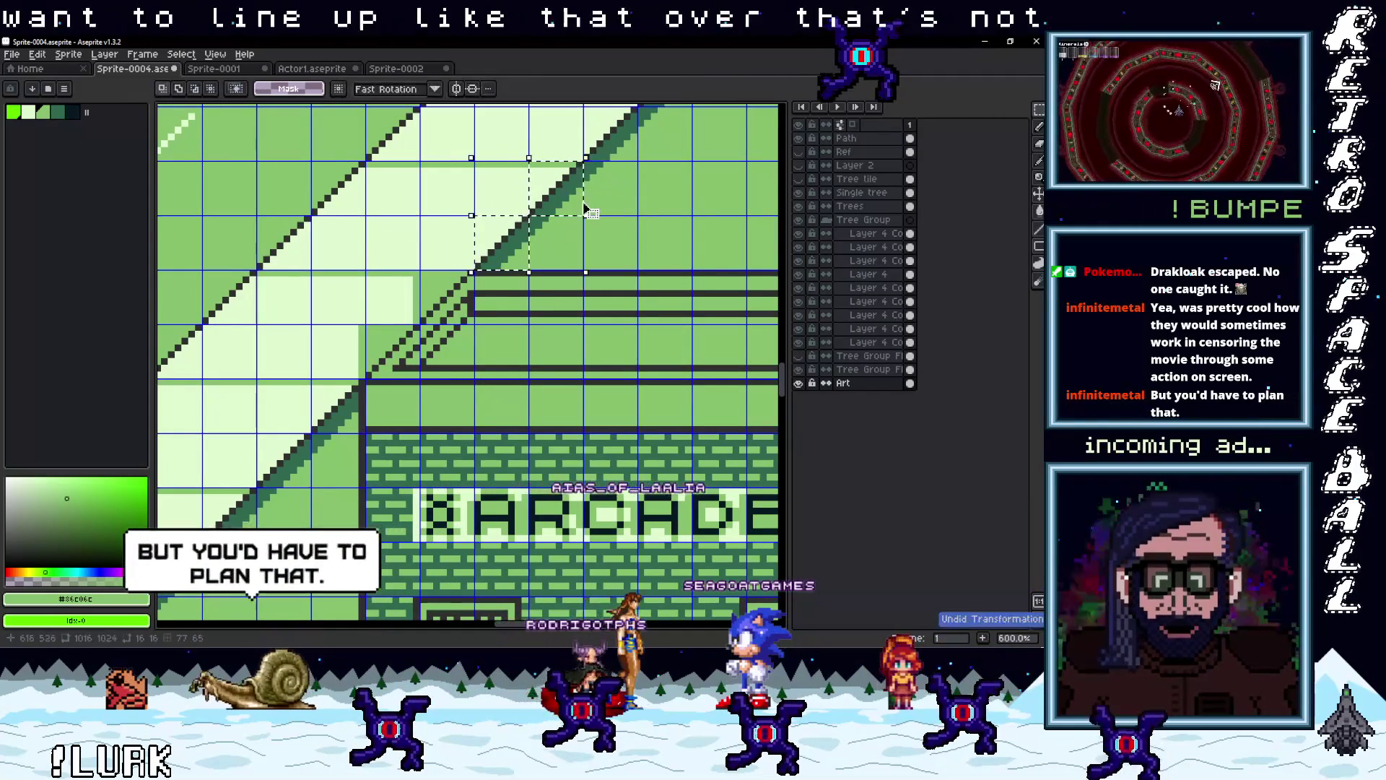
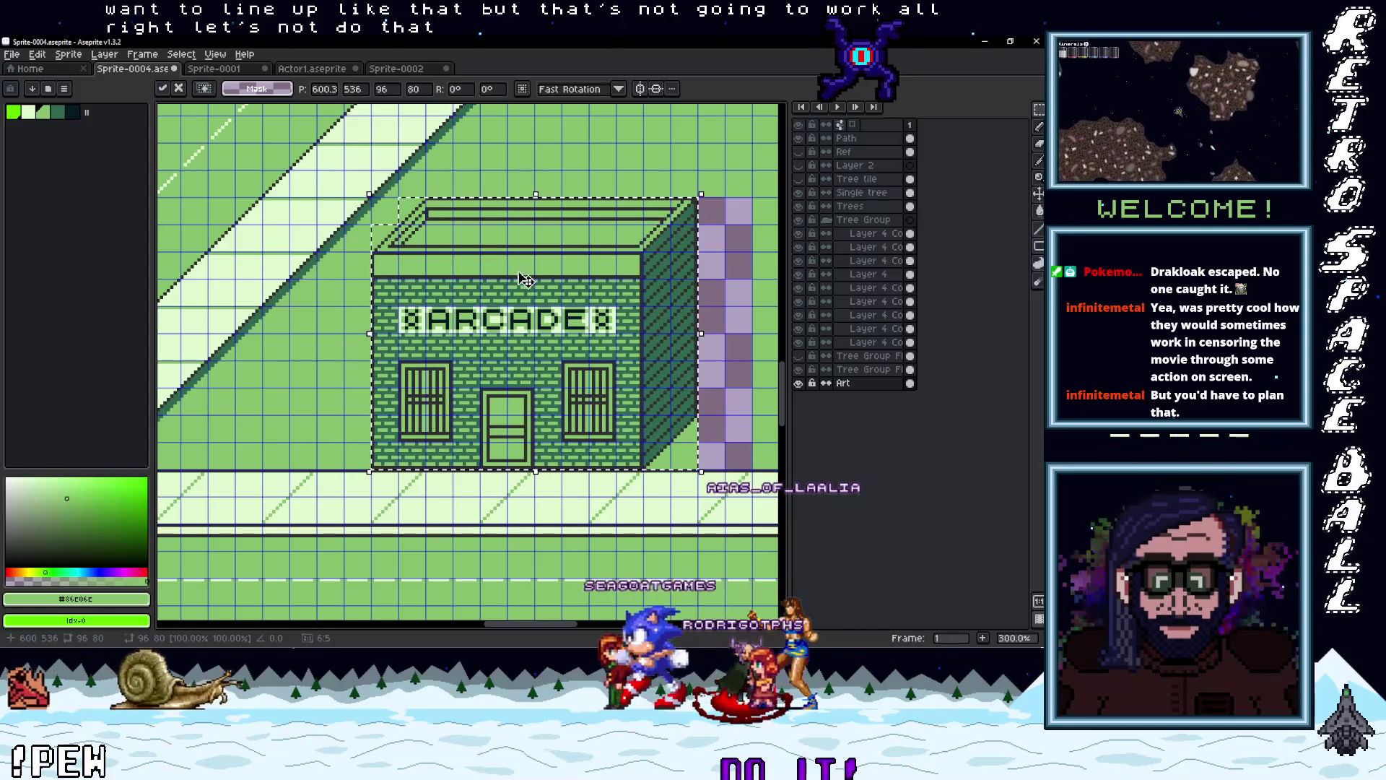
# Commit the arcade building's new position on the city map and switch to the Paint Bucket
pyautogui.press('Return')
pyautogui.scroll(-2, 534, 253)
pyautogui.scroll(2, 539, 253)
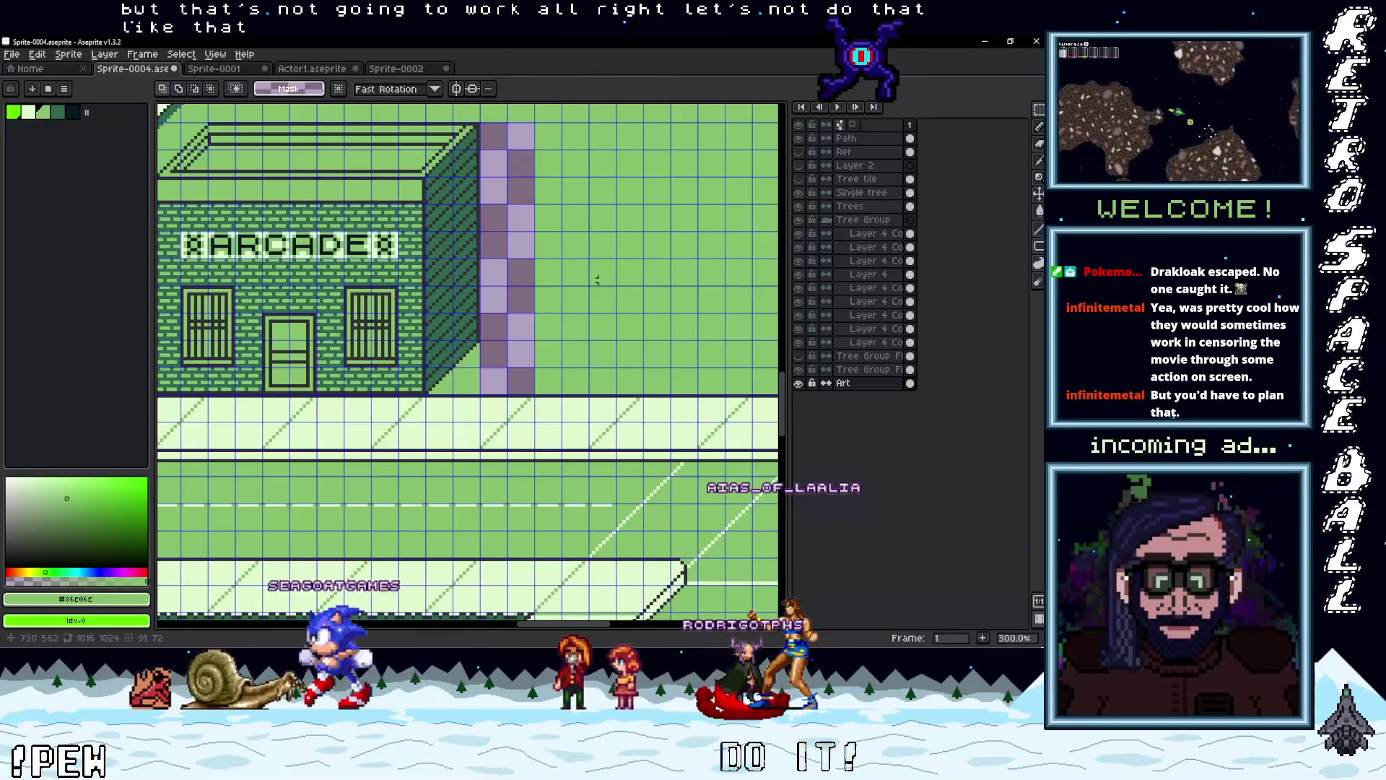
pyautogui.press('g')
pyautogui.scroll(-2, 563, 296)
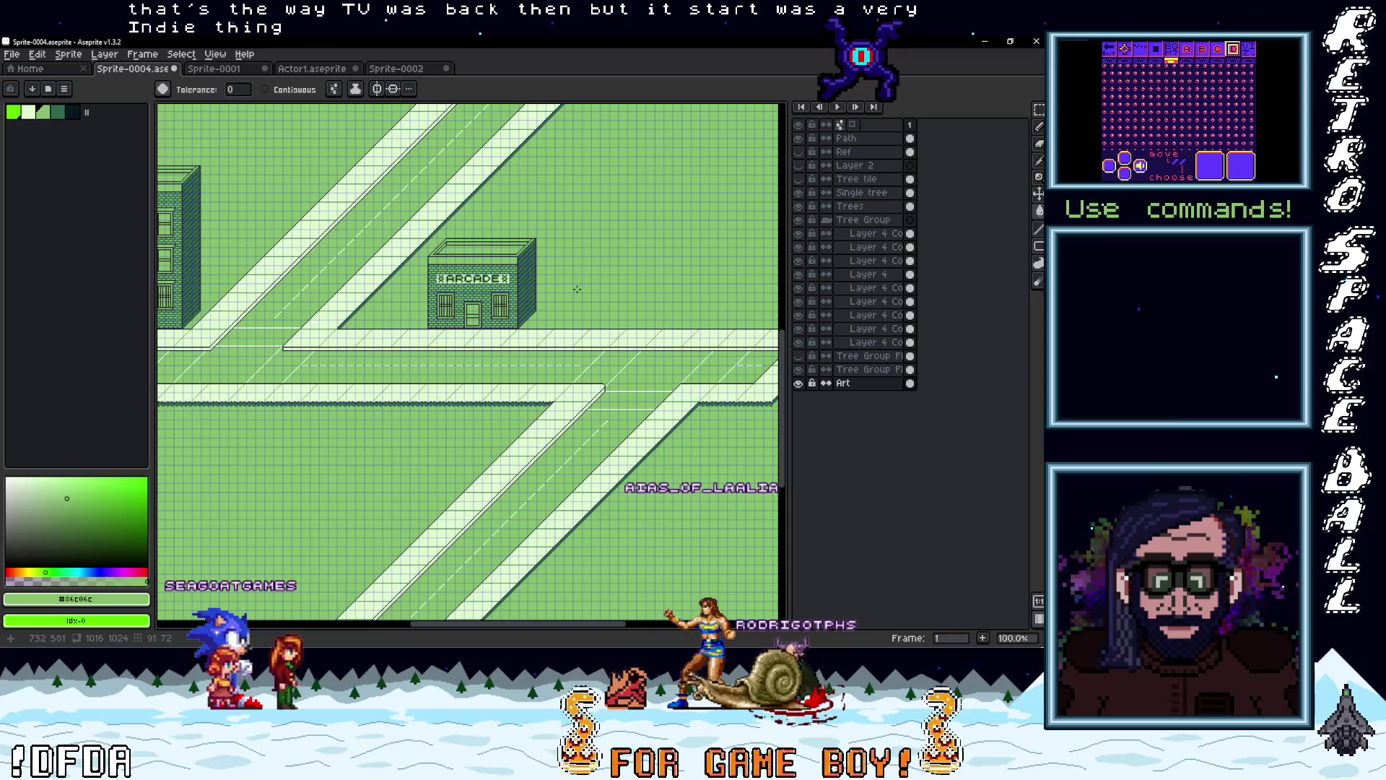
pyautogui.scroll(-3, 483, 413)
pyautogui.scroll(2, 552, 396)
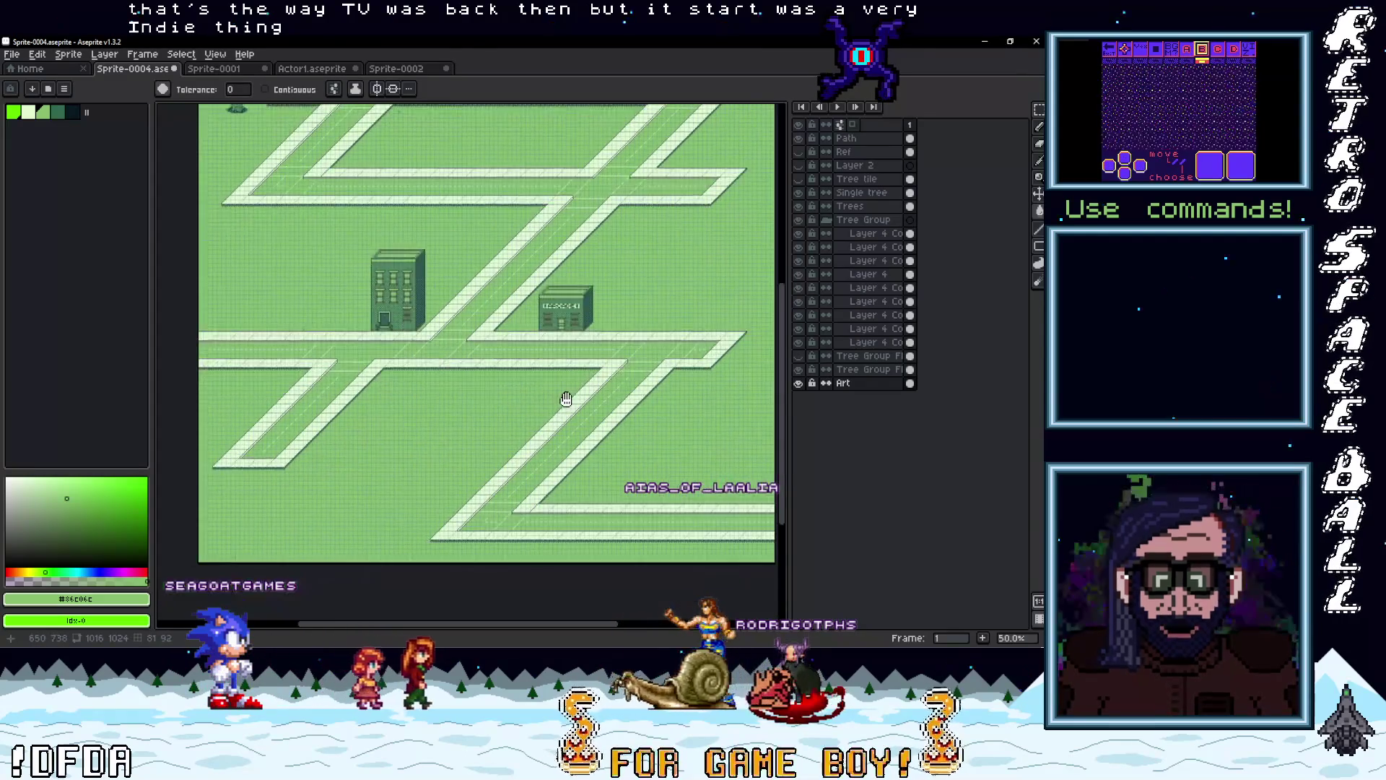
pyautogui.scroll(2, 551, 396)
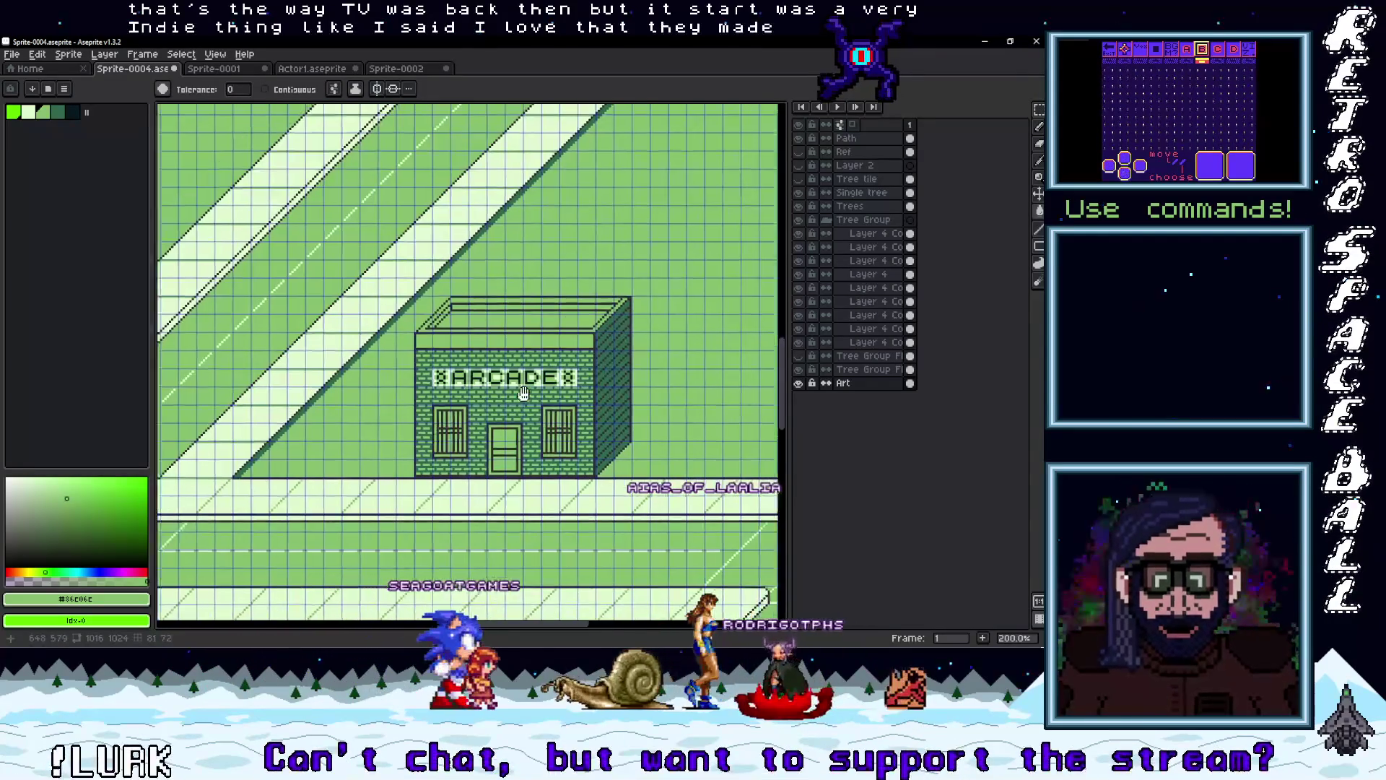
pyautogui.scroll(-1, 549, 357)
pyautogui.scroll(-1, 520, 358)
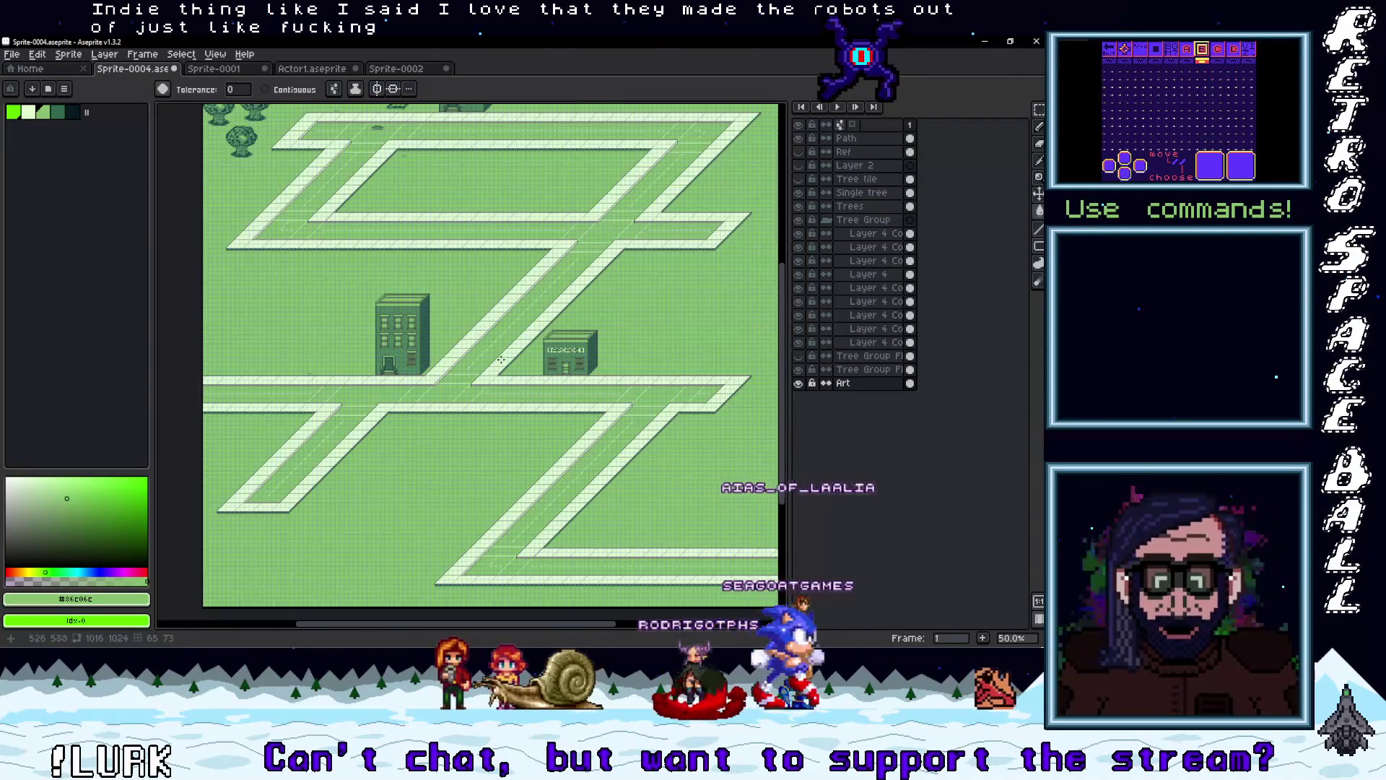
pyautogui.scroll(2, 501, 358)
pyautogui.scroll(-2, 501, 359)
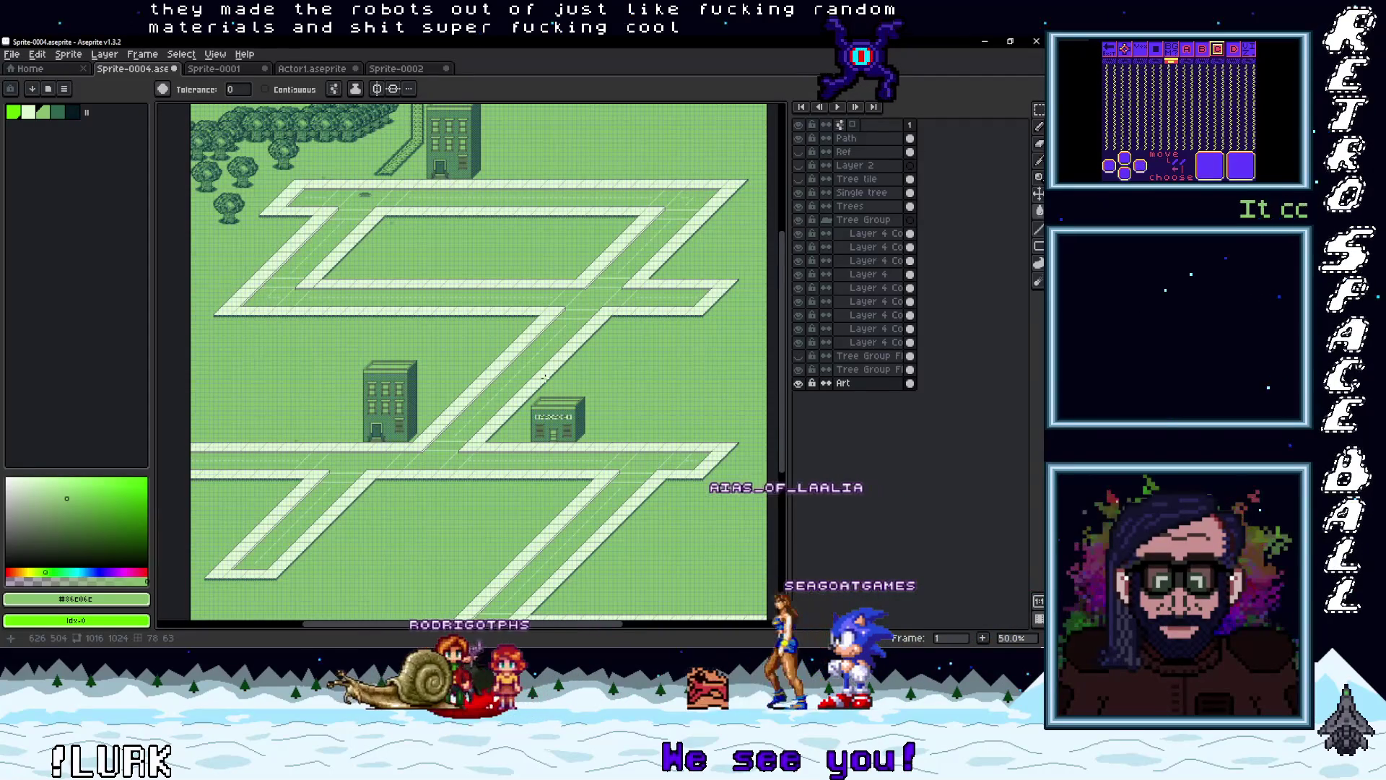
pyautogui.moveTo(452, 429)
pyautogui.mouseDown()
pyautogui.moveTo(505, 403)
pyautogui.moveTo(471, 433)
pyautogui.mouseUp()
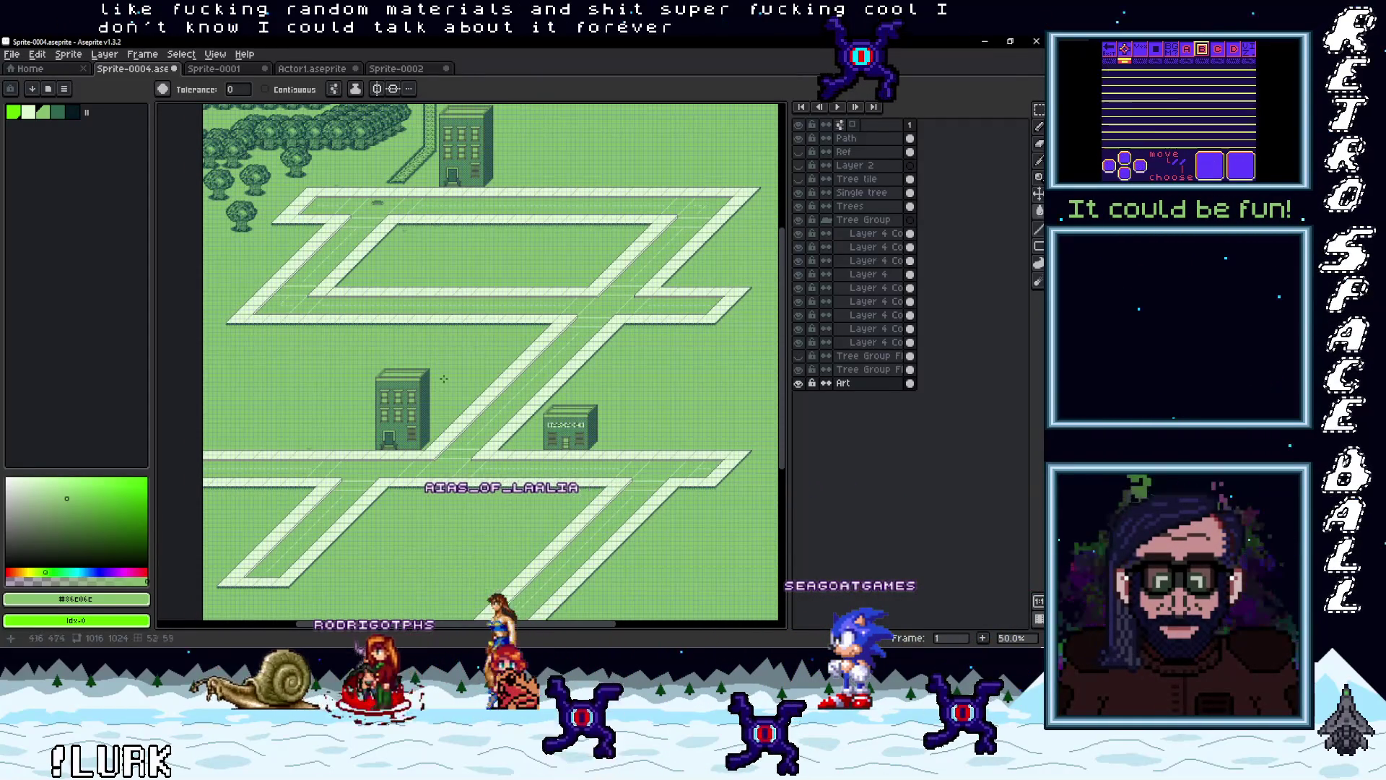
pyautogui.scroll(2, 591, 338)
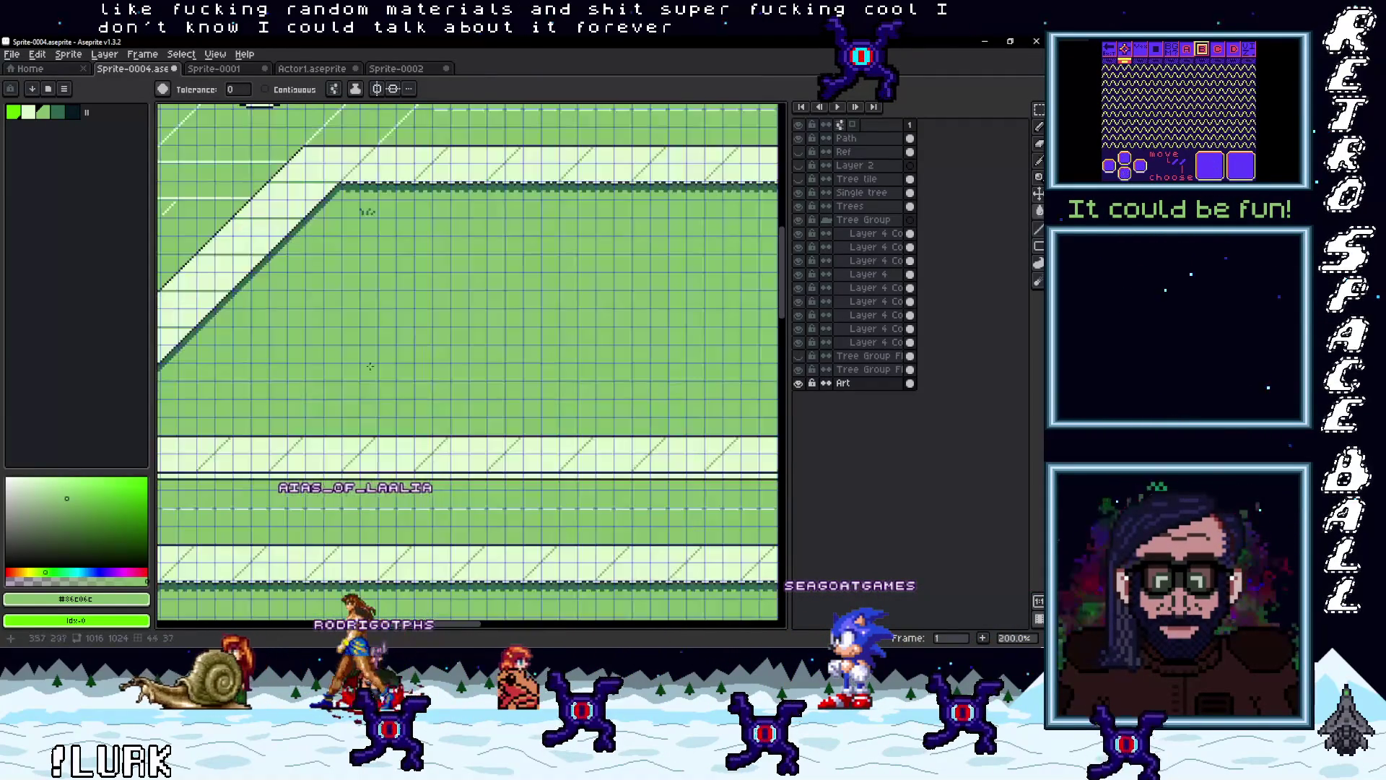
pyautogui.moveTo(590, 338)
pyautogui.mouseDown()
pyautogui.moveTo(467, 371)
pyautogui.moveTo(442, 329)
pyautogui.mouseUp()
pyautogui.scroll(-1, 449, 330)
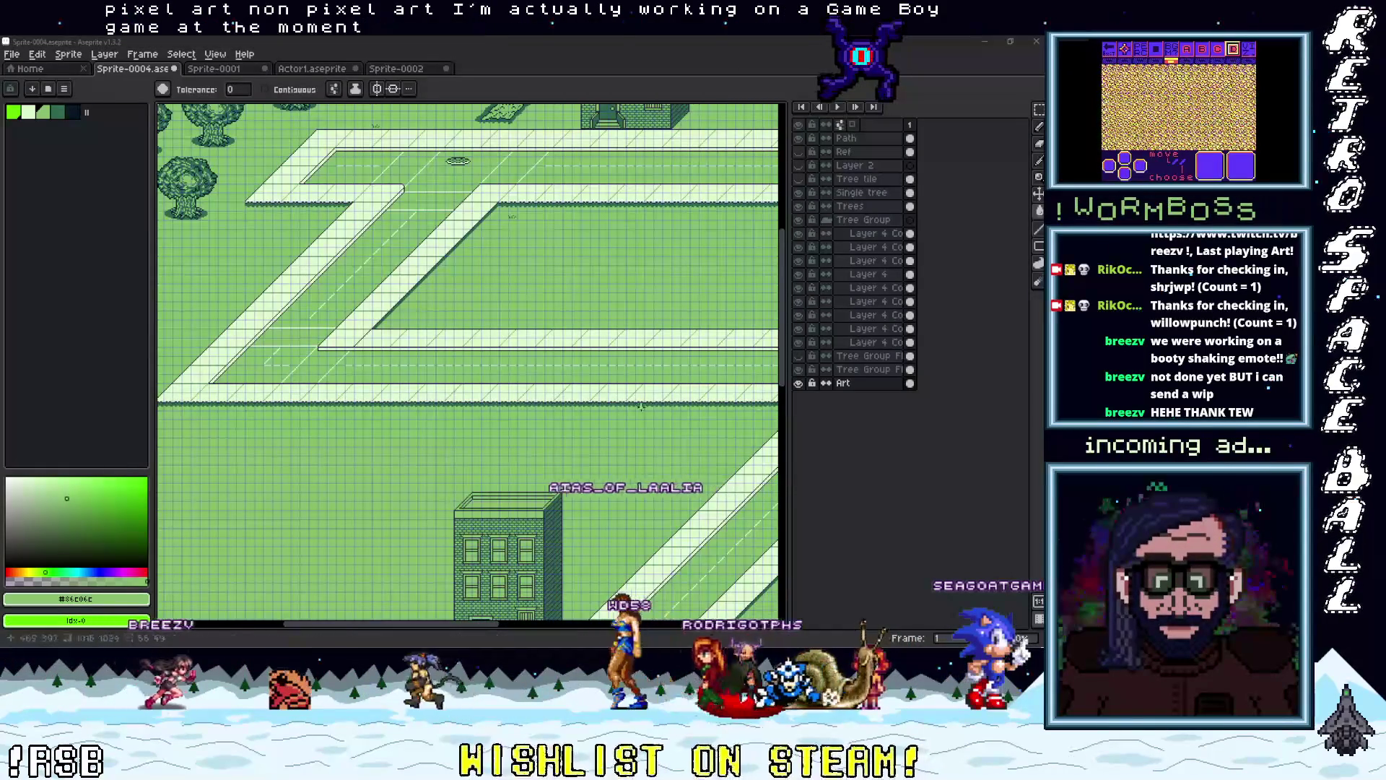
pyautogui.scroll(-4, 619, 372)
pyautogui.scroll(3, 489, 357)
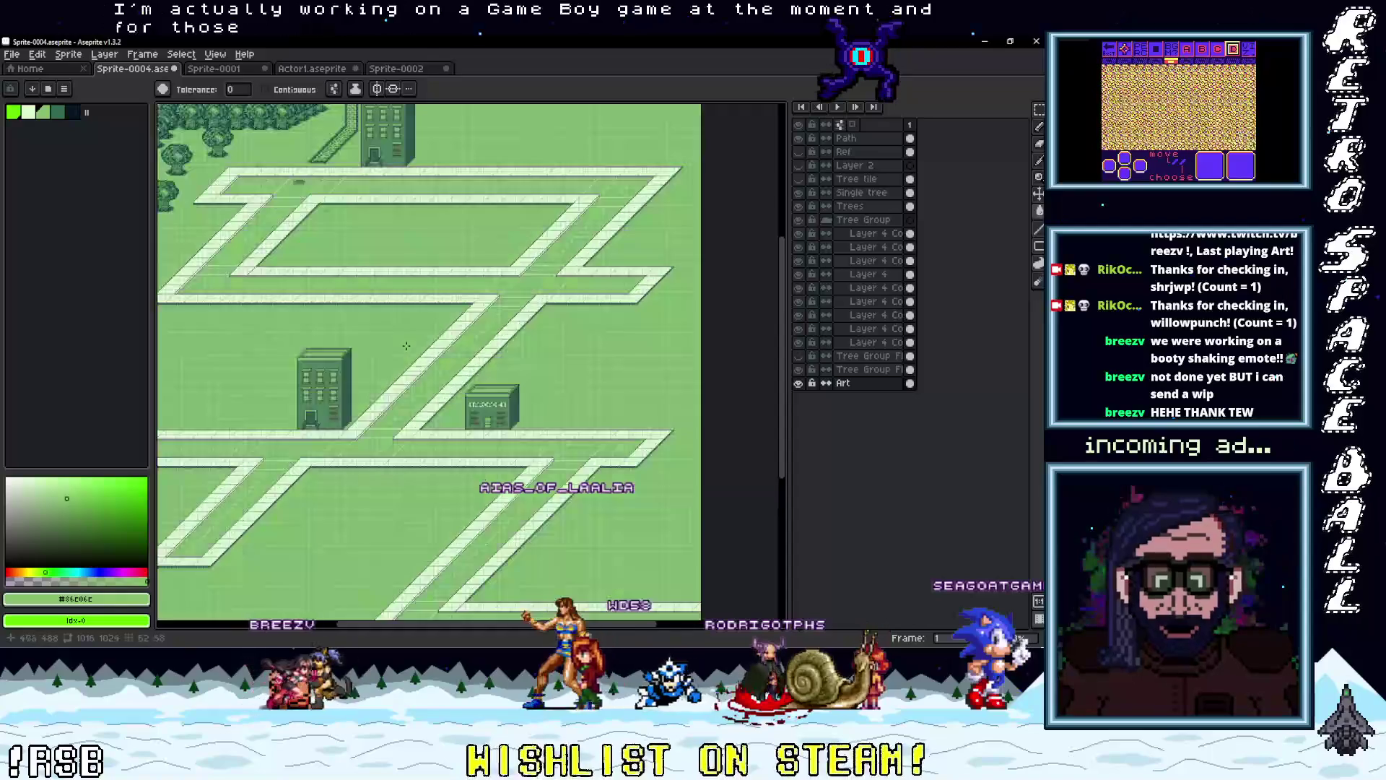
pyautogui.moveTo(490, 357)
pyautogui.mouseDown()
pyautogui.moveTo(458, 377)
pyautogui.moveTo(472, 366)
pyautogui.mouseUp()
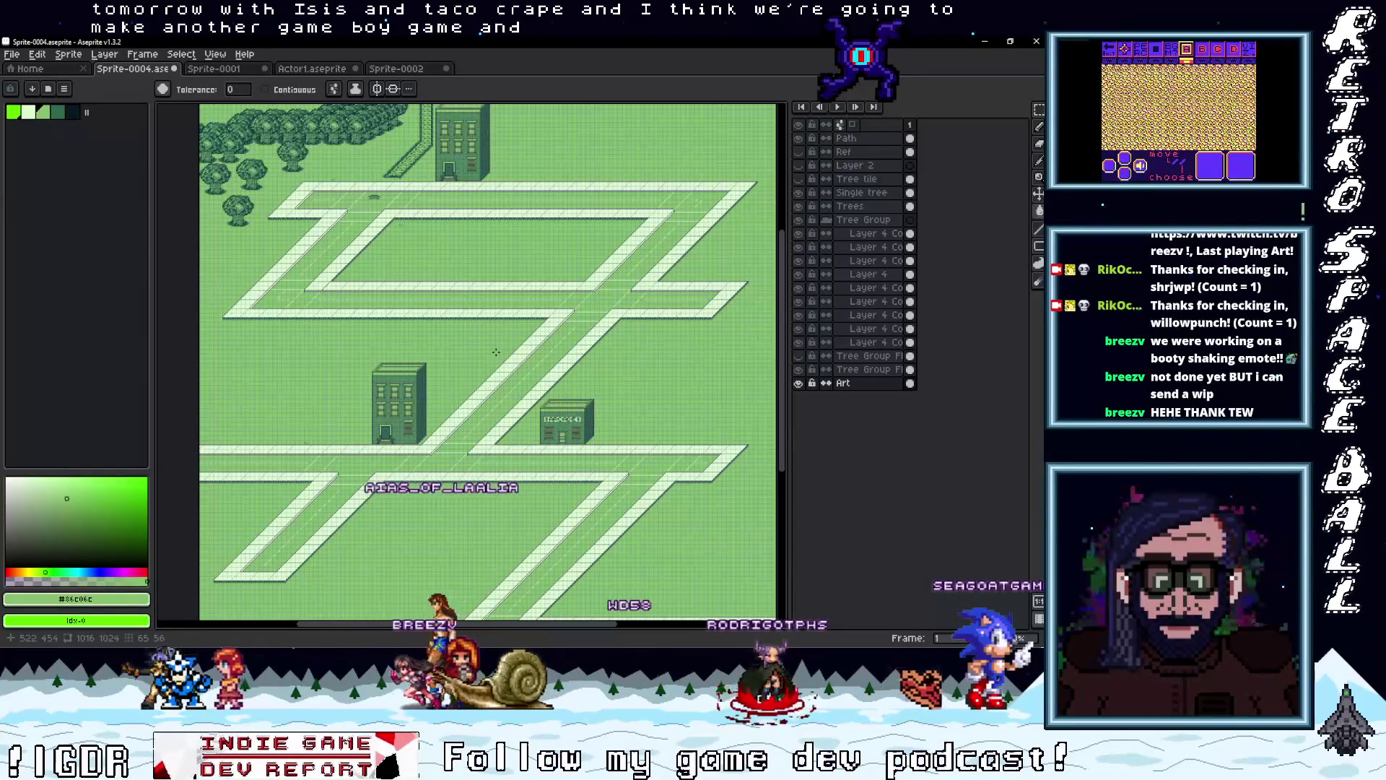
pyautogui.scroll(4, 560, 367)
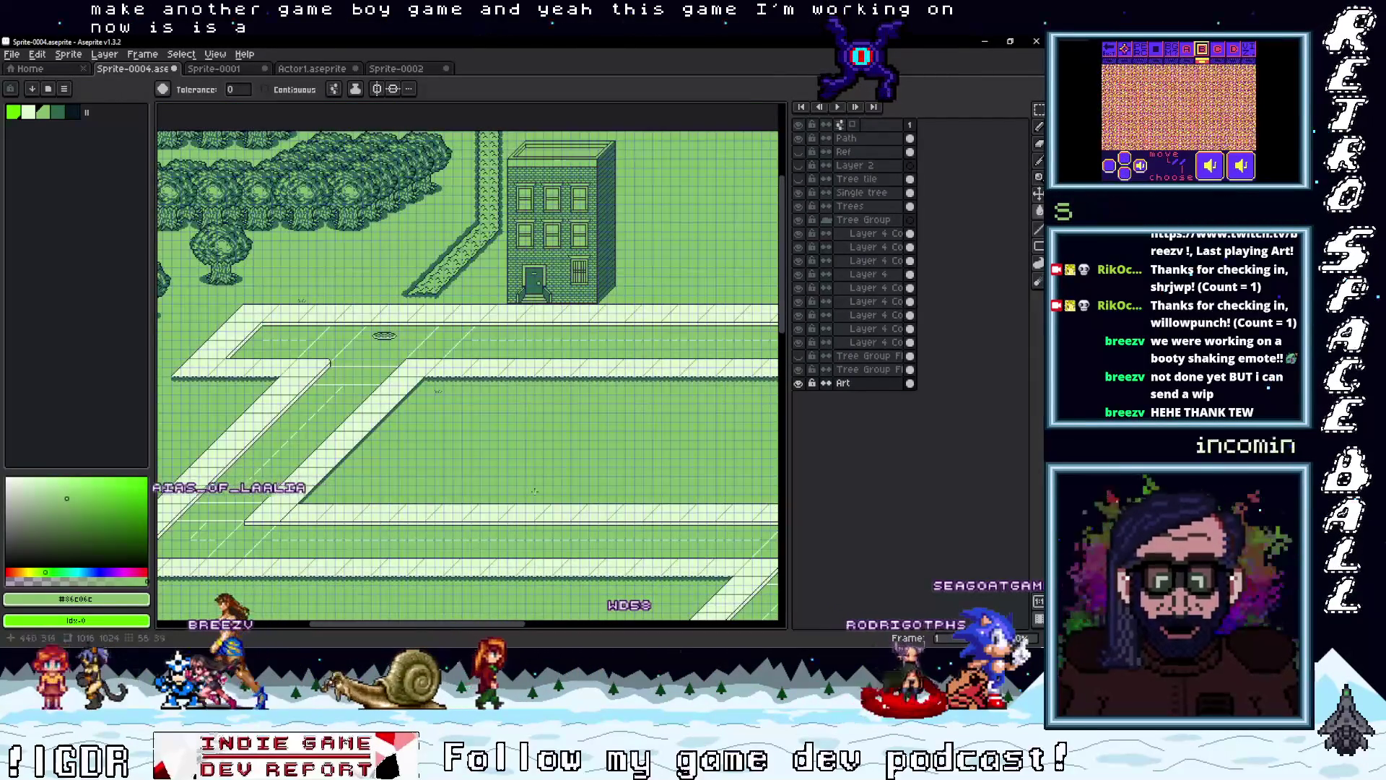
pyautogui.scroll(5, 481, 248)
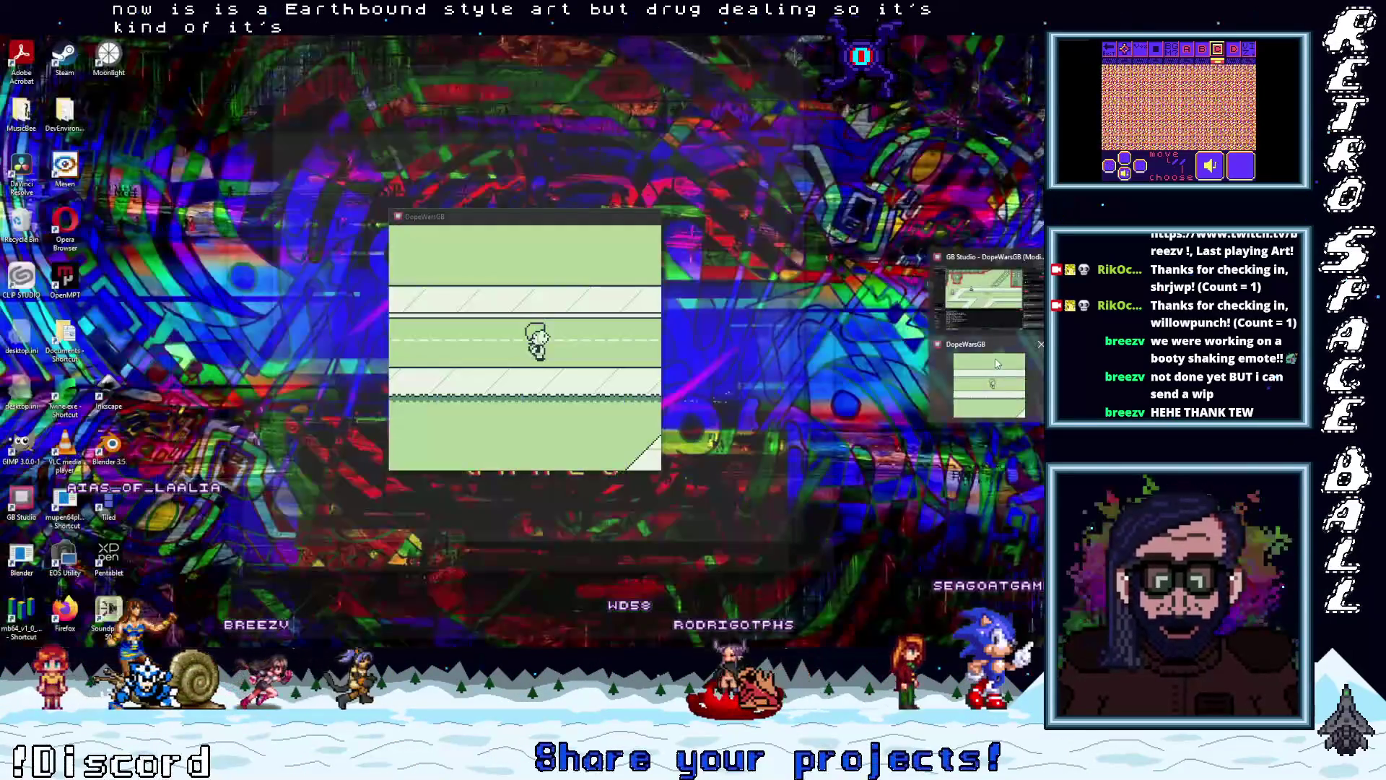
# Bring the DopeWarsGB game window forward, maximise it, and close the inventory
pyautogui.click(968, 351)
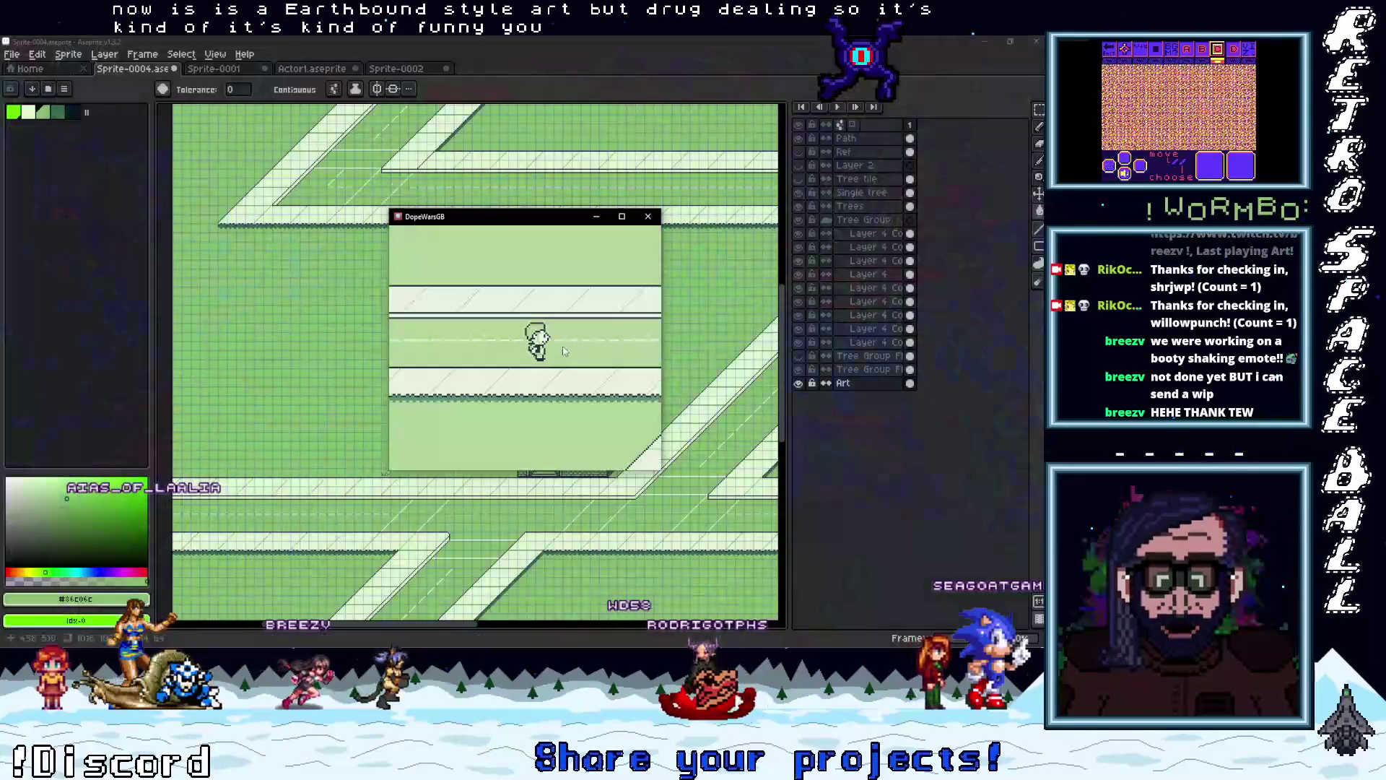
pyautogui.click(621, 216)
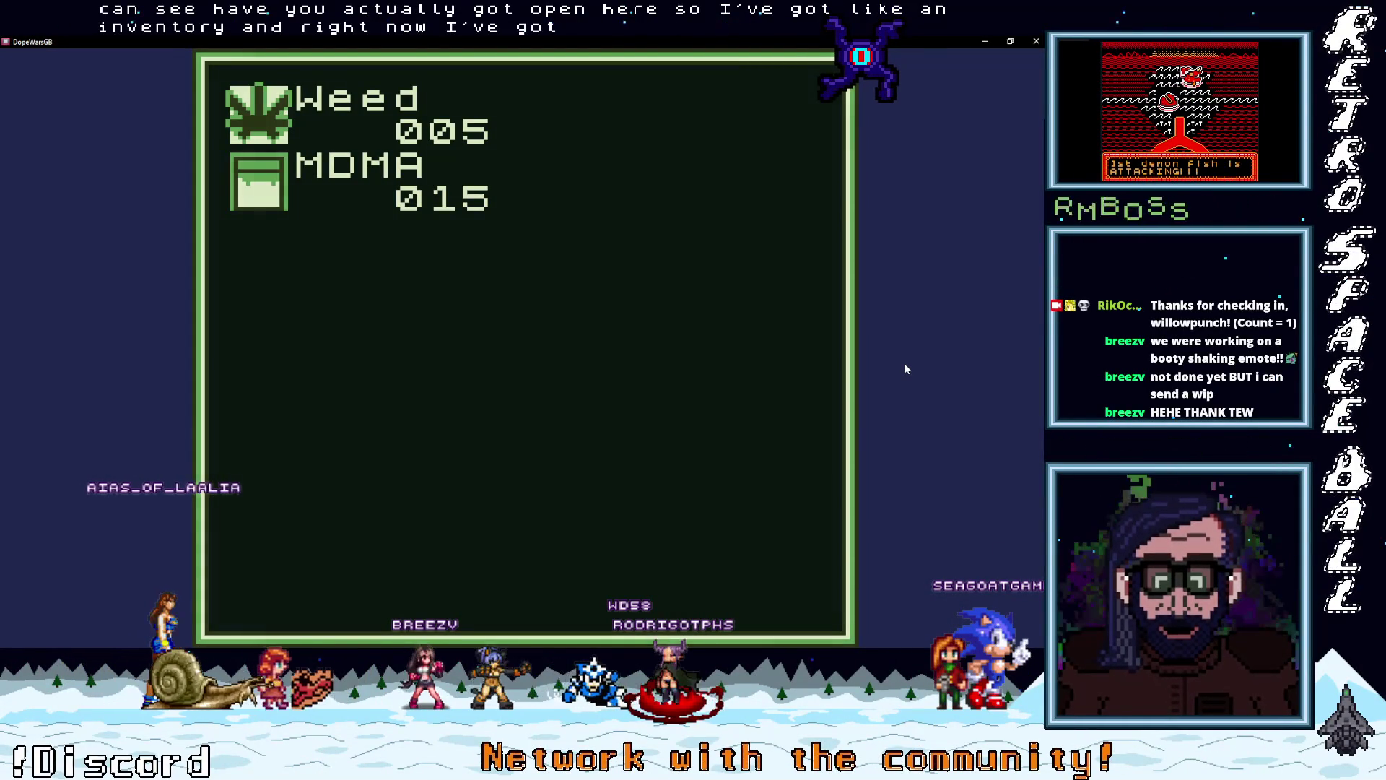
pyautogui.press('Return')
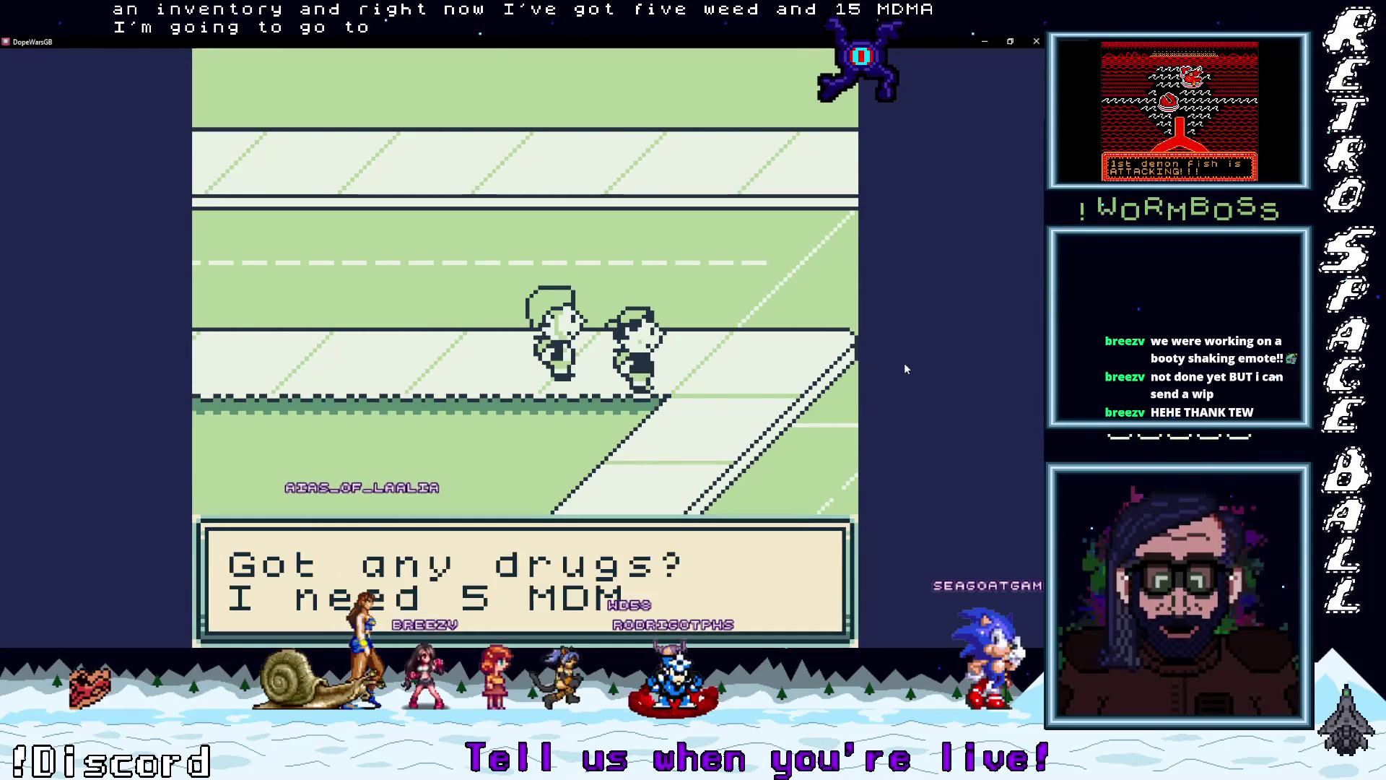
# Sell 5 MDMA to the buyer for $40 and agree to sell another batch
pyautogui.press('Return')
pyautogui.press('Return')
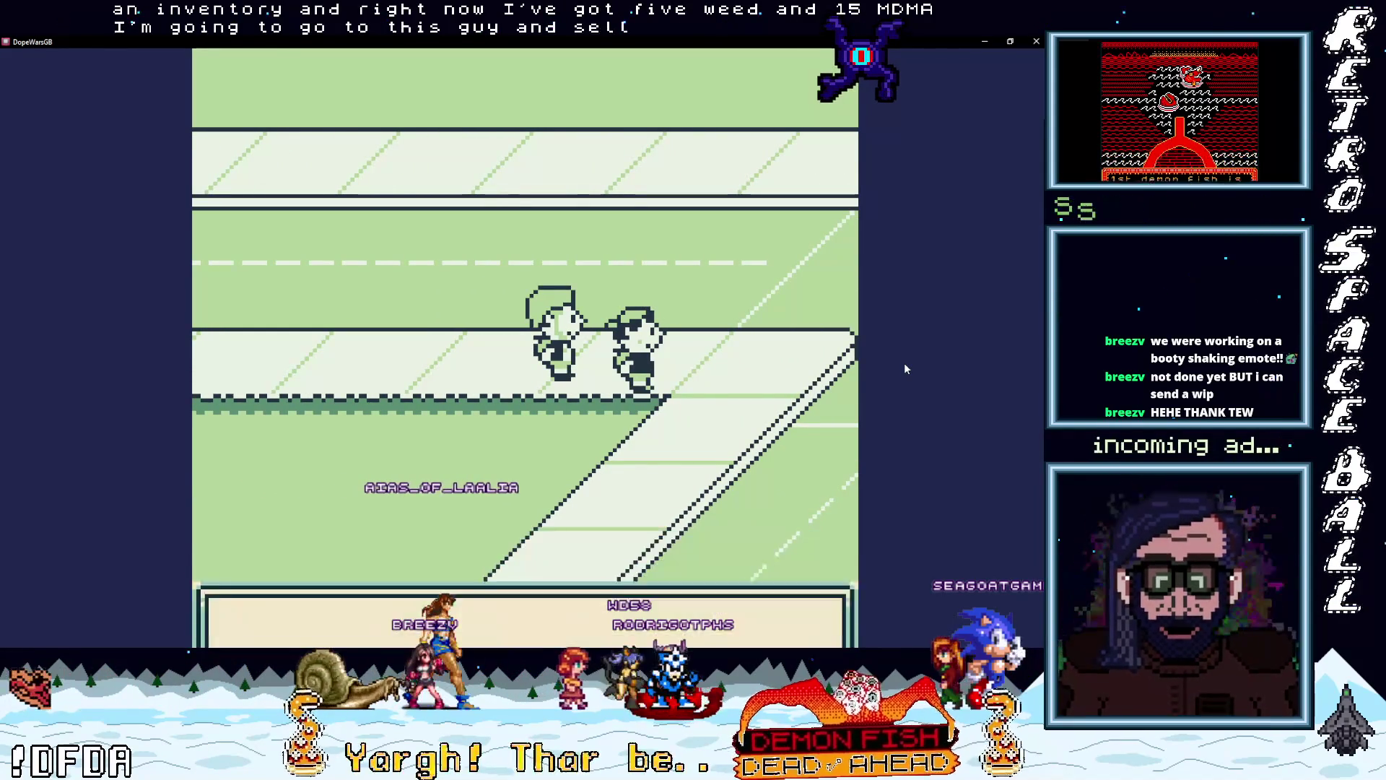
pyautogui.press('Return')
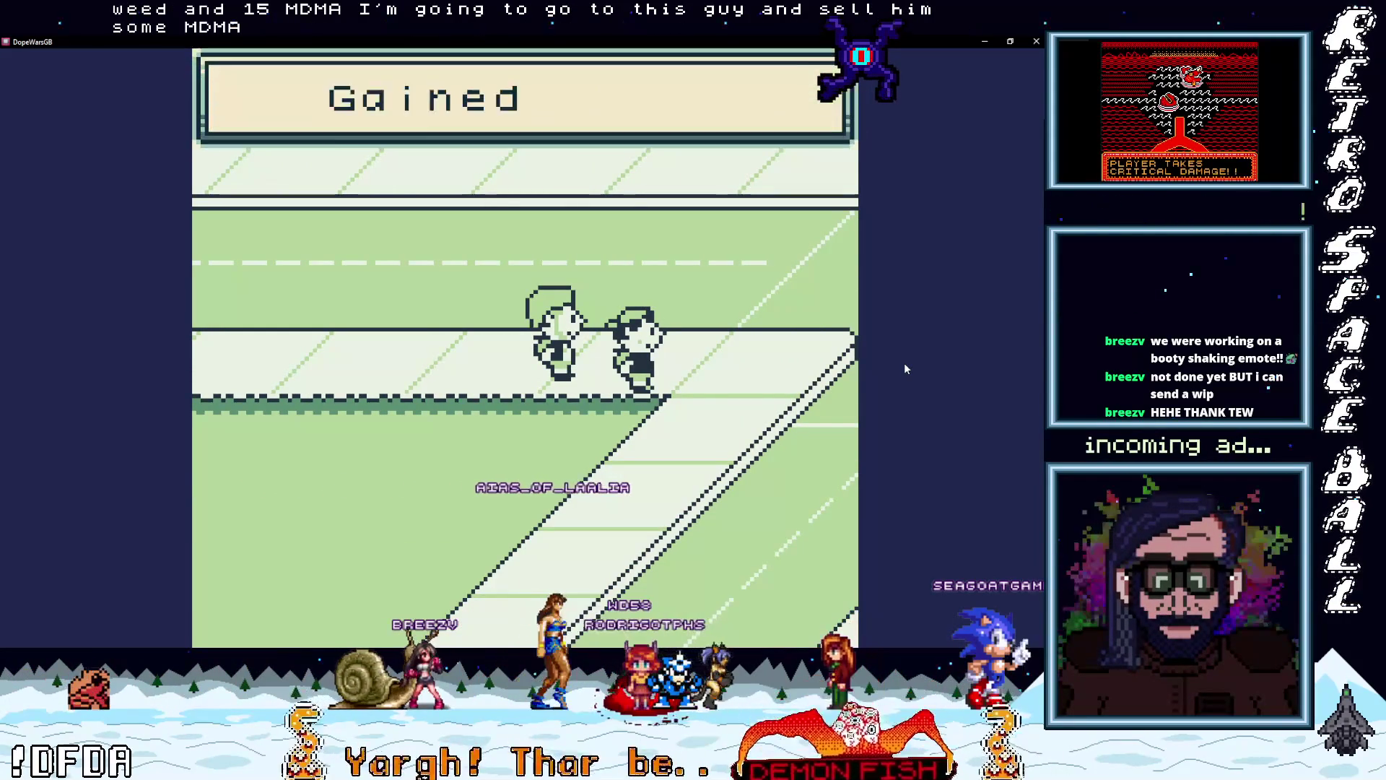
pyautogui.press('Return')
pyautogui.press('Return')
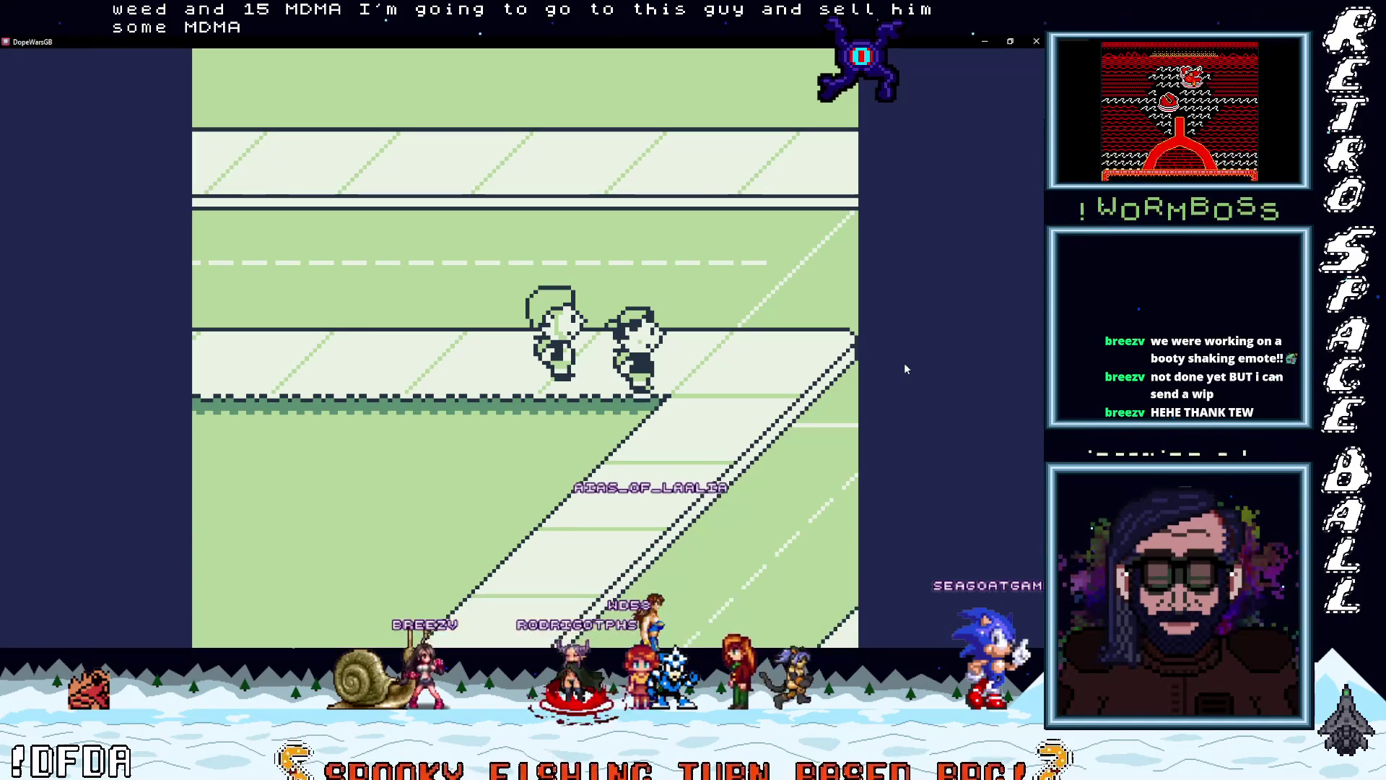
pyautogui.press('Return')
pyautogui.press('Return')
pyautogui.press('Return')
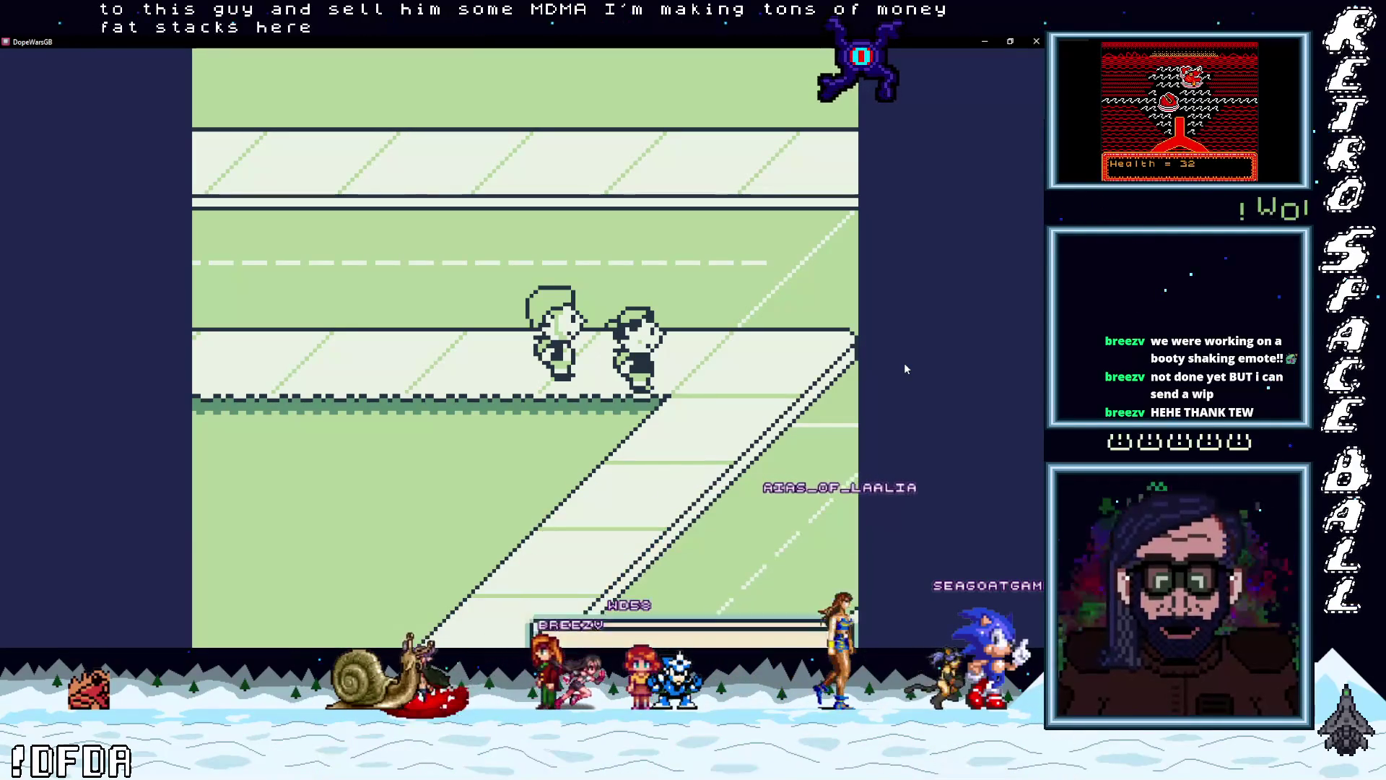
# Sell the last 5 MDMA for $150 cash, then walk the player left along the road
pyautogui.press('Return')
pyautogui.press('Return')
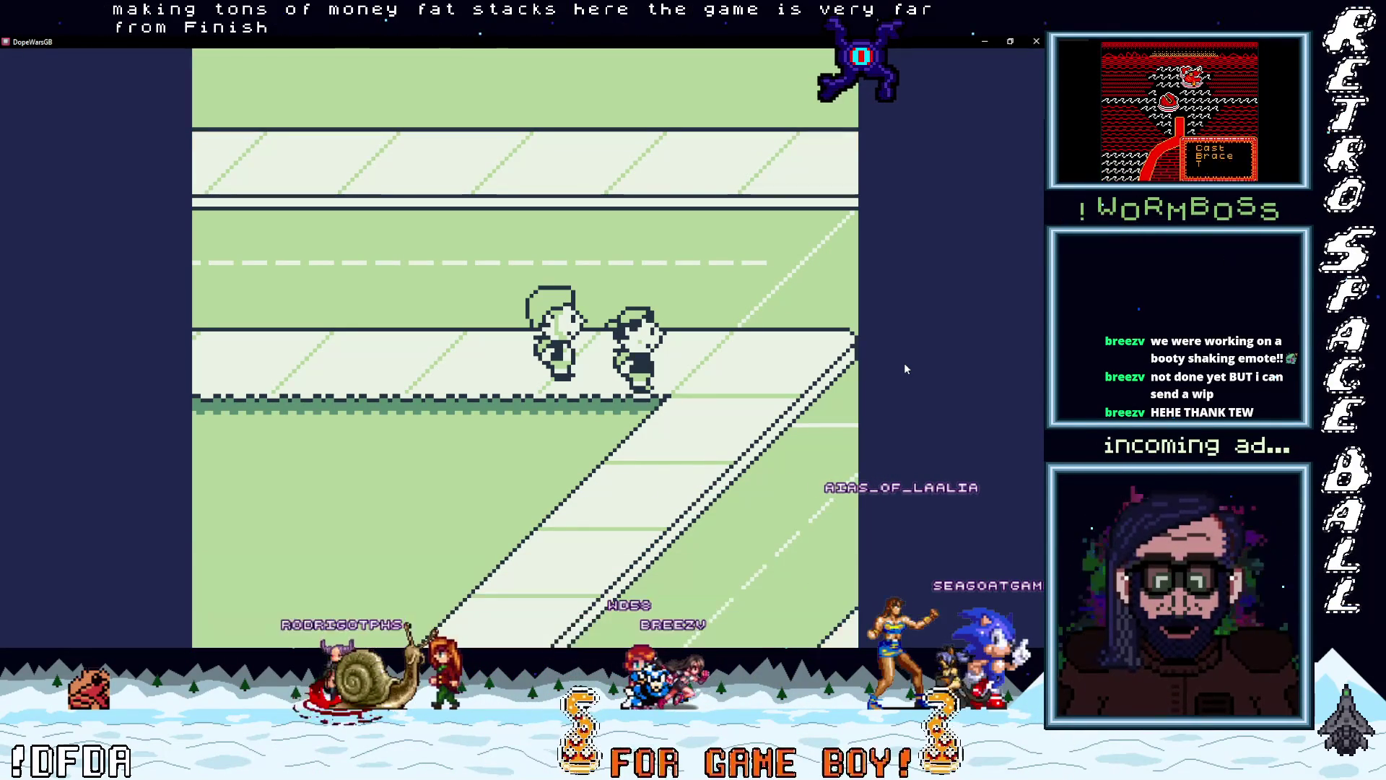
pyautogui.press('Return')
pyautogui.press('Return')
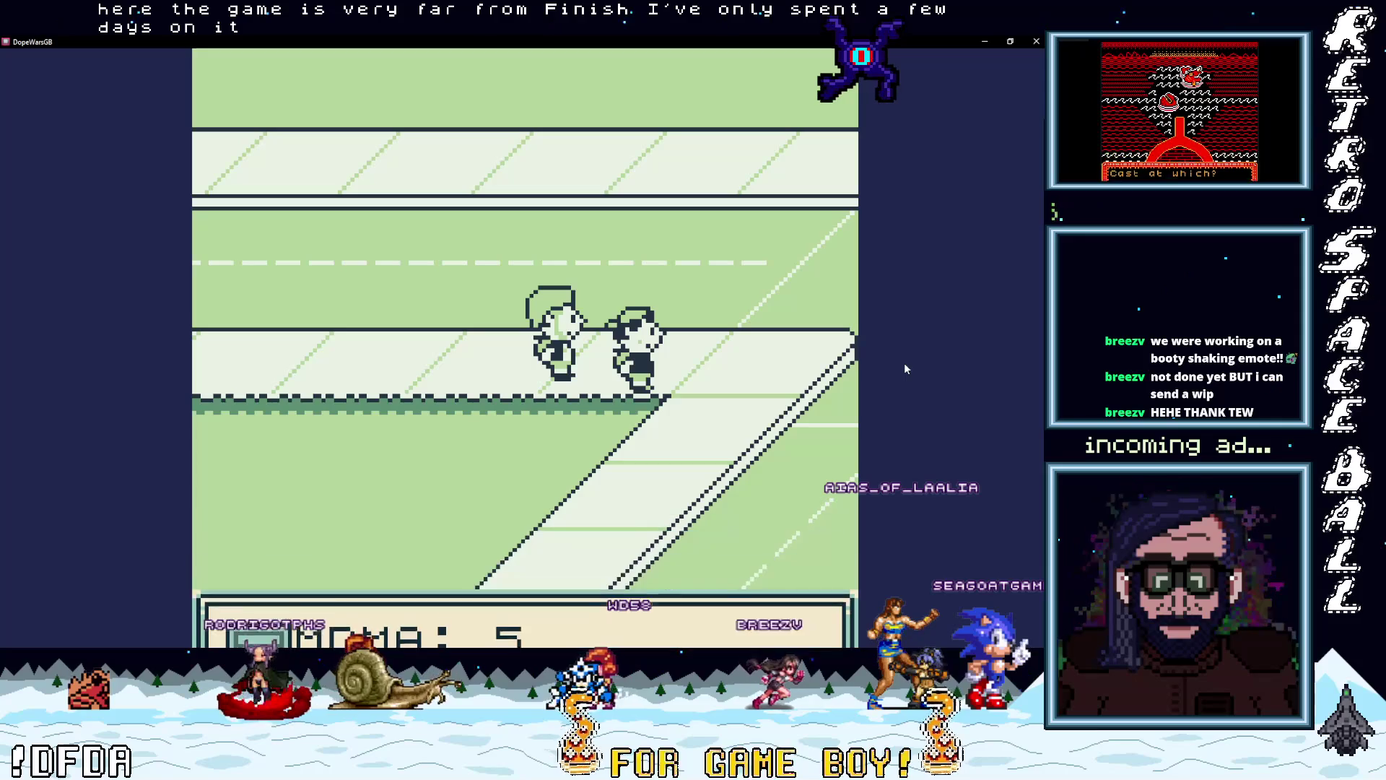
pyautogui.press('Return')
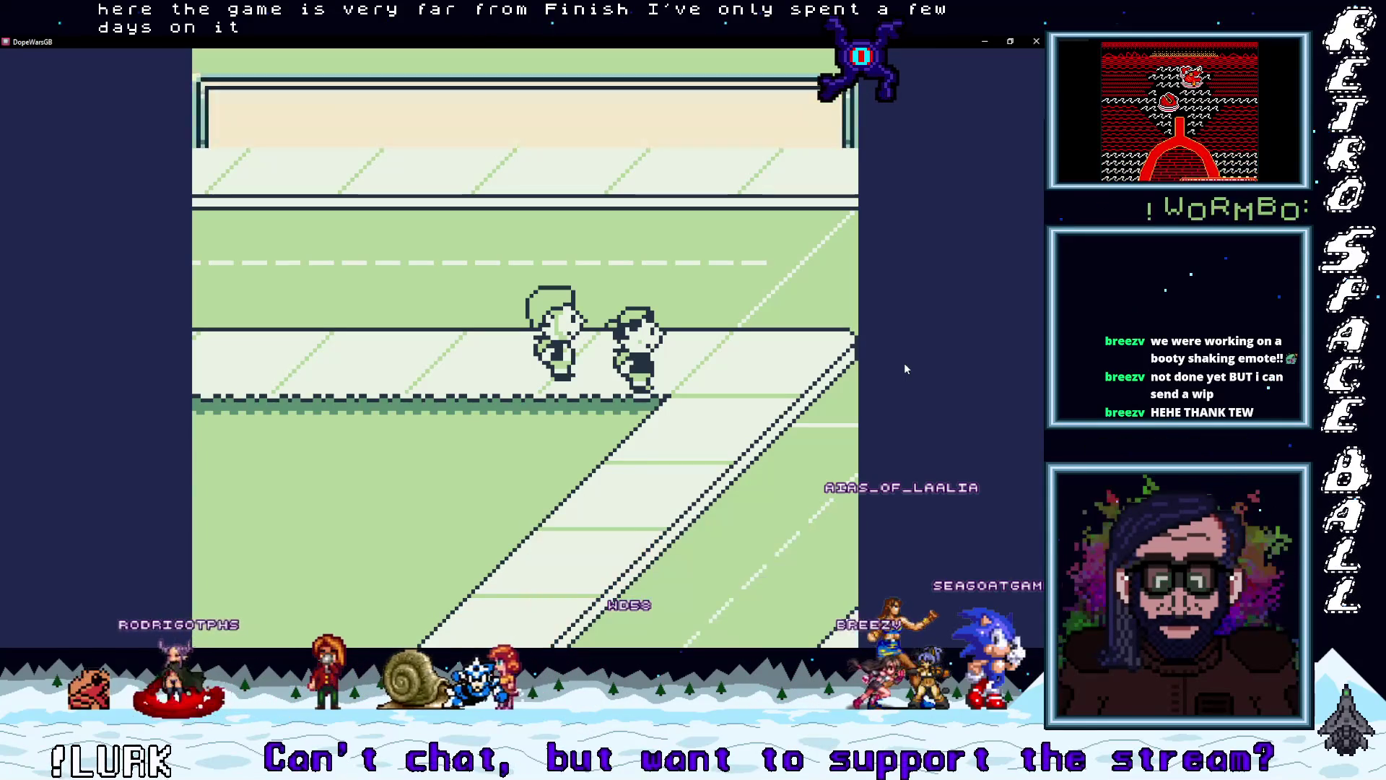
pyautogui.press('Return')
pyautogui.press('Return')
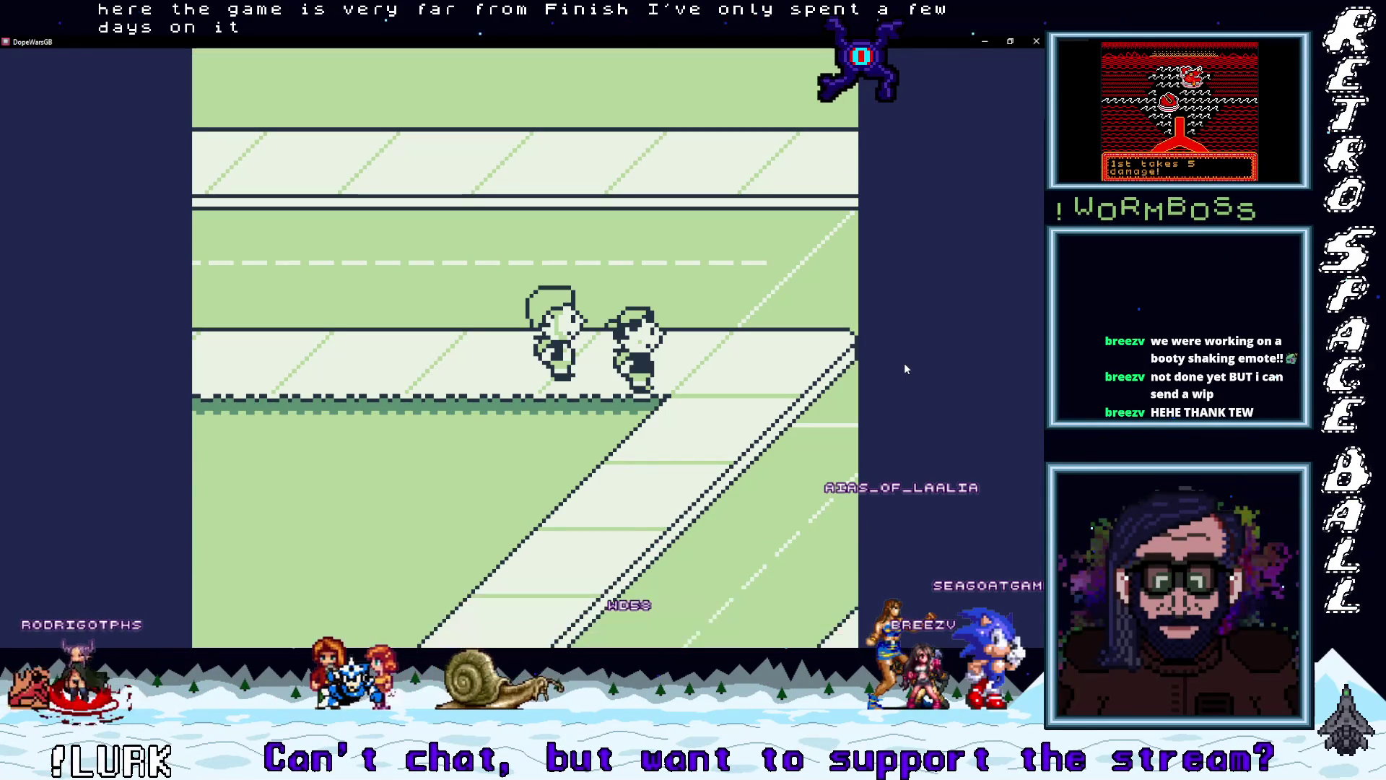
pyautogui.press('Return')
pyautogui.press('Return')
pyautogui.press('Return')
pyautogui.press('Return')
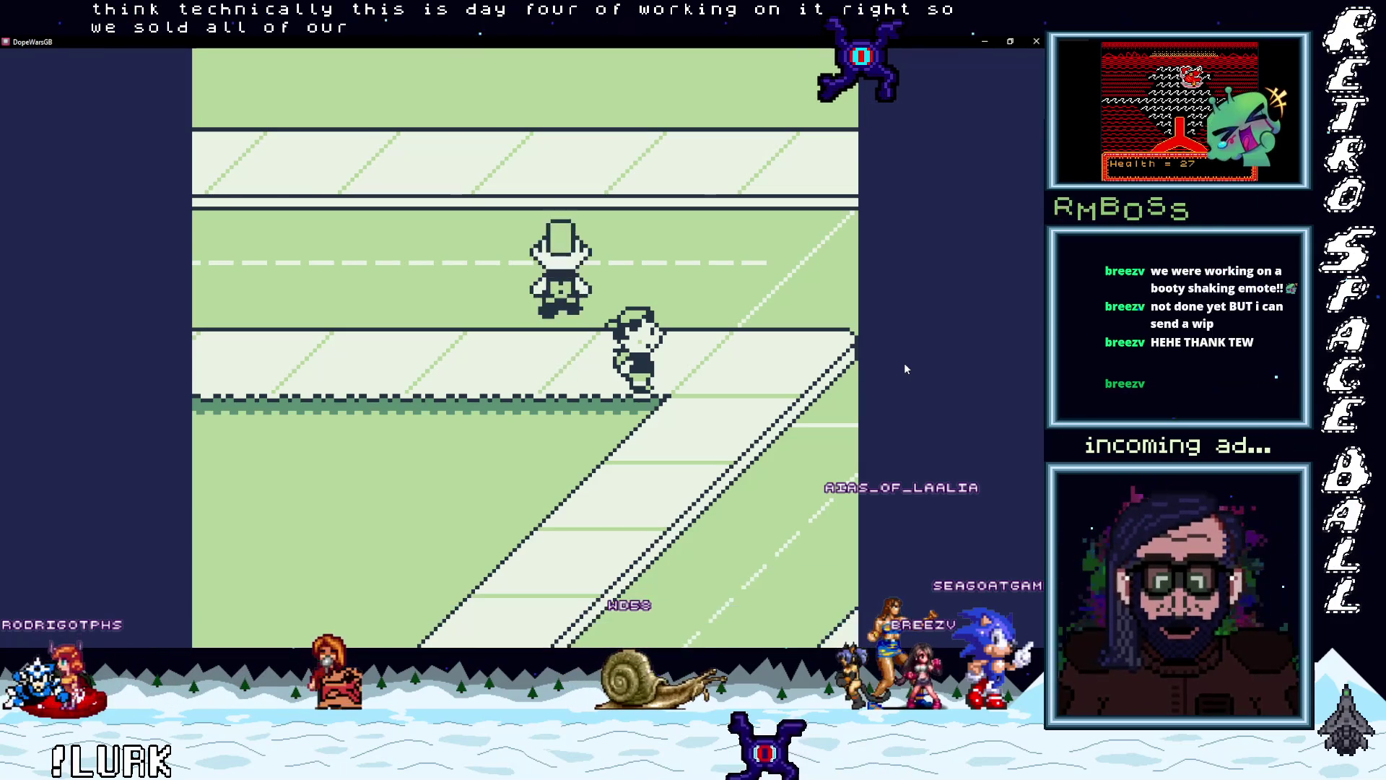
pyautogui.press('Left')
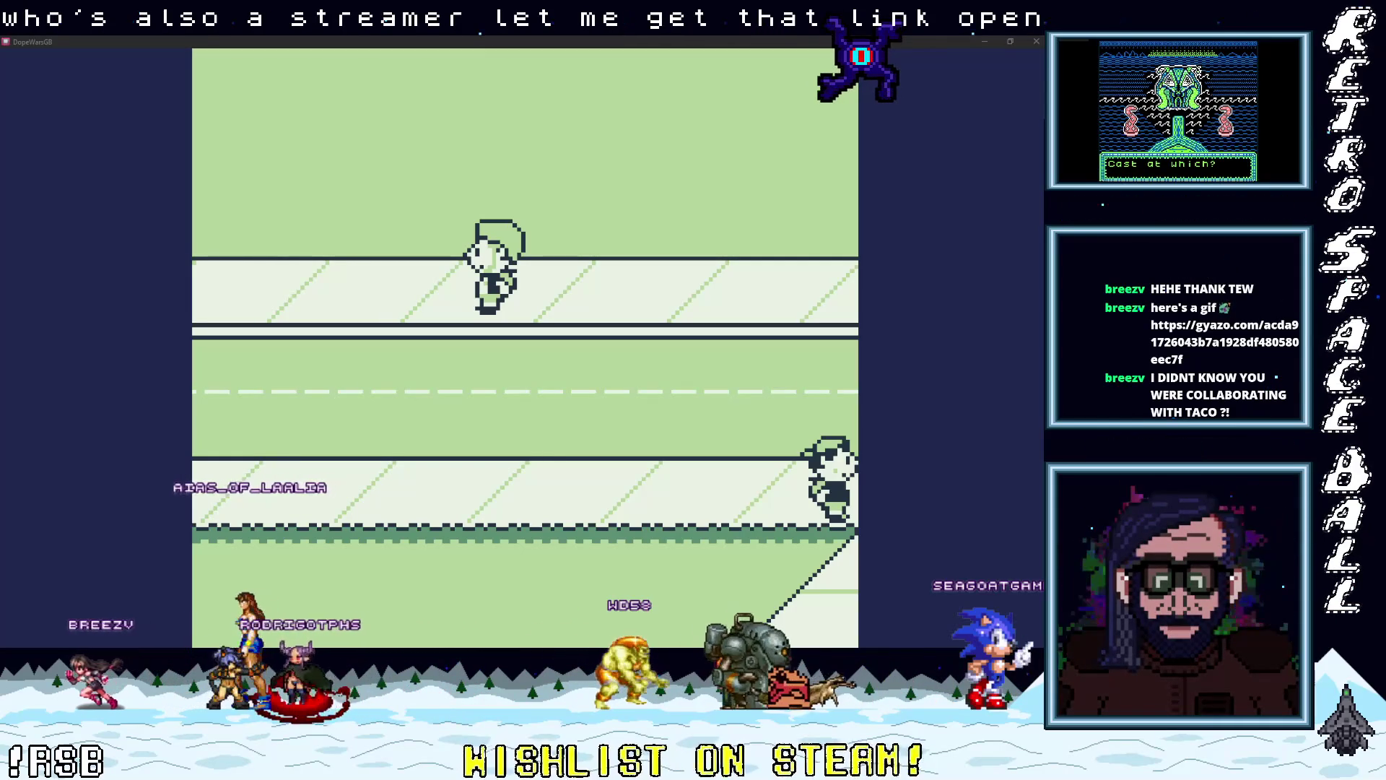
# Minimise the game, zoom the browser to 125%, and watch the green alien clip full screen
pyautogui.click(983, 41)
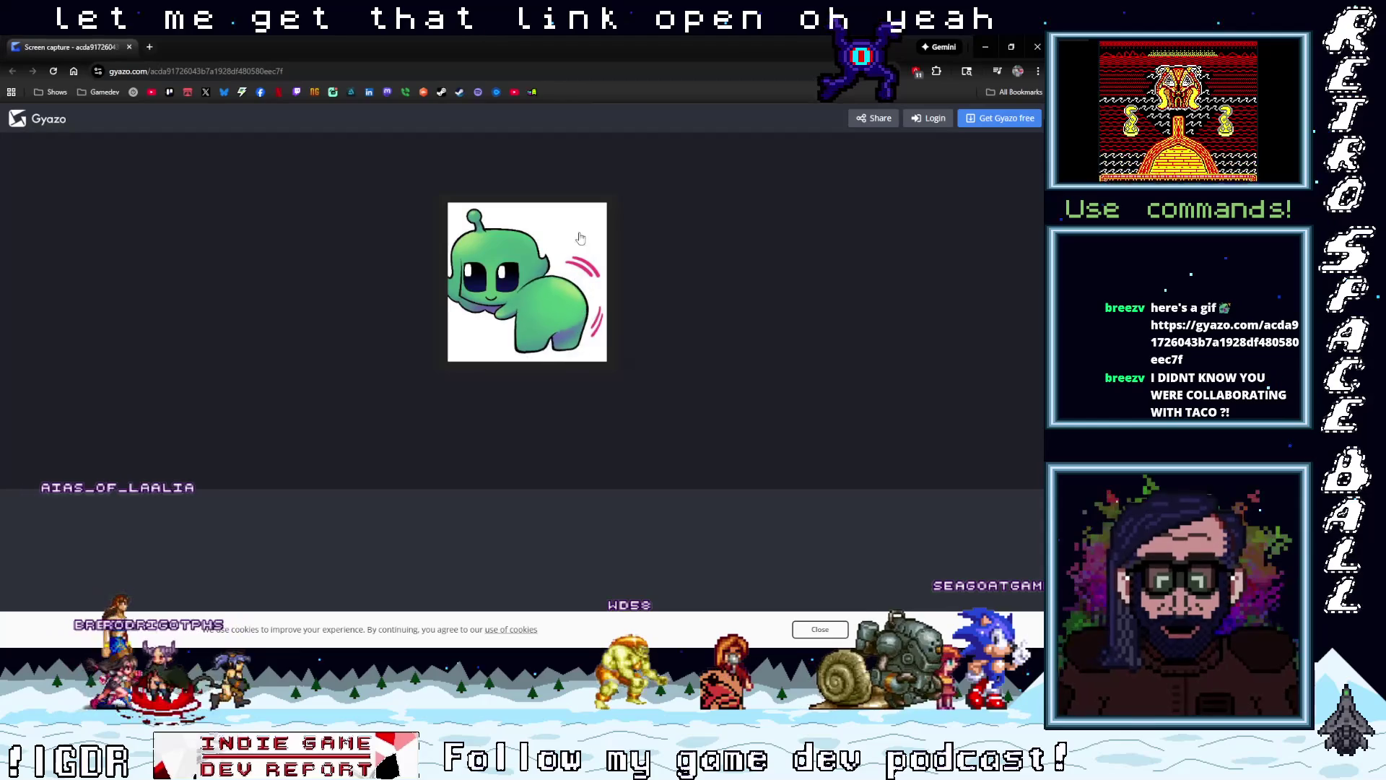
pyautogui.hotkey('ctrl', '+')
pyautogui.hotkey('ctrl', '+')
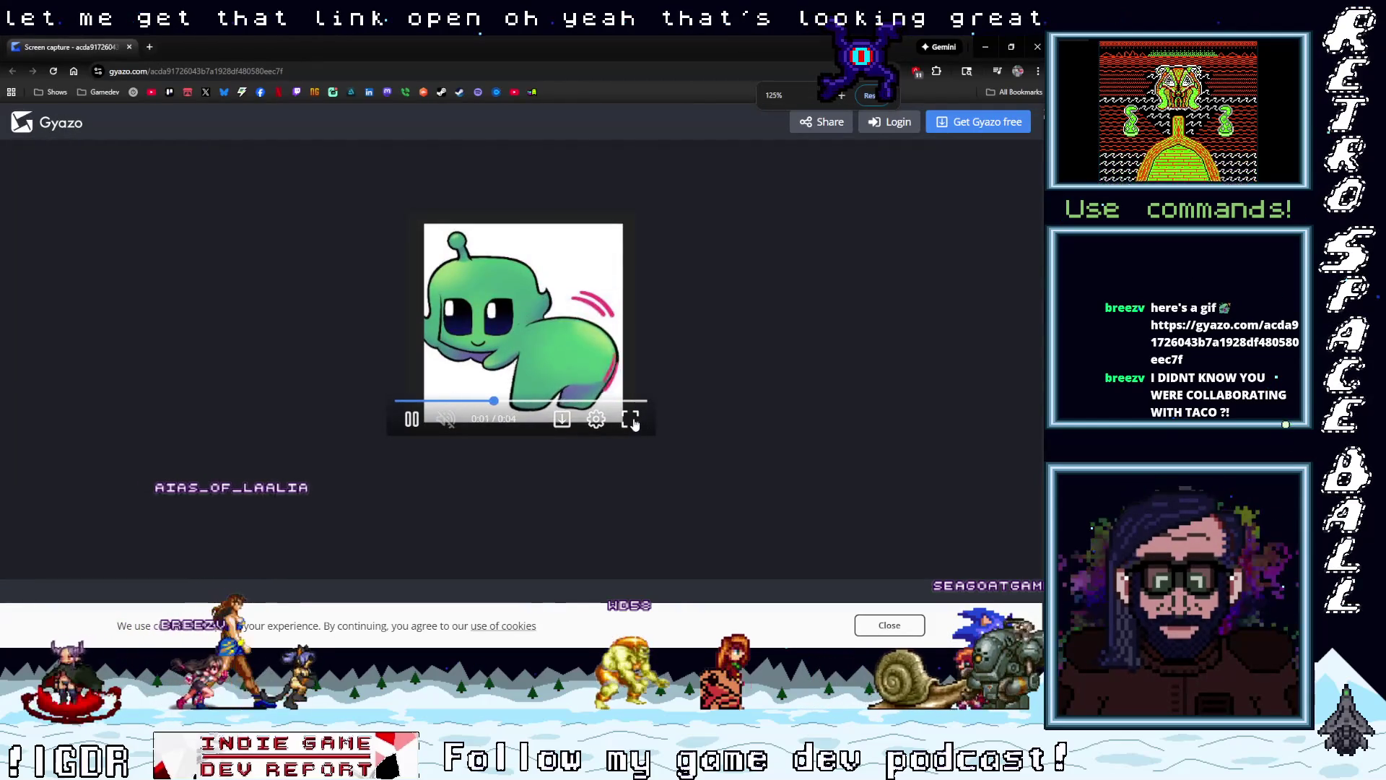
pyautogui.click(630, 420)
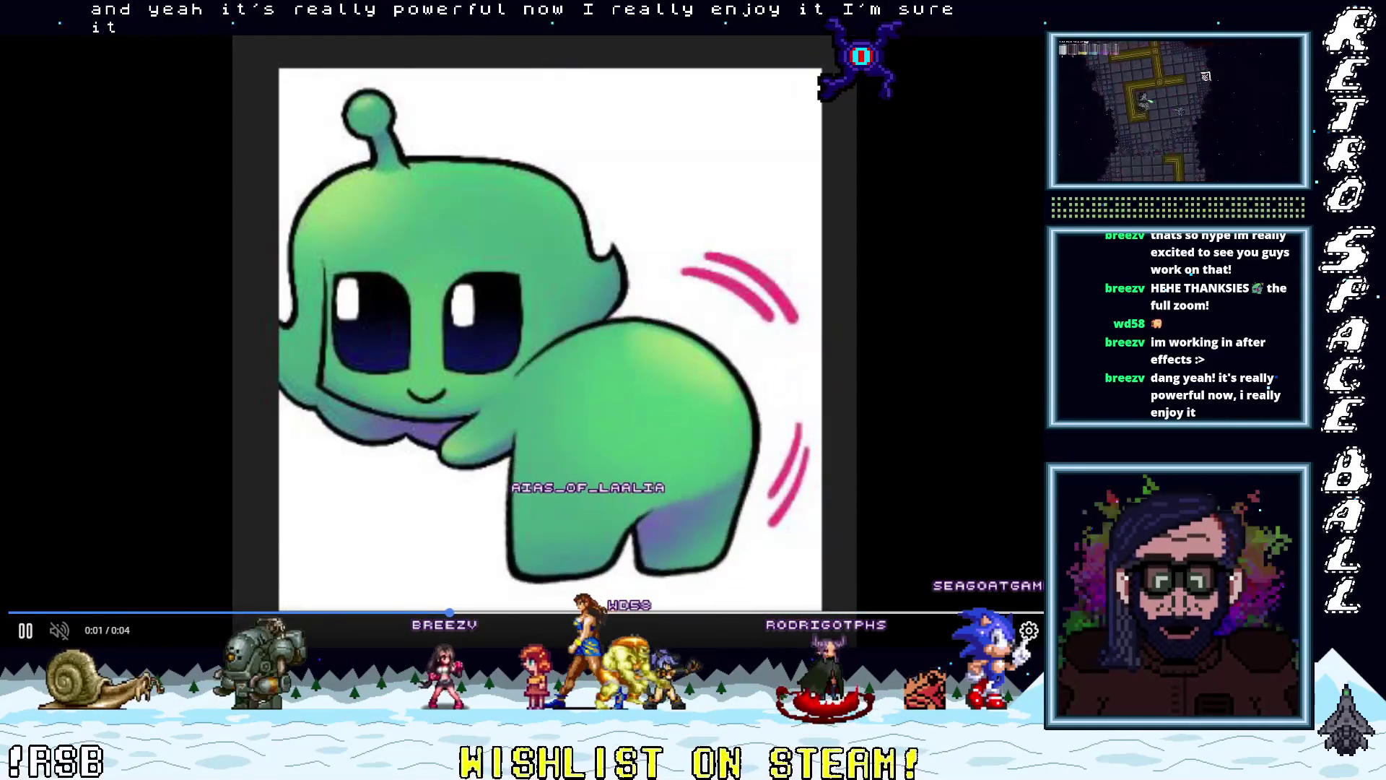
pyautogui.press('Escape')
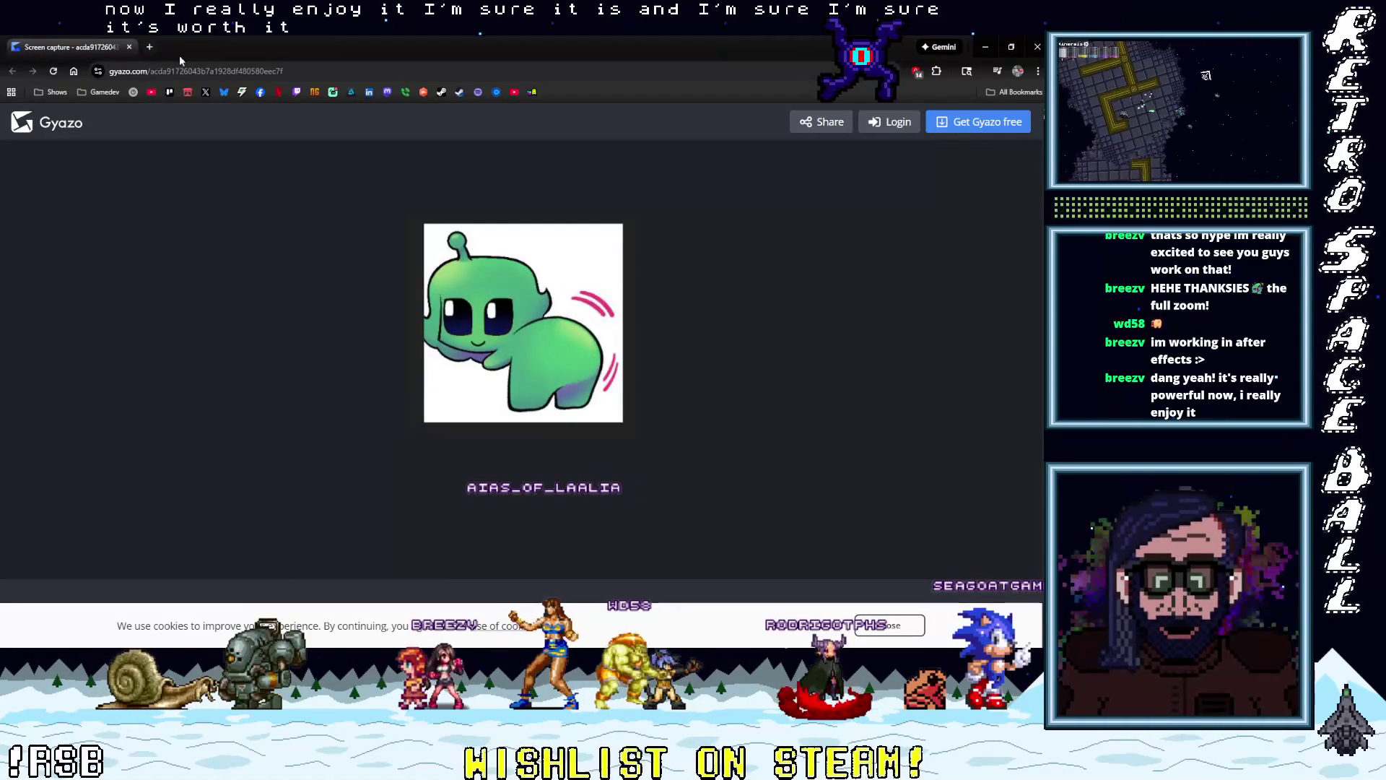
# Close the browser and switch to the GB Studio DopeWarsGB project window
pyautogui.click(130, 48)
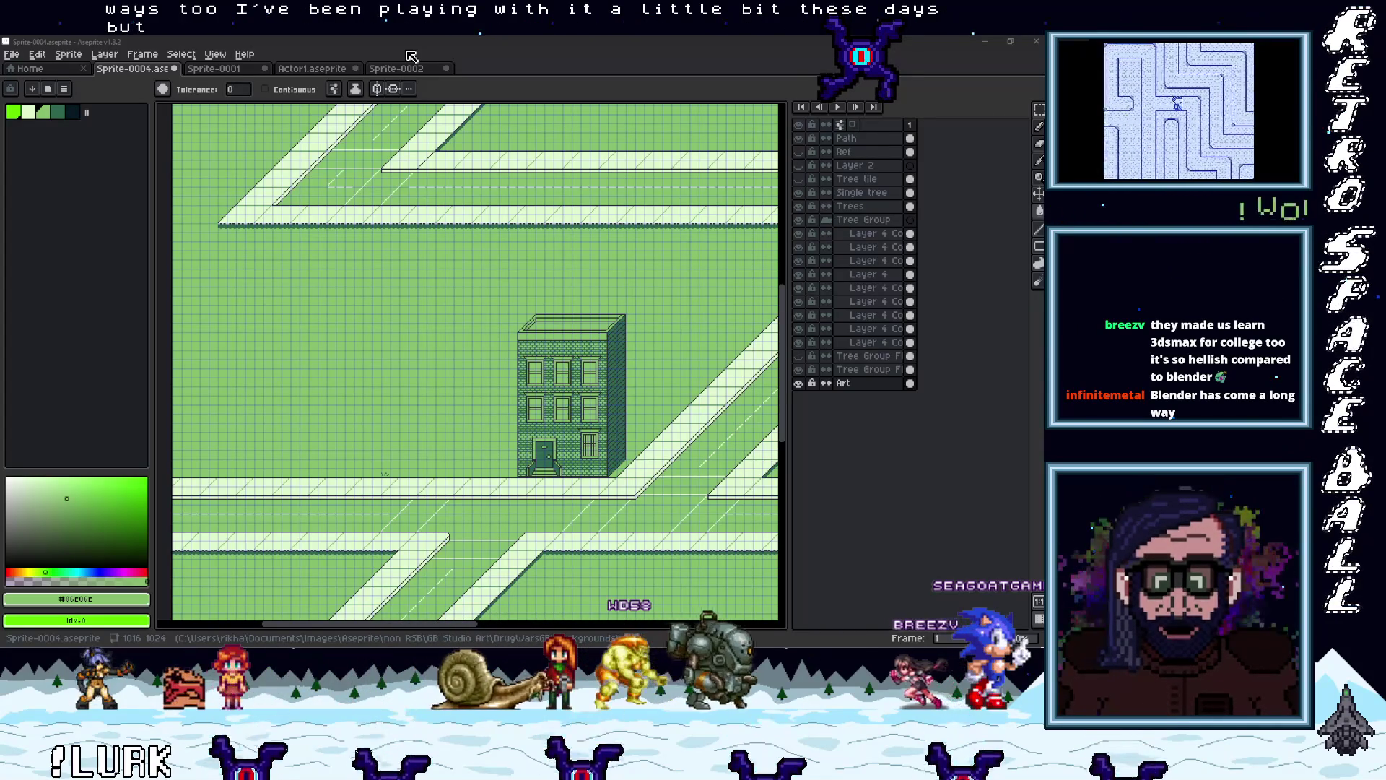
pyautogui.moveTo(988, 646)
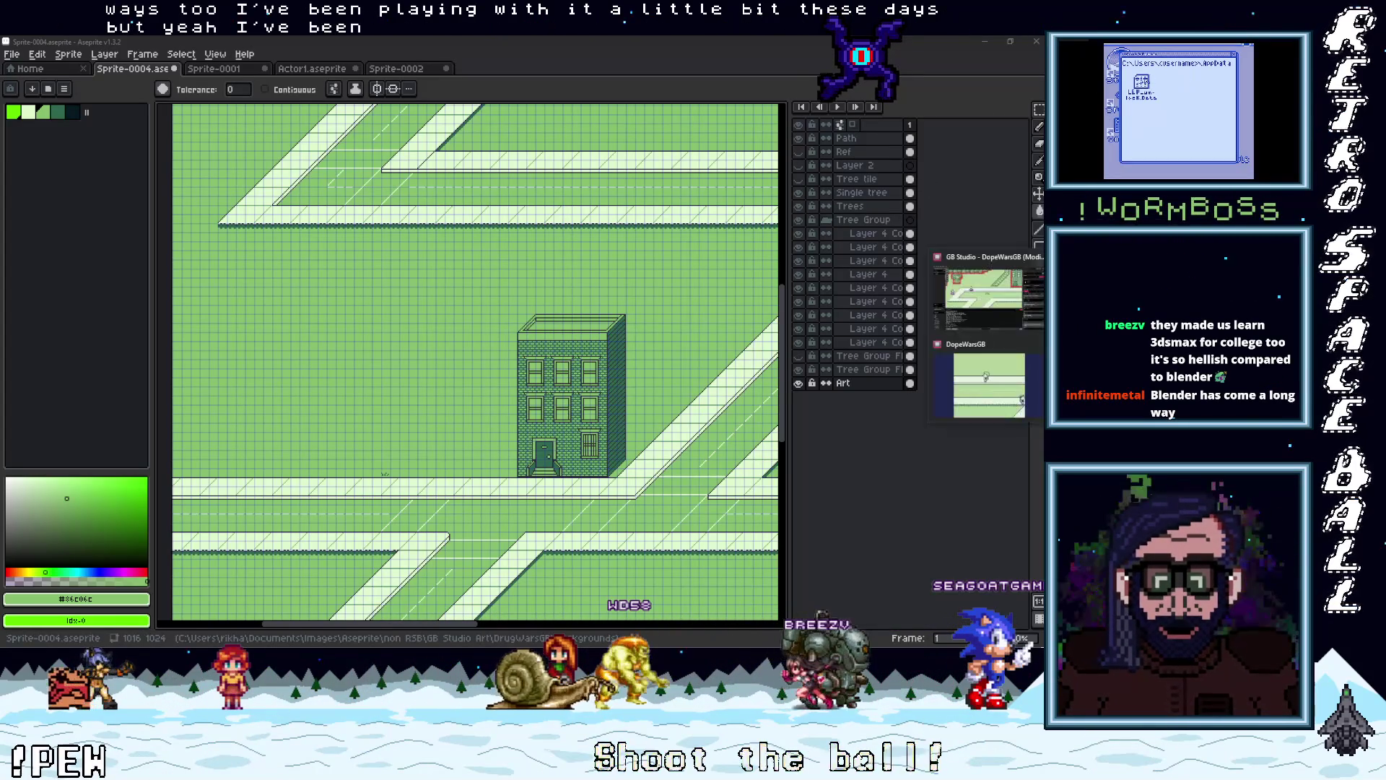
pyautogui.click(983, 296)
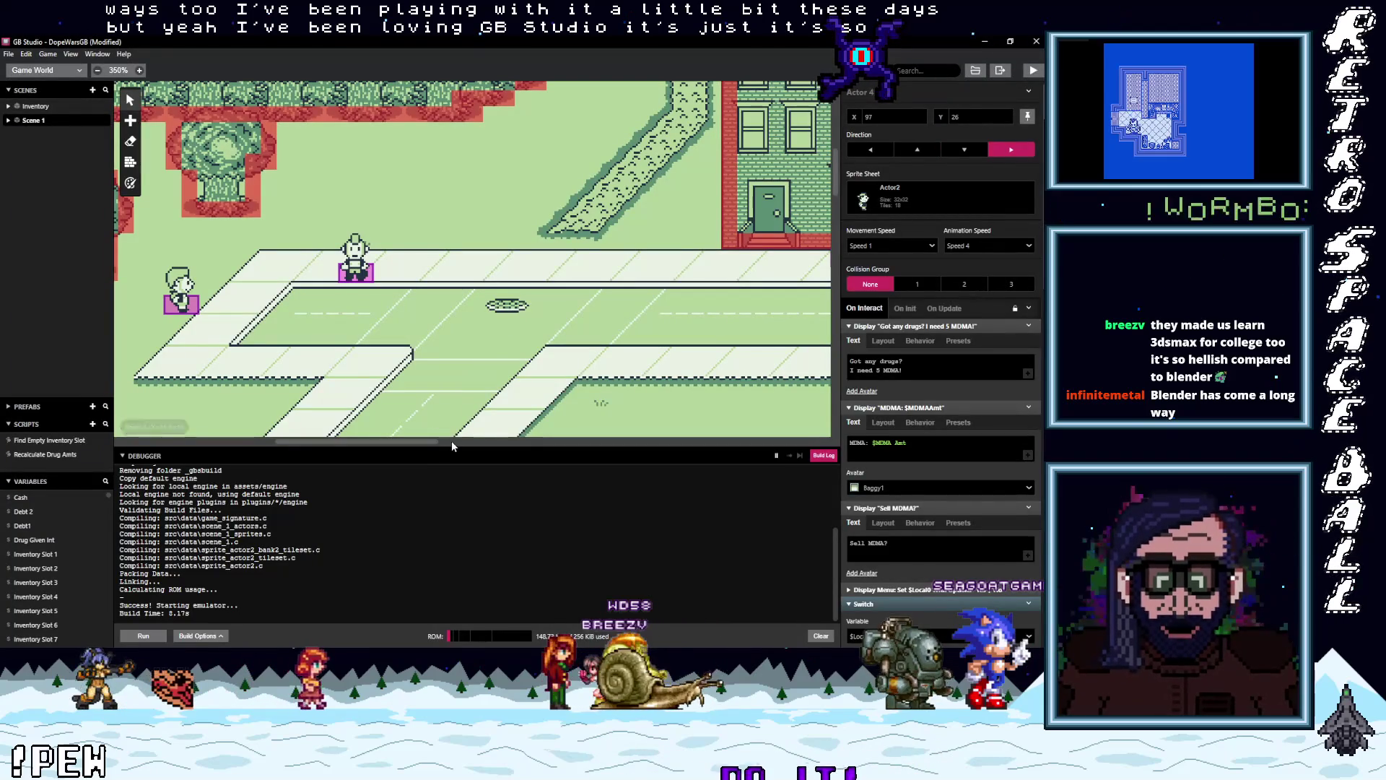
# Drag the build log splitter down to enlarge the Scene 1 map, then pan around the Game World
pyautogui.moveTo(450, 446); pyautogui.dragTo(519, 553)
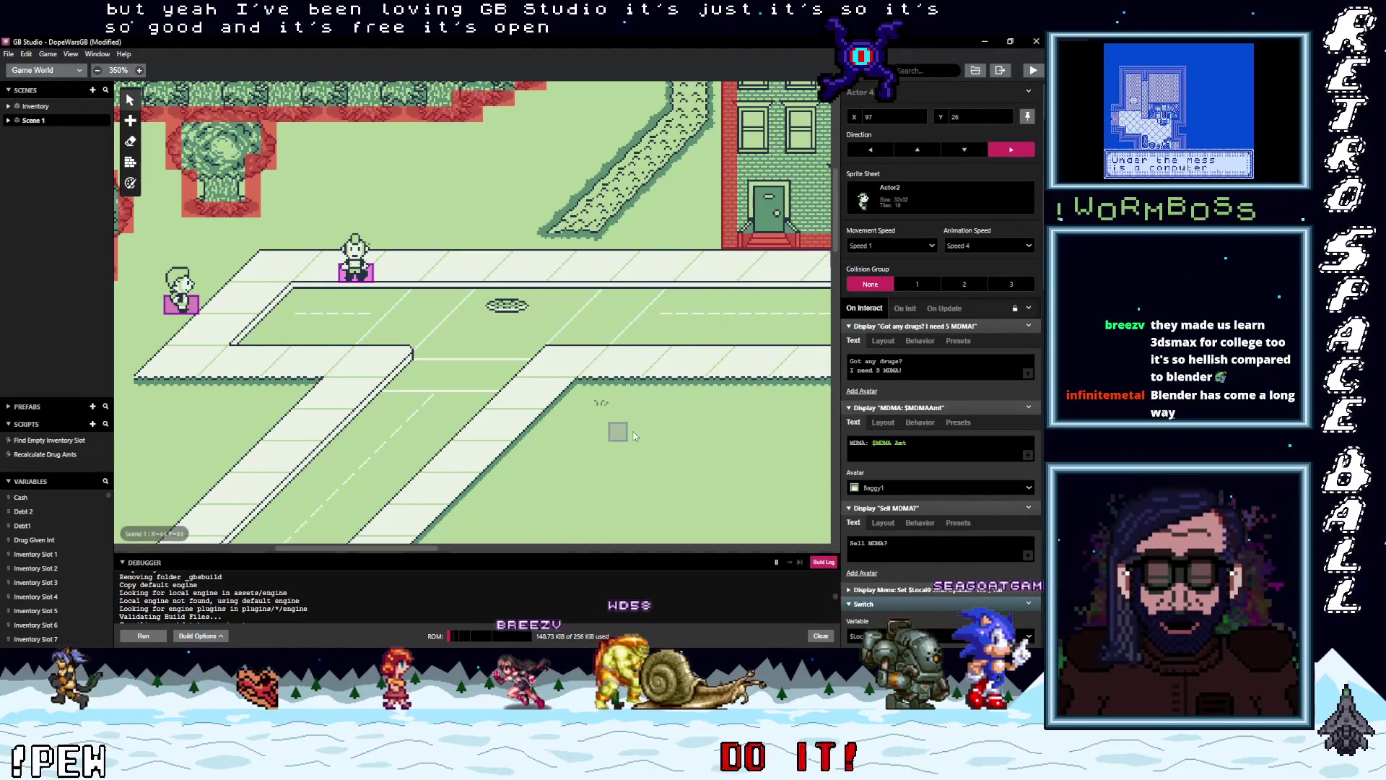
pyautogui.hscroll(5, 632, 437)
pyautogui.scroll(3, 632, 437)
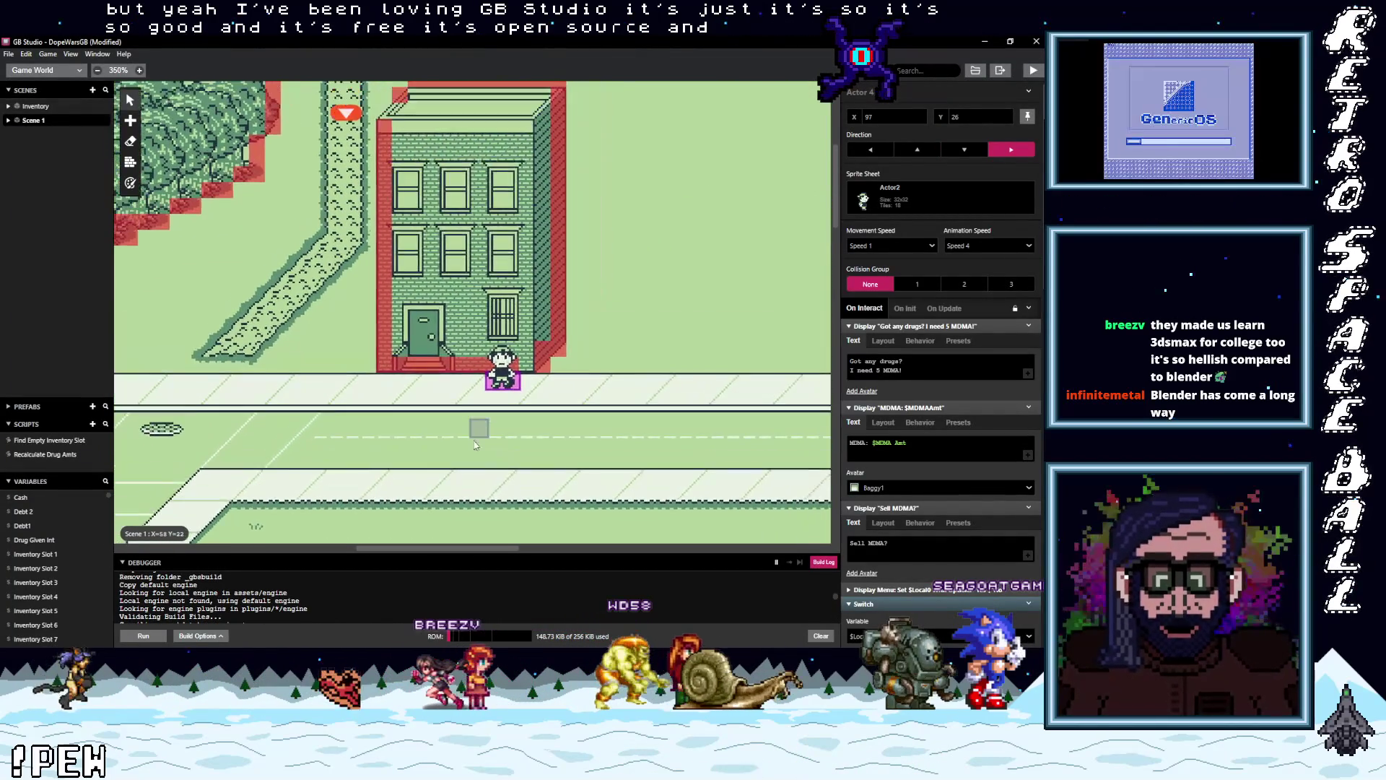
pyautogui.scroll(3, 475, 431)
pyautogui.hscroll(-5, 326, 410)
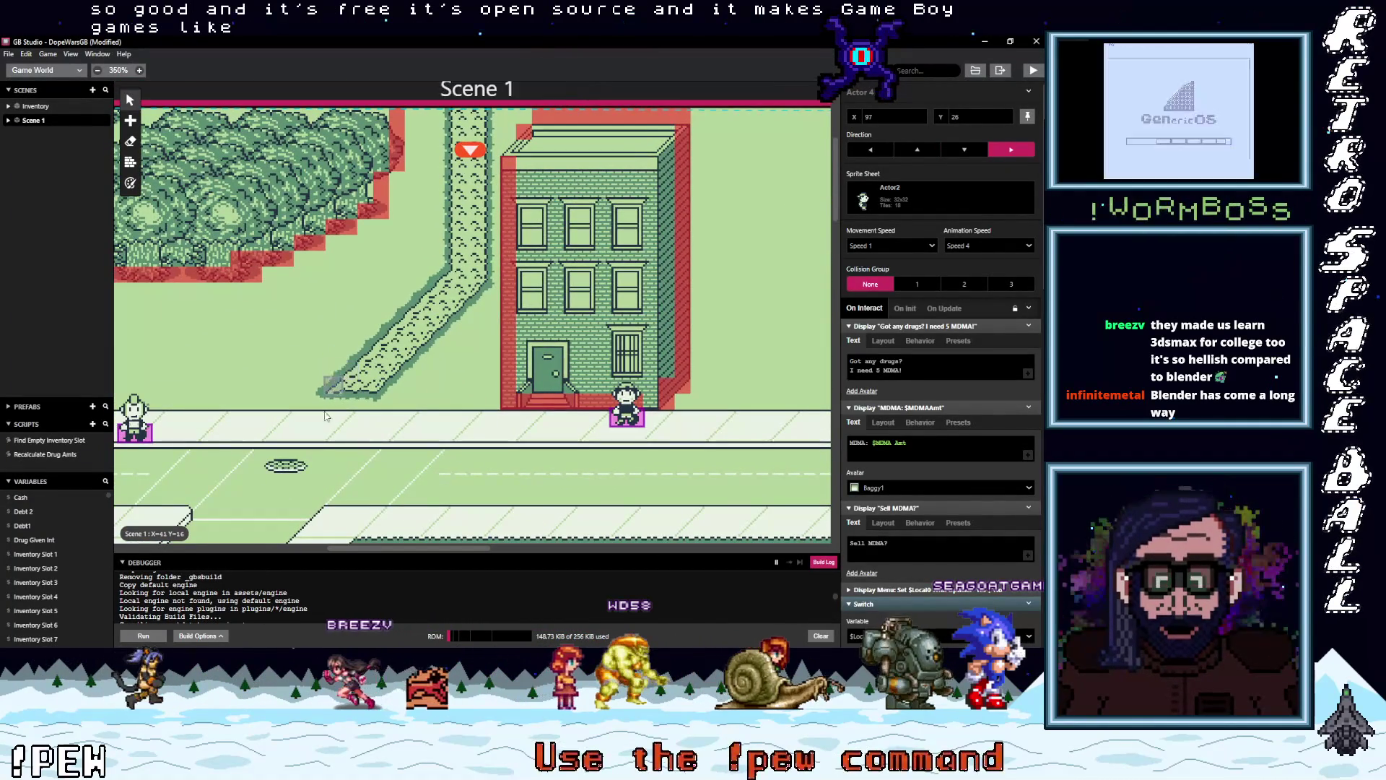
pyautogui.hscroll(-5, 326, 410)
pyautogui.scroll(-3, 350, 378)
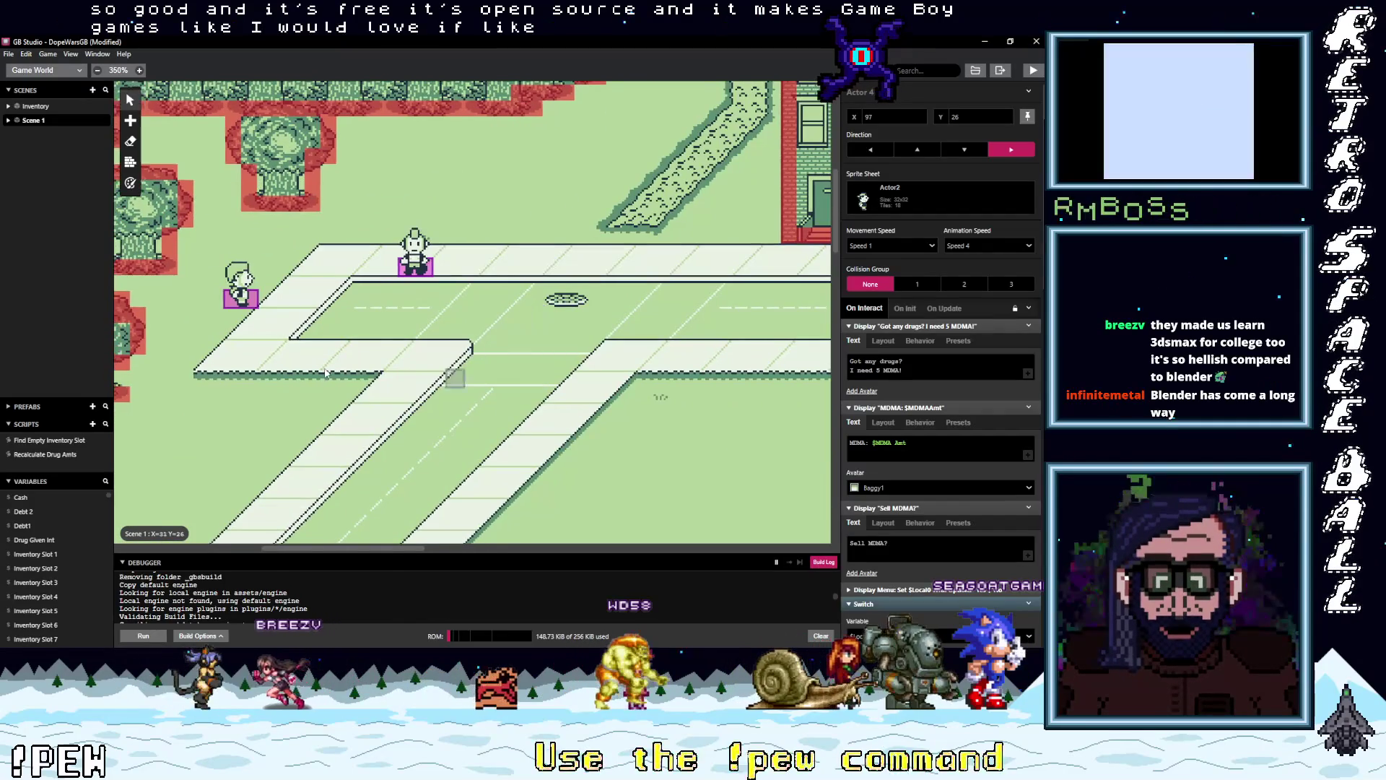
pyautogui.scroll(-5, 351, 378)
pyautogui.hscroll(-3, 351, 378)
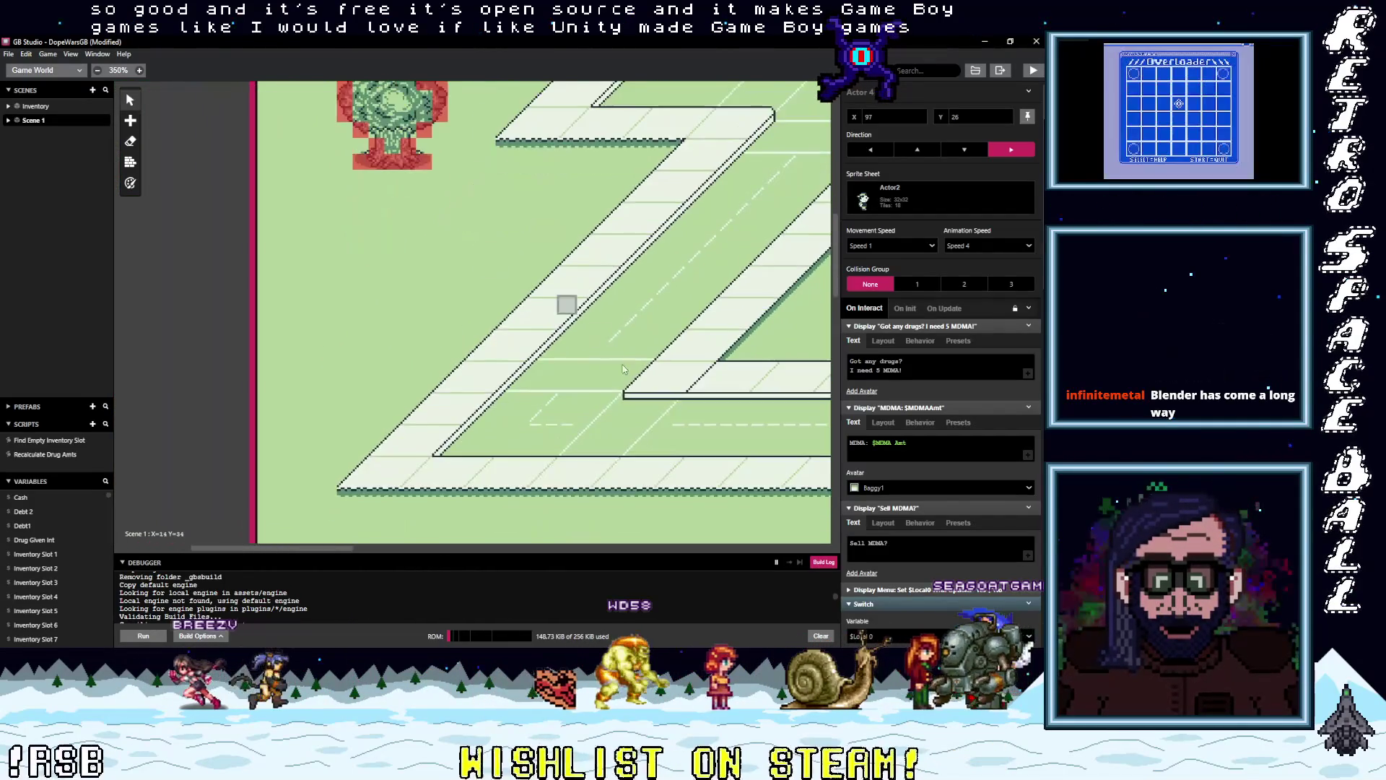
pyautogui.scroll(-3, 618, 361)
pyautogui.hscroll(5, 619, 361)
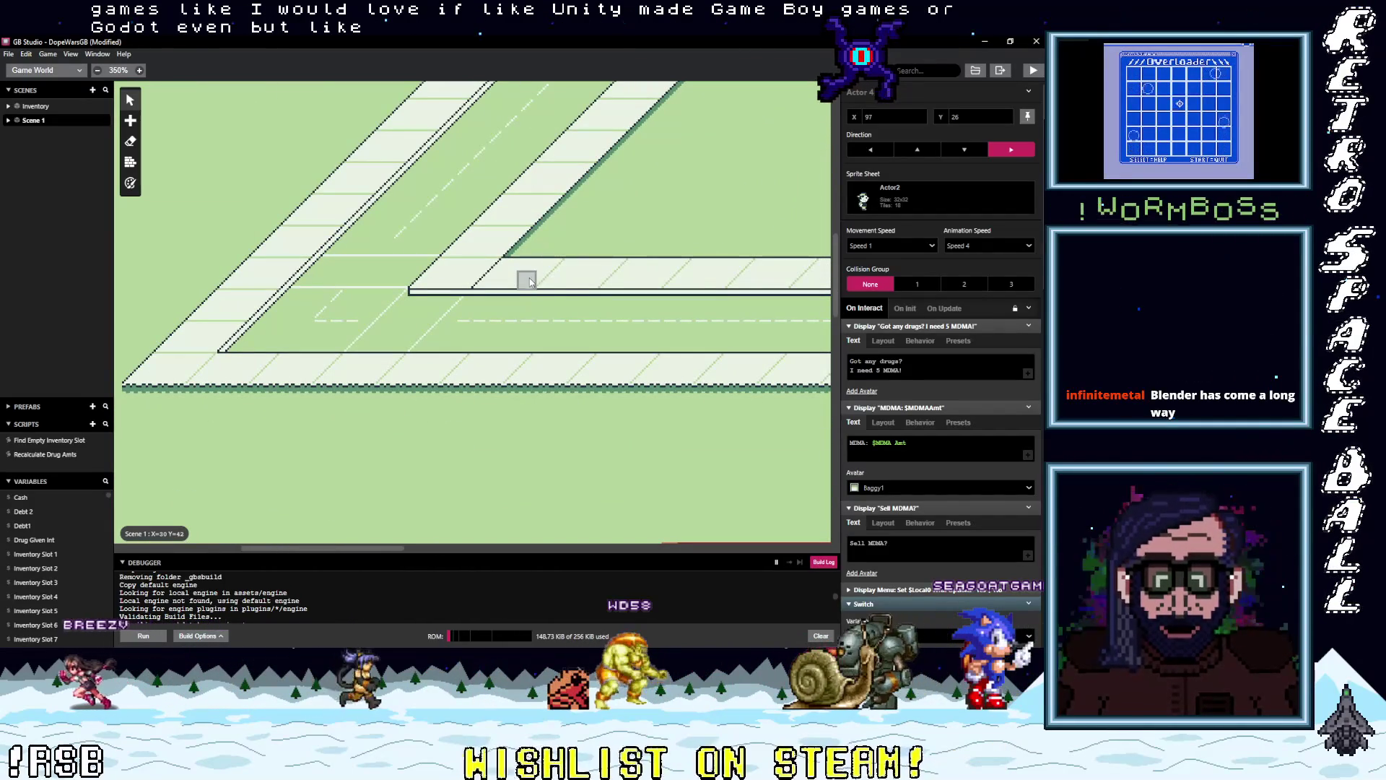
pyautogui.scroll(4, 556, 300)
pyautogui.hscroll(3, 519, 333)
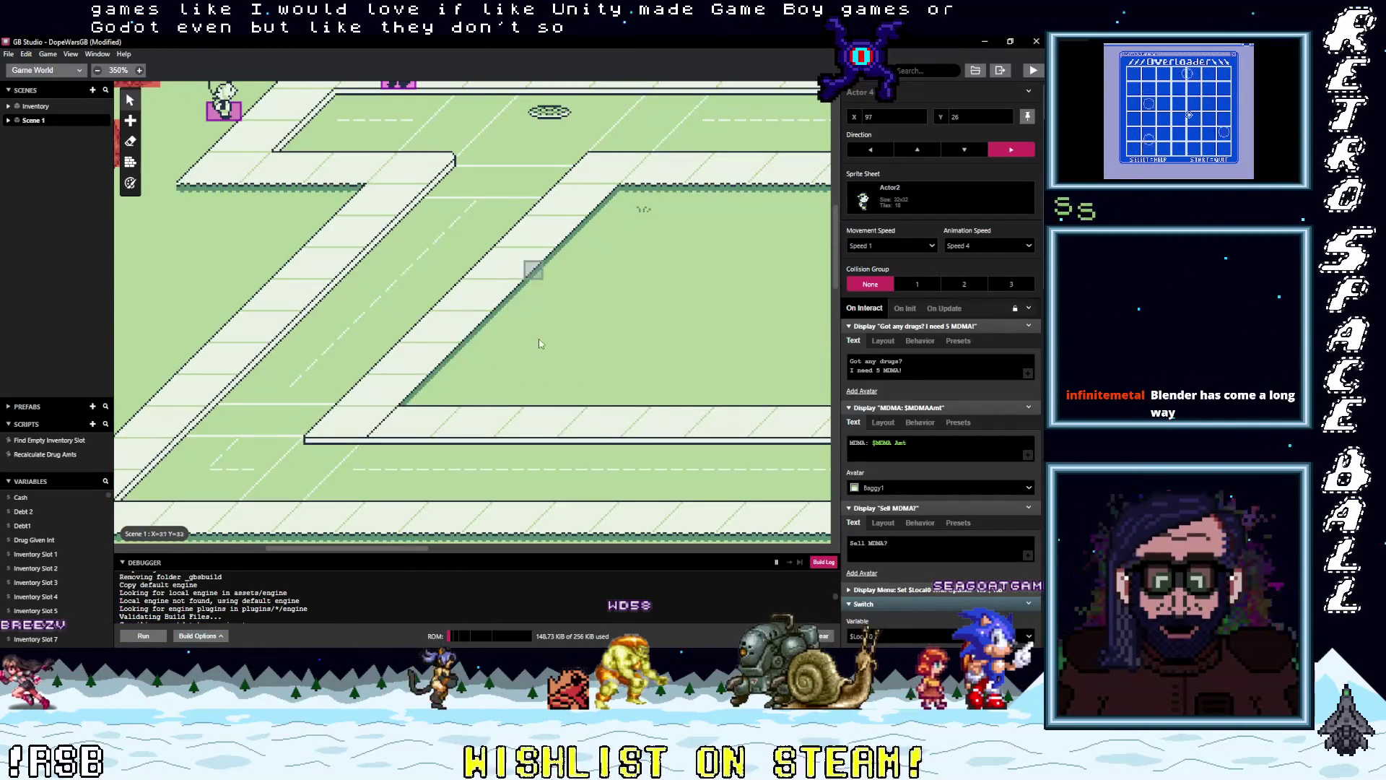
pyautogui.scroll(5, 541, 334)
pyautogui.hscroll(5, 505, 339)
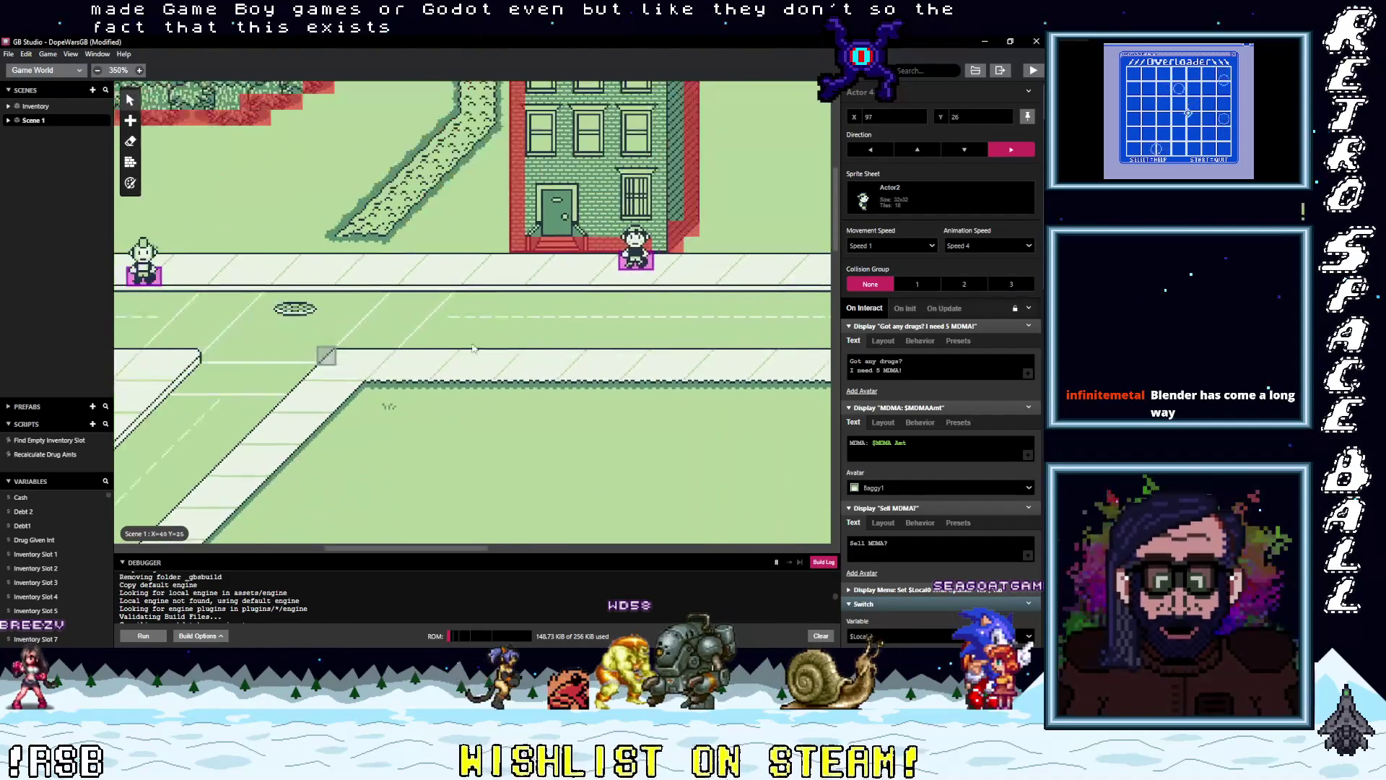
pyautogui.hscroll(6, 434, 351)
pyautogui.scroll(-1, 571, 339)
pyautogui.hscroll(2, 596, 347)
pyautogui.moveTo(707, 363)
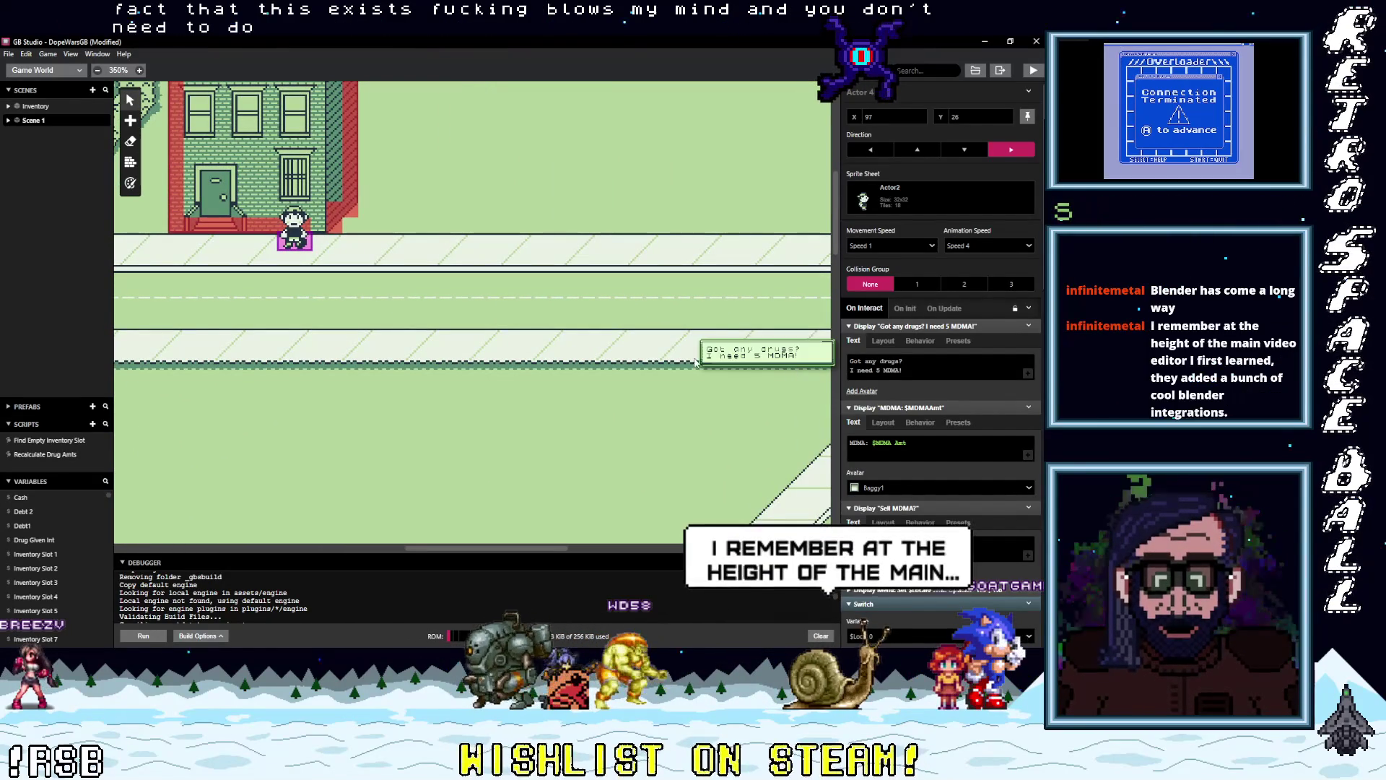
pyautogui.hscroll(6, 686, 404)
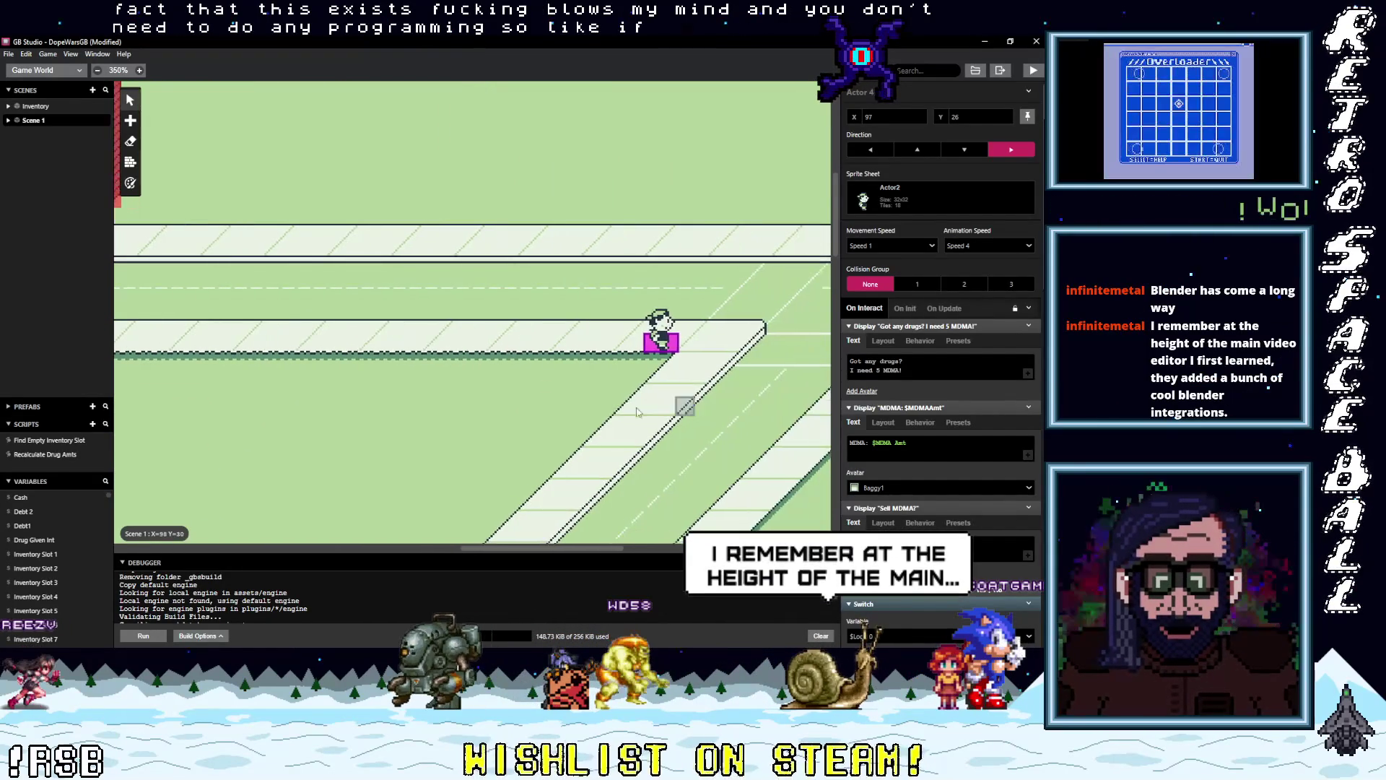
pyautogui.hscroll(6, 678, 417)
pyautogui.scroll(-4, 552, 292)
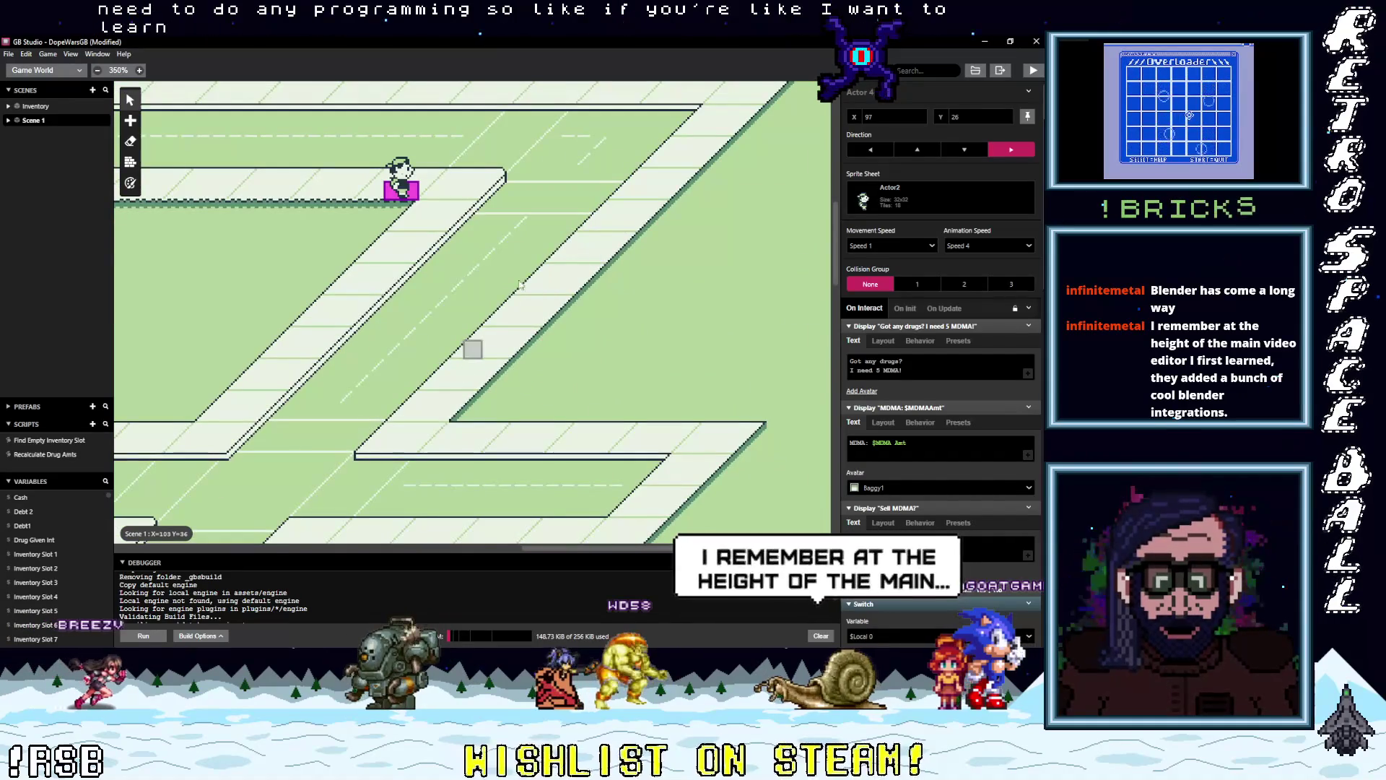
pyautogui.scroll(-3, 511, 299)
pyautogui.hscroll(-2, 511, 299)
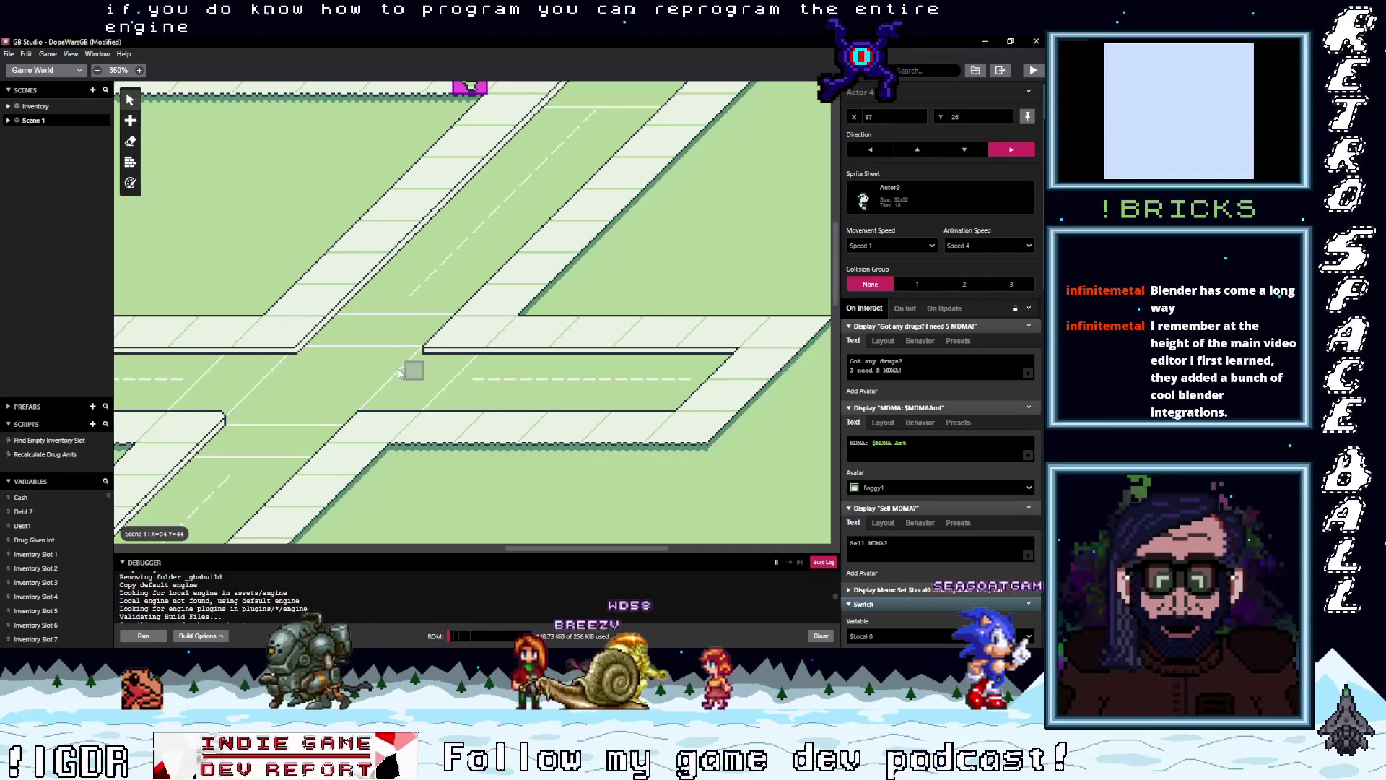
pyautogui.scroll(-1, 476, 347)
pyautogui.hscroll(-3, 476, 346)
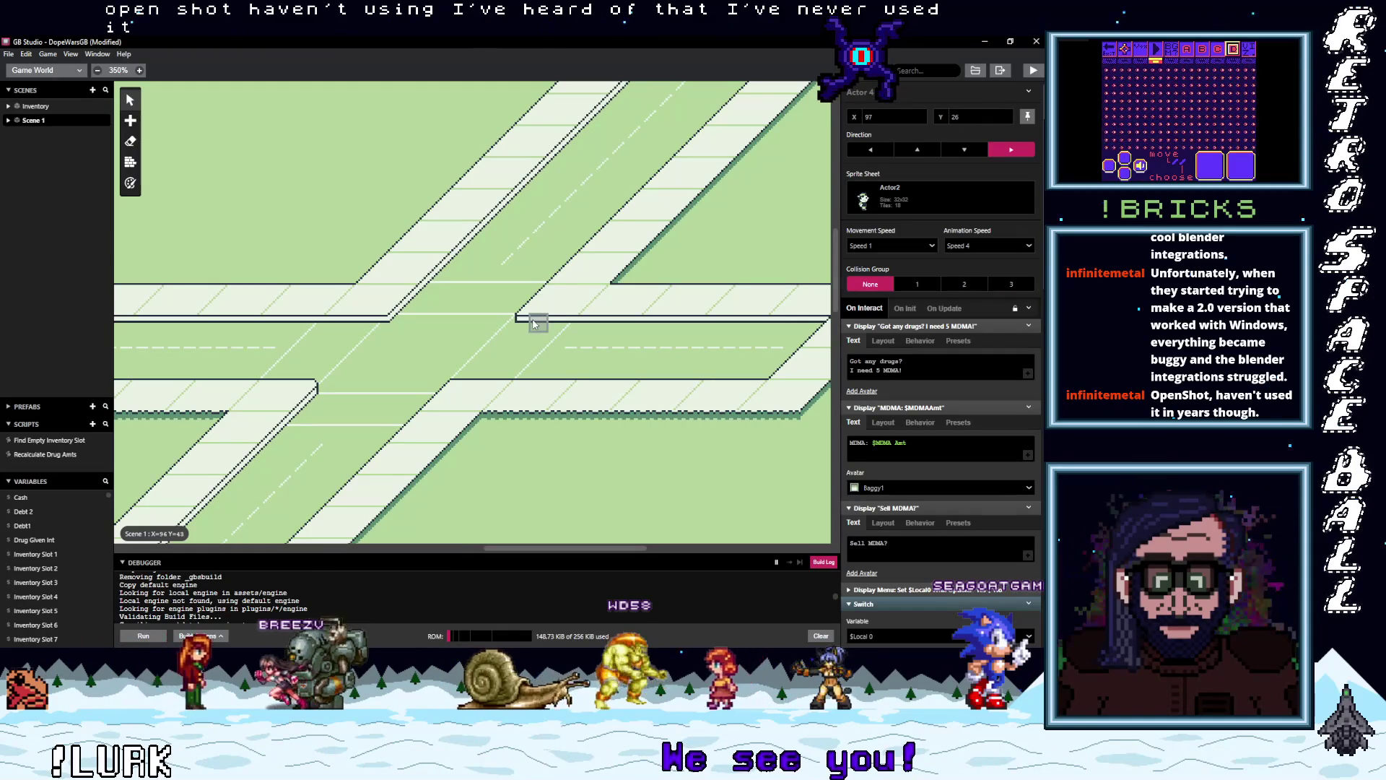
# Return to Aseprite and switch from Sprite-0004 to the Actor1.aseprite tab
pyautogui.scroll(10, 331, 304)
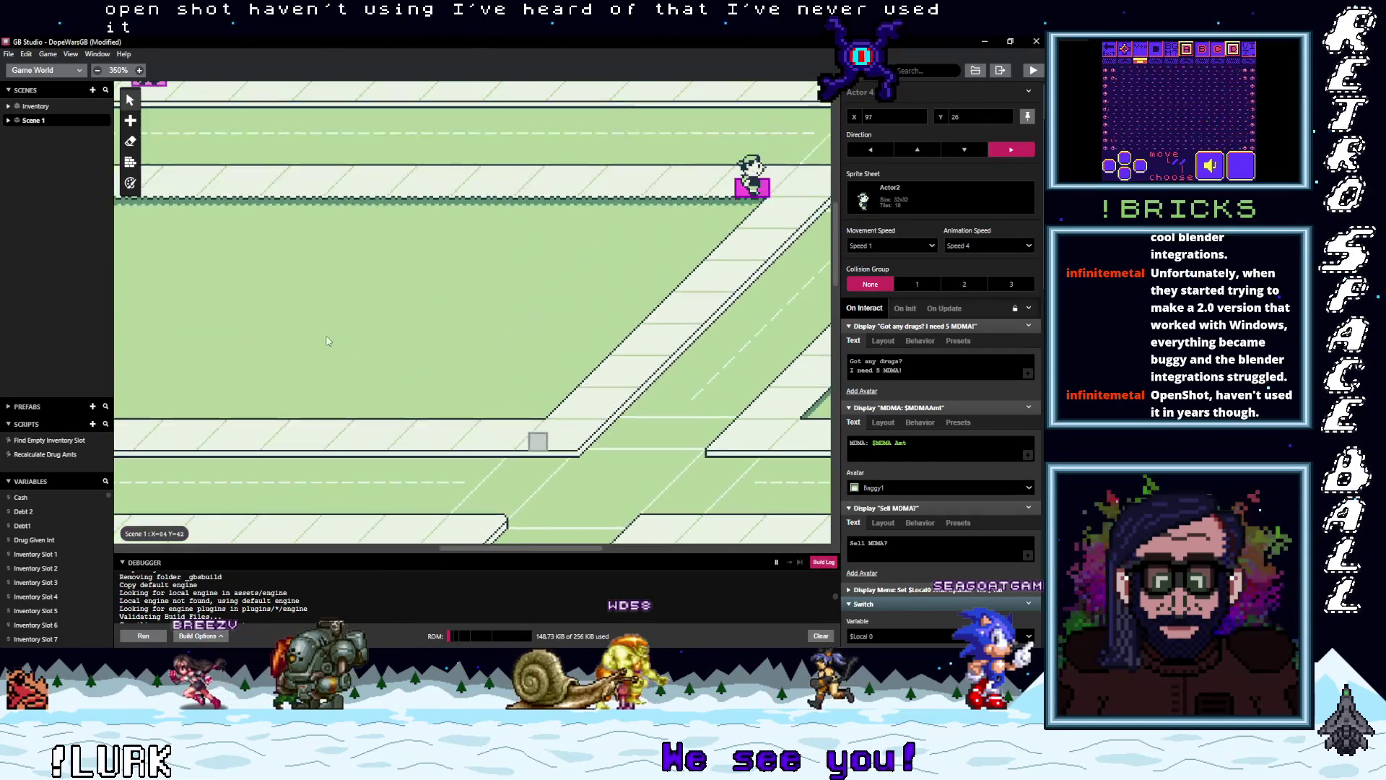
pyautogui.scroll(2, 519, 390)
pyautogui.hscroll(5, 582, 349)
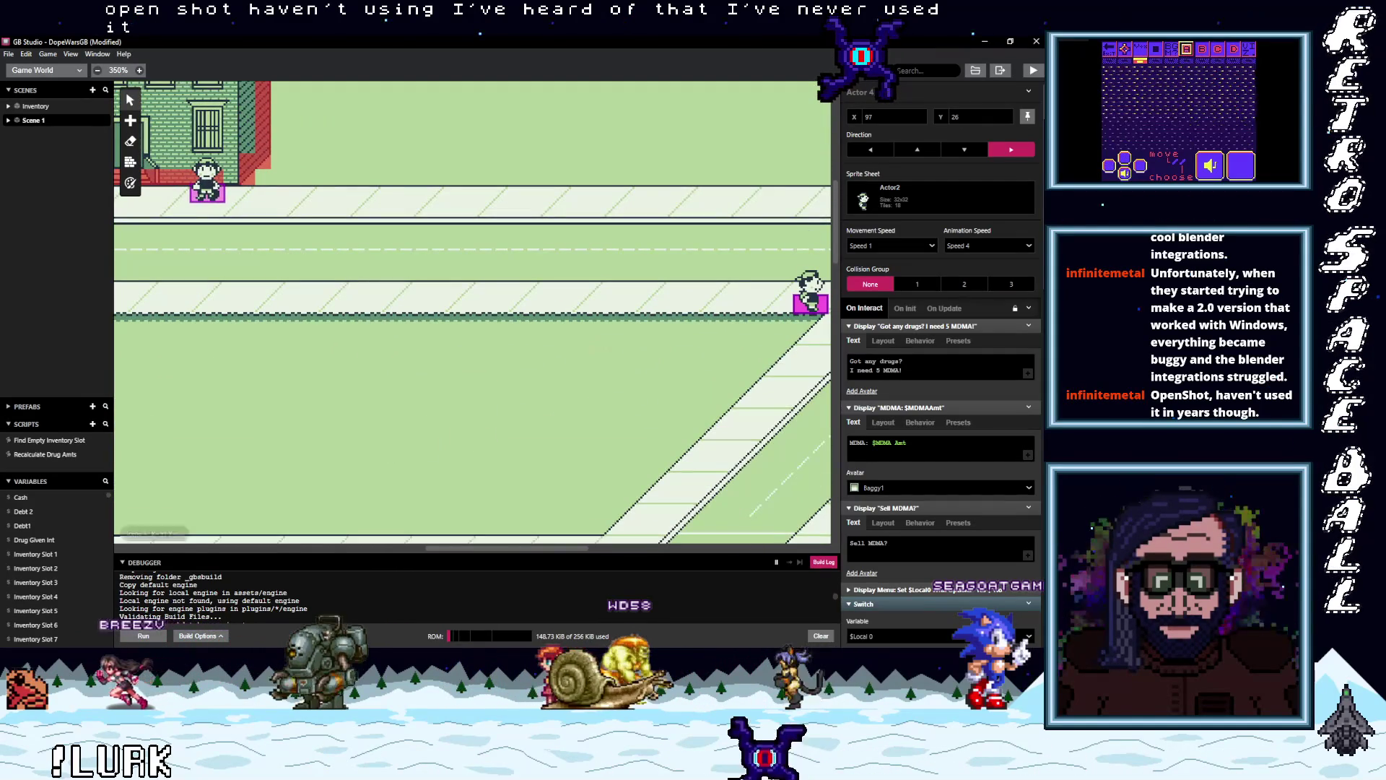
pyautogui.hotkey('alt', 'Tab')
pyautogui.scroll(-5, 471, 291)
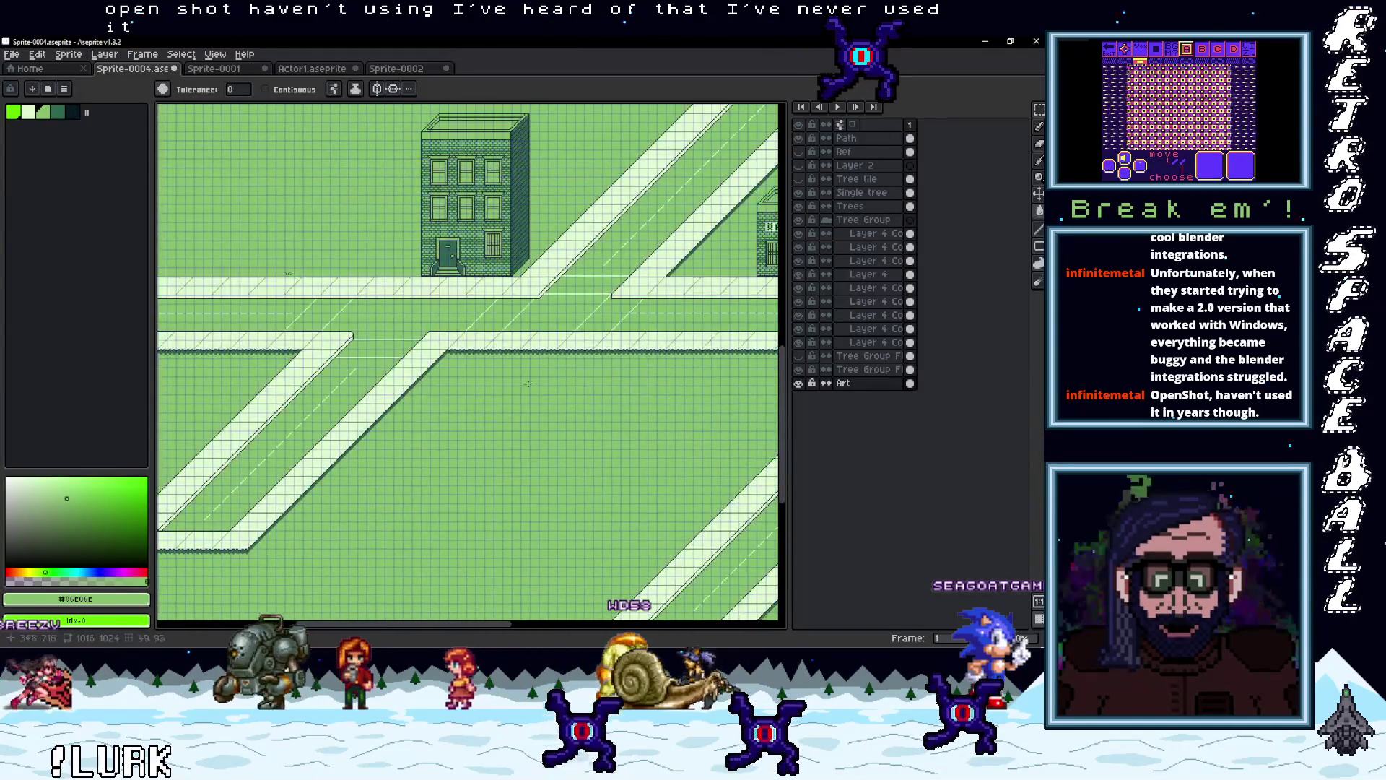
pyautogui.scroll(-2, 471, 291)
pyautogui.scroll(4, 522, 291)
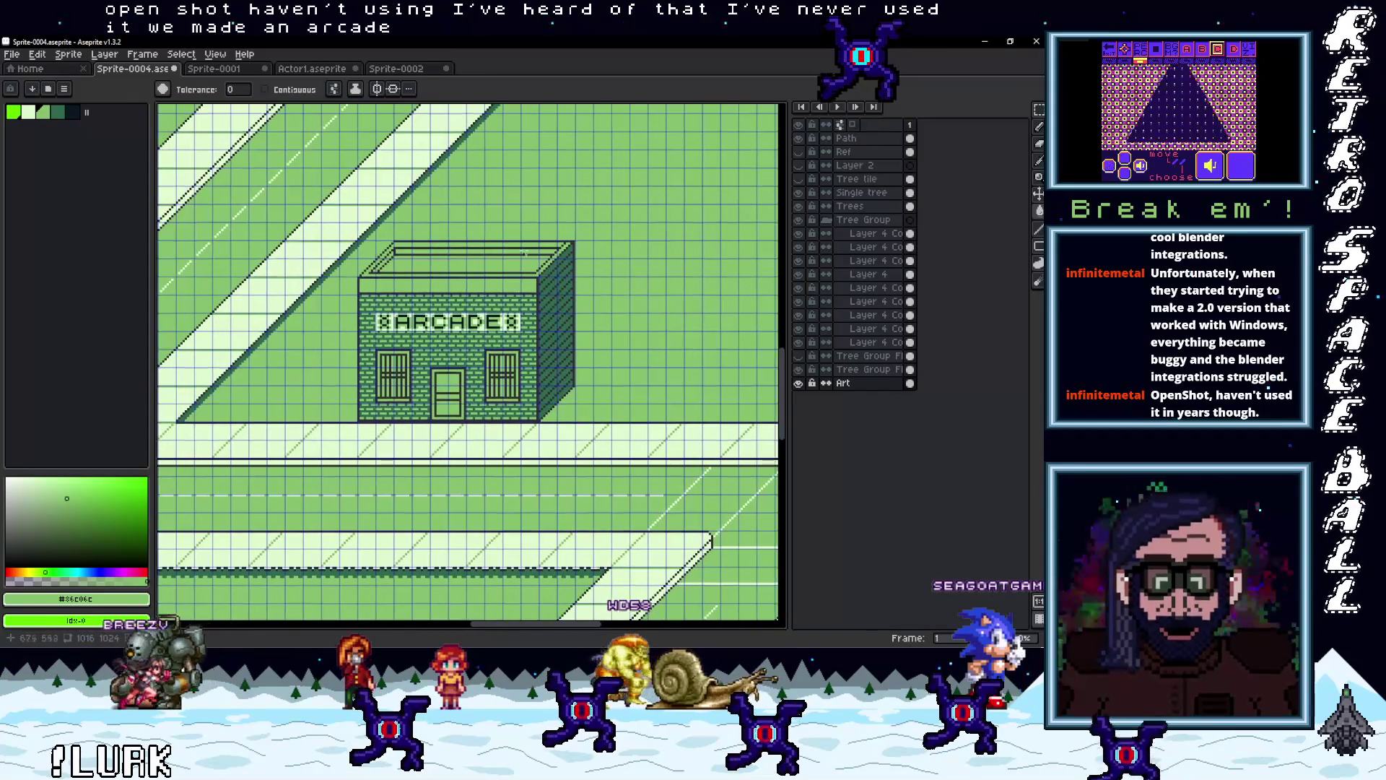
pyautogui.click(352, 74)
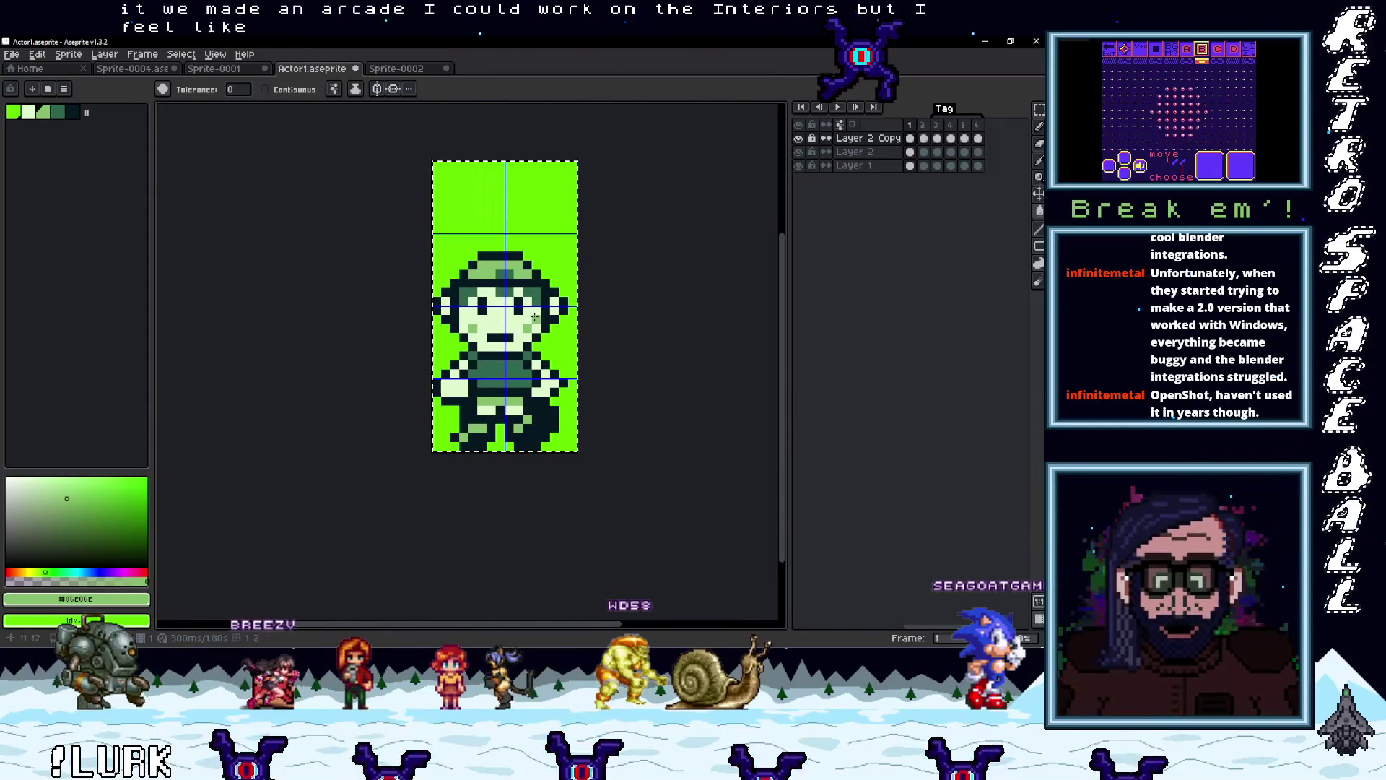
# Duplicate the top Layer 2 Copy layer and pick the sprite's dark green
pyautogui.rightClick(864, 141)
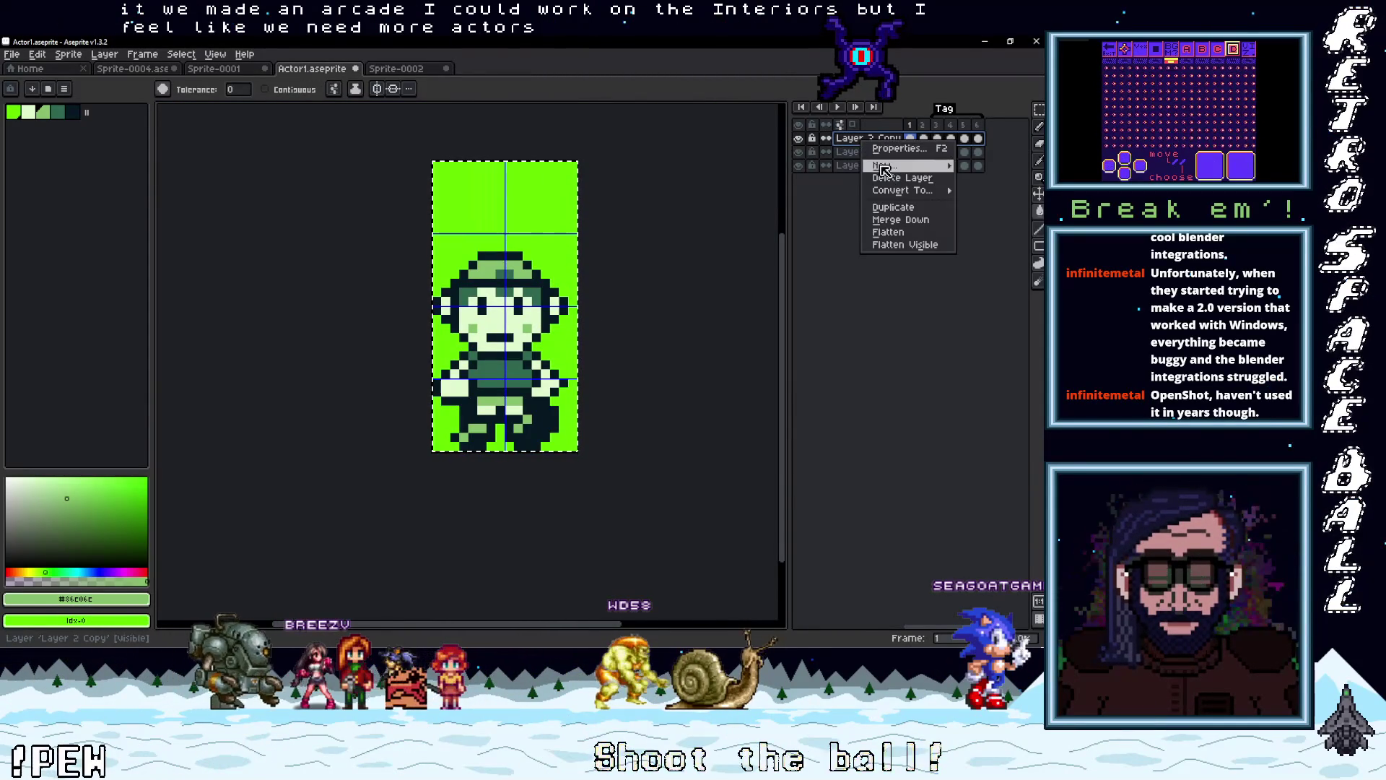
pyautogui.moveTo(882, 167)
pyautogui.click(868, 299)
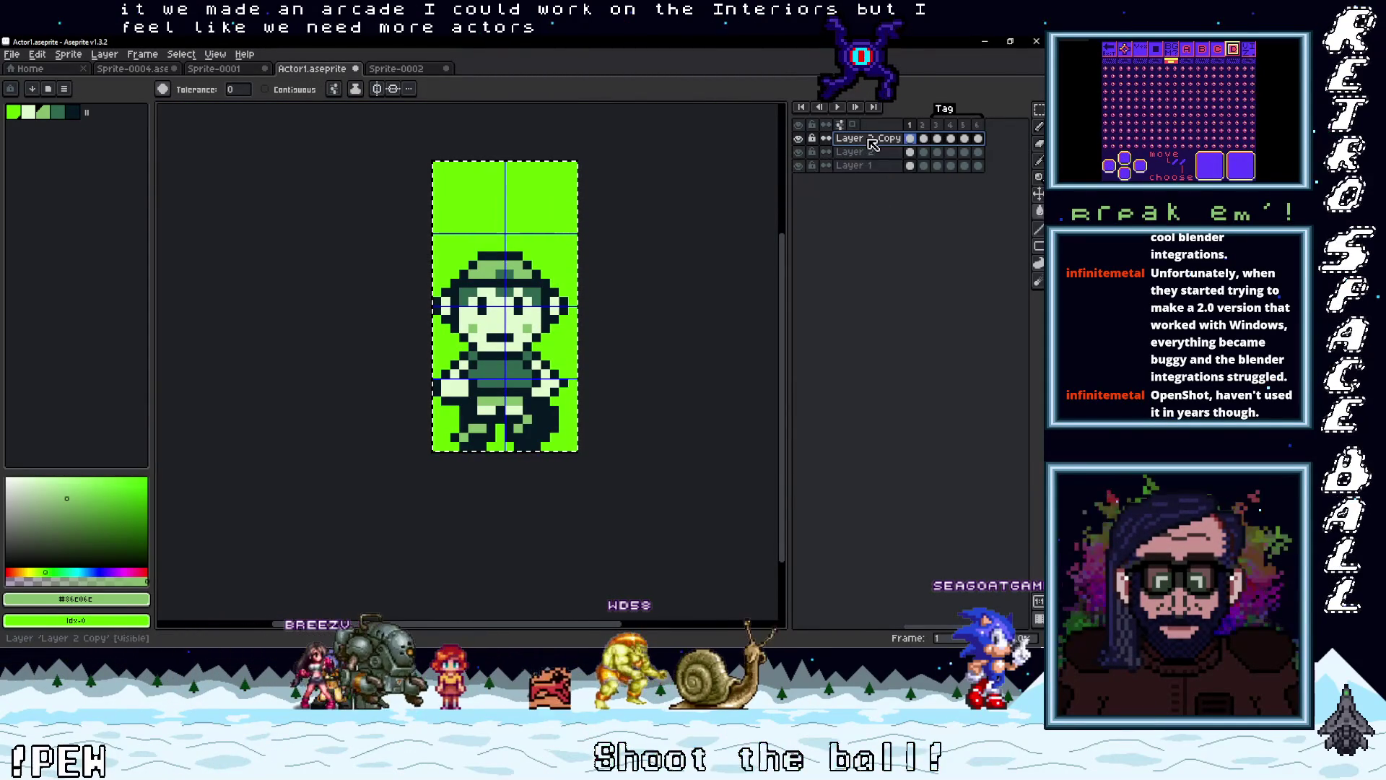
pyautogui.rightClick(868, 139)
pyautogui.click(886, 207)
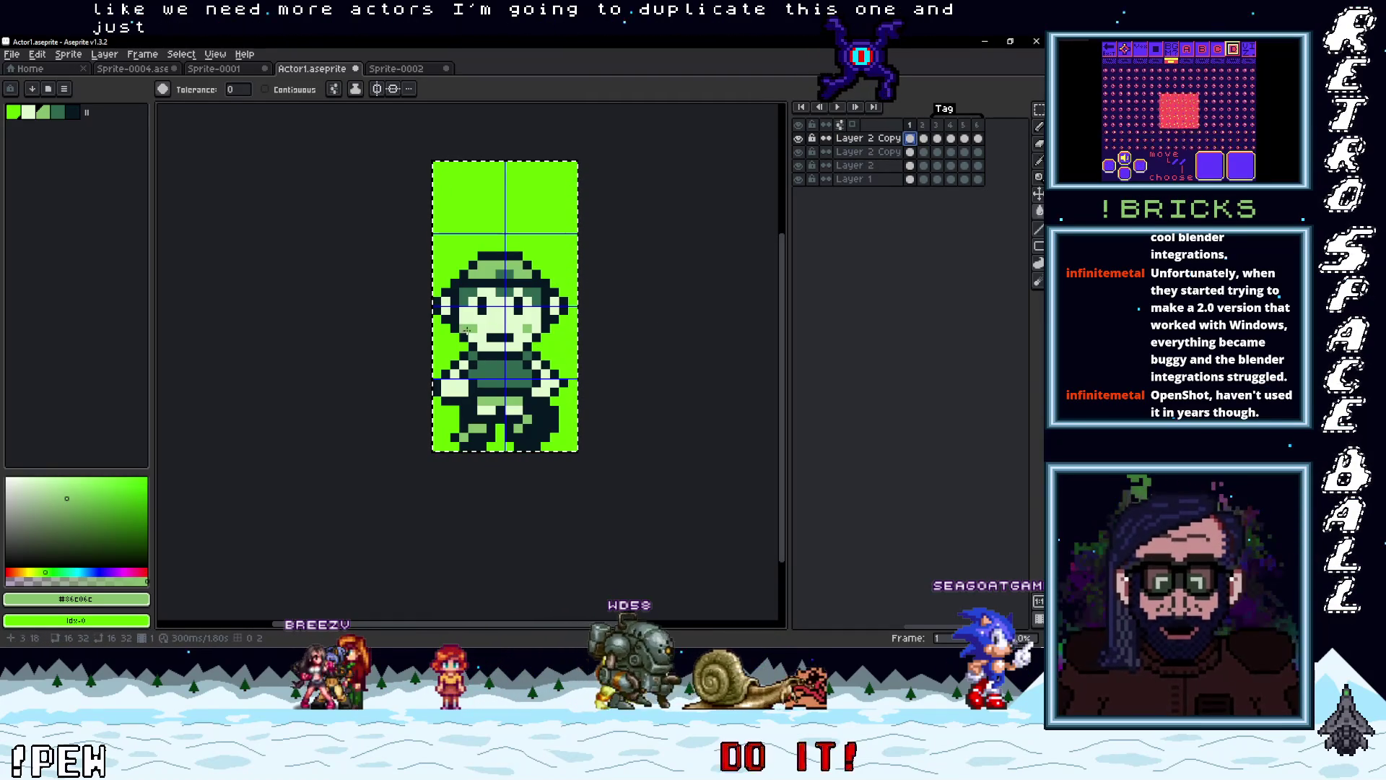
pyautogui.scroll(1, 502, 288)
pyautogui.keyDown('alt'); pyautogui.click(555, 292); pyautogui.keyUp('alt')
# Paint over the hat's light stripe in dark green #306850, undoing a stray hair patch
pyautogui.press('b')
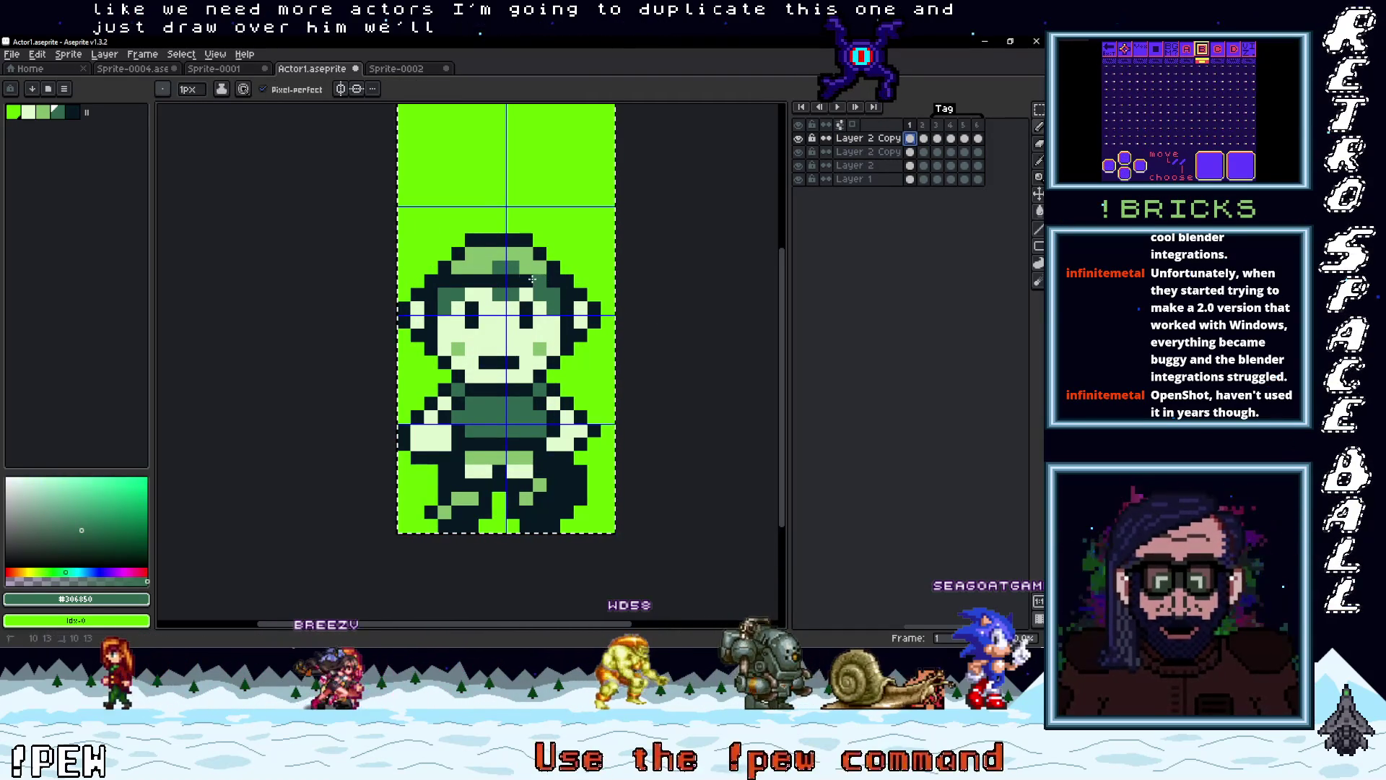
pyautogui.moveTo(466, 265); pyautogui.dragTo(487, 275)
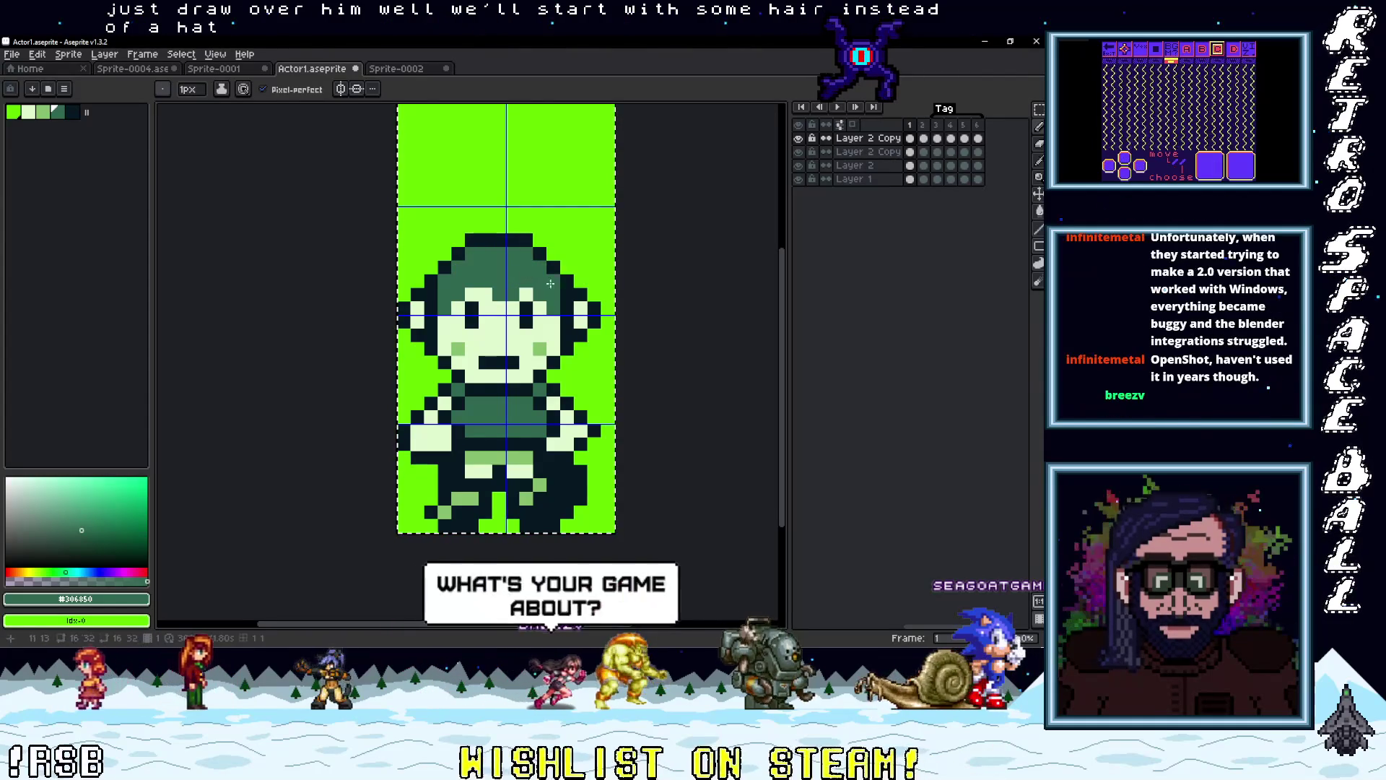
pyautogui.scroll(-2, 601, 340)
pyautogui.scroll(2, 599, 341)
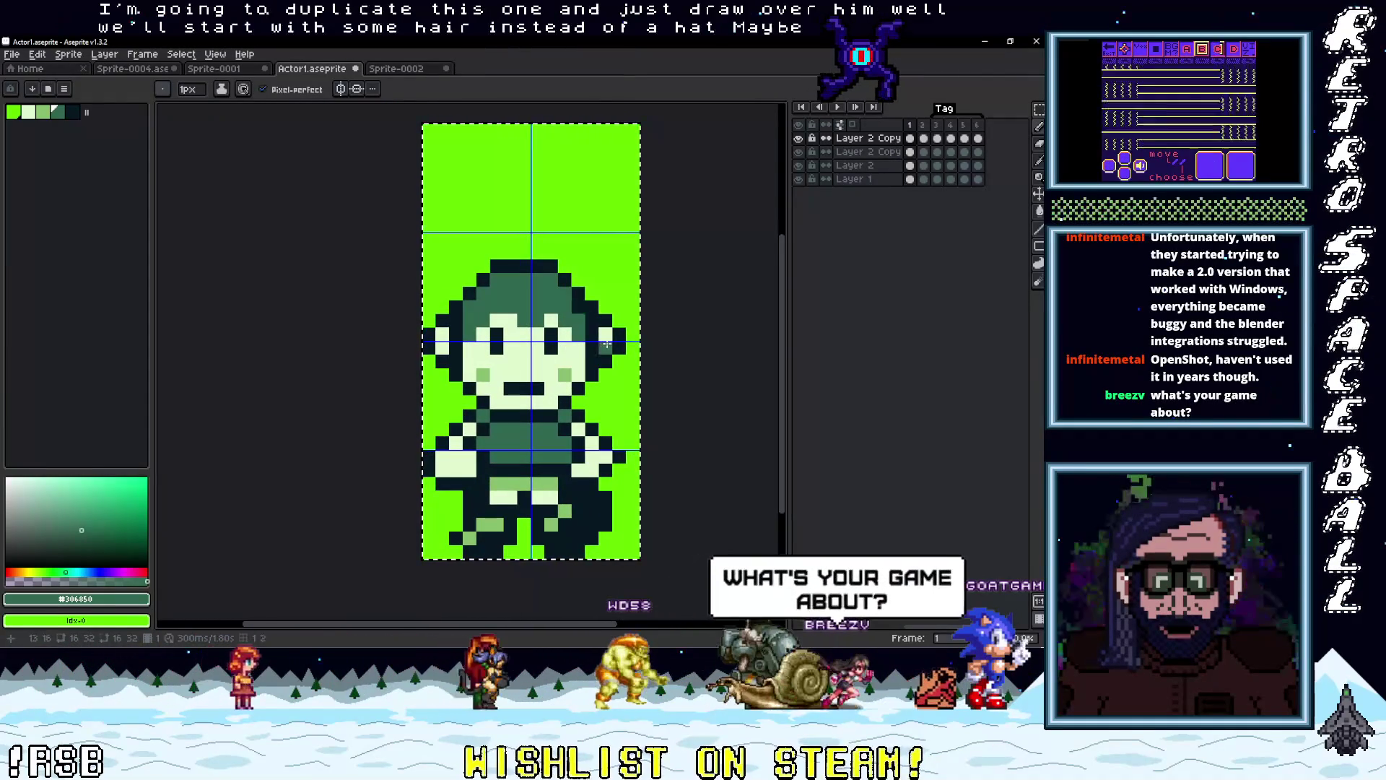
pyautogui.press('b')
pyautogui.moveTo(607, 291); pyautogui.dragTo(608, 257)
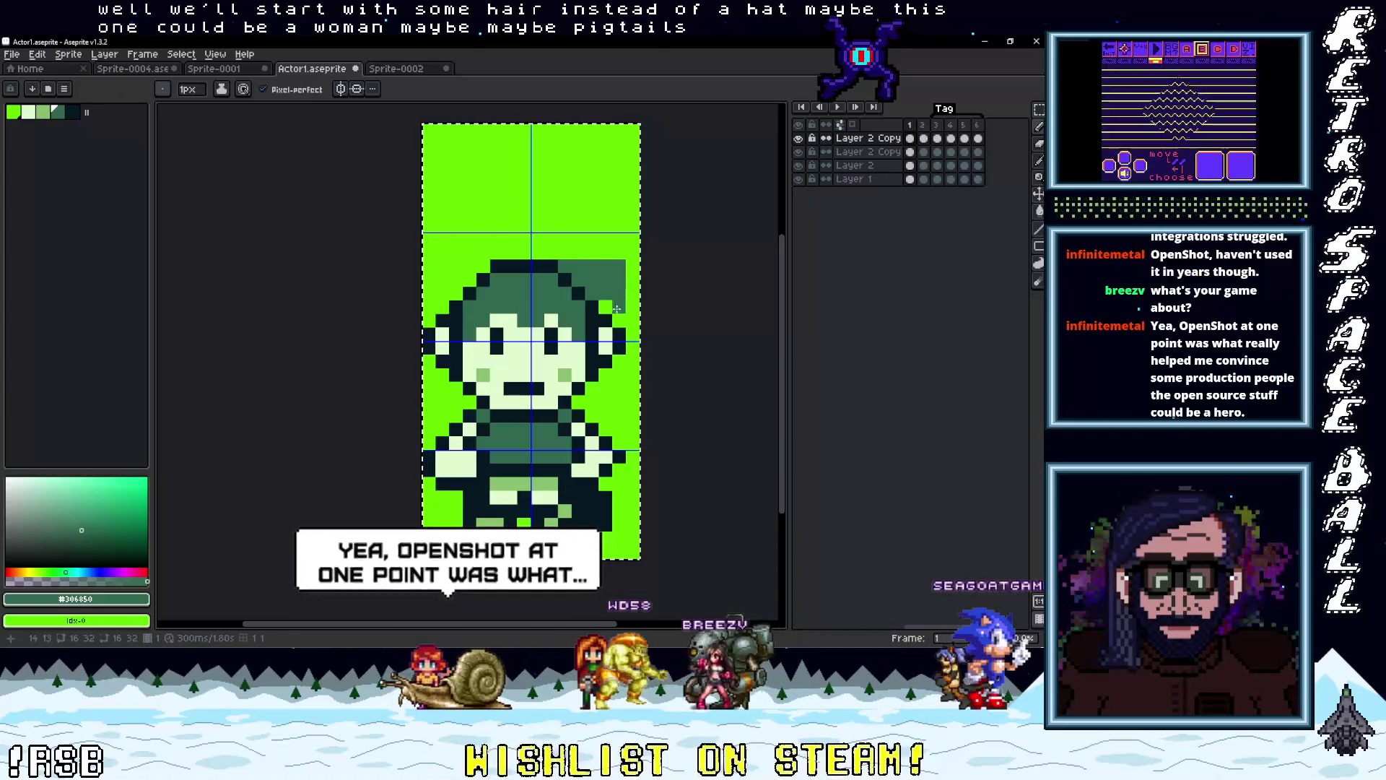
pyautogui.press('v')
pyautogui.hotkey('ctrl', 'z')
pyautogui.hotkey('ctrl', 'z')
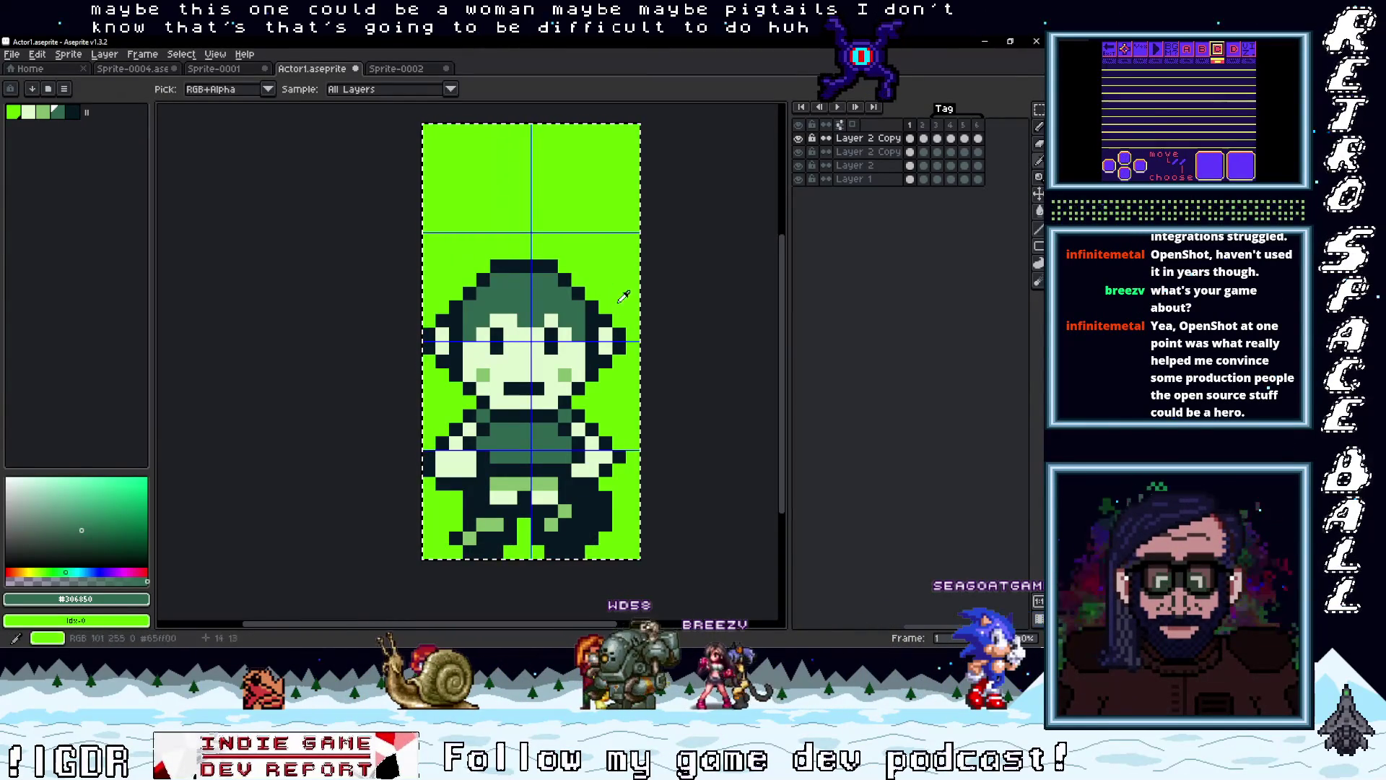
pyautogui.scroll(-2, 618, 293)
pyautogui.press('b')
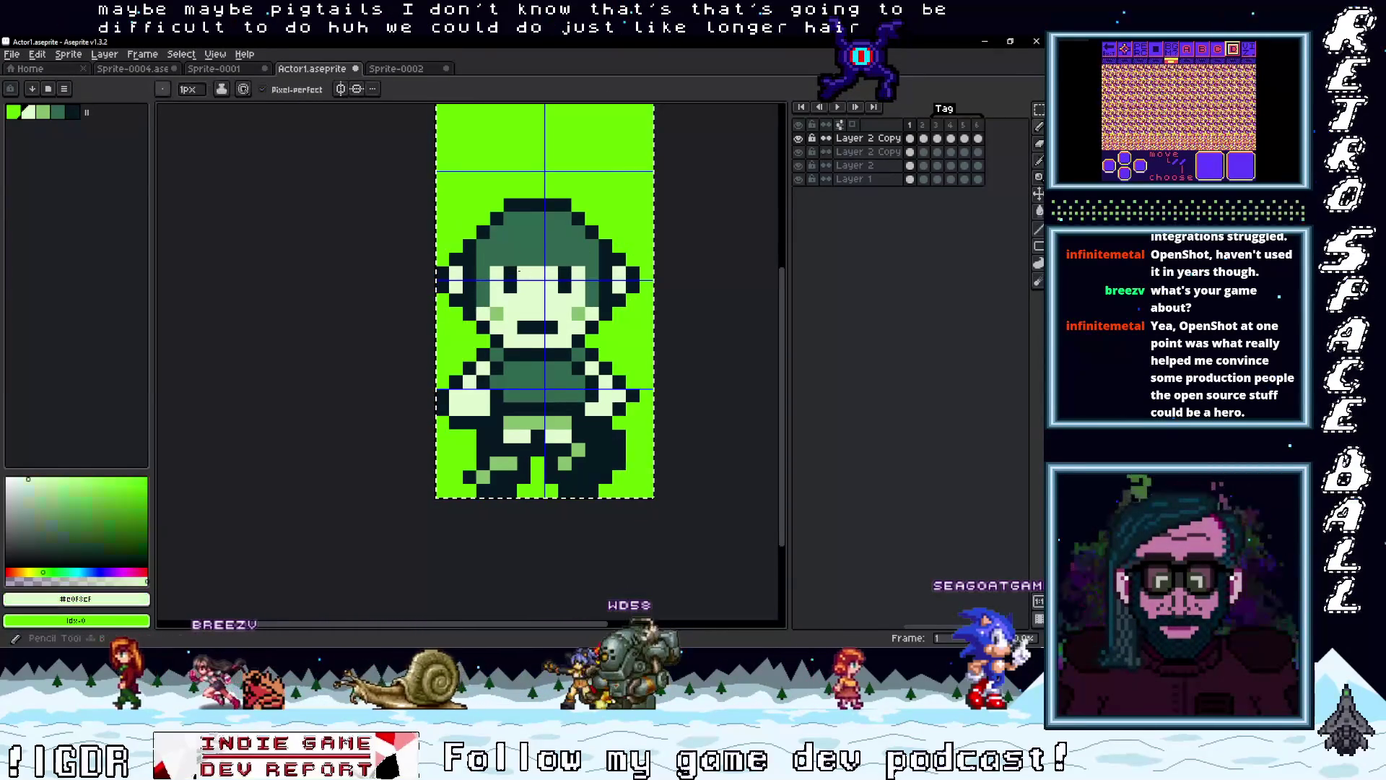
# Pick the light face green and add a face-green pixel at the hair edge
pyautogui.press('i')
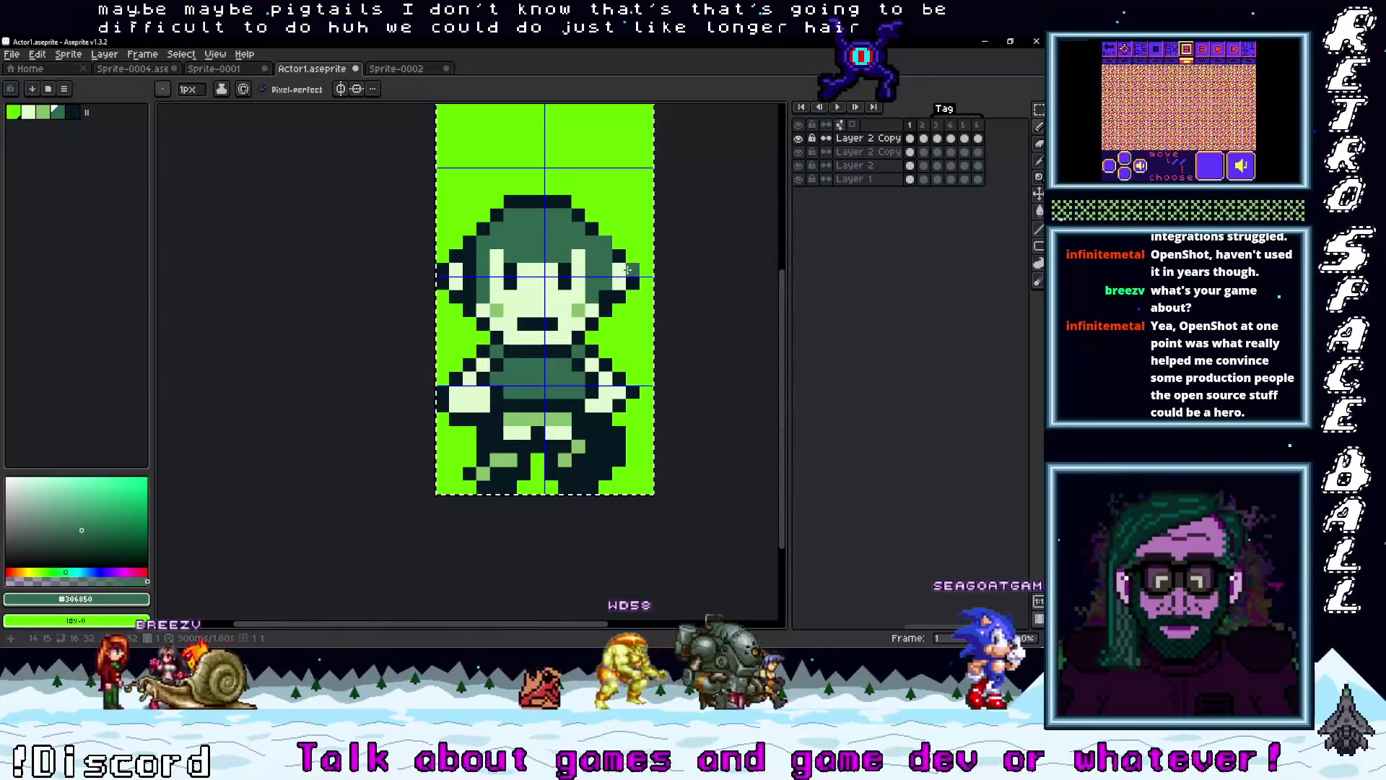
pyautogui.press('b')
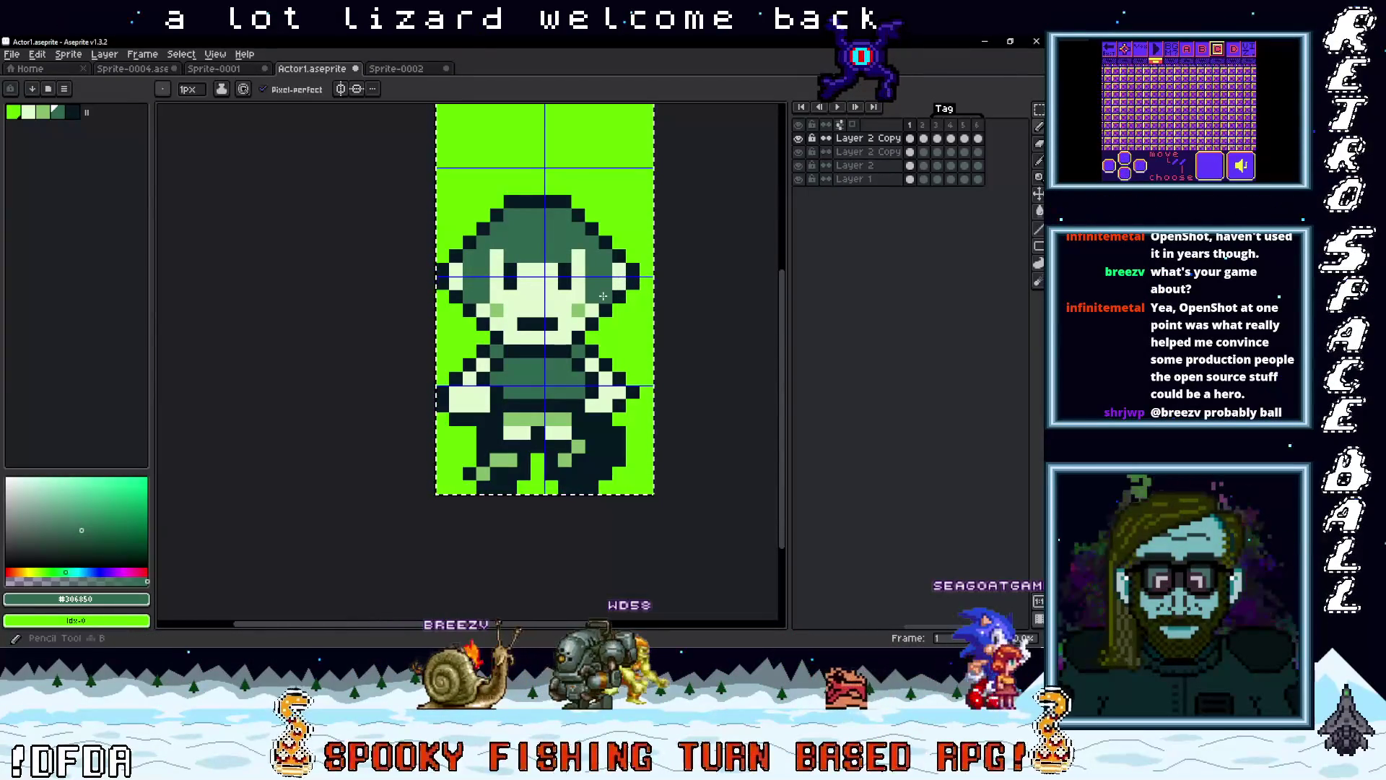
pyautogui.keyDown('alt'); pyautogui.click(603, 296); pyautogui.keyUp('alt')
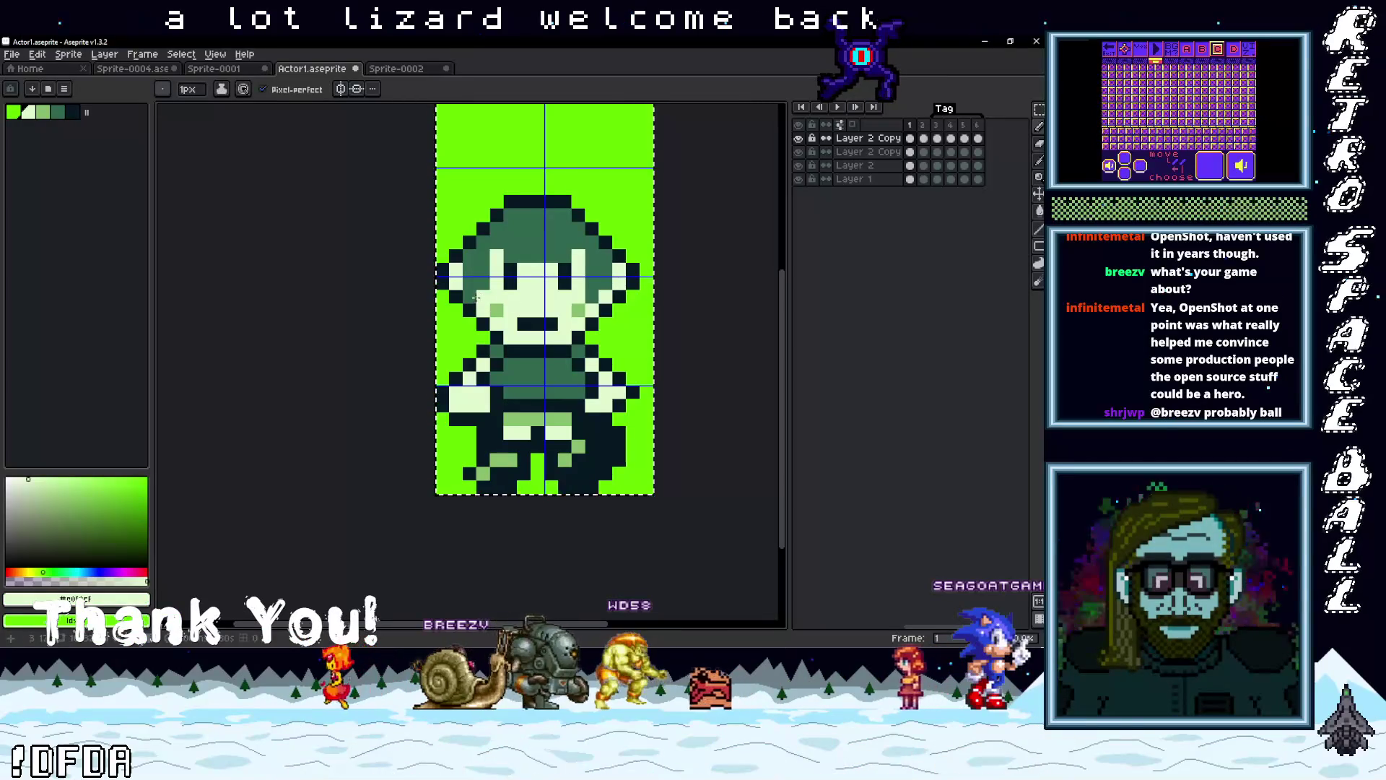
pyautogui.hscroll(-1, 629, 377)
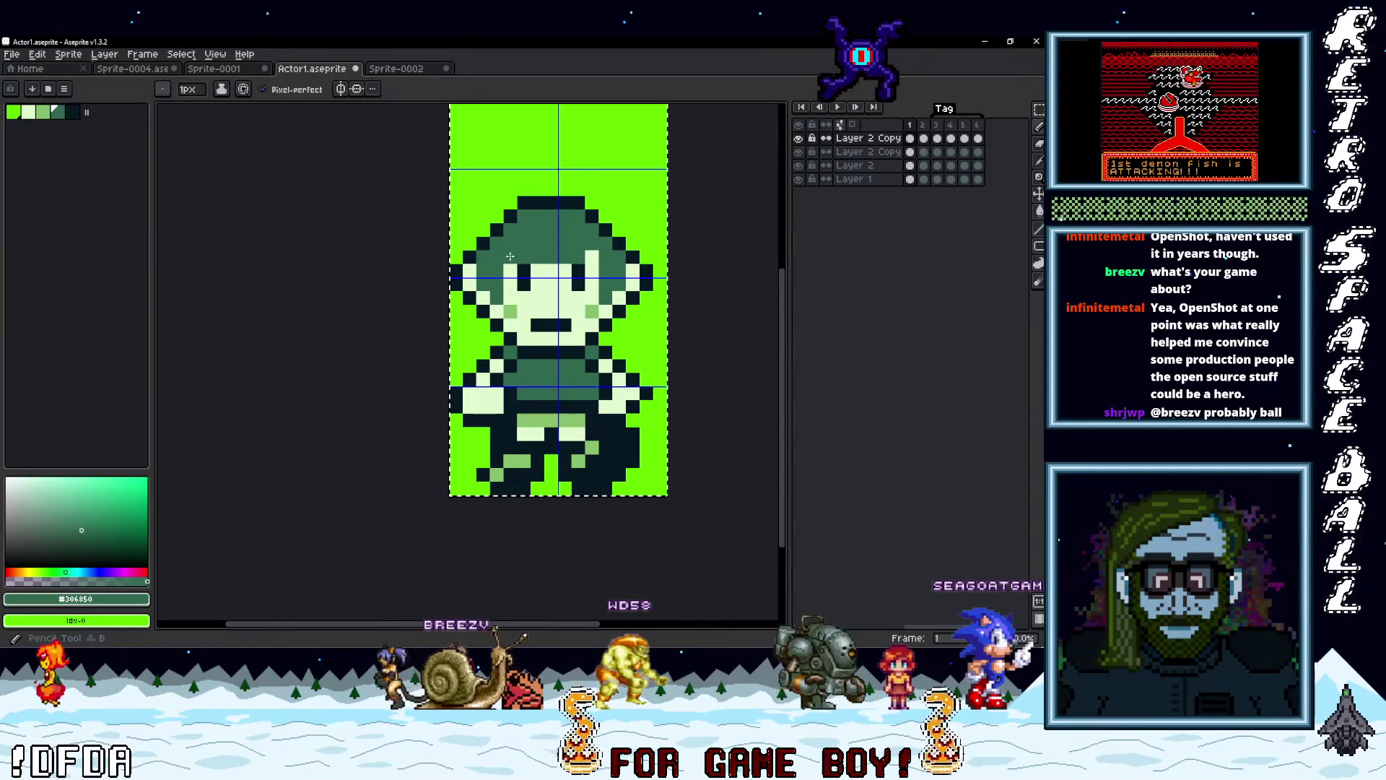
pyautogui.click(592, 257)
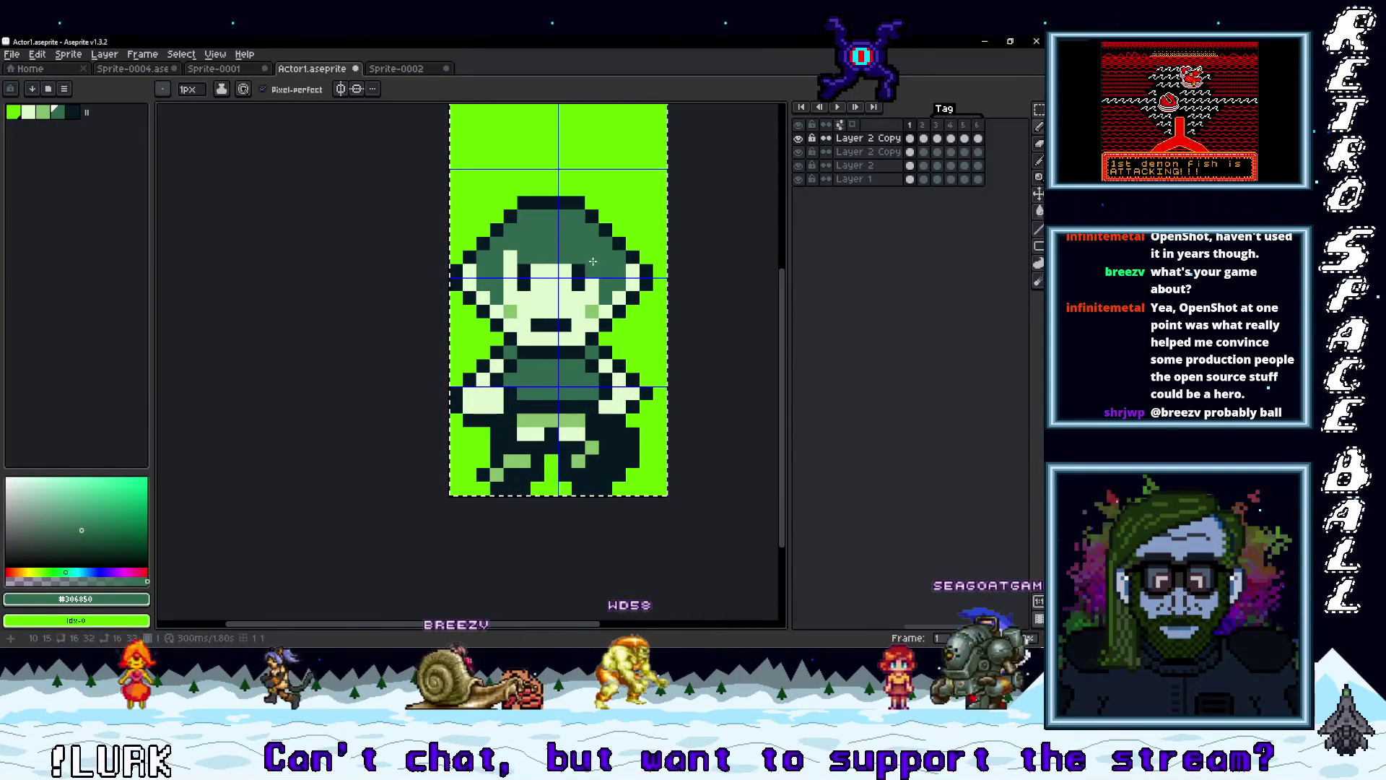
pyautogui.scroll(-2, 681, 312)
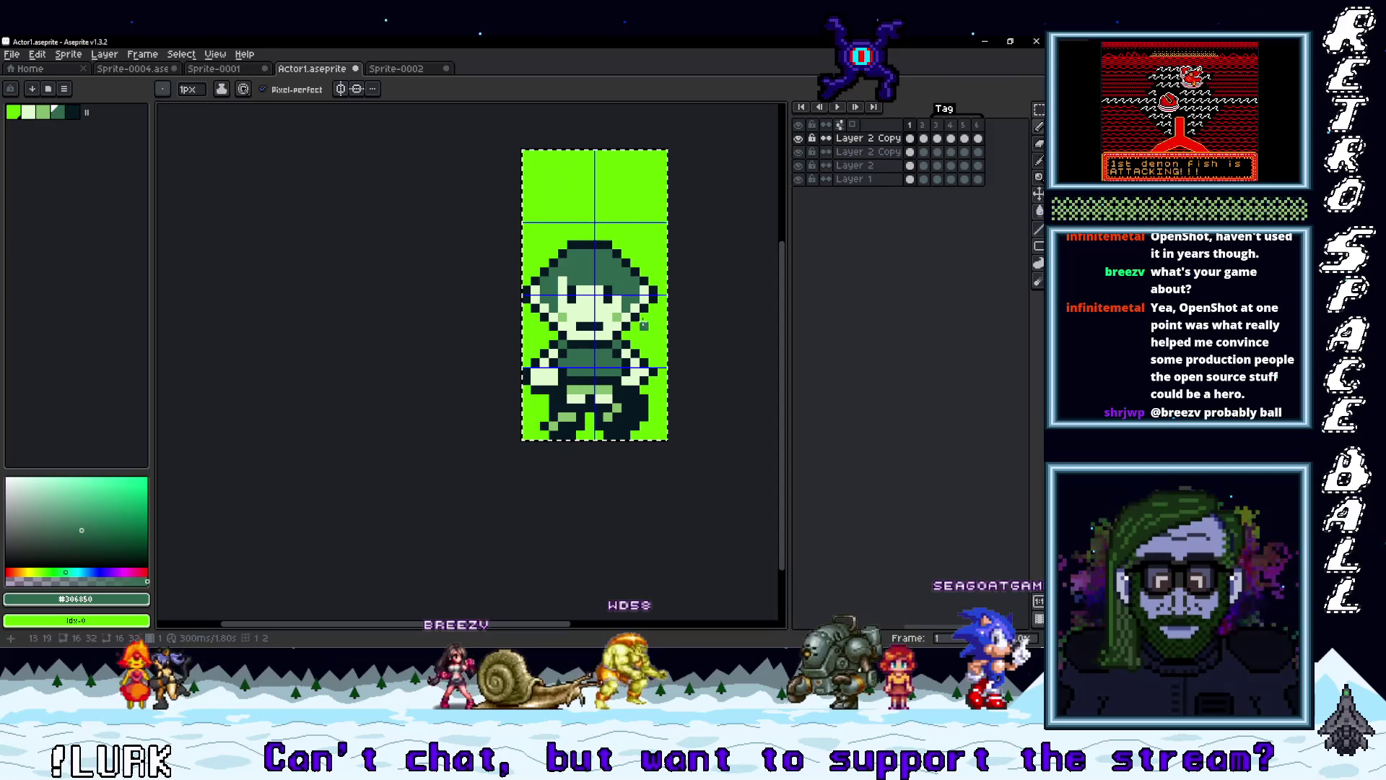
pyautogui.scroll(-2, 644, 327)
pyautogui.scroll(3, 631, 323)
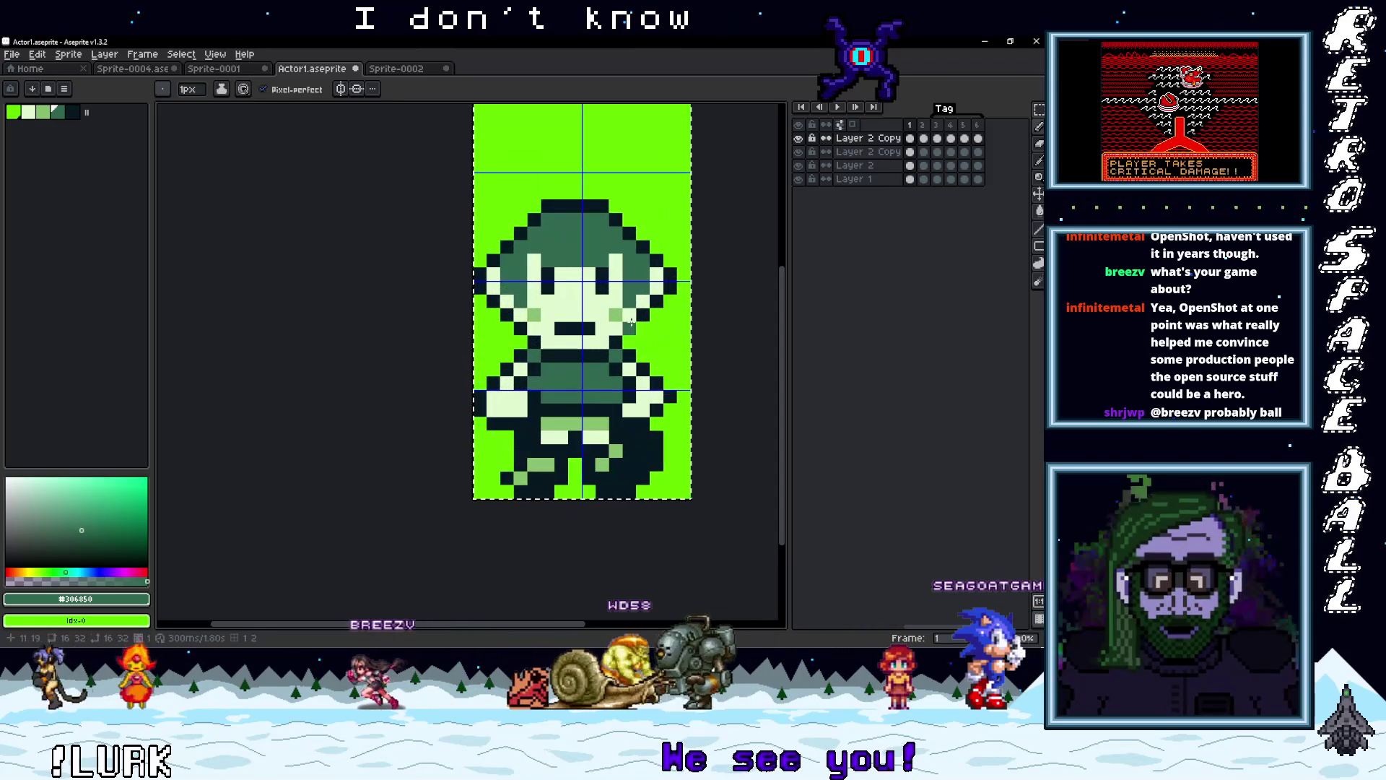
pyautogui.scroll(-2, 629, 341)
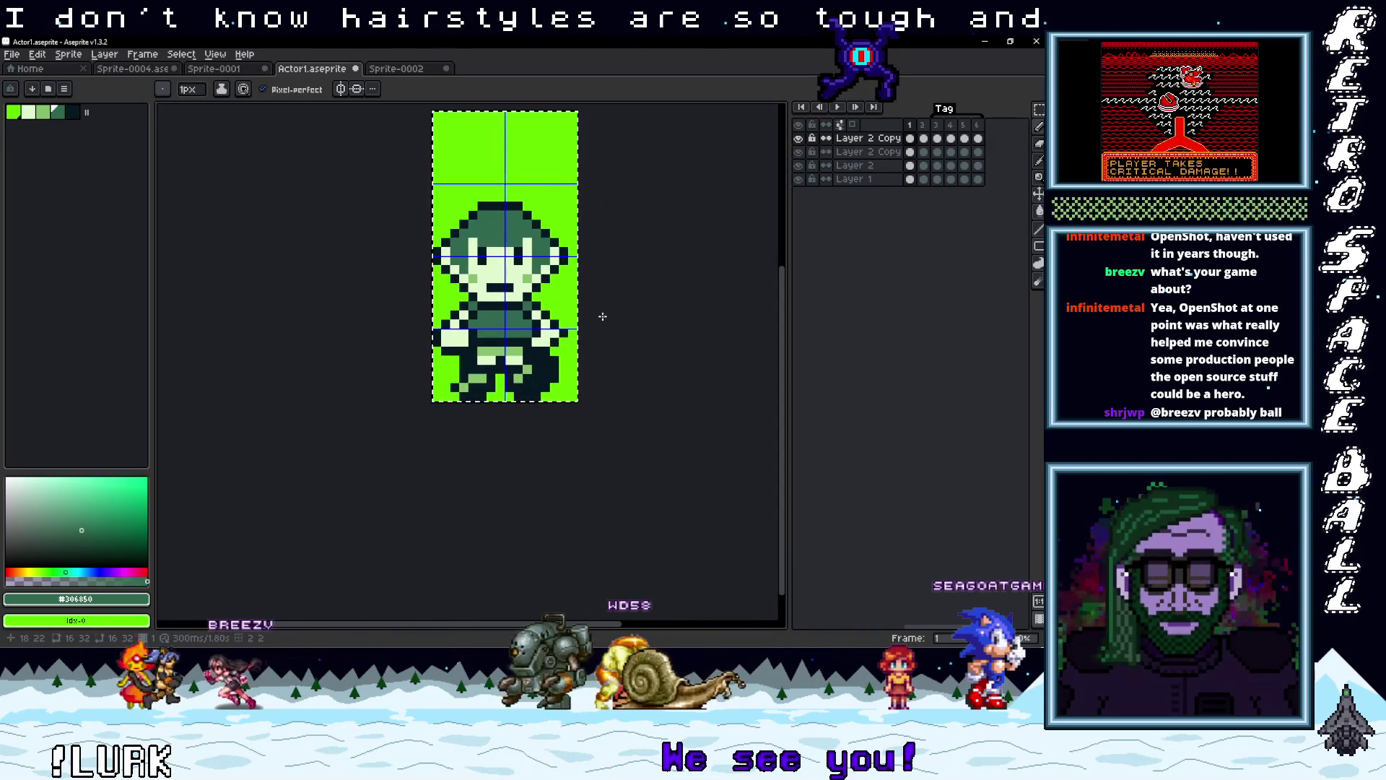
pyautogui.scroll(1, 532, 257)
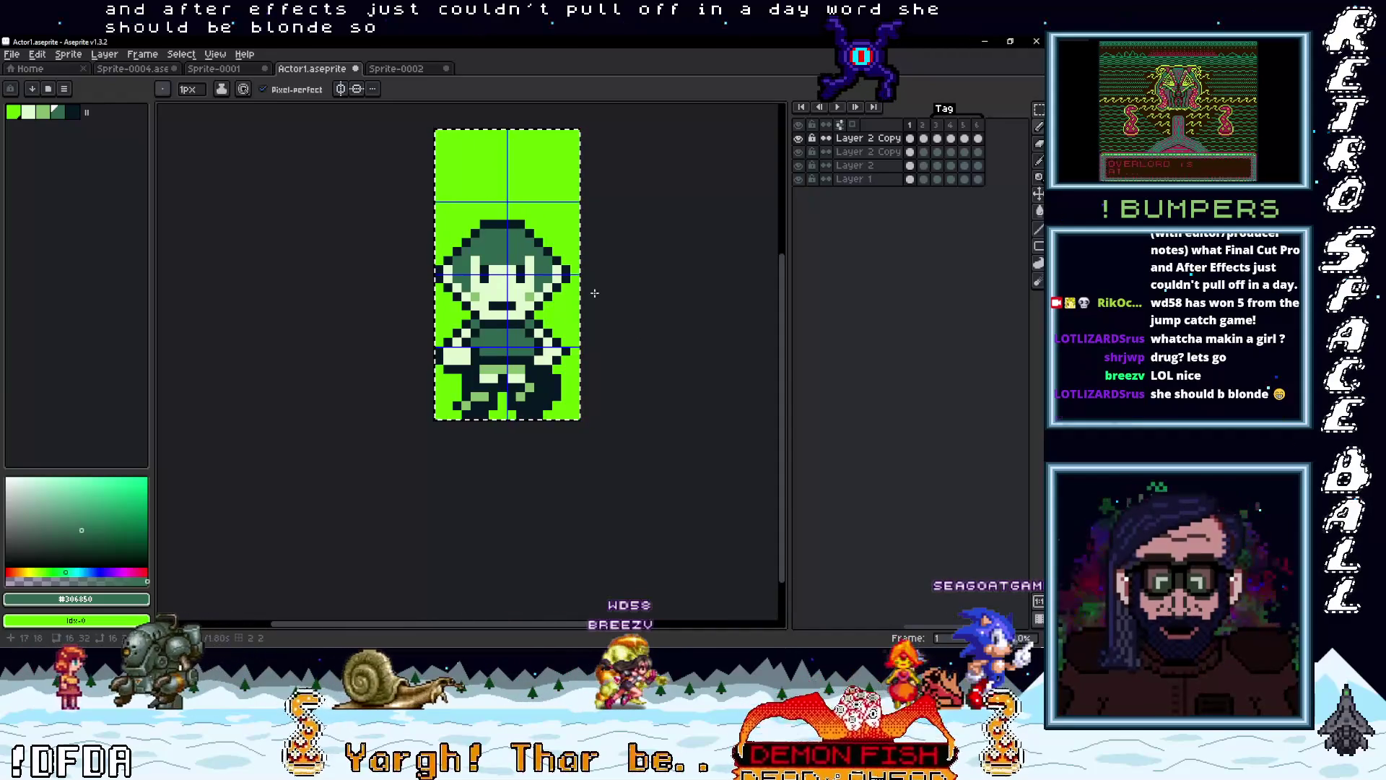
# Fill only the hair area with light green using the Paint Bucket
pyautogui.click(537, 289)
pyautogui.press('g')
pyautogui.click(553, 323)
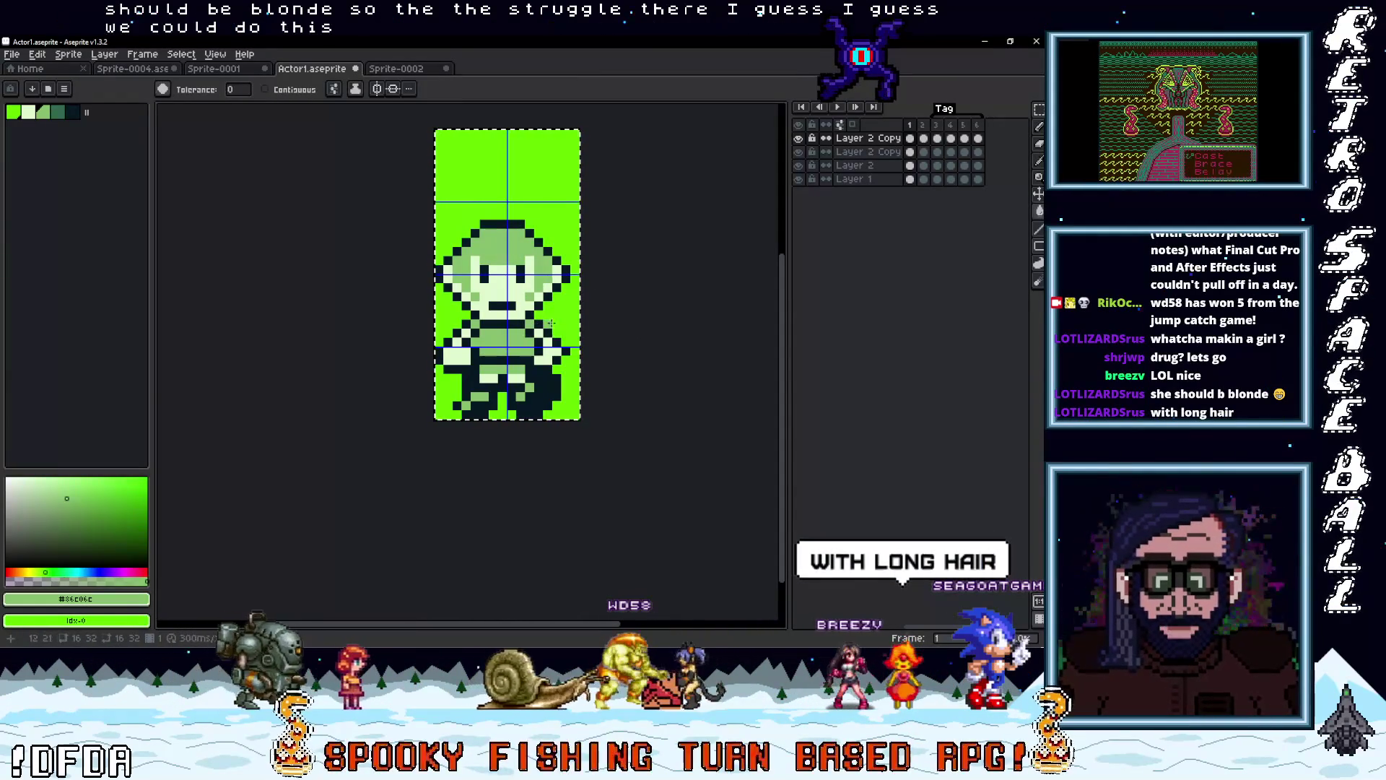
pyautogui.hotkey('ctrl', 'z')
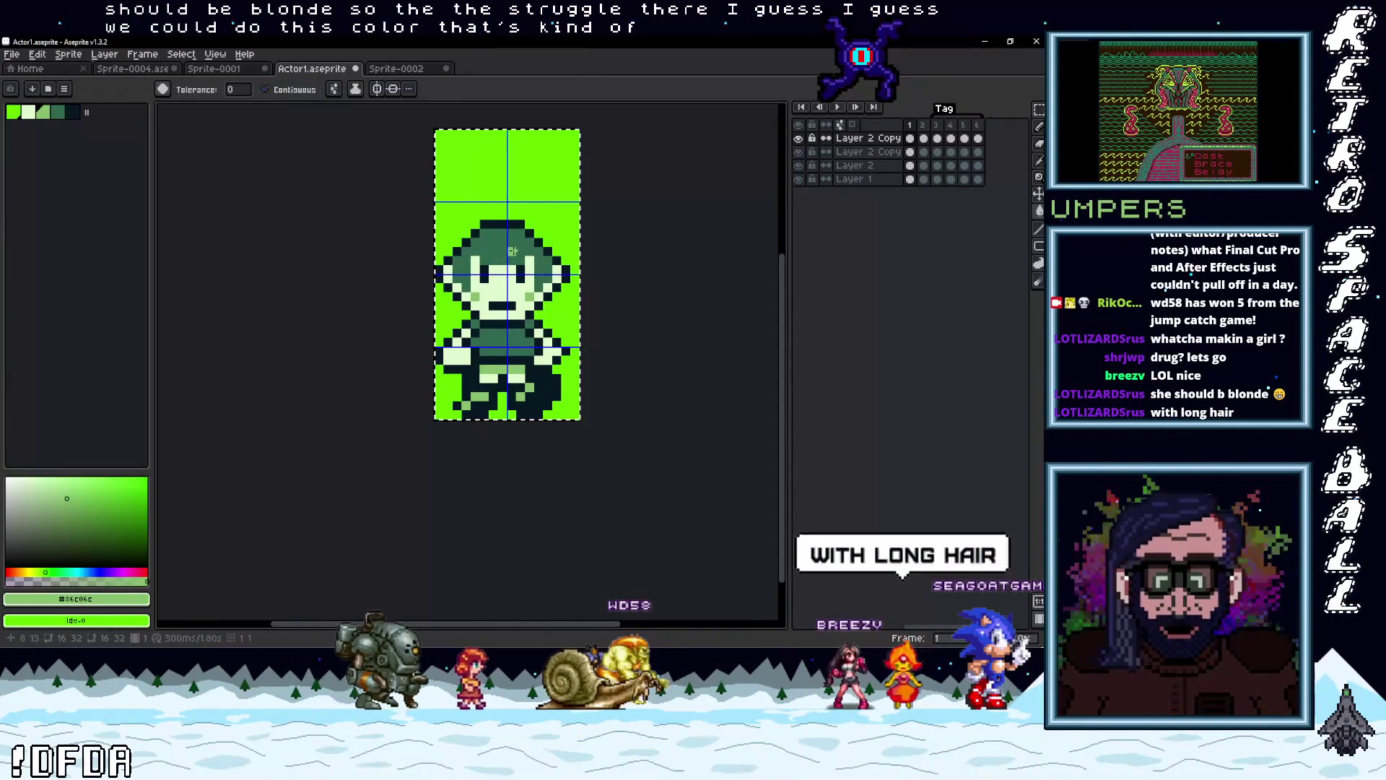
pyautogui.click(510, 243)
pyautogui.scroll(-2, 622, 299)
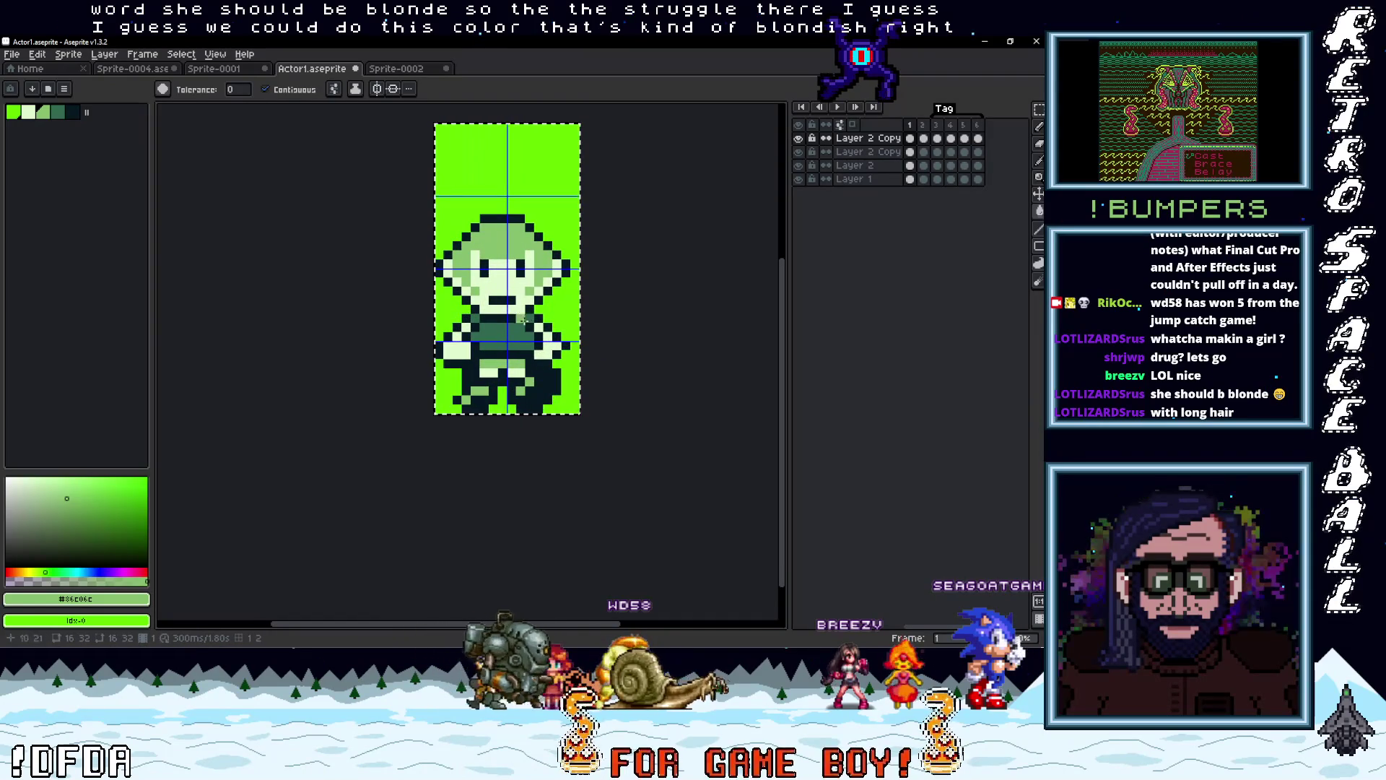
pyautogui.scroll(1, 526, 337)
# Recolour the top-right and left hair outline pixels light green, then pick the dark #071821 outline colour
pyautogui.press('i')
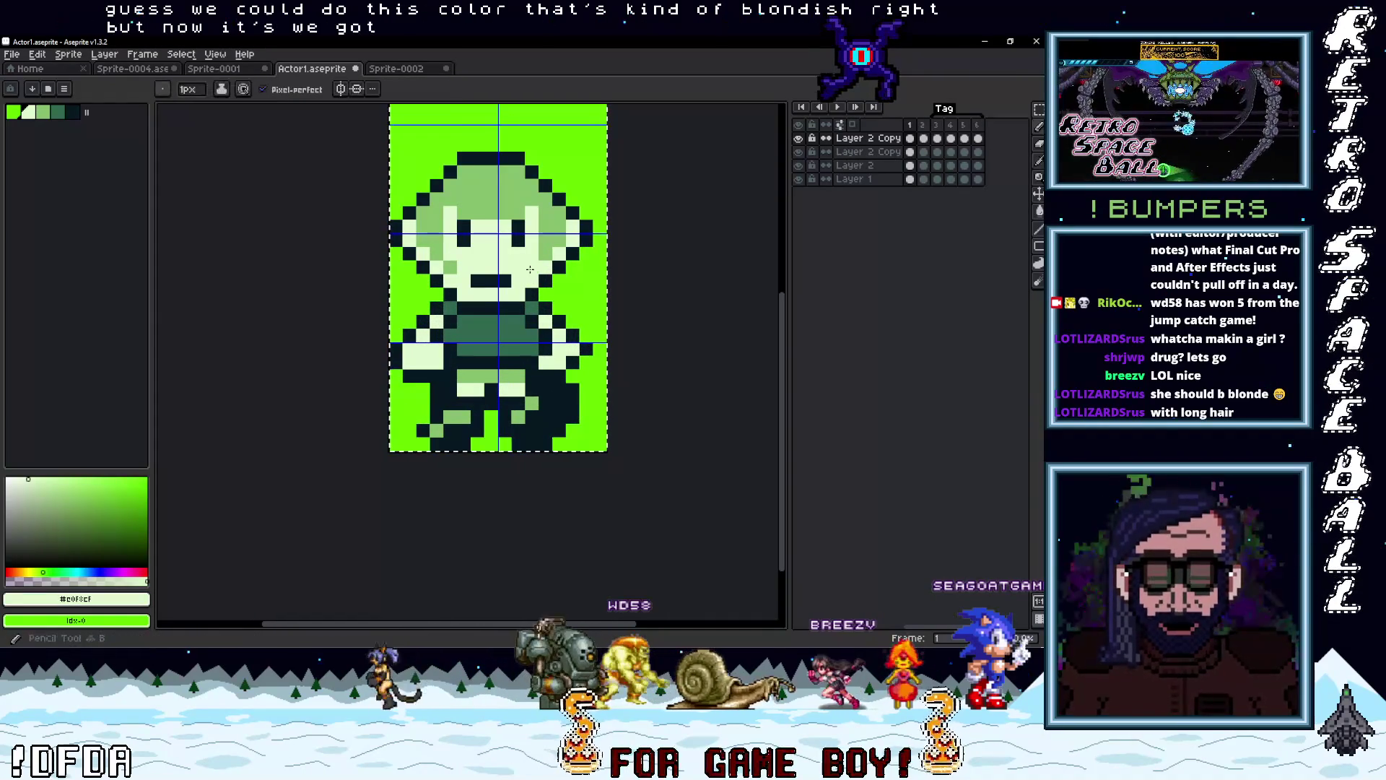
pyautogui.scroll(-1, 570, 309)
pyautogui.scroll(1, 549, 318)
pyautogui.scroll(-1, 527, 330)
pyautogui.scroll(1, 526, 330)
pyautogui.press('i')
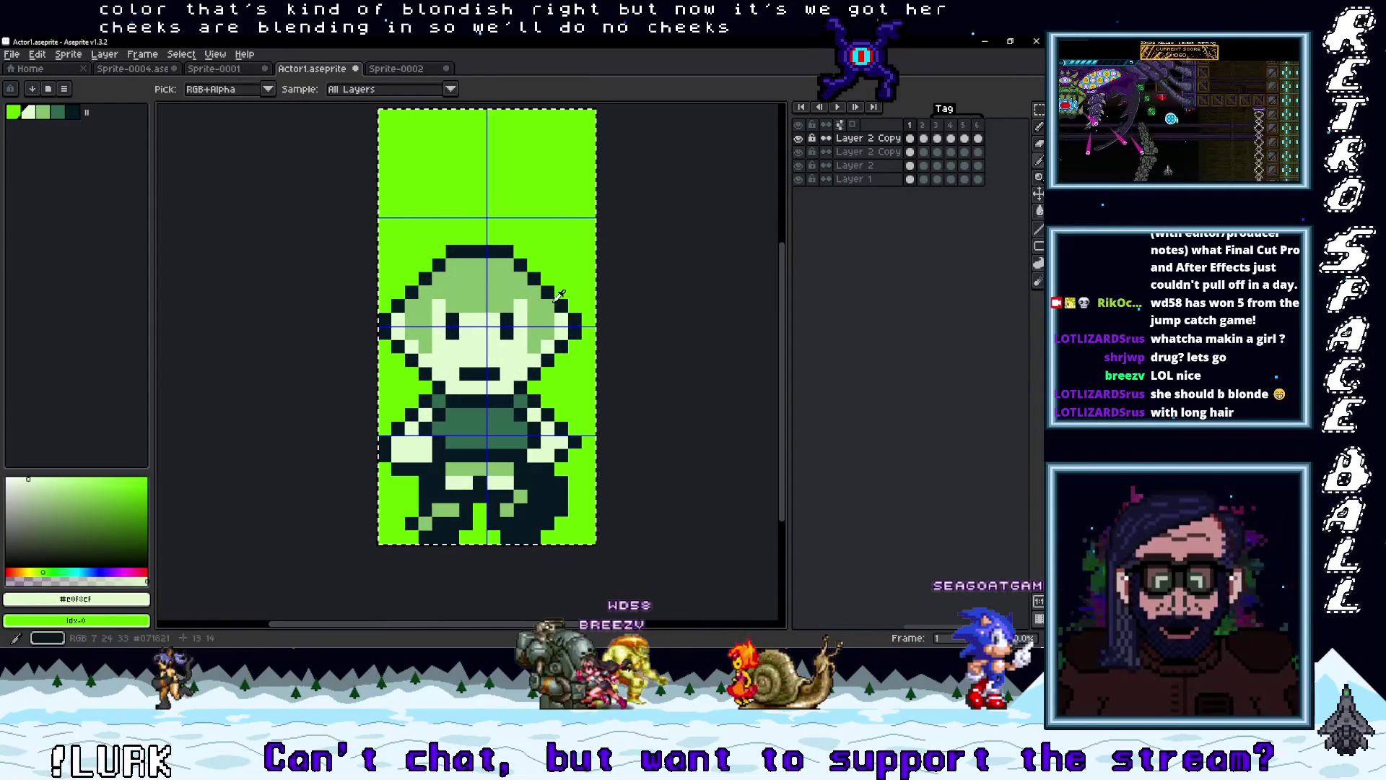
pyautogui.moveTo(551, 294); pyautogui.dragTo(510, 256)
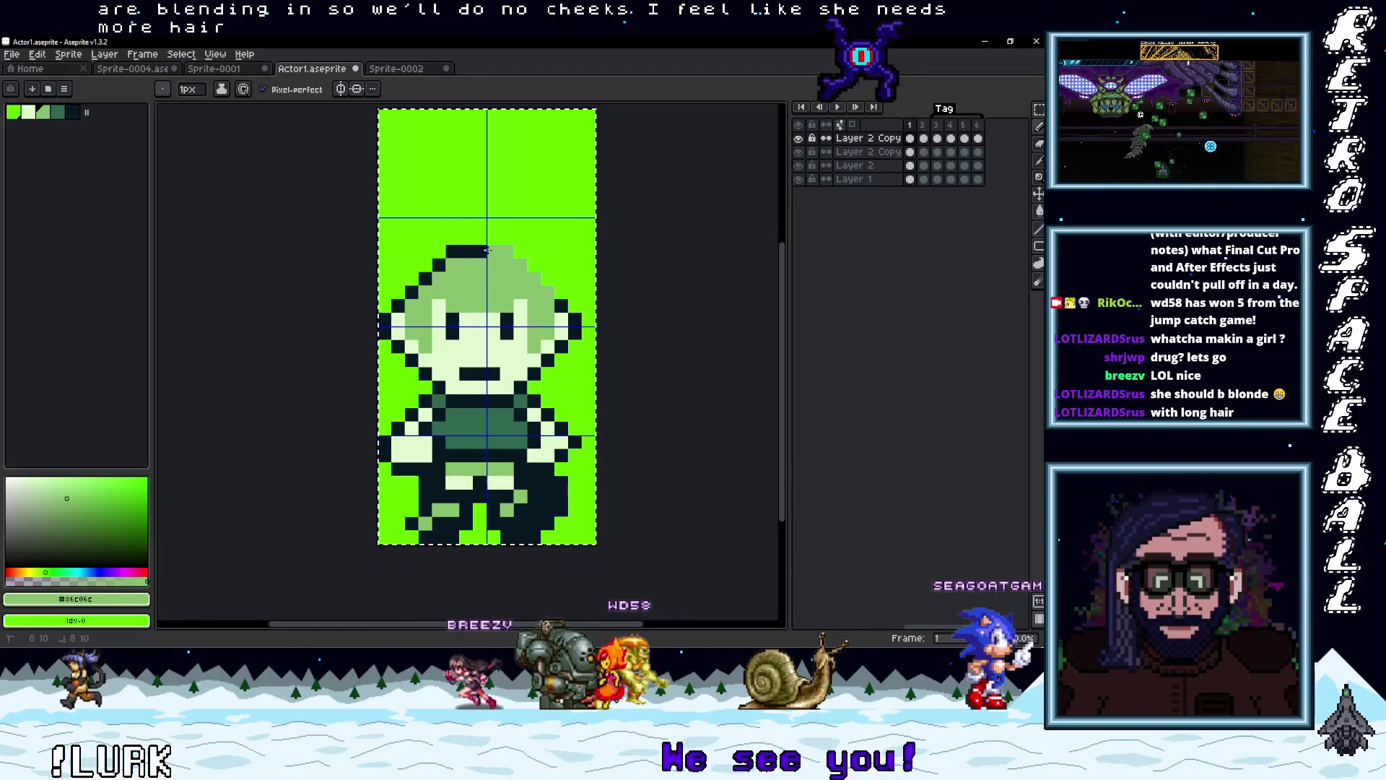
pyautogui.moveTo(414, 276); pyautogui.dragTo(408, 292)
pyautogui.press('i')
pyautogui.click(560, 290)
pyautogui.press('b')
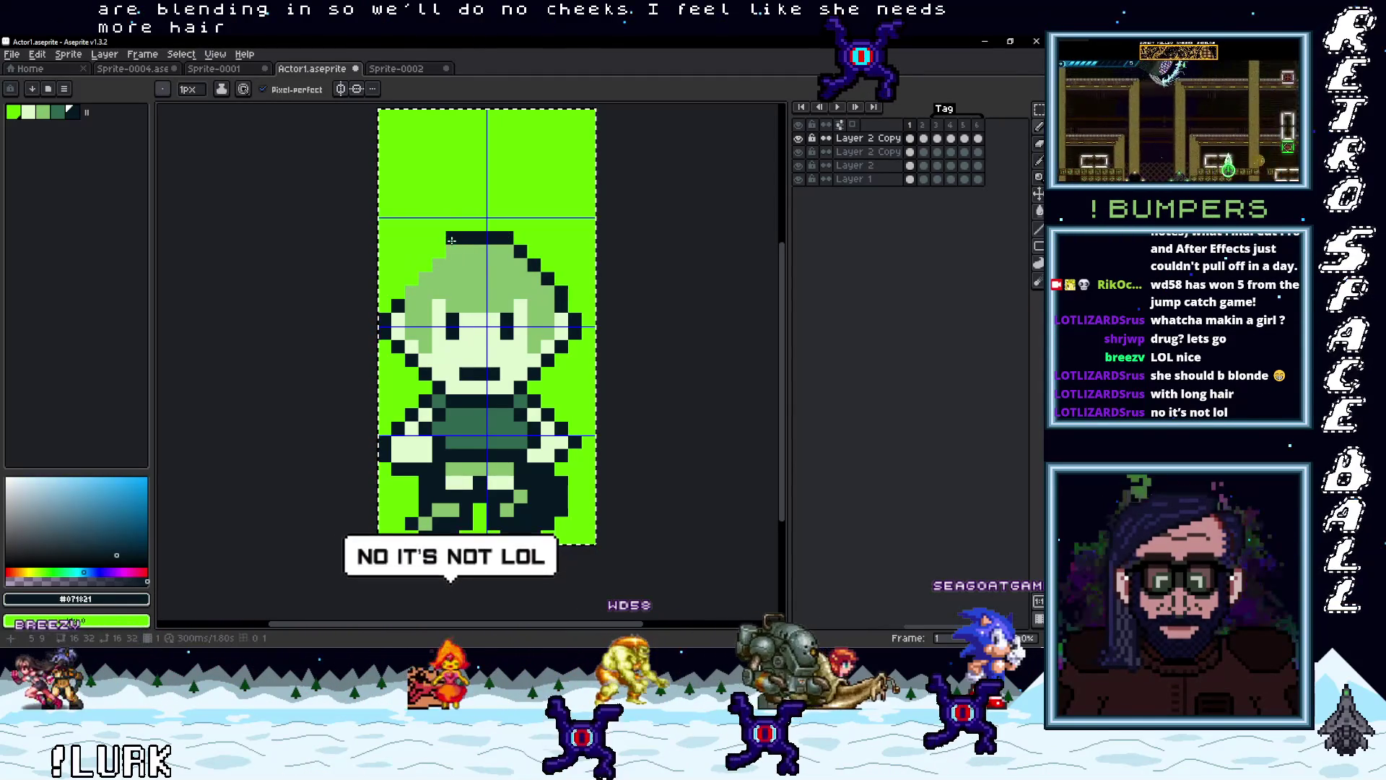
pyautogui.scroll(-2, 433, 297)
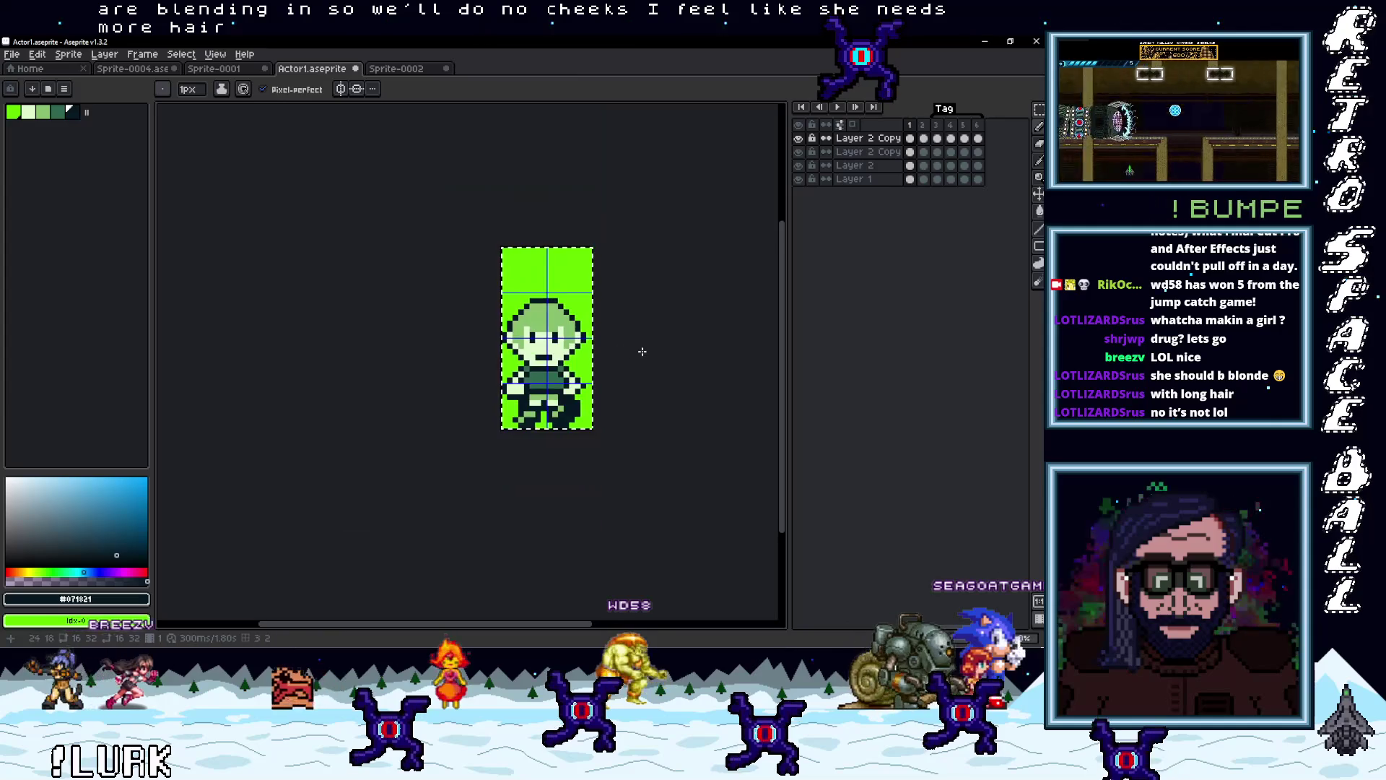
# Pick the dark outline colour from the sprite for the hair's sides
pyautogui.scroll(1, 548, 346)
pyautogui.scroll(-1, 582, 368)
pyautogui.scroll(1, 583, 367)
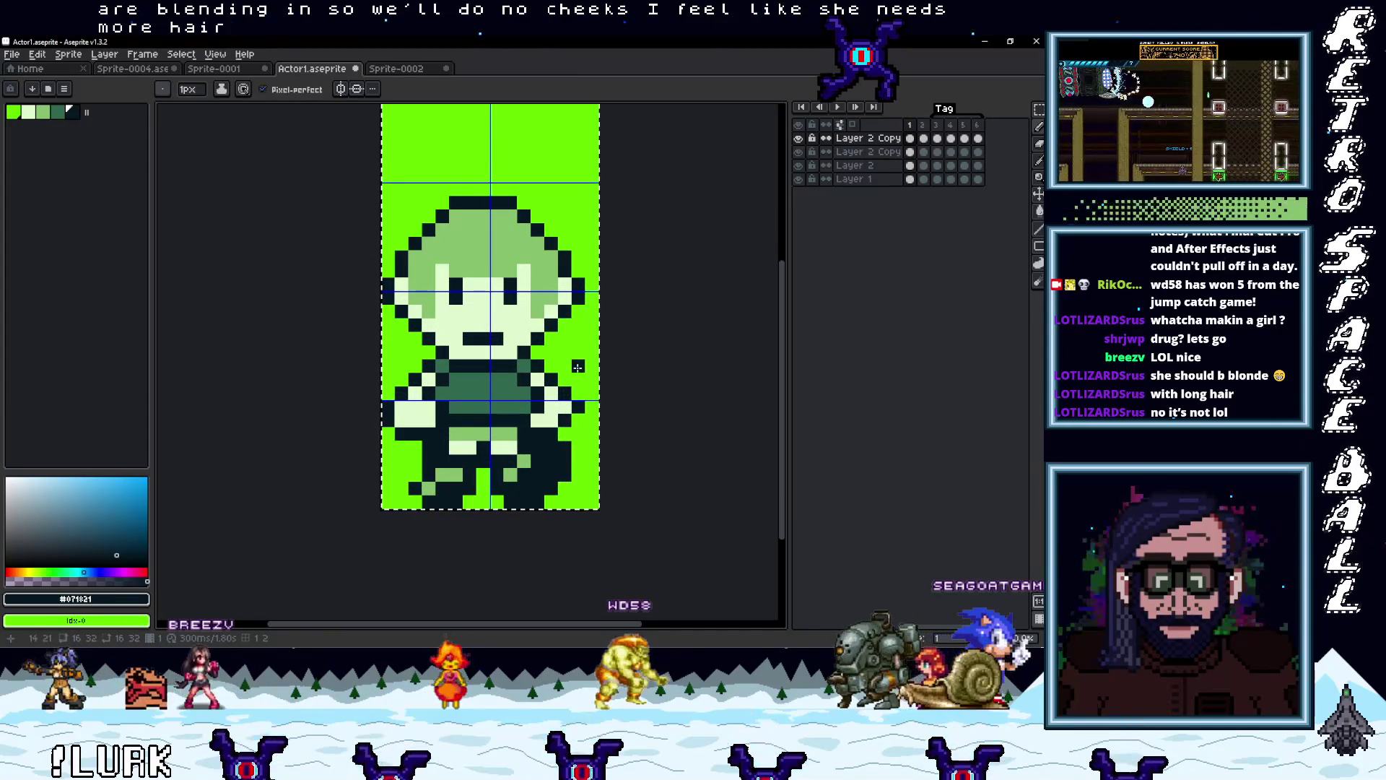
pyautogui.press('i')
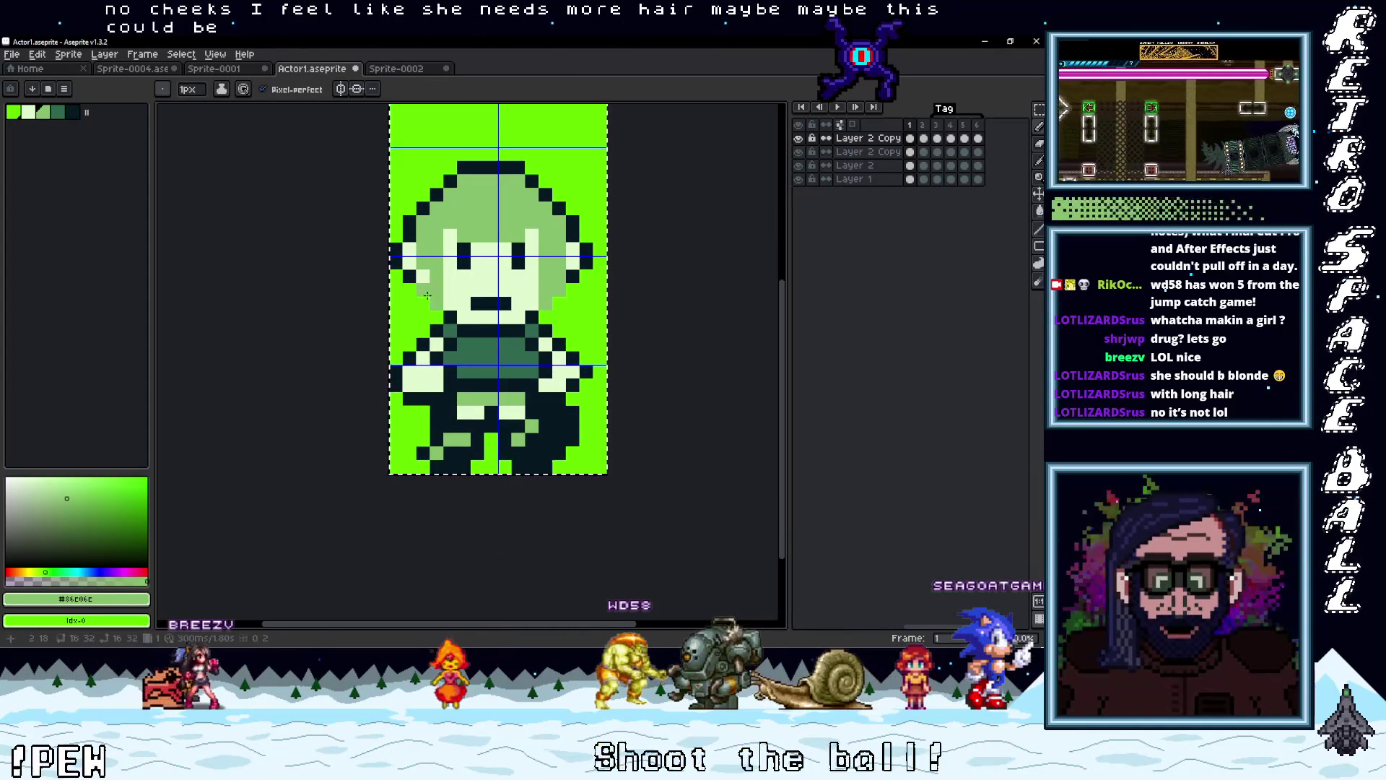
pyautogui.press('i')
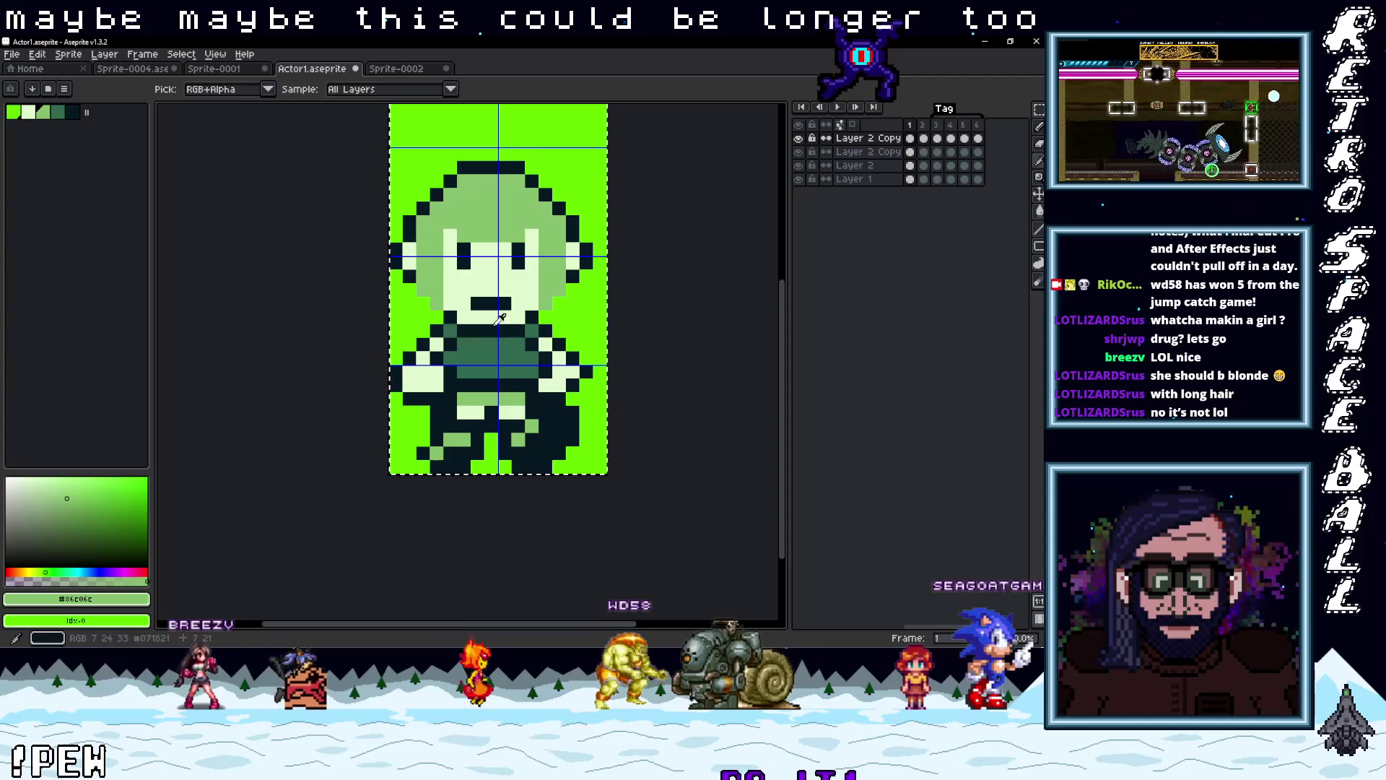
pyautogui.click(416, 279)
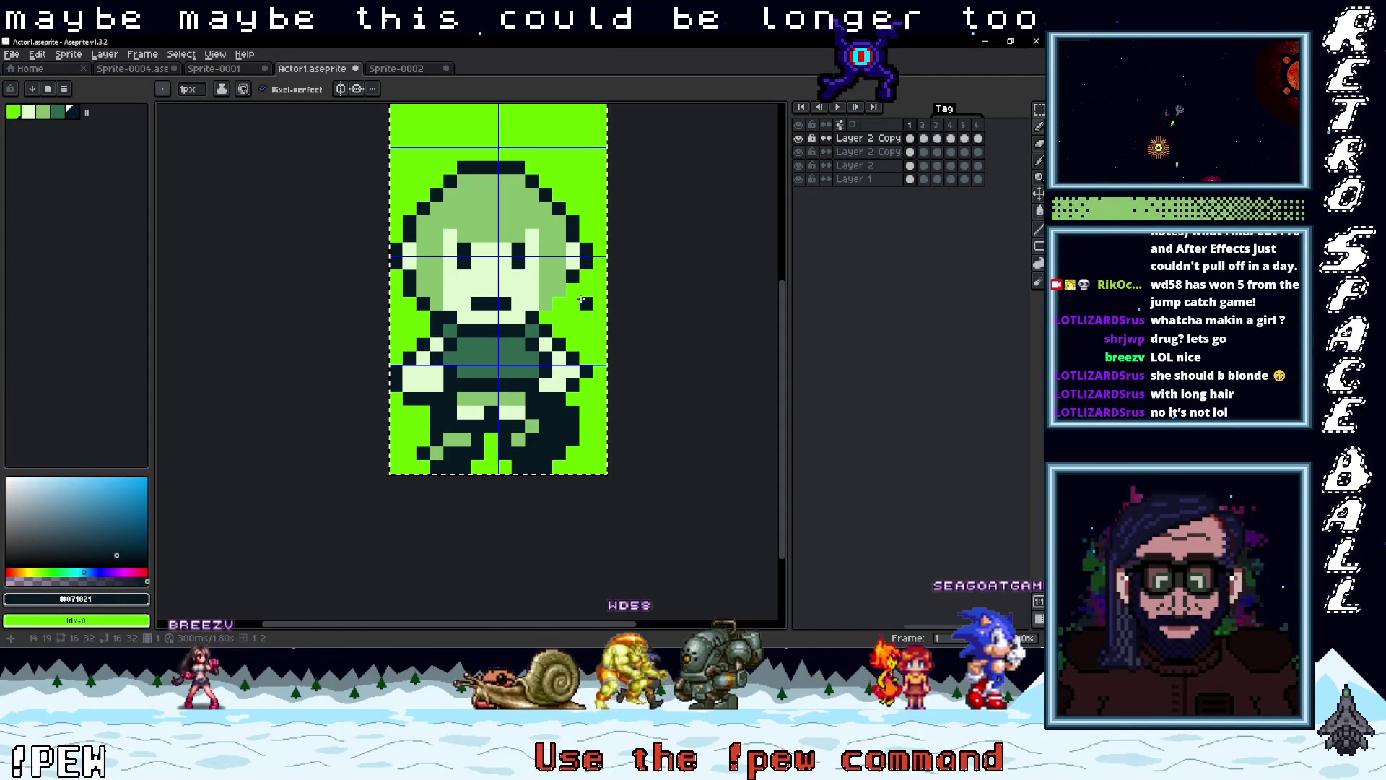
pyautogui.scroll(-2, 639, 332)
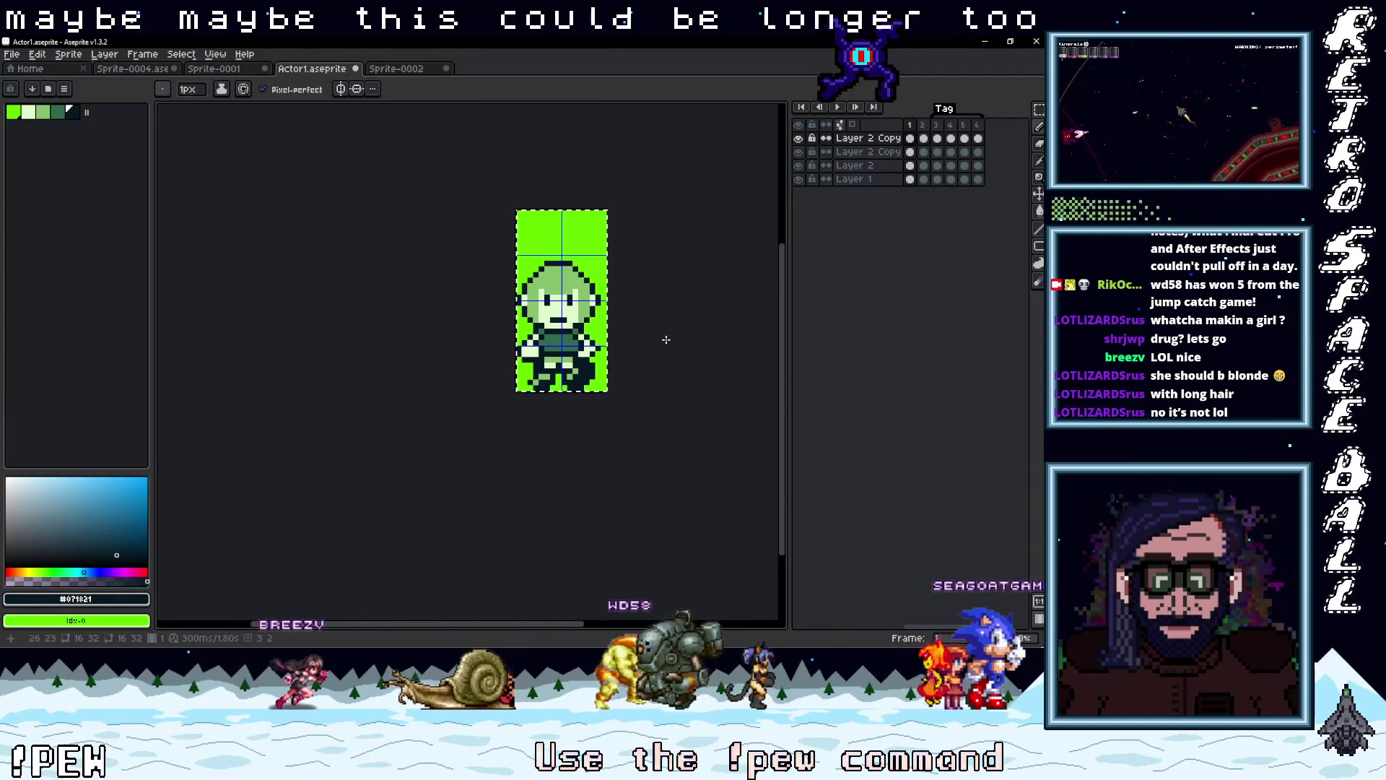
pyautogui.scroll(2, 556, 311)
# Repaint the dark pixel beside the chin in mid hair green and preview the walking frames
pyautogui.press('i')
pyautogui.keyDown('alt'); pyautogui.click(553, 314); pyautogui.keyUp('alt')
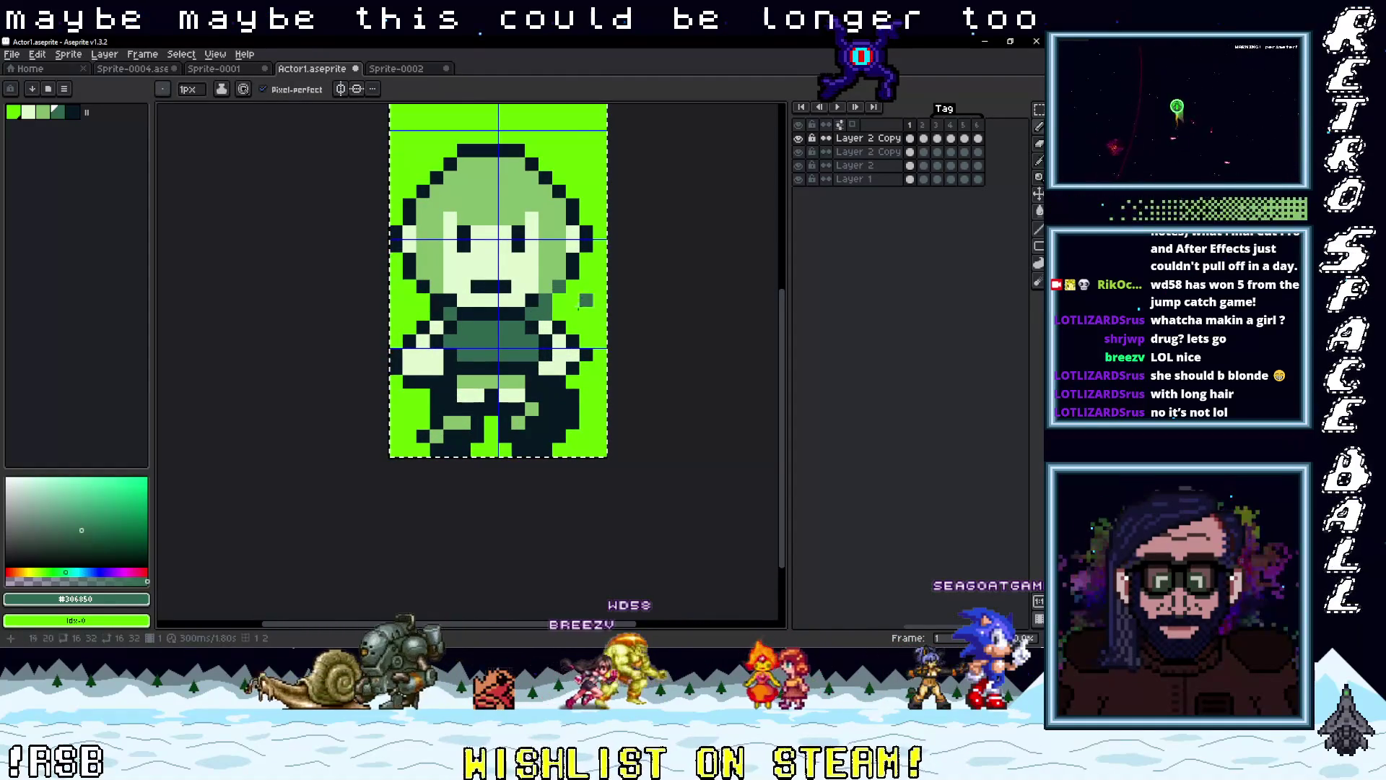
pyautogui.keyDown('alt'); pyautogui.click(563, 318); pyautogui.keyUp('alt')
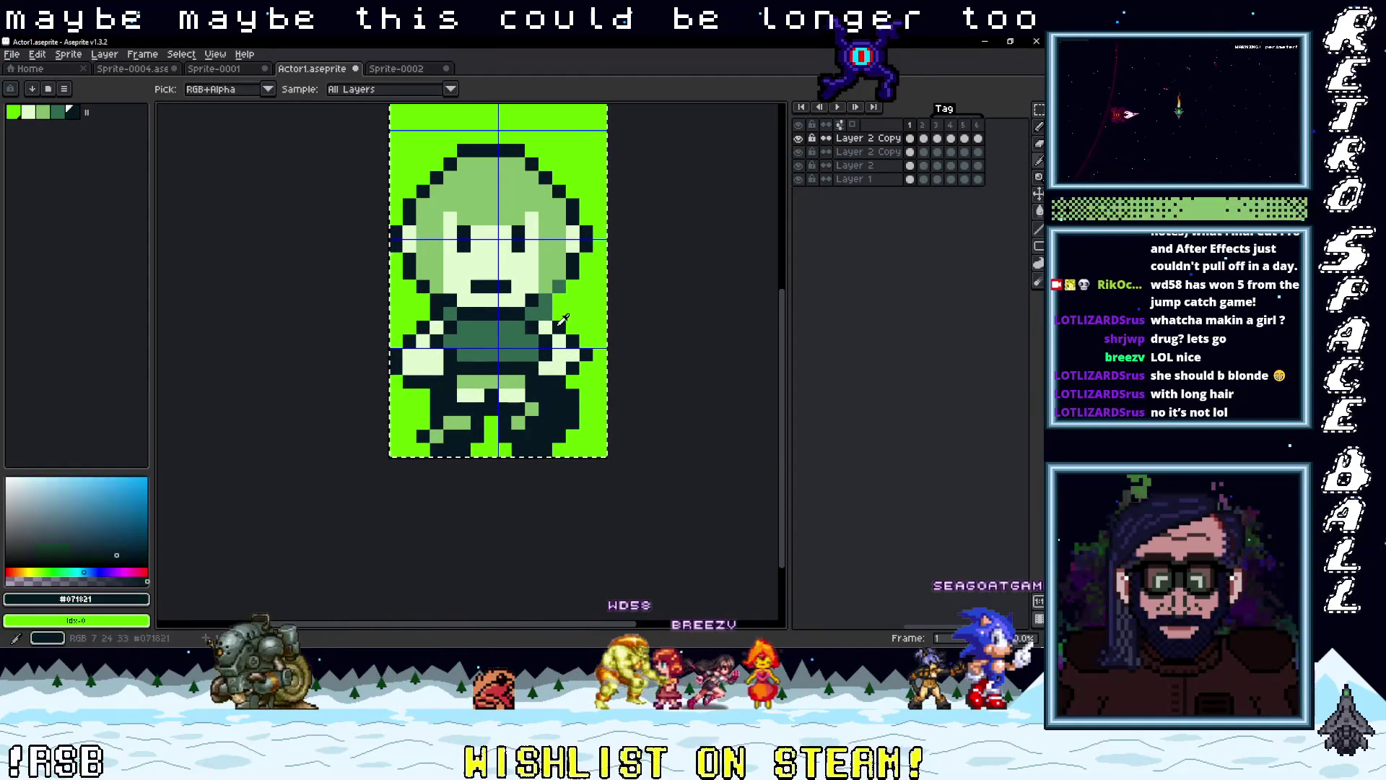
pyautogui.keyDown('alt'); pyautogui.click(549, 281); pyautogui.keyUp('alt')
pyautogui.click(560, 287)
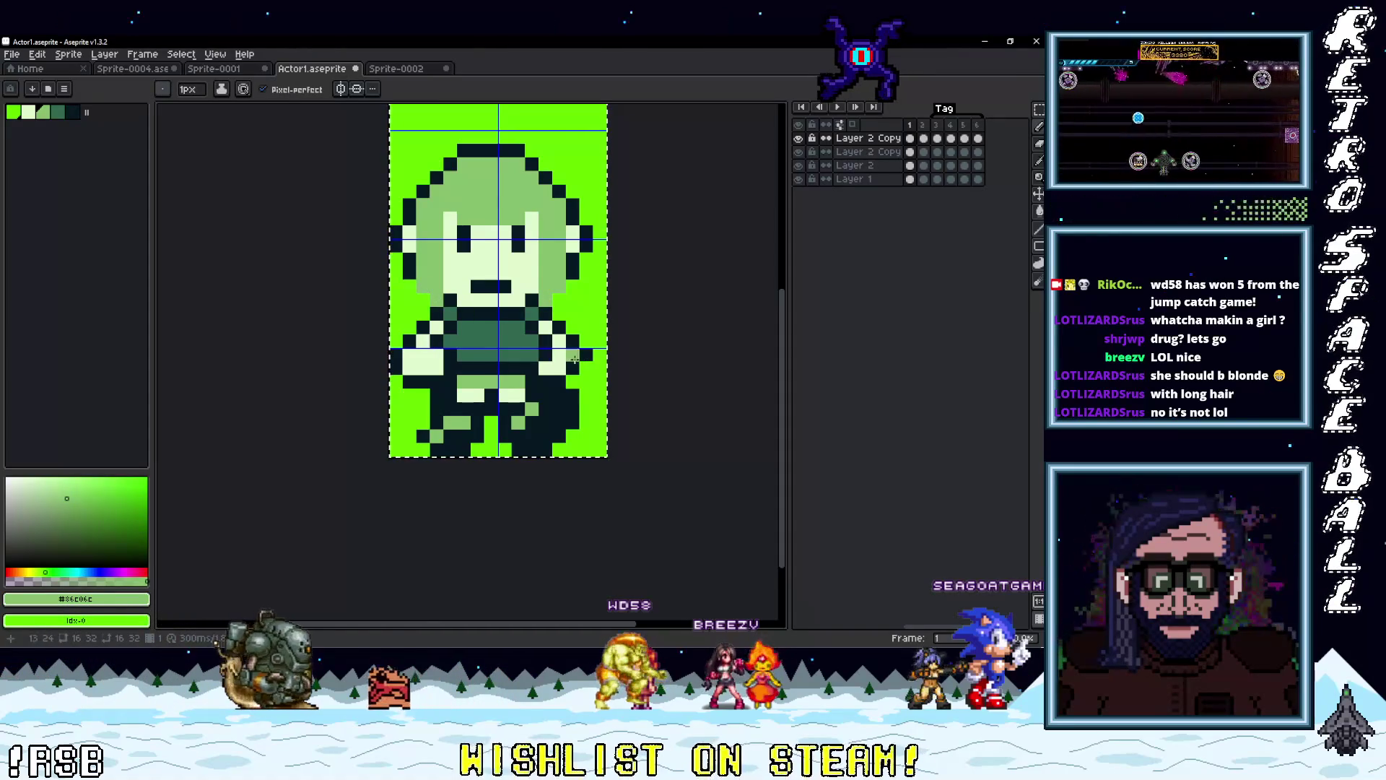
pyautogui.press('Return')
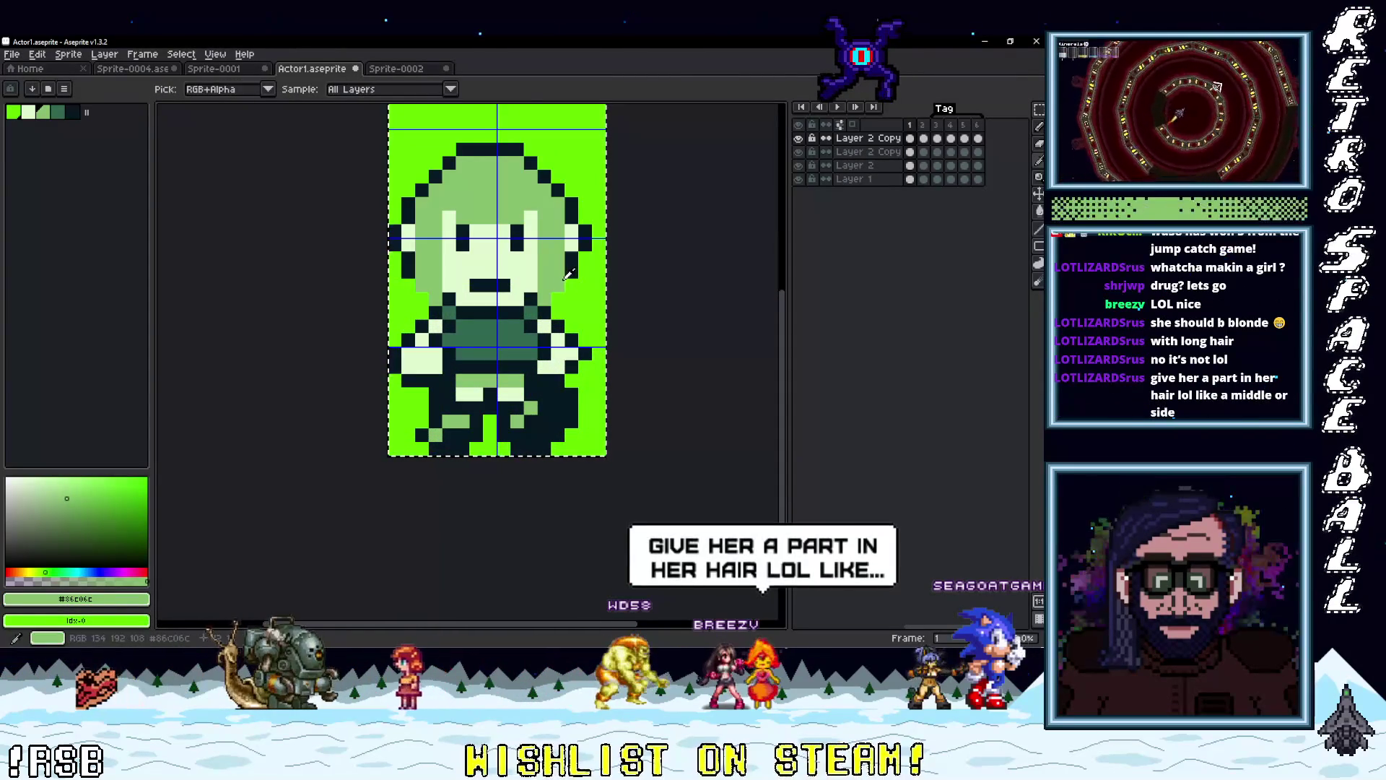
pyautogui.scroll(-3, 595, 337)
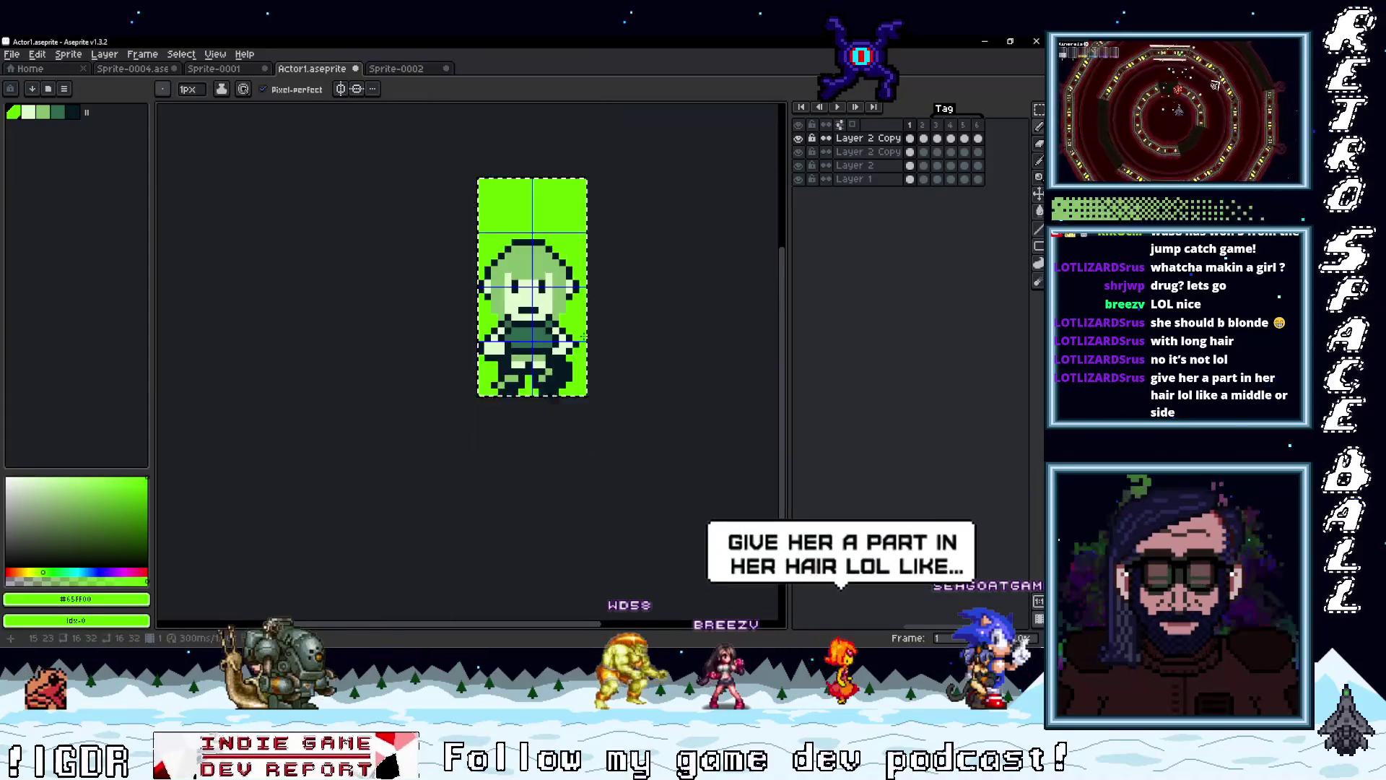
pyautogui.scroll(2, 505, 233)
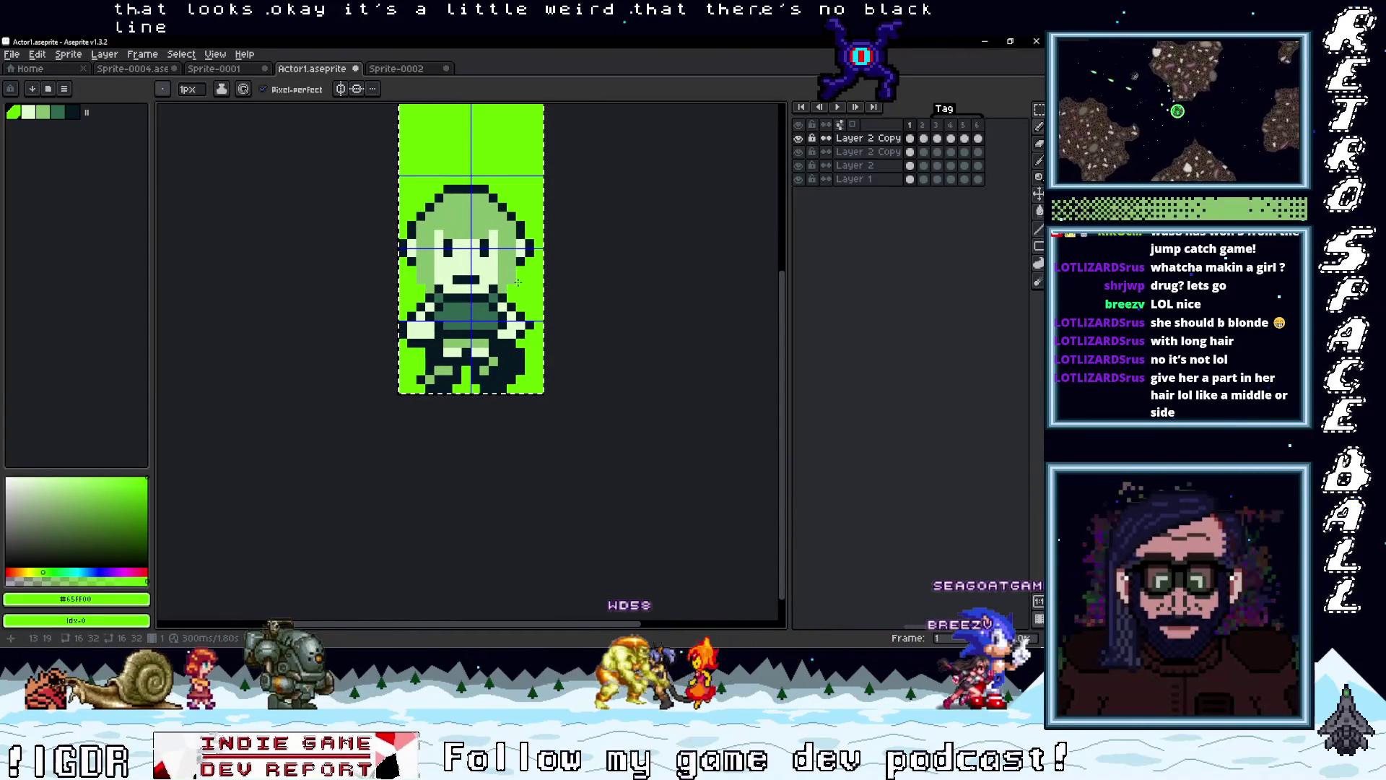
# Add a dark outline pixel on the edge of the girl's hair
pyautogui.scroll(3, 518, 282)
pyautogui.scroll(-2, 505, 287)
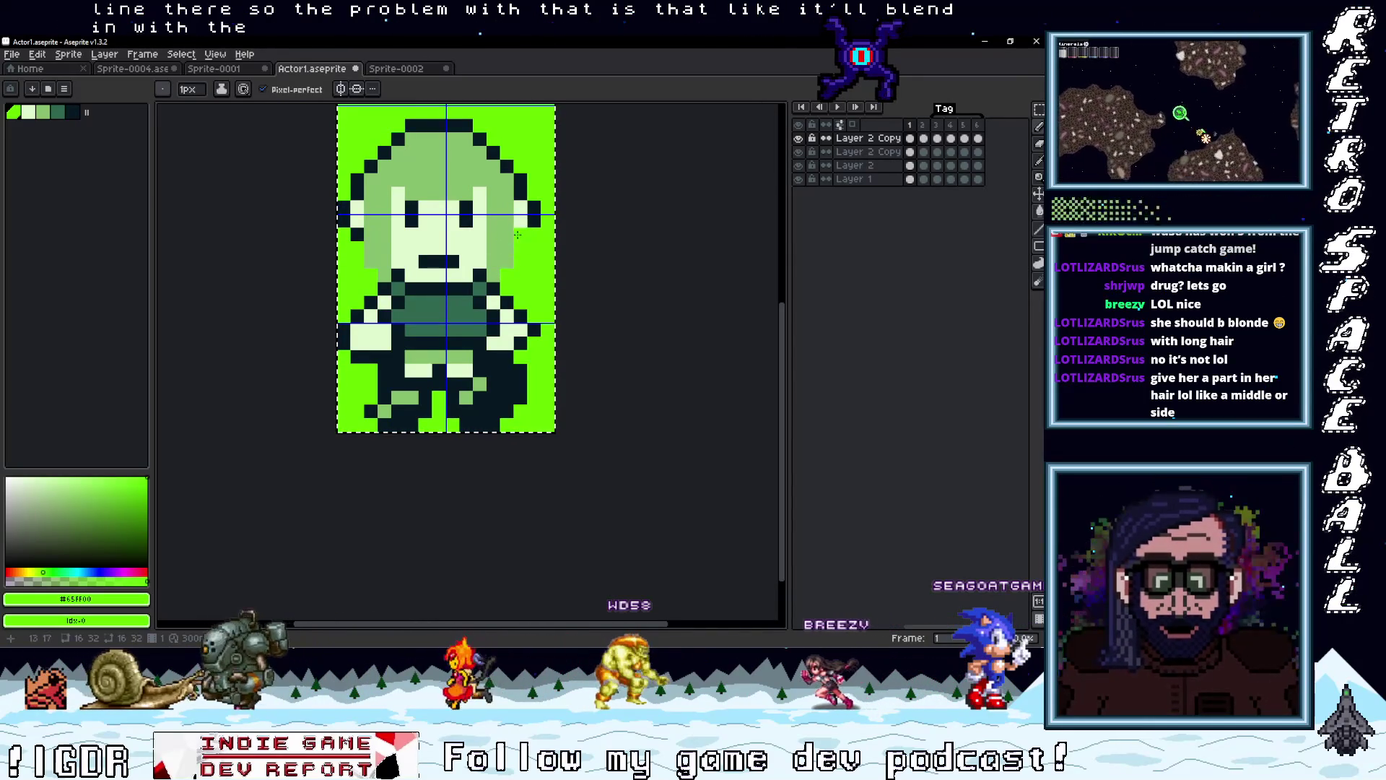
pyautogui.keyDown('alt'); pyautogui.click(518, 235); pyautogui.keyUp('alt')
pyautogui.click(517, 261)
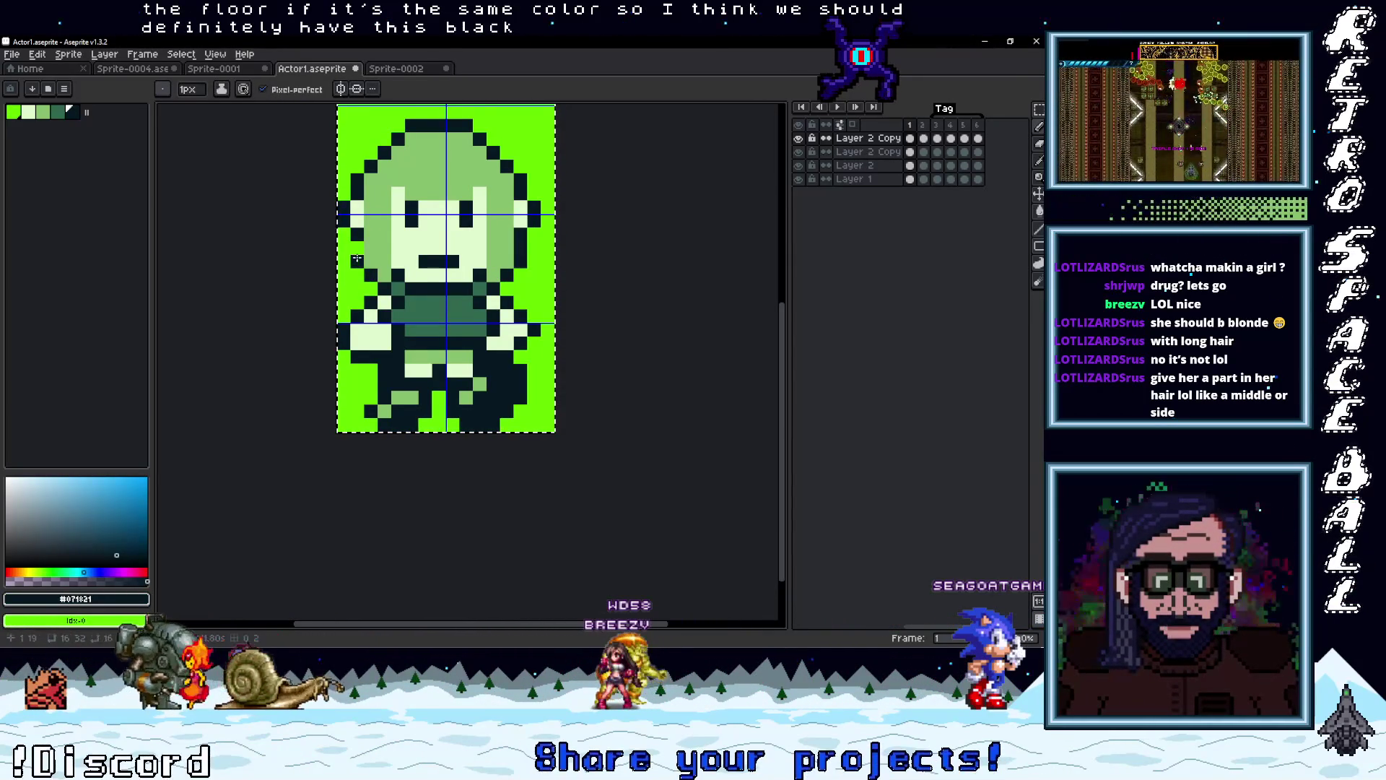
pyautogui.scroll(-3, 533, 310)
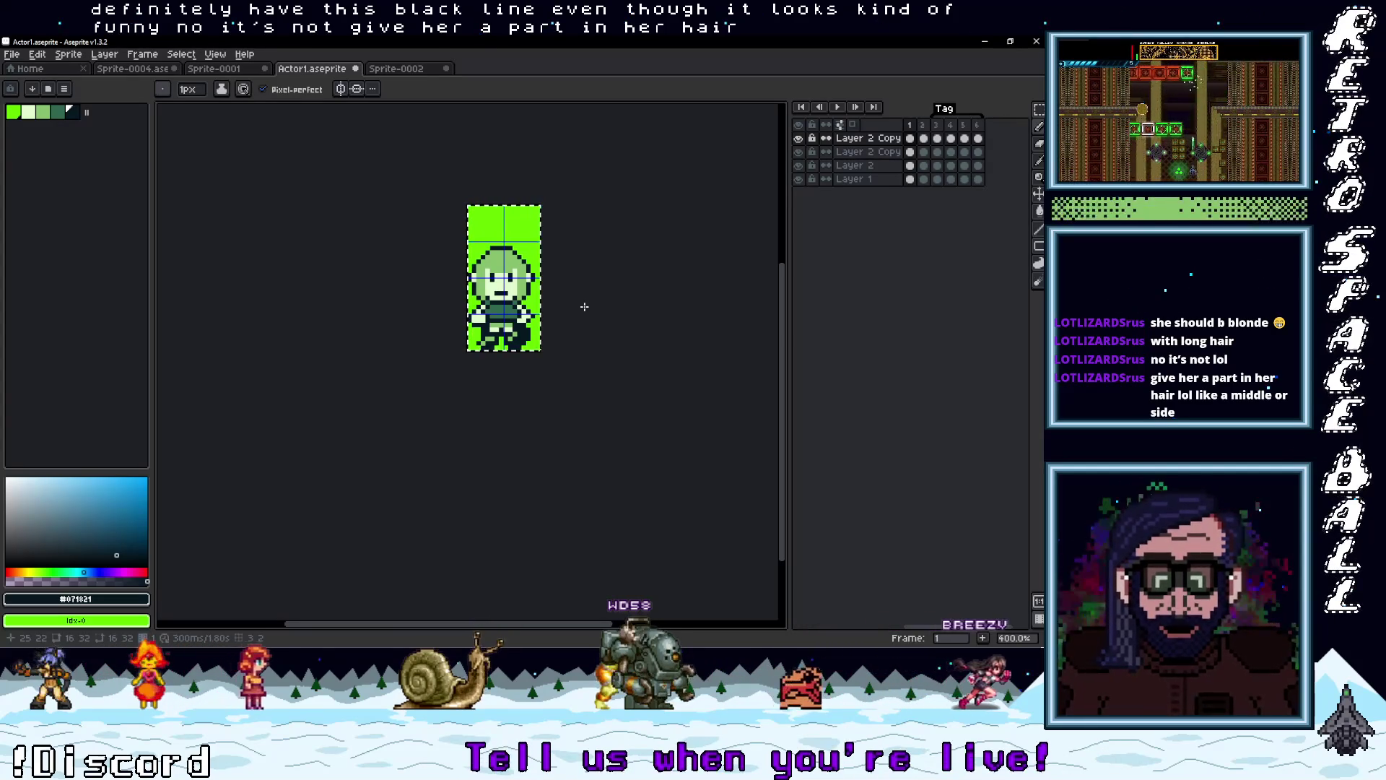
# Sample the lightest green from the sprite for the hair highlight
pyautogui.scroll(5, 559, 302)
pyautogui.scroll(-2, 521, 275)
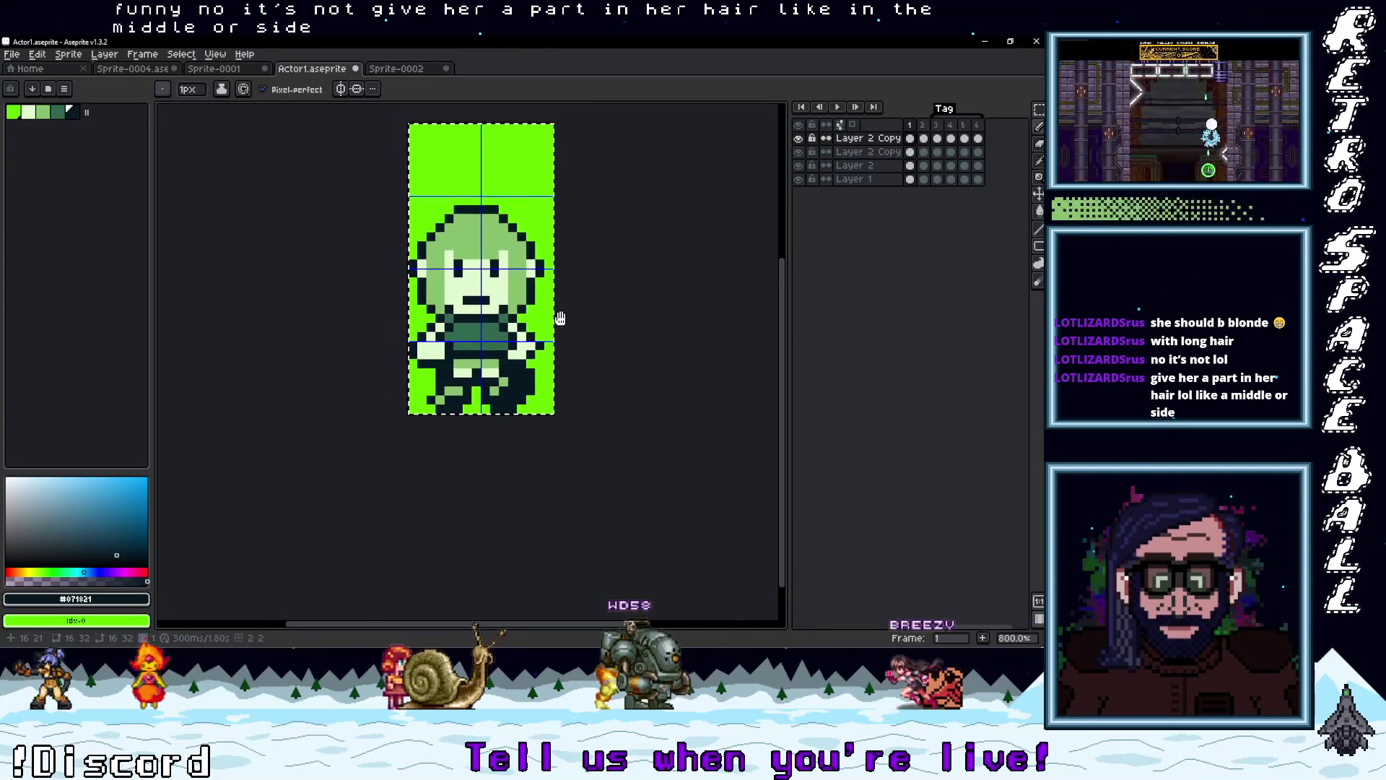
pyautogui.press('i')
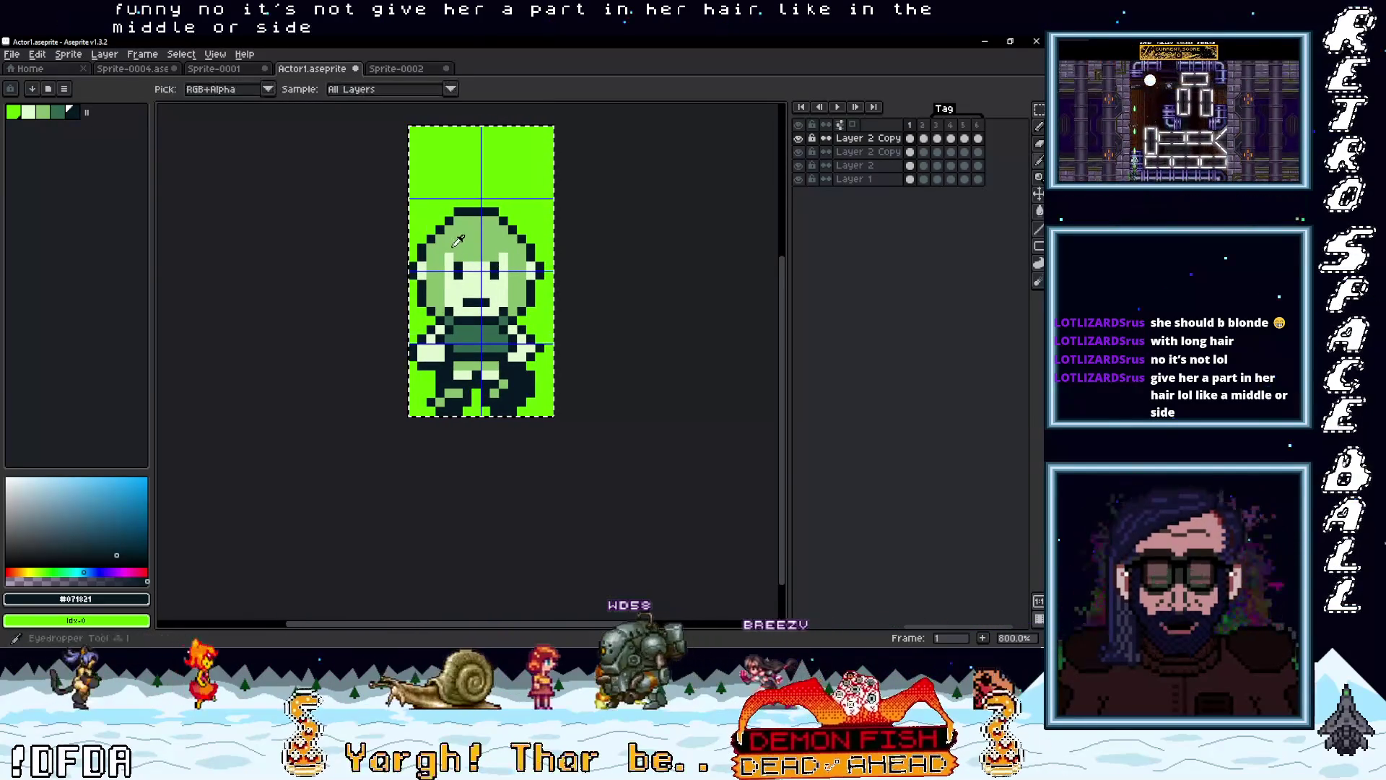
pyautogui.click(457, 248)
pyautogui.press('b')
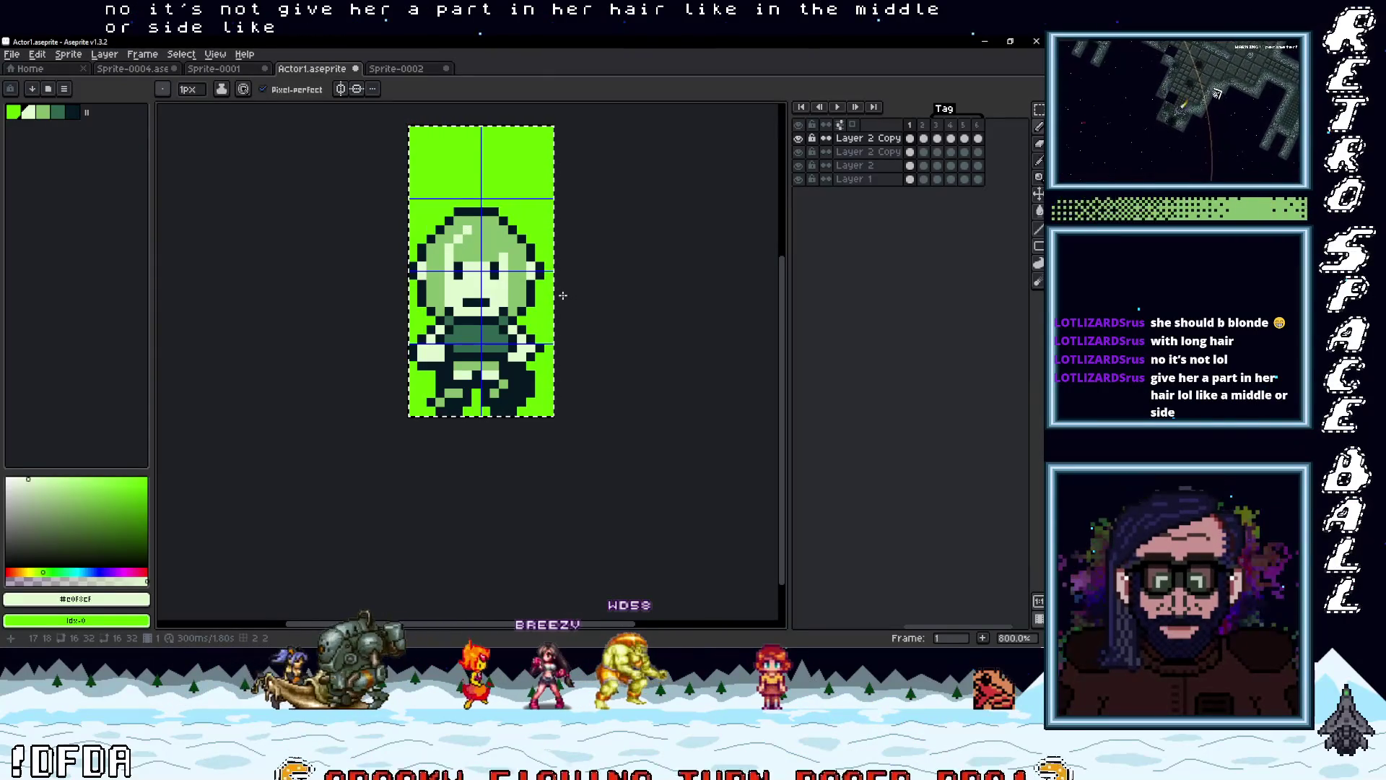
pyautogui.scroll(-4, 562, 295)
pyautogui.scroll(3, 561, 296)
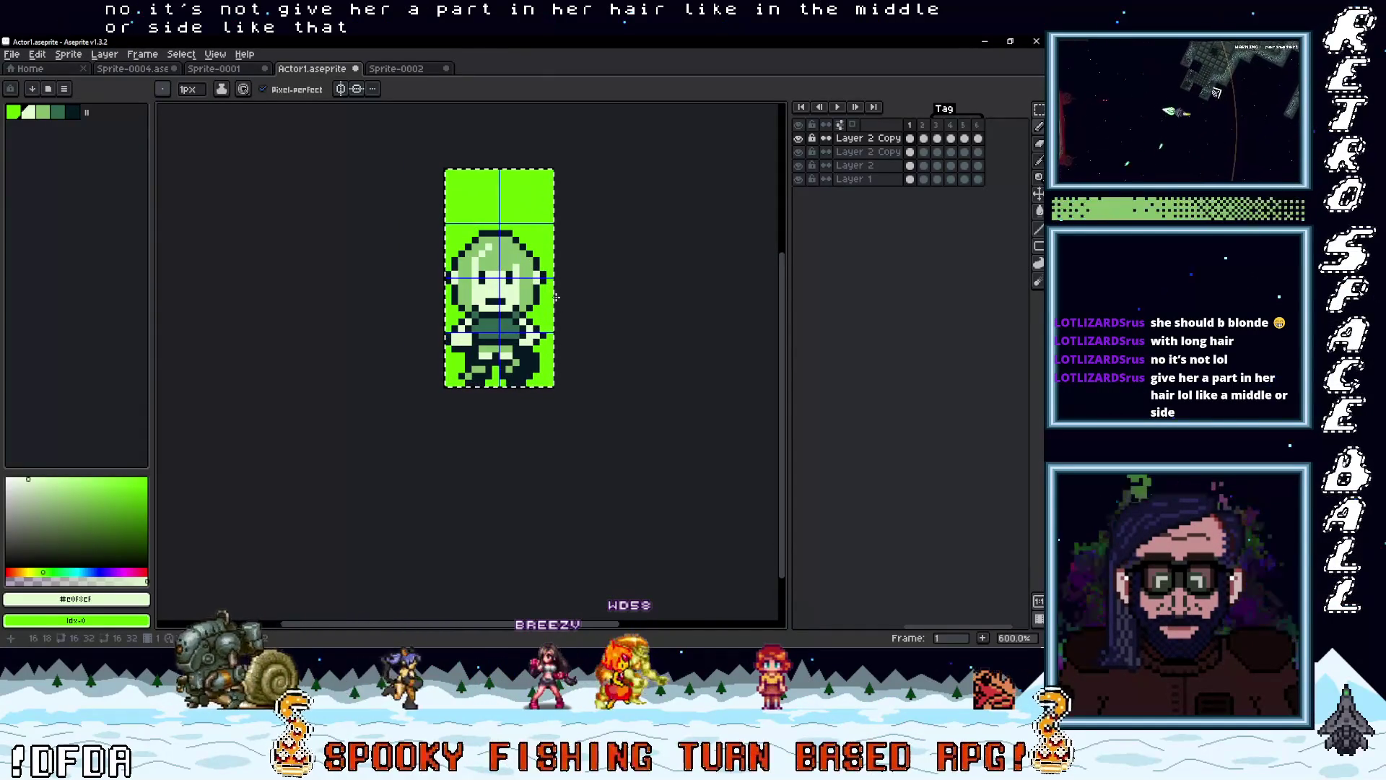
pyautogui.scroll(3, 484, 238)
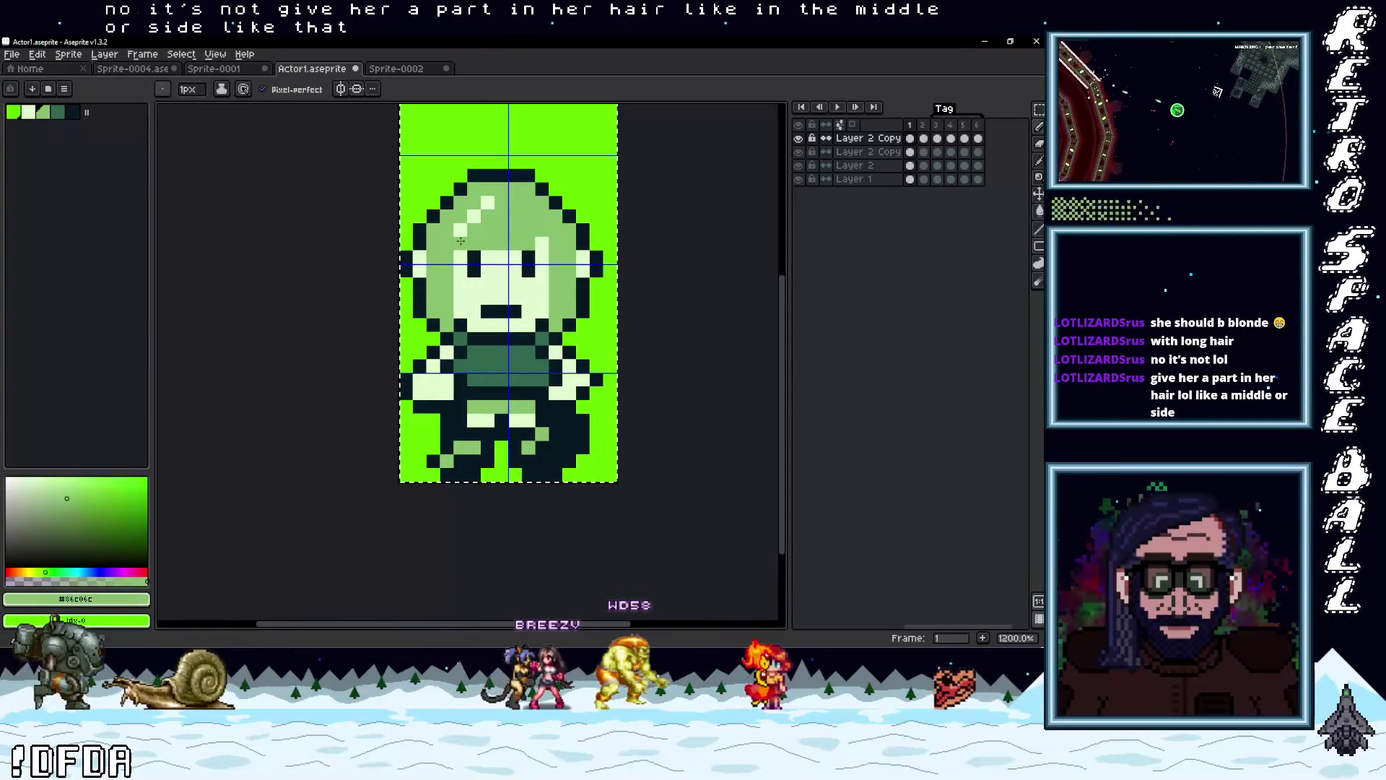
pyautogui.scroll(-4, 607, 278)
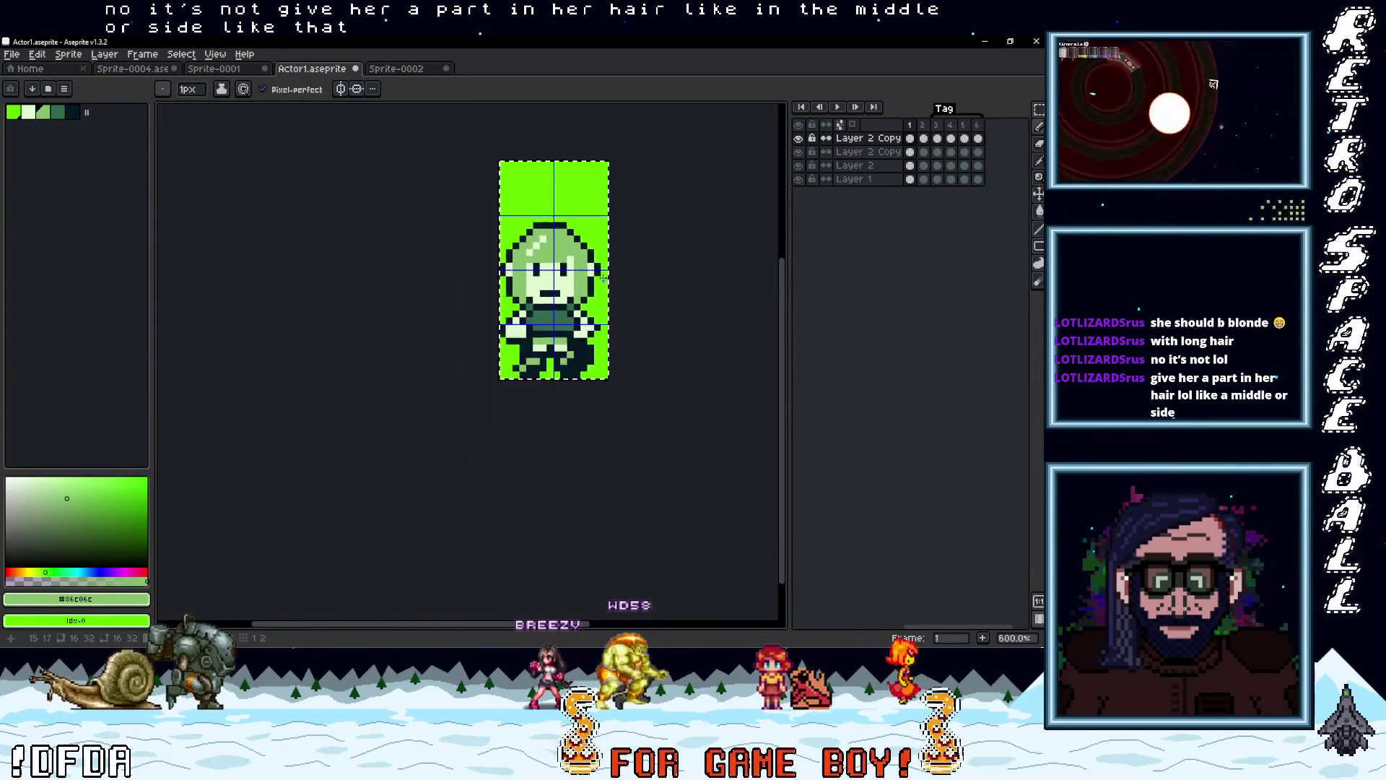
pyautogui.scroll(1, 584, 283)
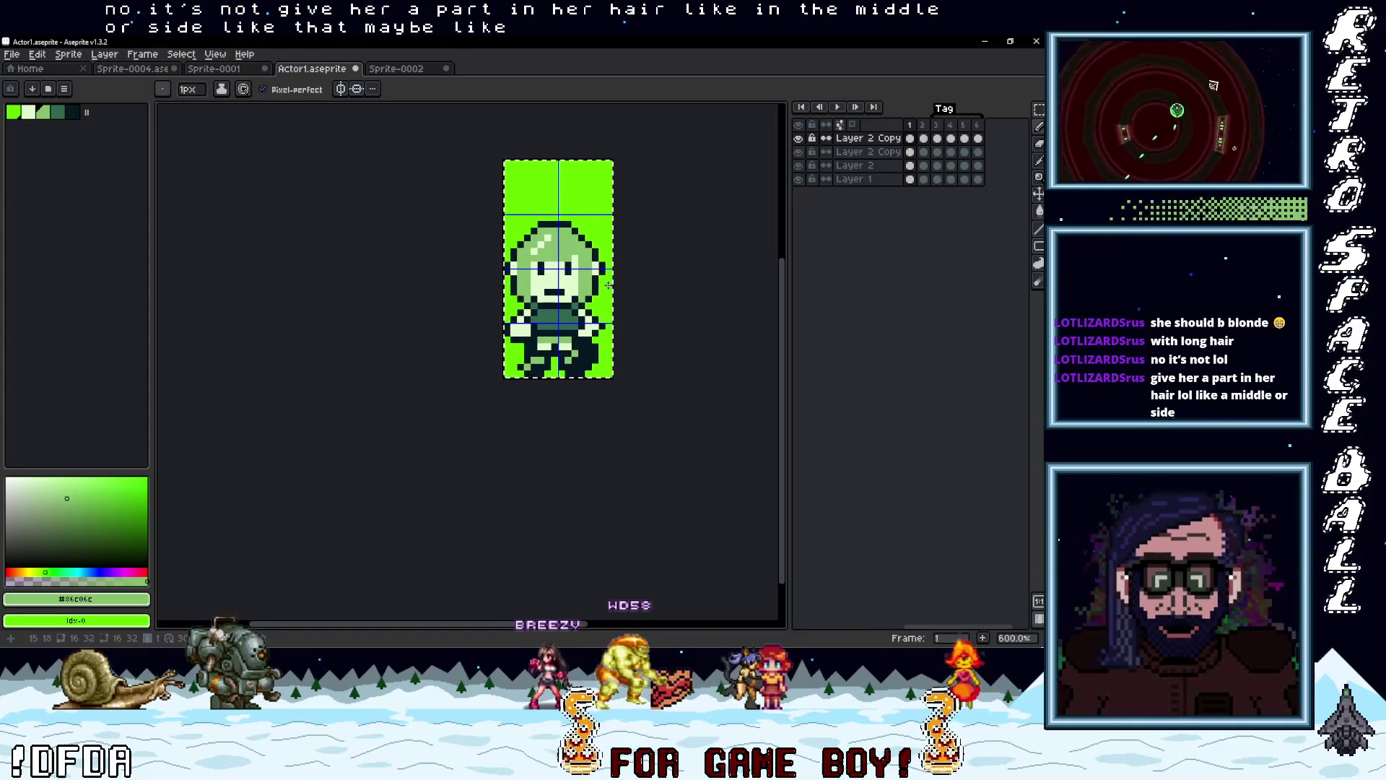
pyautogui.scroll(1, 595, 285)
# Draw a diagonal light highlight streak down one side of the bob
pyautogui.press('i')
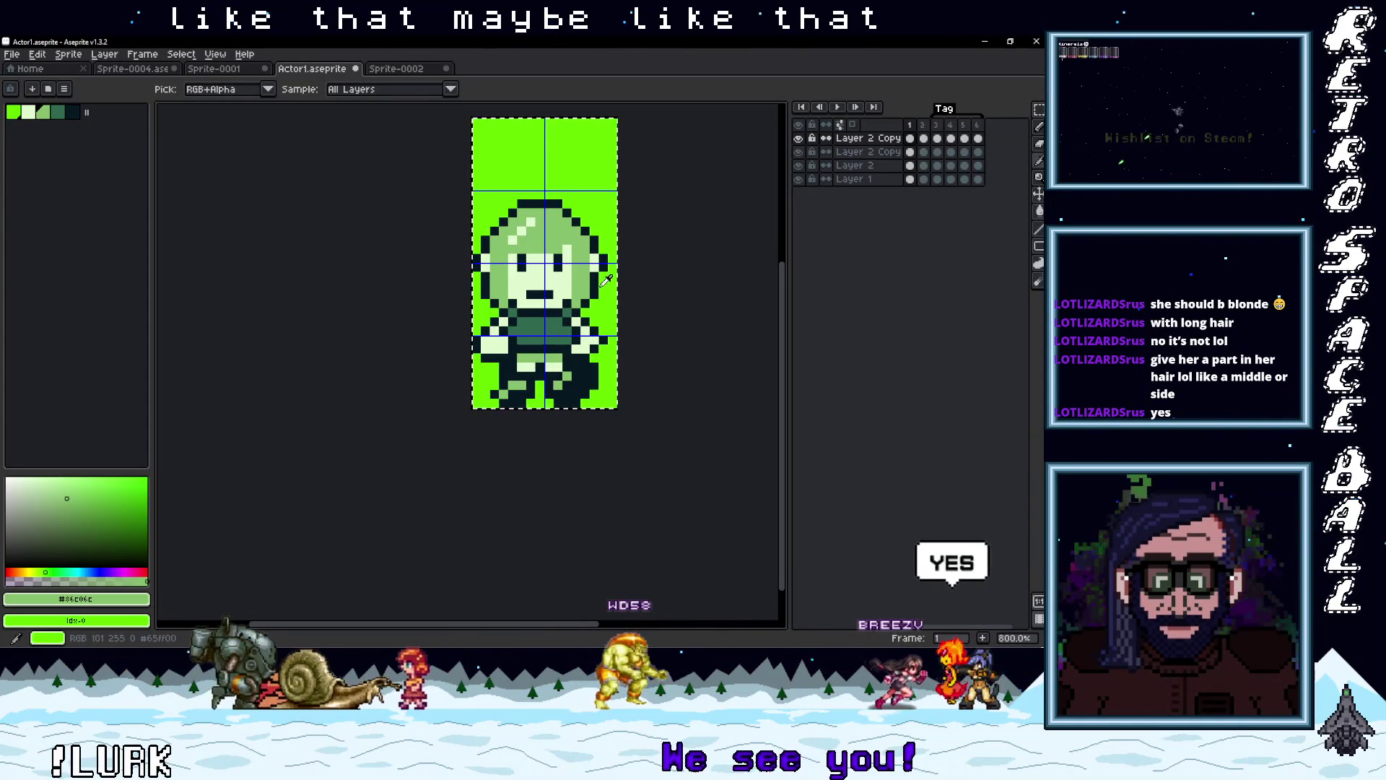
pyautogui.scroll(-2, 609, 255)
pyautogui.scroll(1, 549, 257)
pyautogui.scroll(-2, 543, 257)
pyautogui.scroll(1, 541, 262)
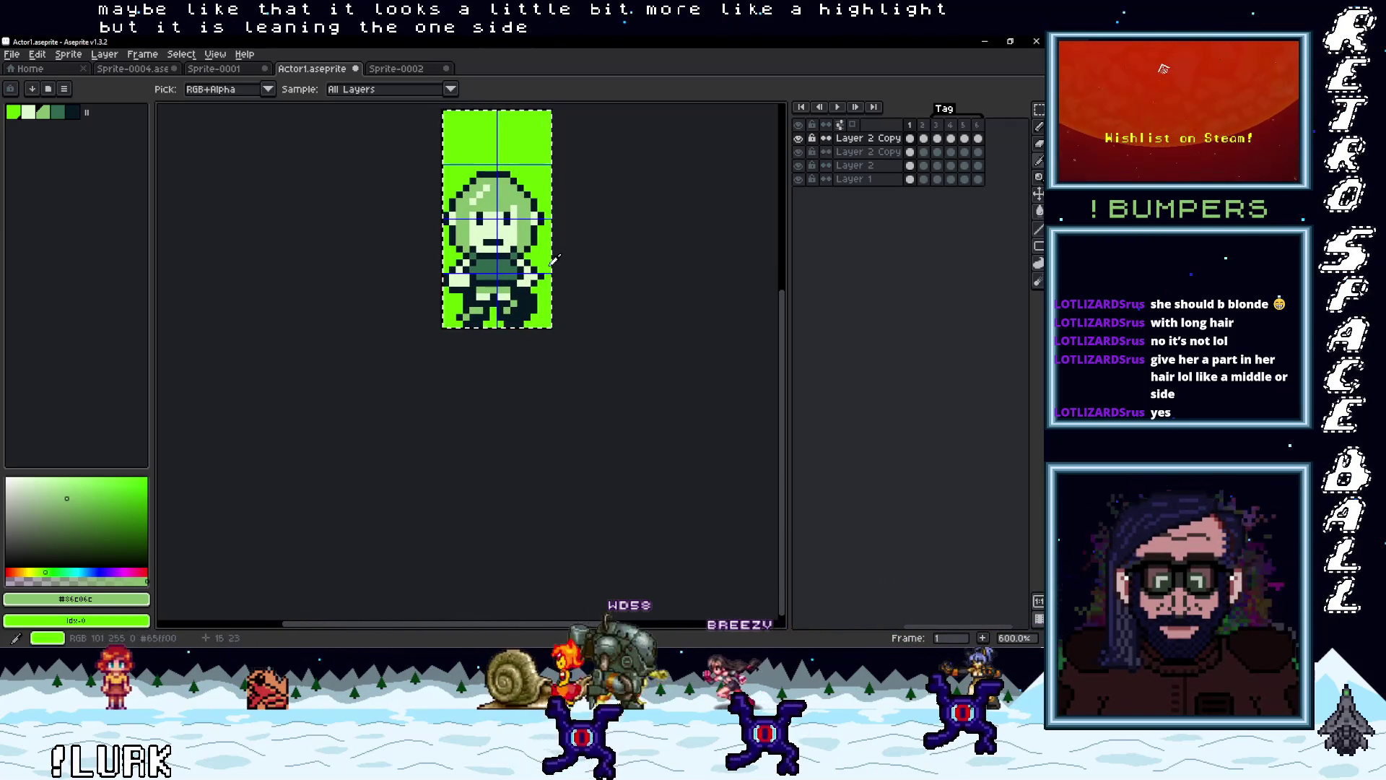
pyautogui.scroll(1, 533, 257)
pyautogui.press('b')
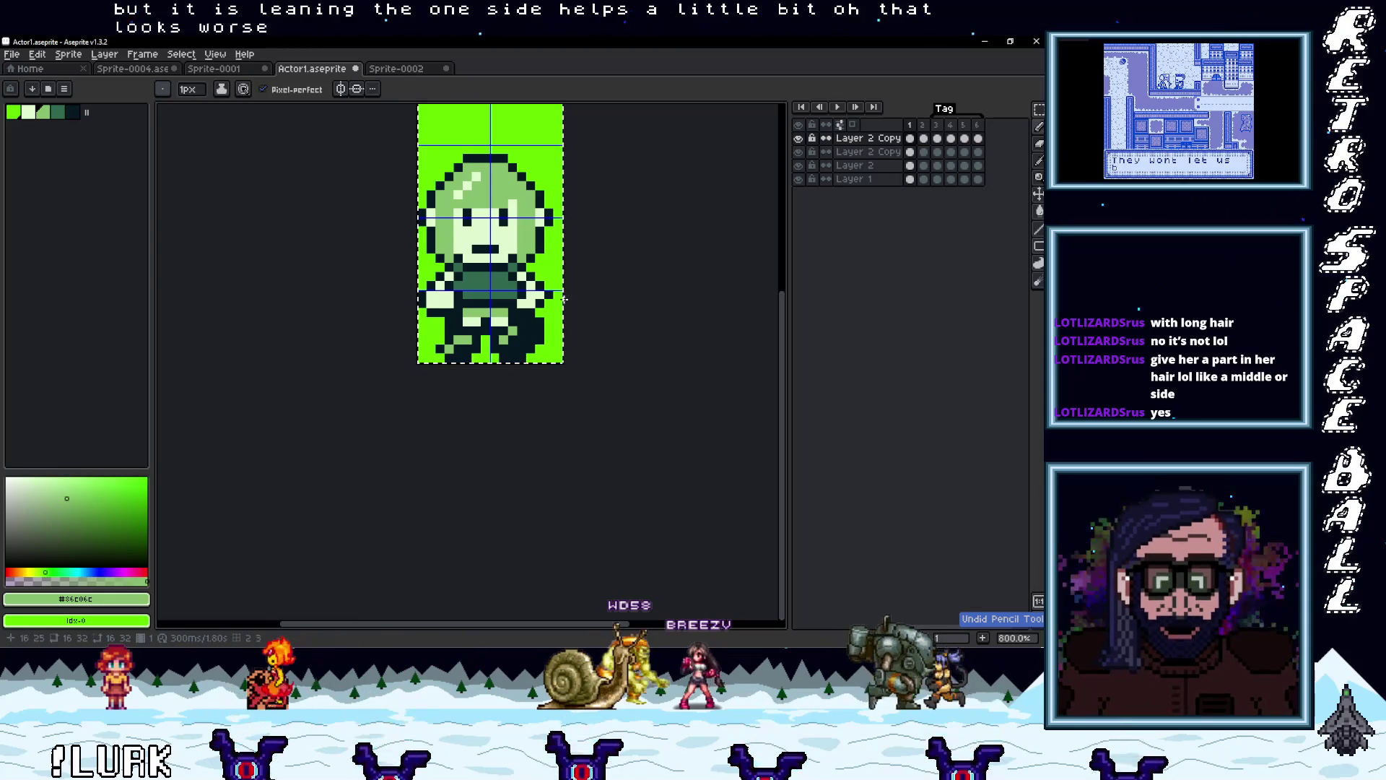
pyautogui.moveTo(559, 300); pyautogui.dragTo(556, 337)
pyautogui.scroll(2, 522, 344)
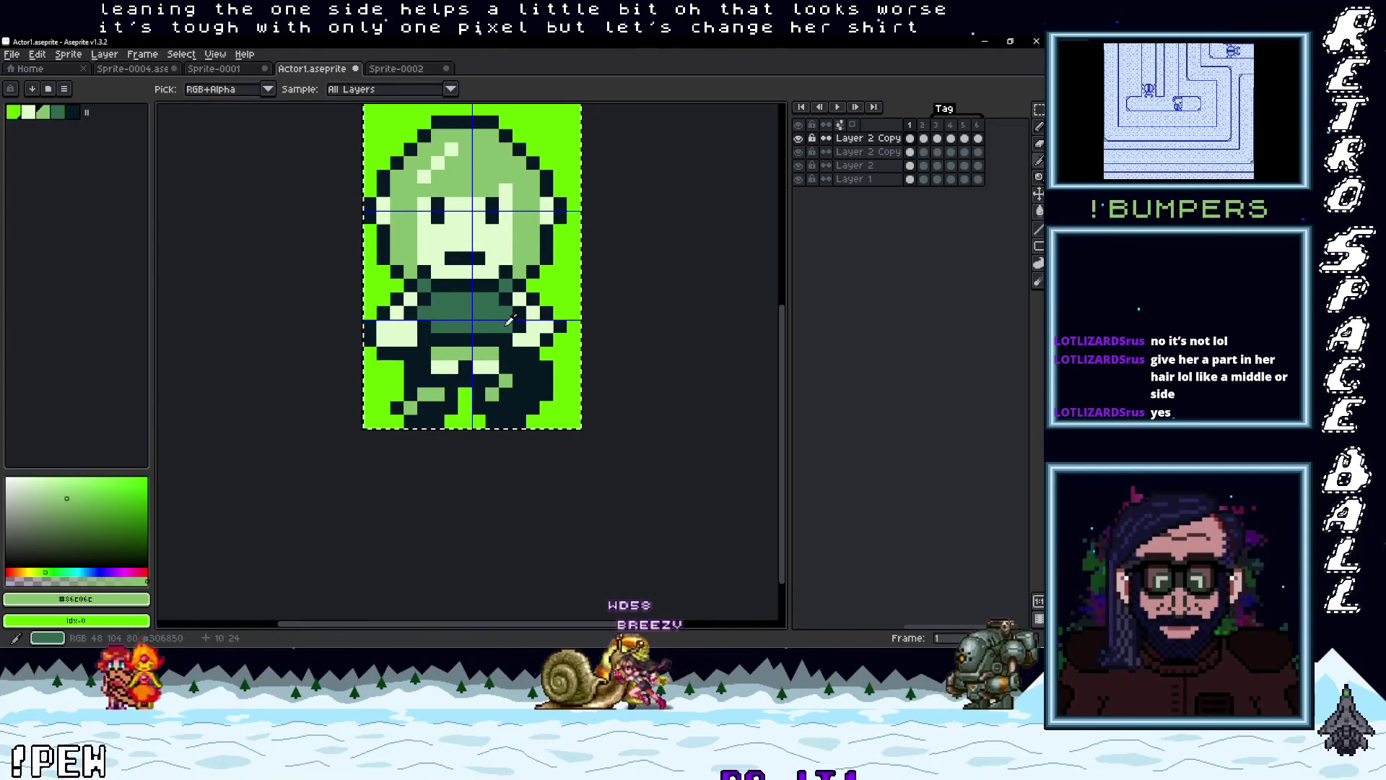
# Draw a row of light #E0F8CF pixels across the shirt collar
pyautogui.press('b')
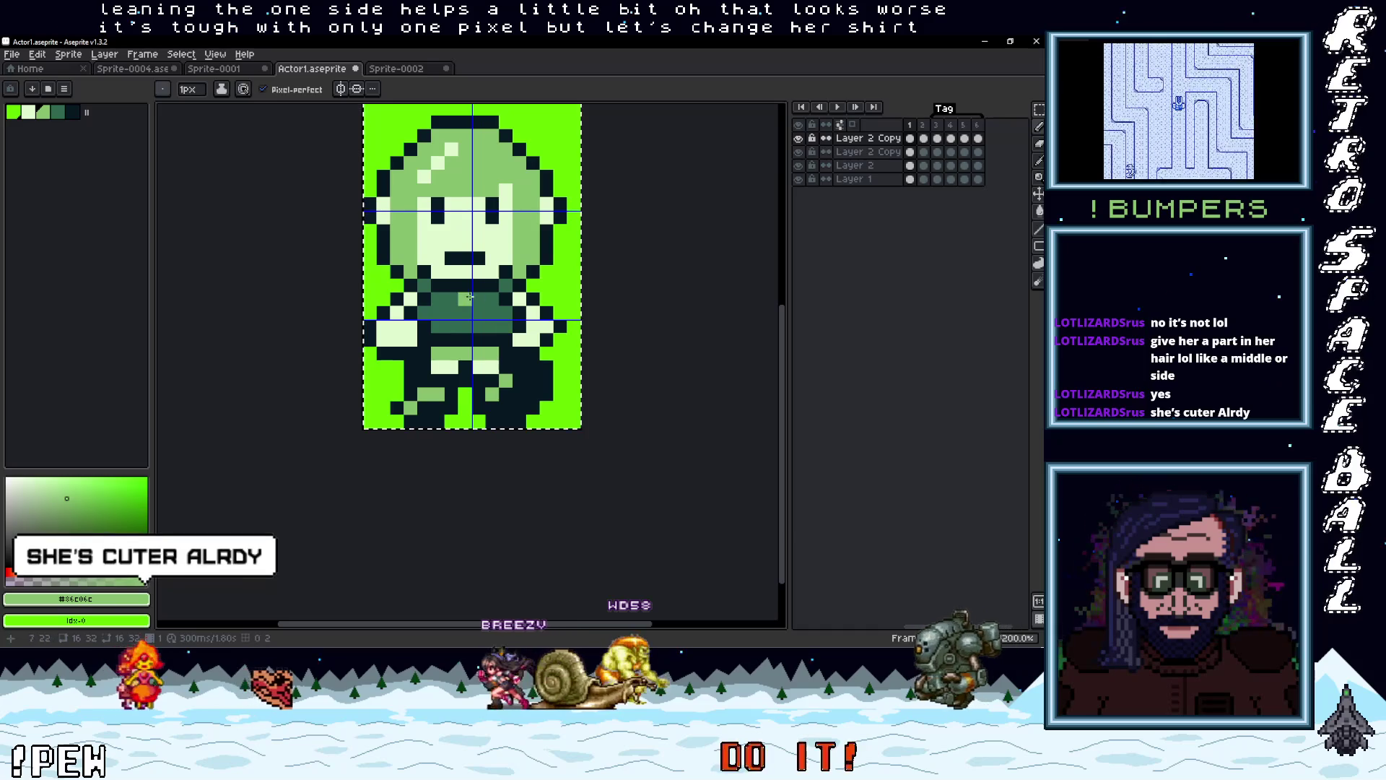
pyautogui.keyDown('alt'); pyautogui.click(489, 274); pyautogui.keyUp('alt')
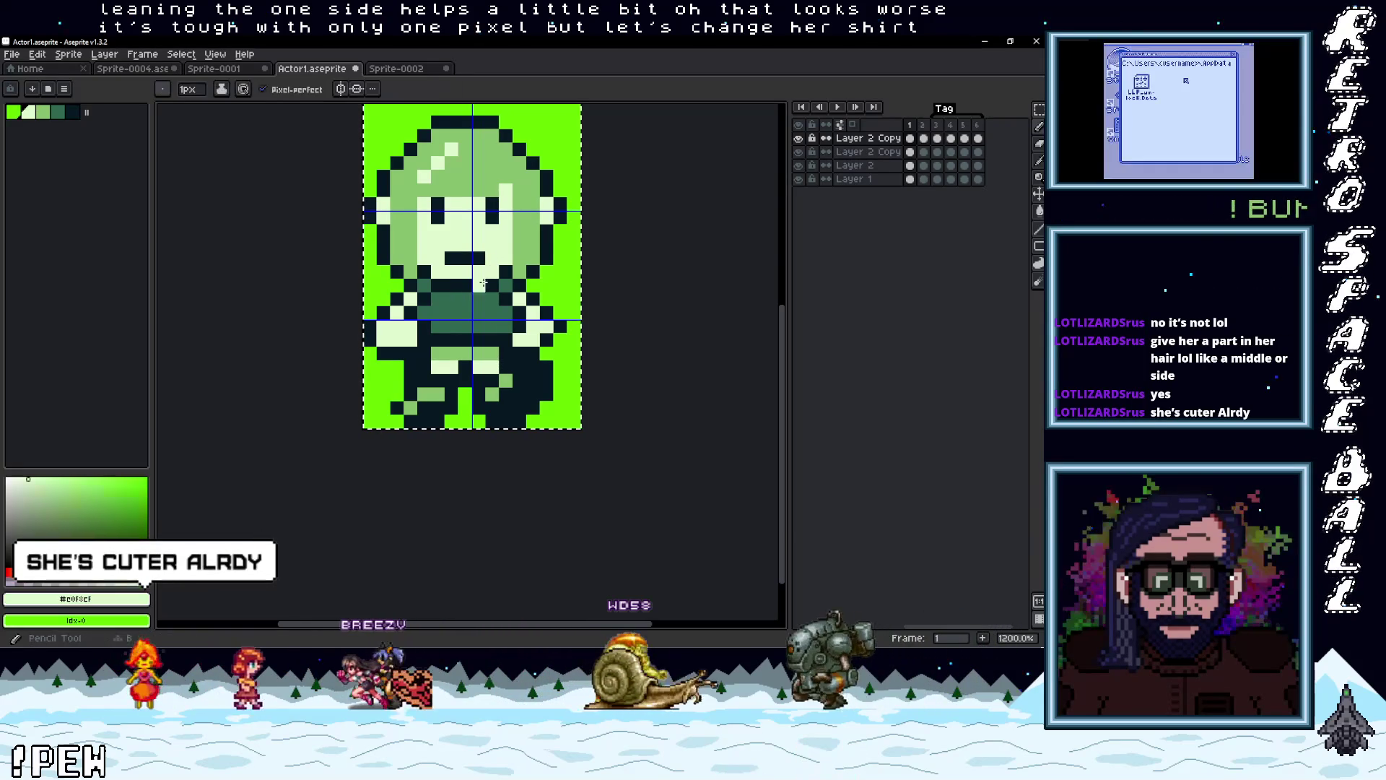
pyautogui.moveTo(453, 298); pyautogui.dragTo(480, 299)
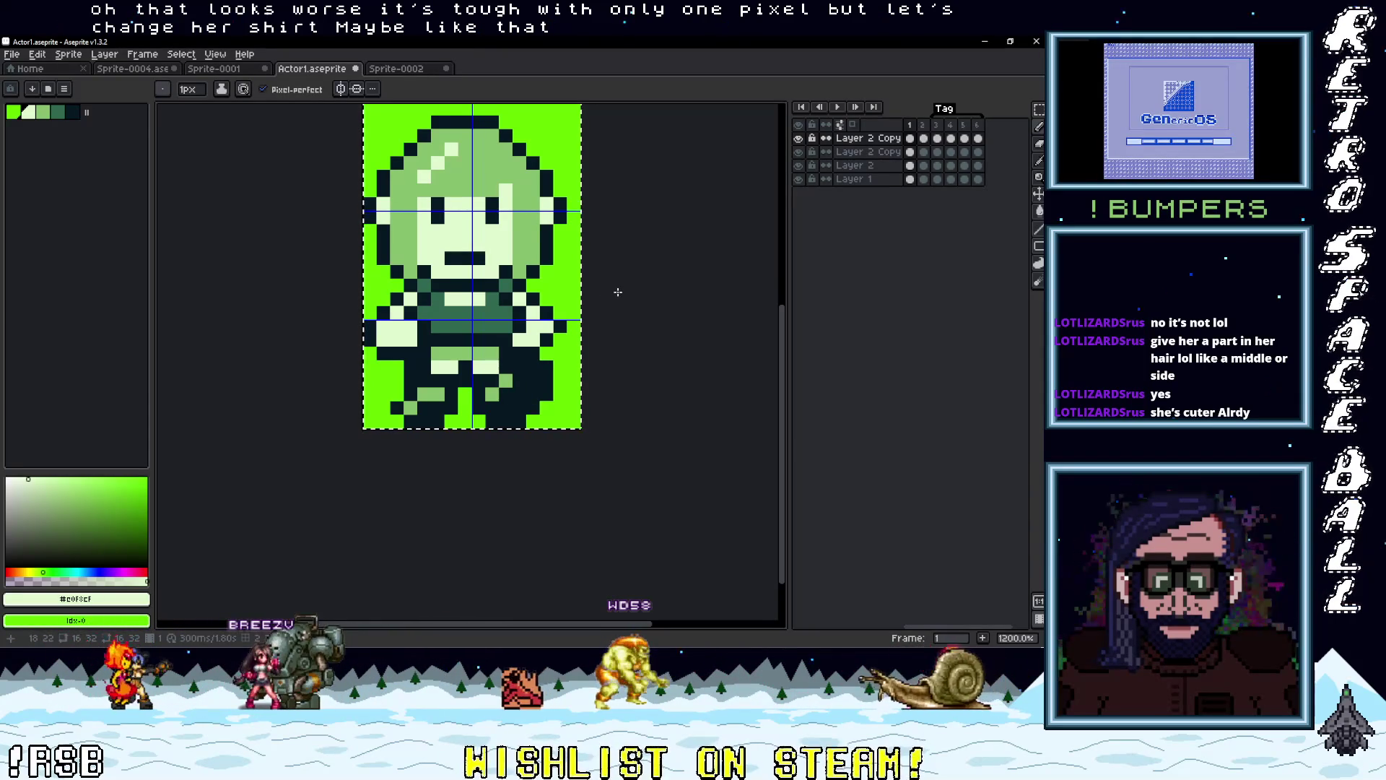
pyautogui.scroll(-2, 571, 323)
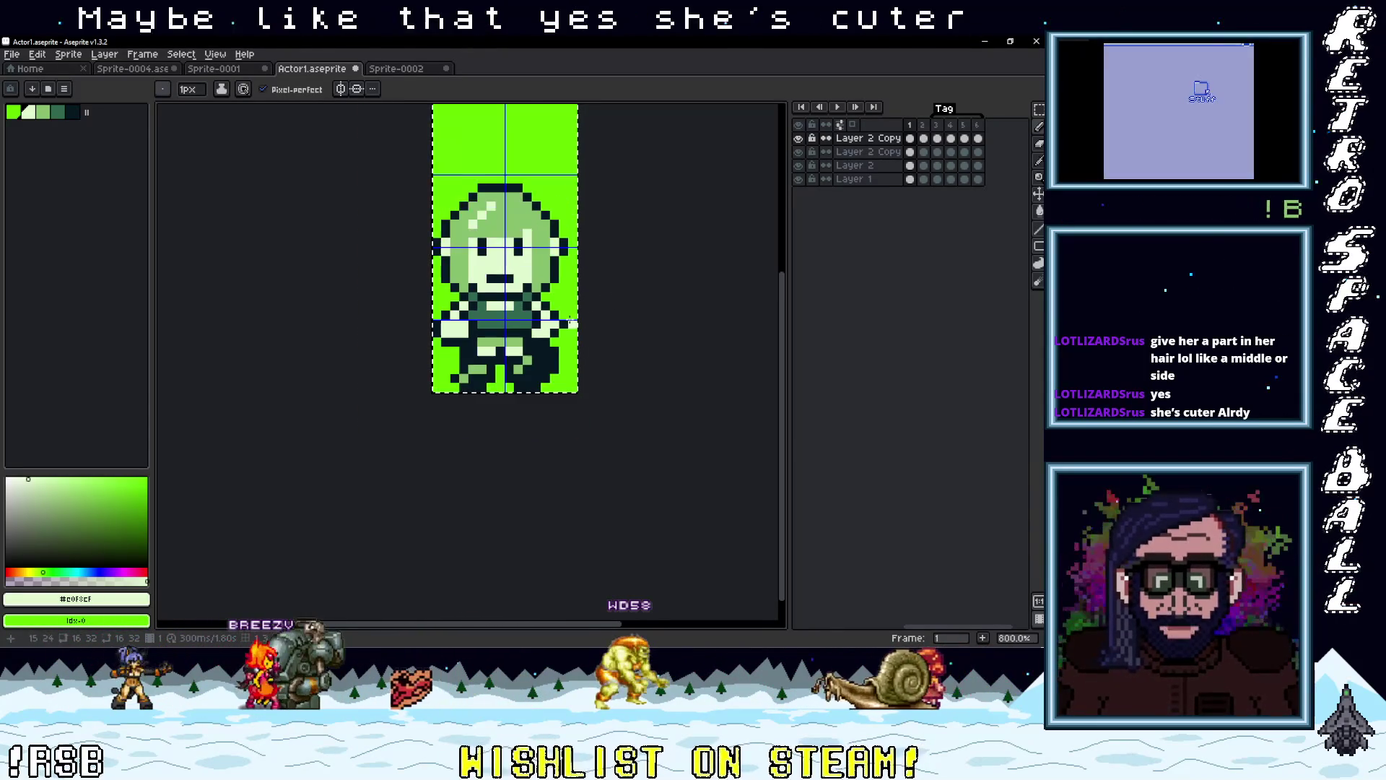
pyautogui.scroll(1, 570, 322)
pyautogui.scroll(-1, 543, 367)
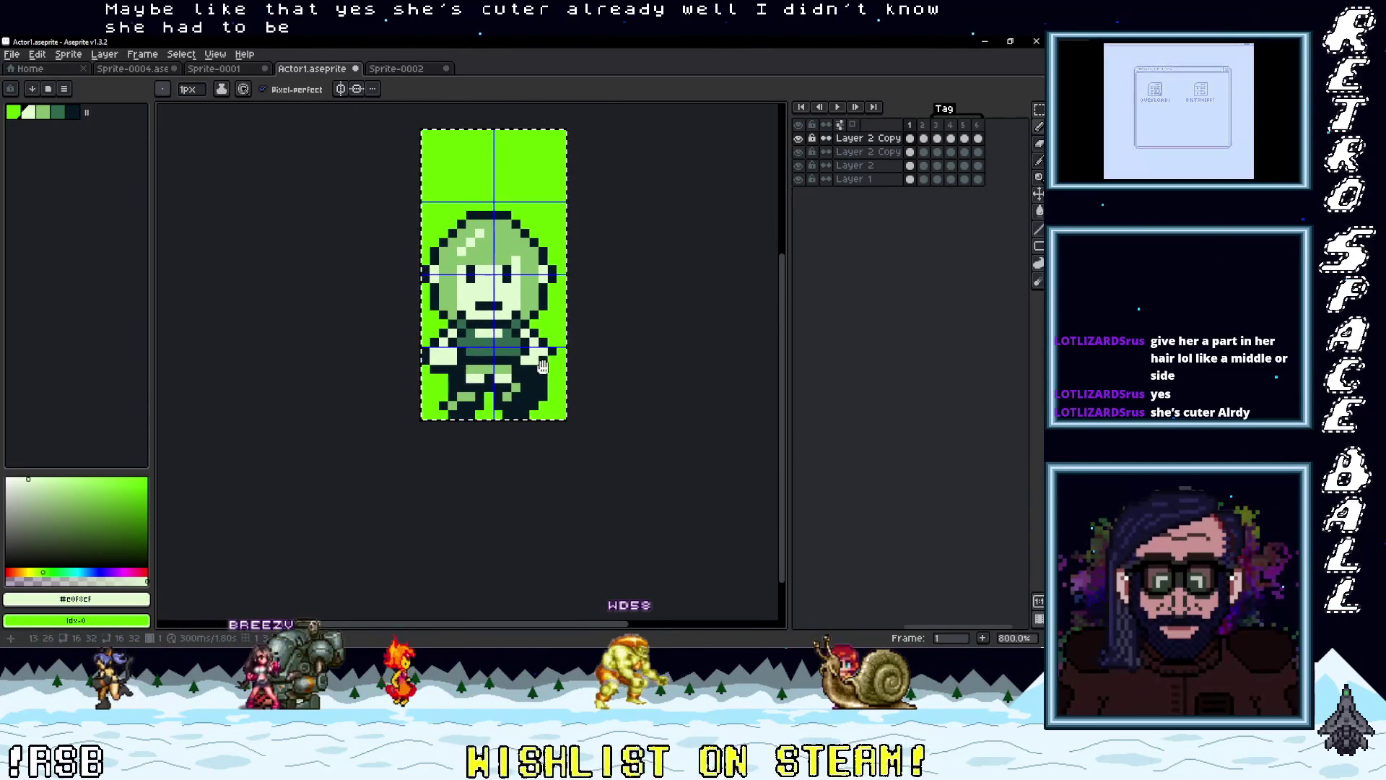
pyautogui.scroll(3, 543, 367)
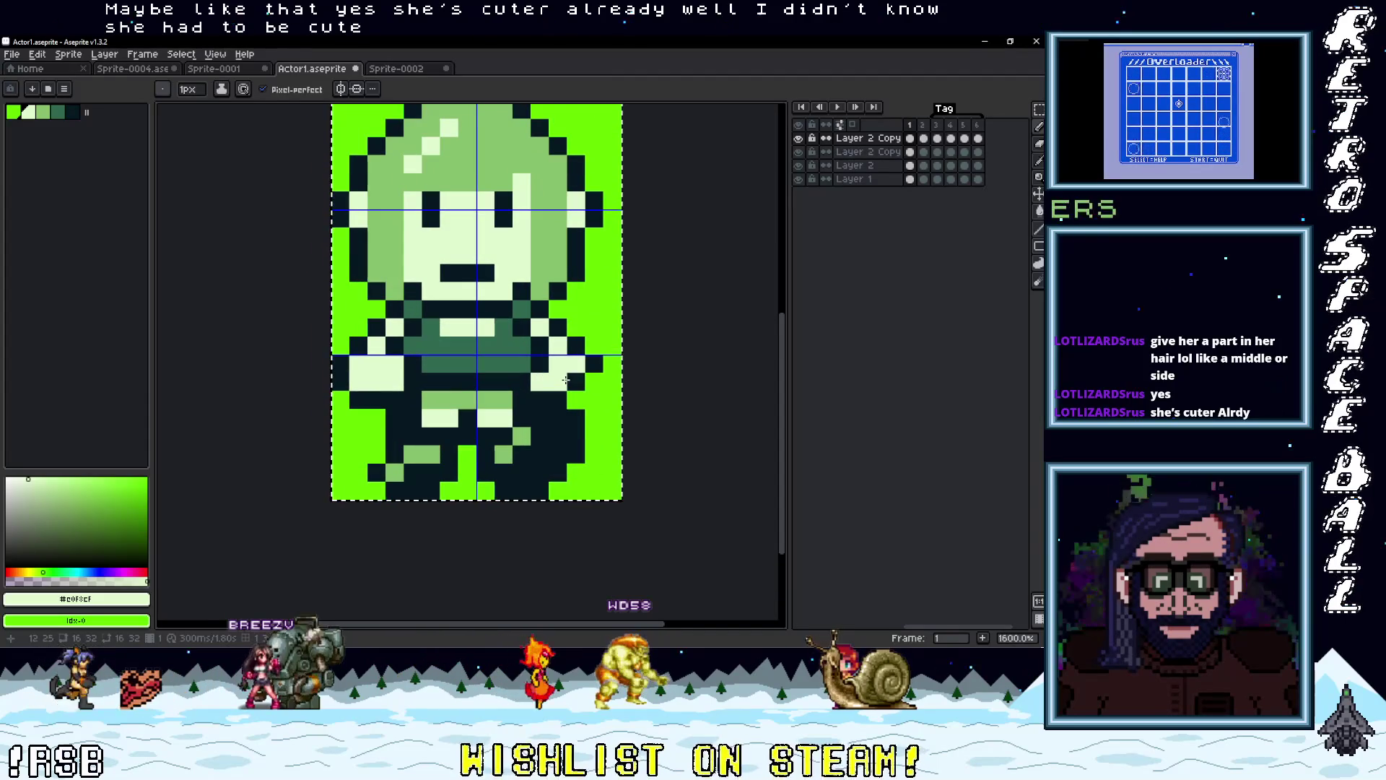
# Sample the dark #071821 colour from the sprite and recentre the view
pyautogui.press('i')
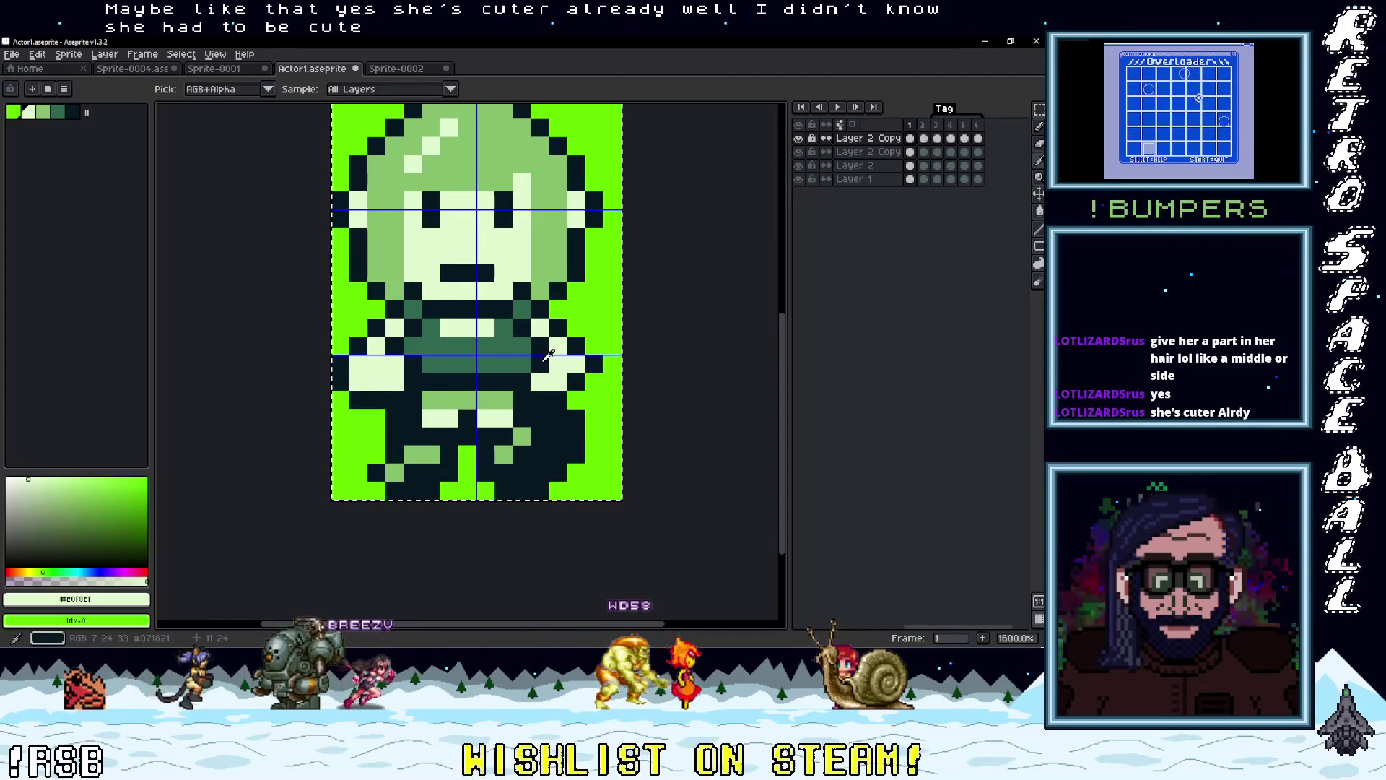
pyautogui.keyDown('alt'); pyautogui.click(548, 354); pyautogui.keyUp('alt')
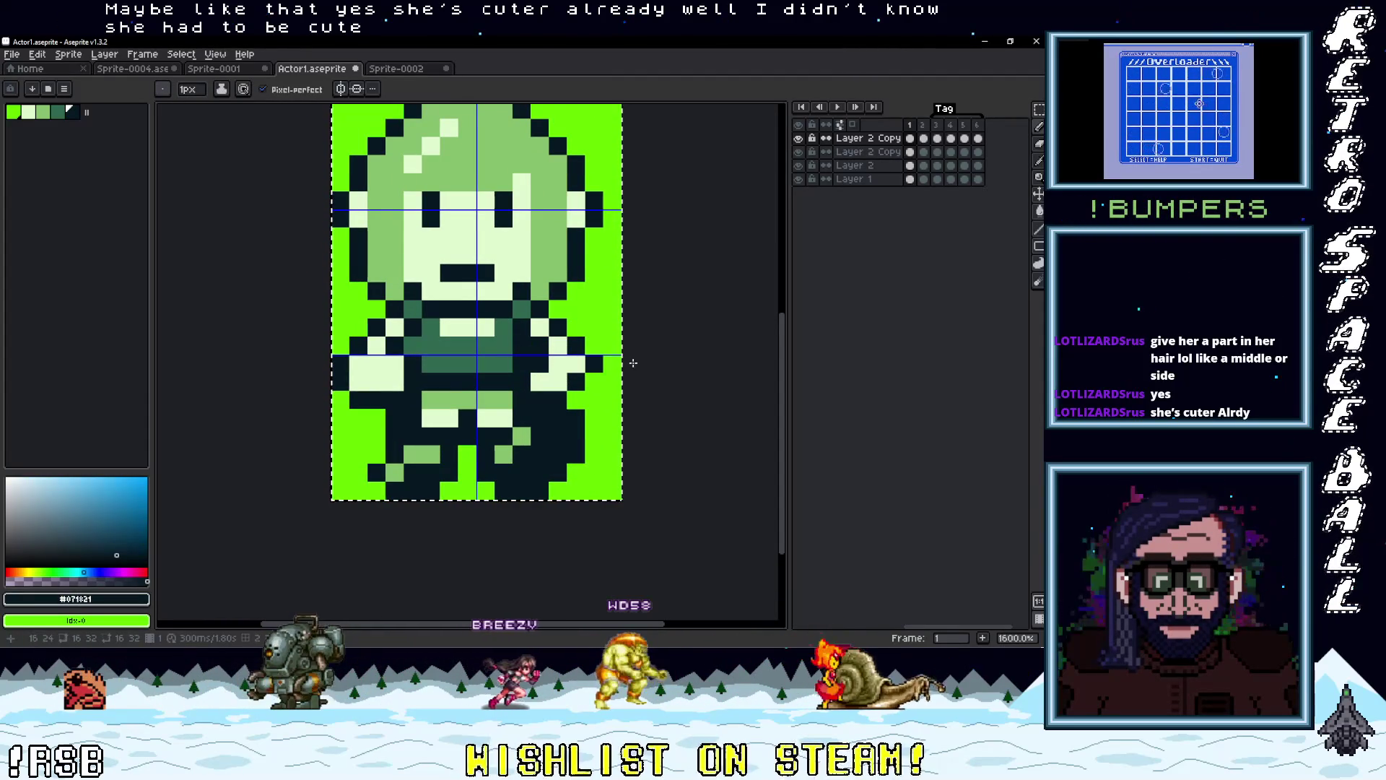
pyautogui.scroll(-4, 611, 393)
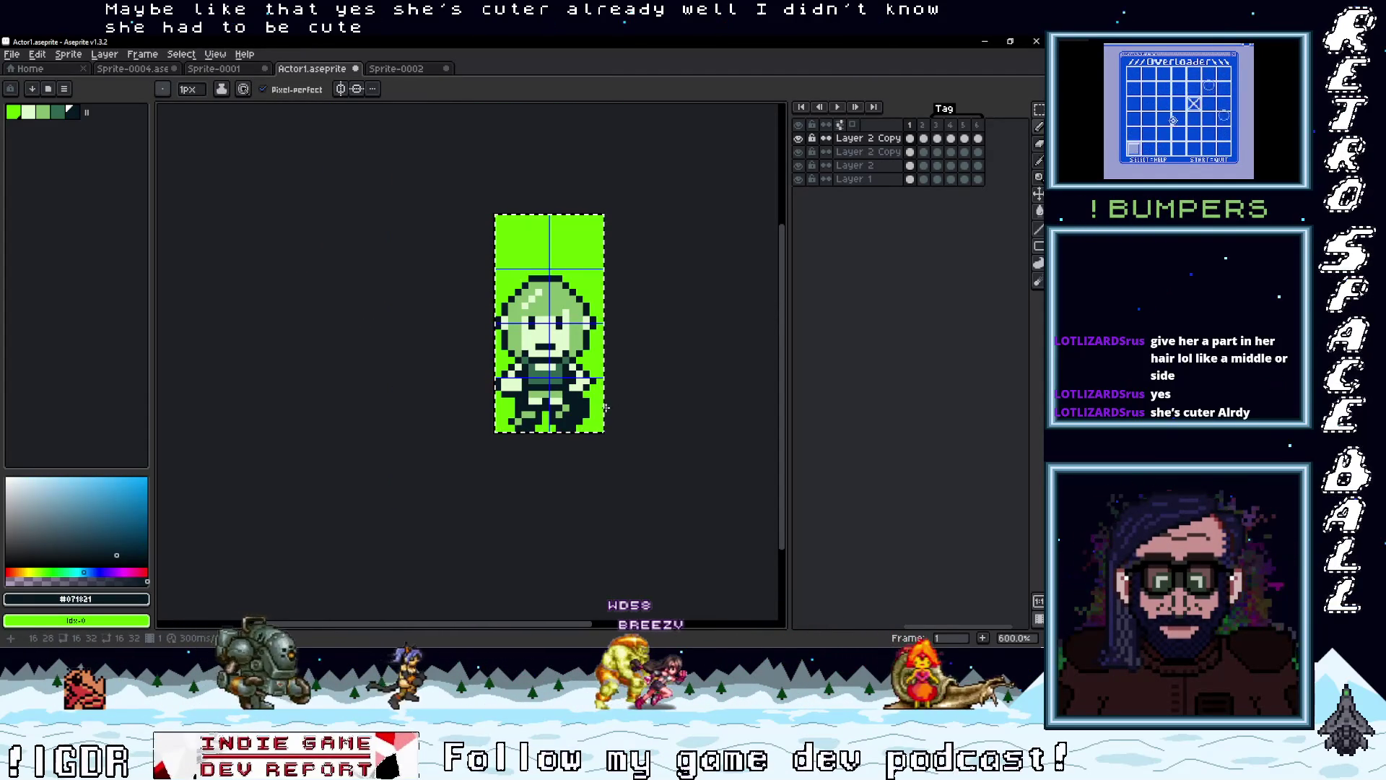
pyautogui.scroll(3, 605, 410)
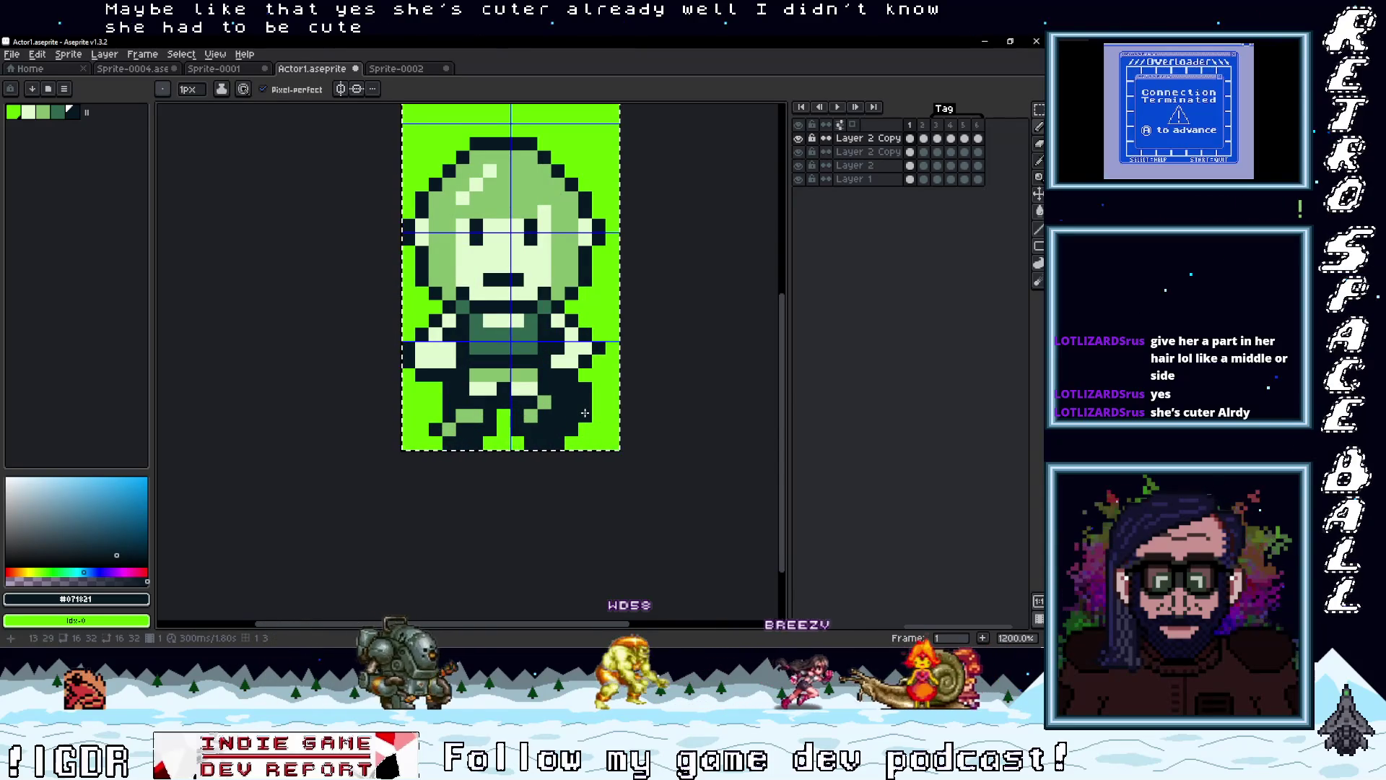
pyautogui.scroll(-2, 584, 413)
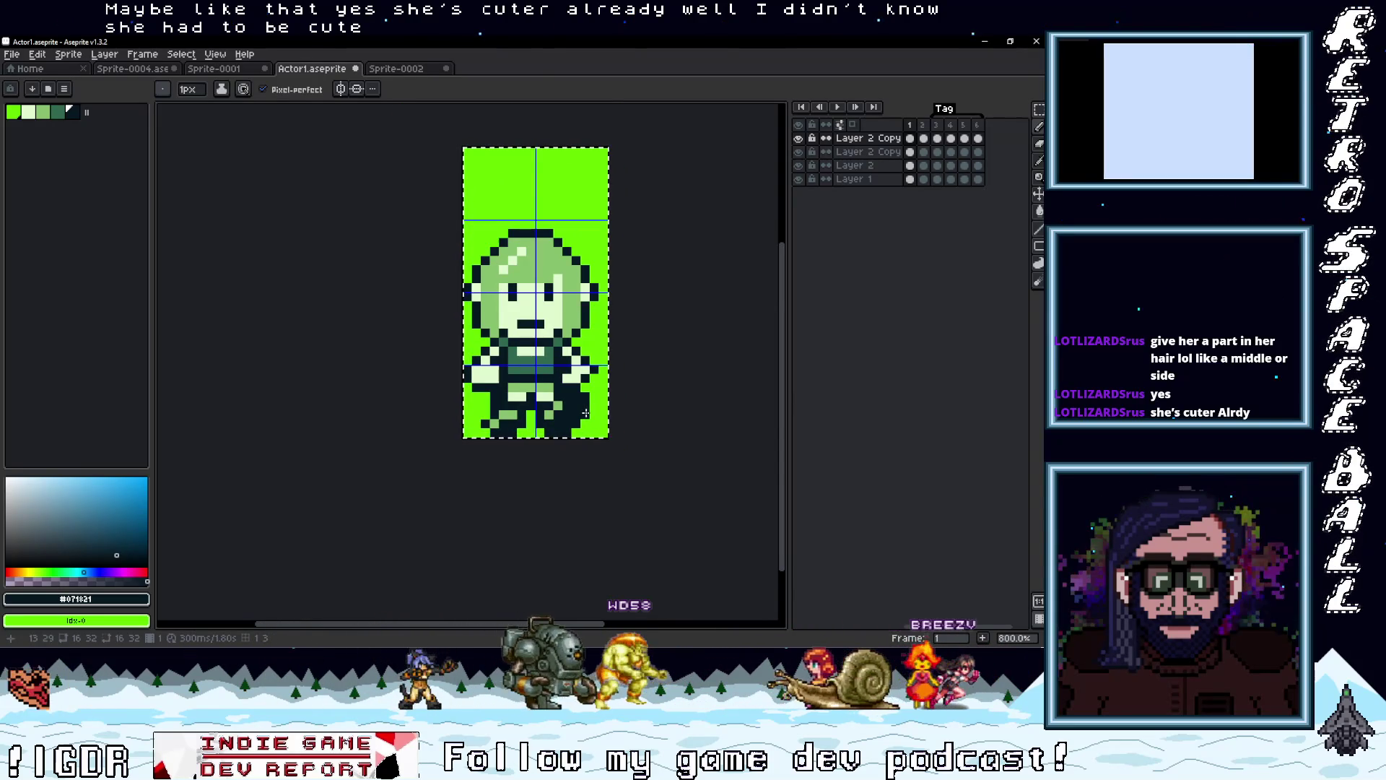
pyautogui.moveTo(592, 415); pyautogui.dragTo(564, 427)
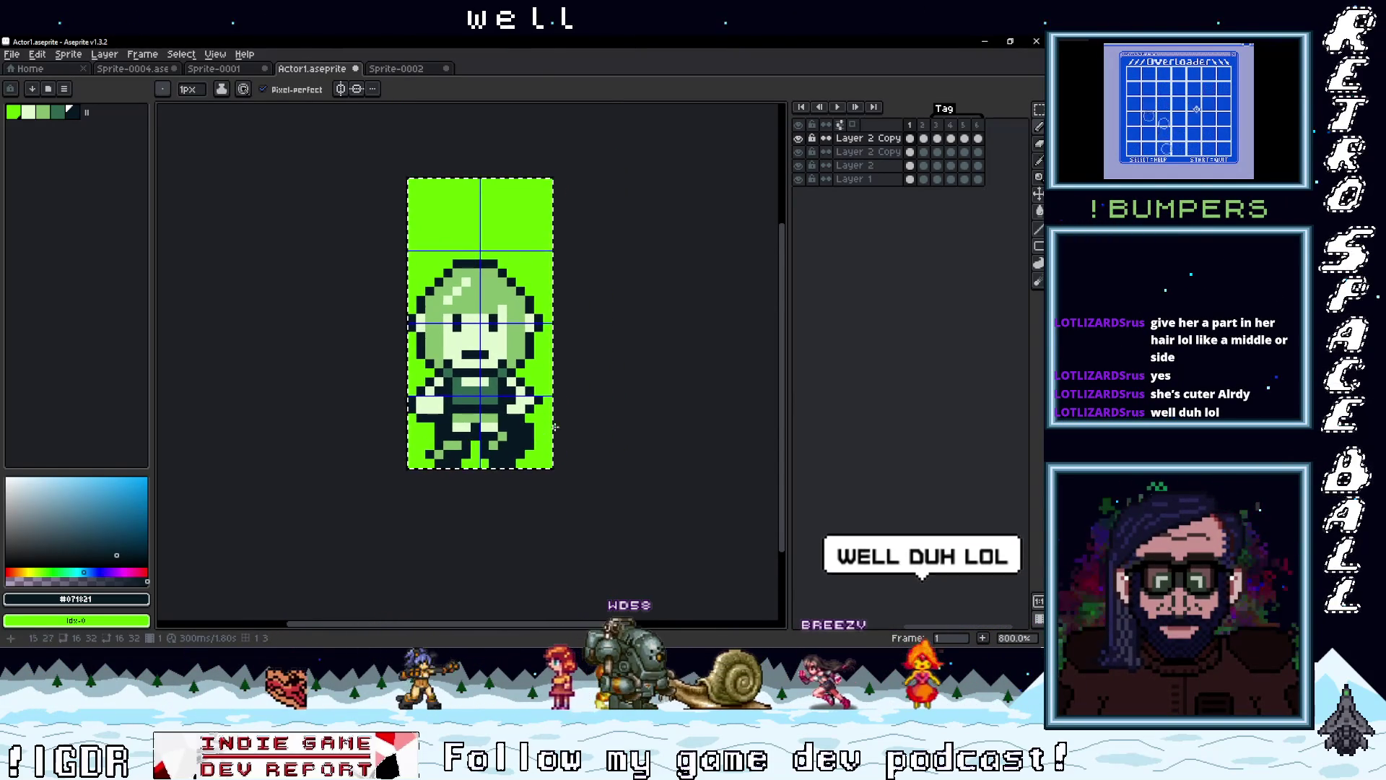
pyautogui.scroll(2, 565, 427)
# Paste the girl into frame 2 and mirror her horizontally
pyautogui.press('m')
pyautogui.hotkey('ctrl', 'z')
pyautogui.hotkey('ctrl', 'z')
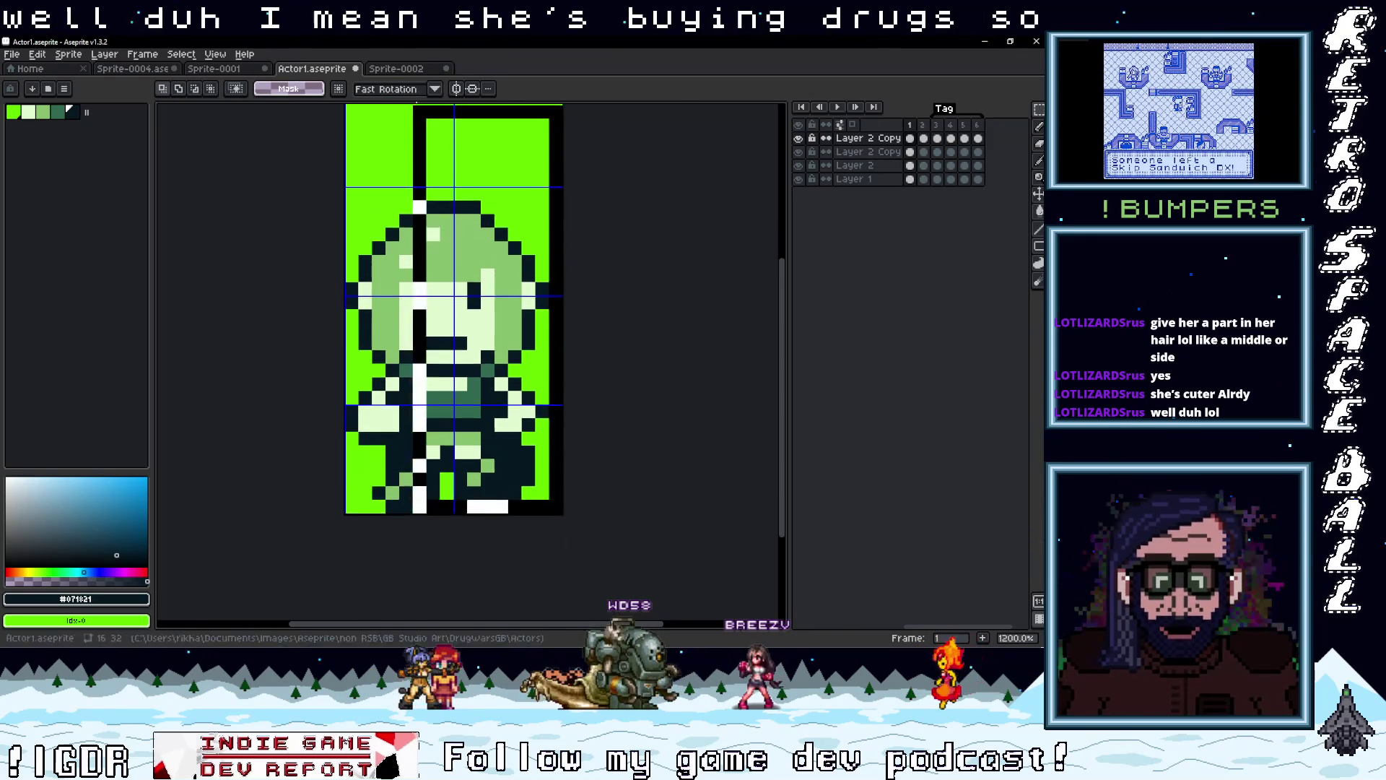
pyautogui.hotkey('ctrl', 'y')
pyautogui.hotkey('ctrl', 'y')
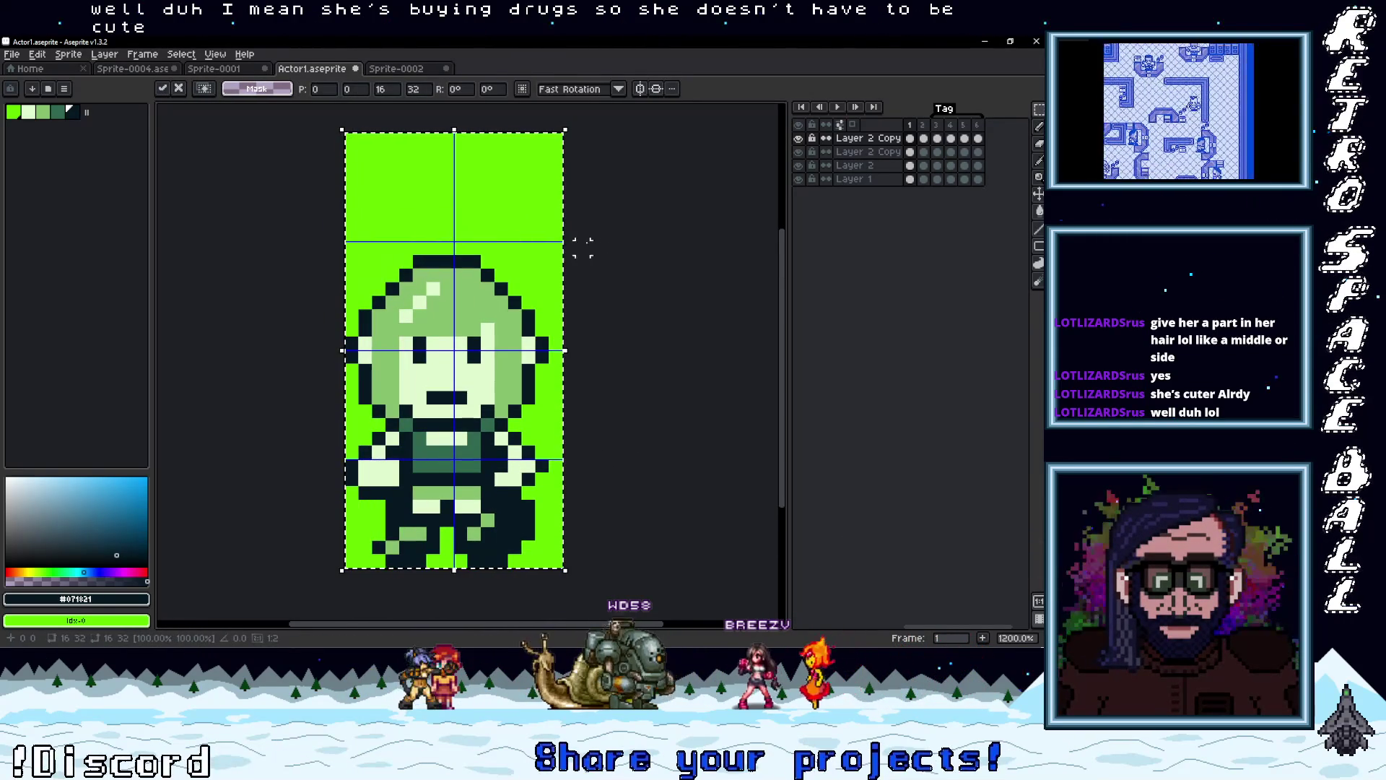
pyautogui.click(924, 139)
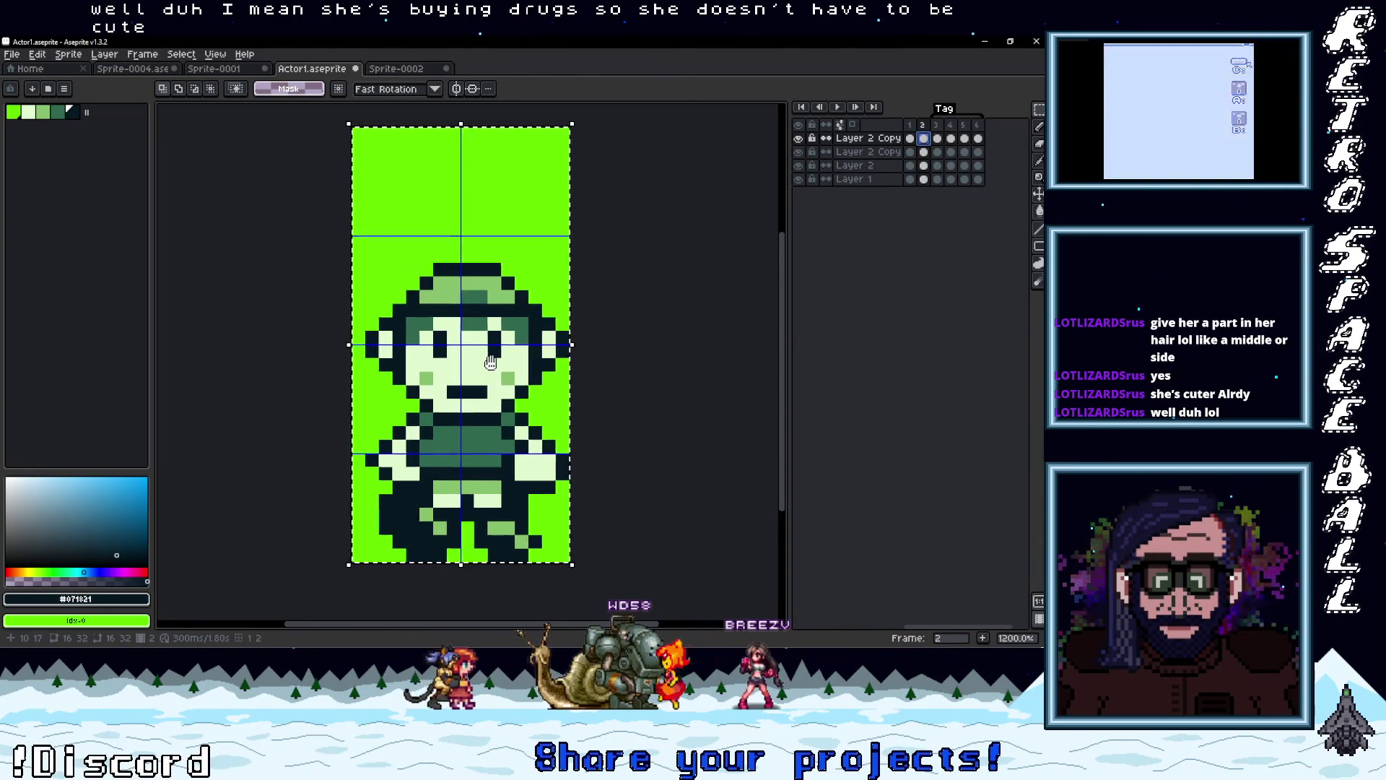
pyautogui.hotkey('ctrl', 'v')
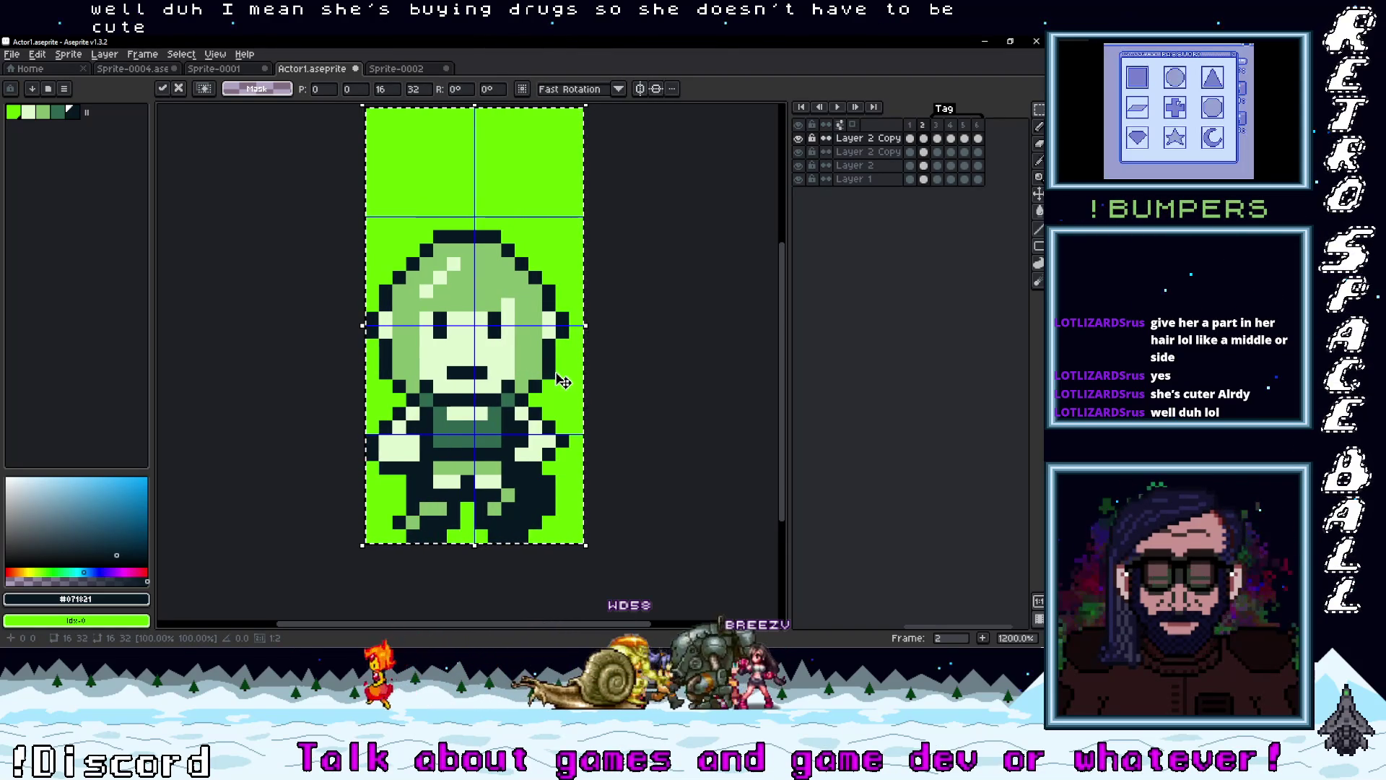
pyautogui.hotkey('shift', 'h')
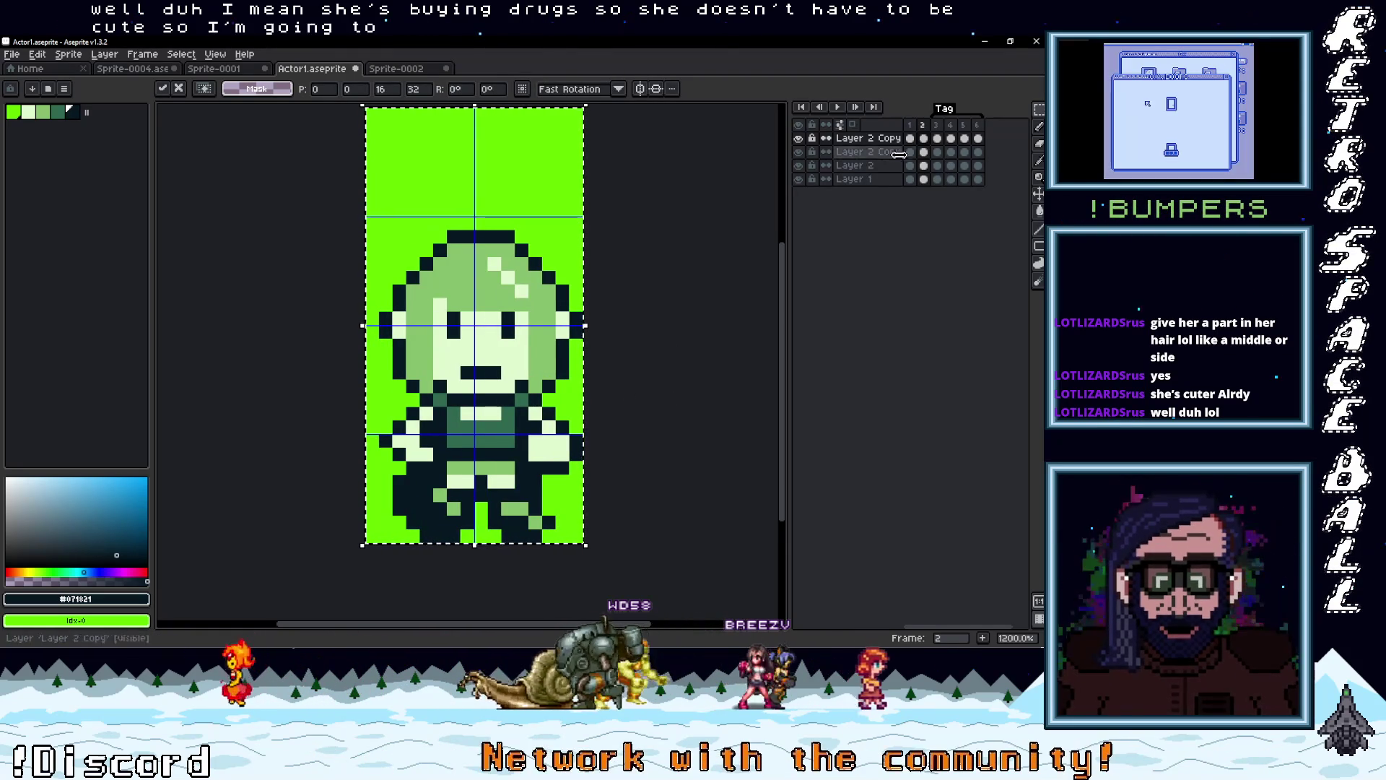
pyautogui.press('Left')
# Replace frame 2's mirrored head with the unmirrored head copied from frame 1
pyautogui.scroll(1, 561, 400)
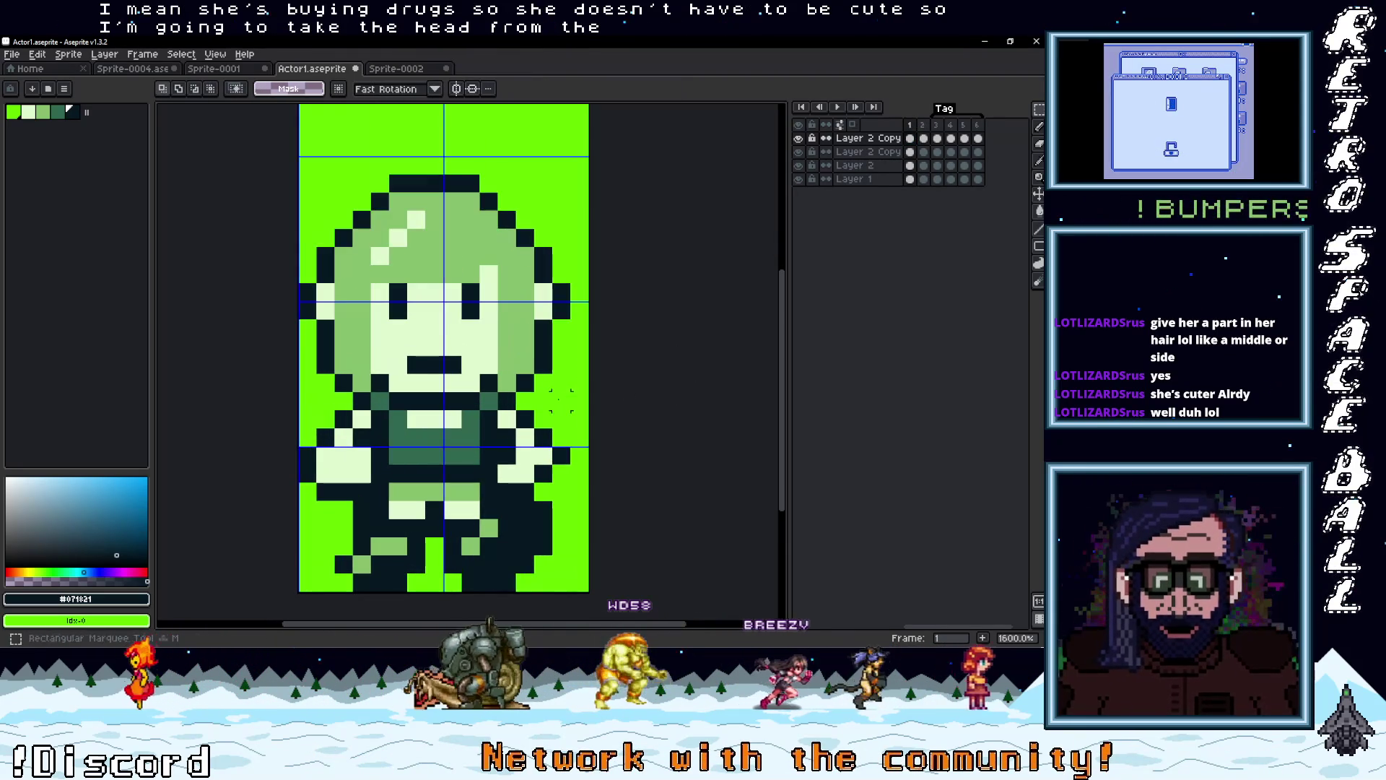
pyautogui.moveTo(561, 399); pyautogui.dragTo(297, 173)
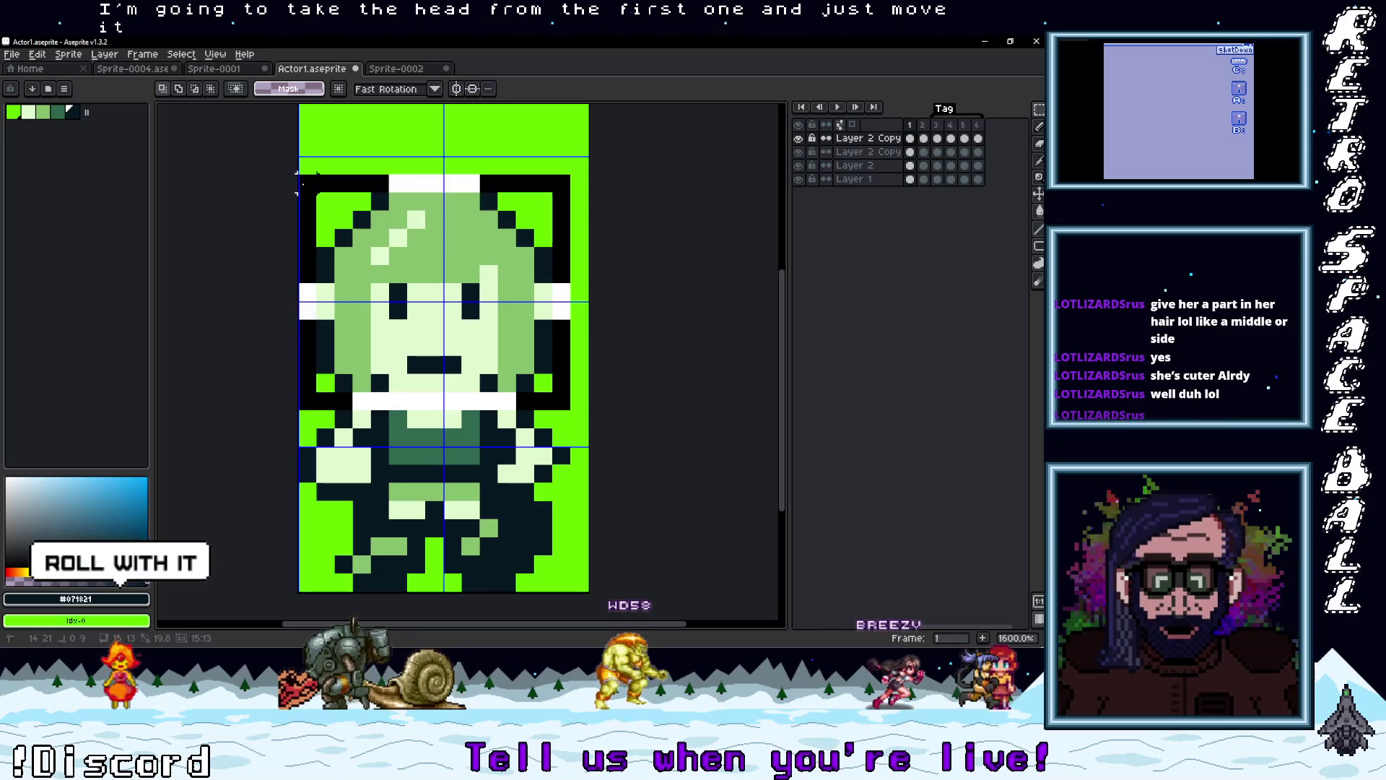
pyautogui.click(924, 138)
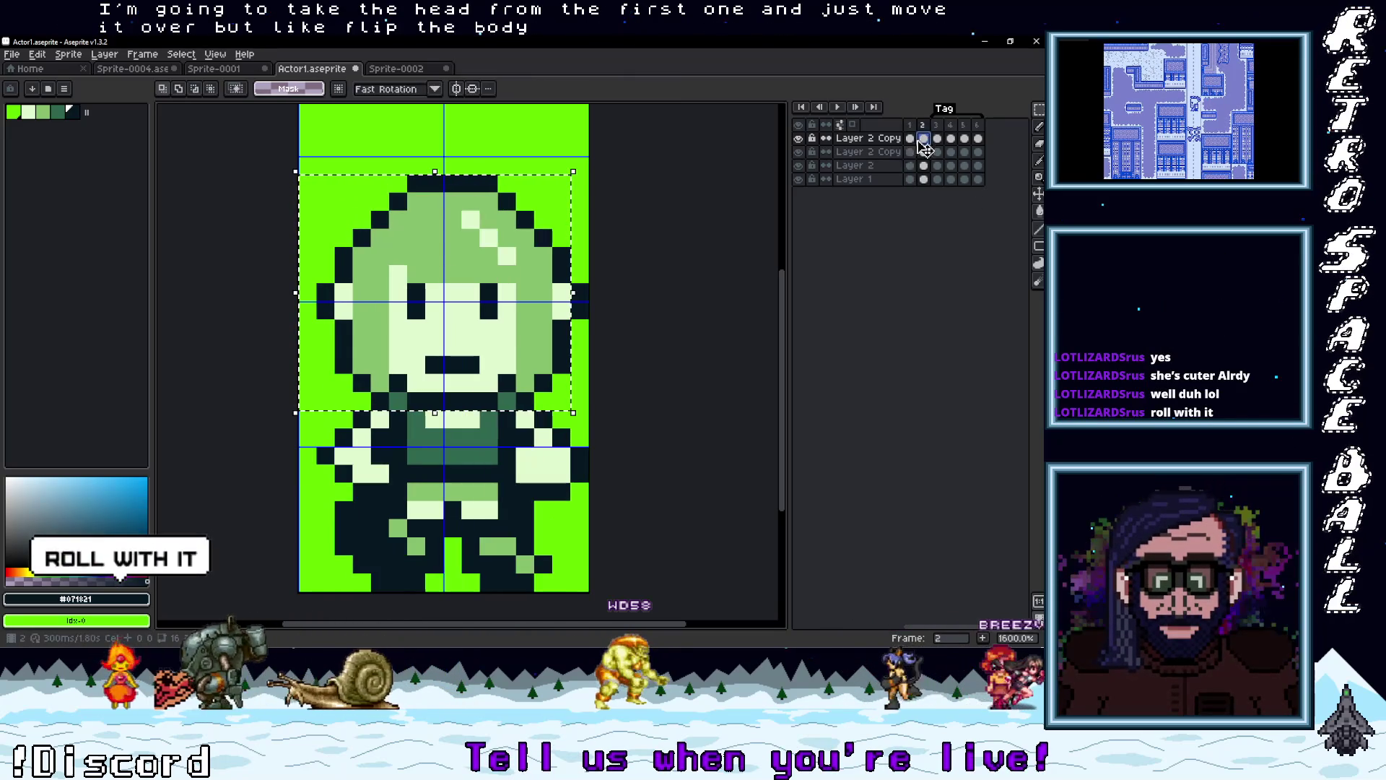
pyautogui.hotkey('ctrl', 'v')
pyautogui.press('Return')
# Flip between frames 1 and 2 to preview the walk
pyautogui.scroll(-3, 520, 340)
pyautogui.click(912, 126)
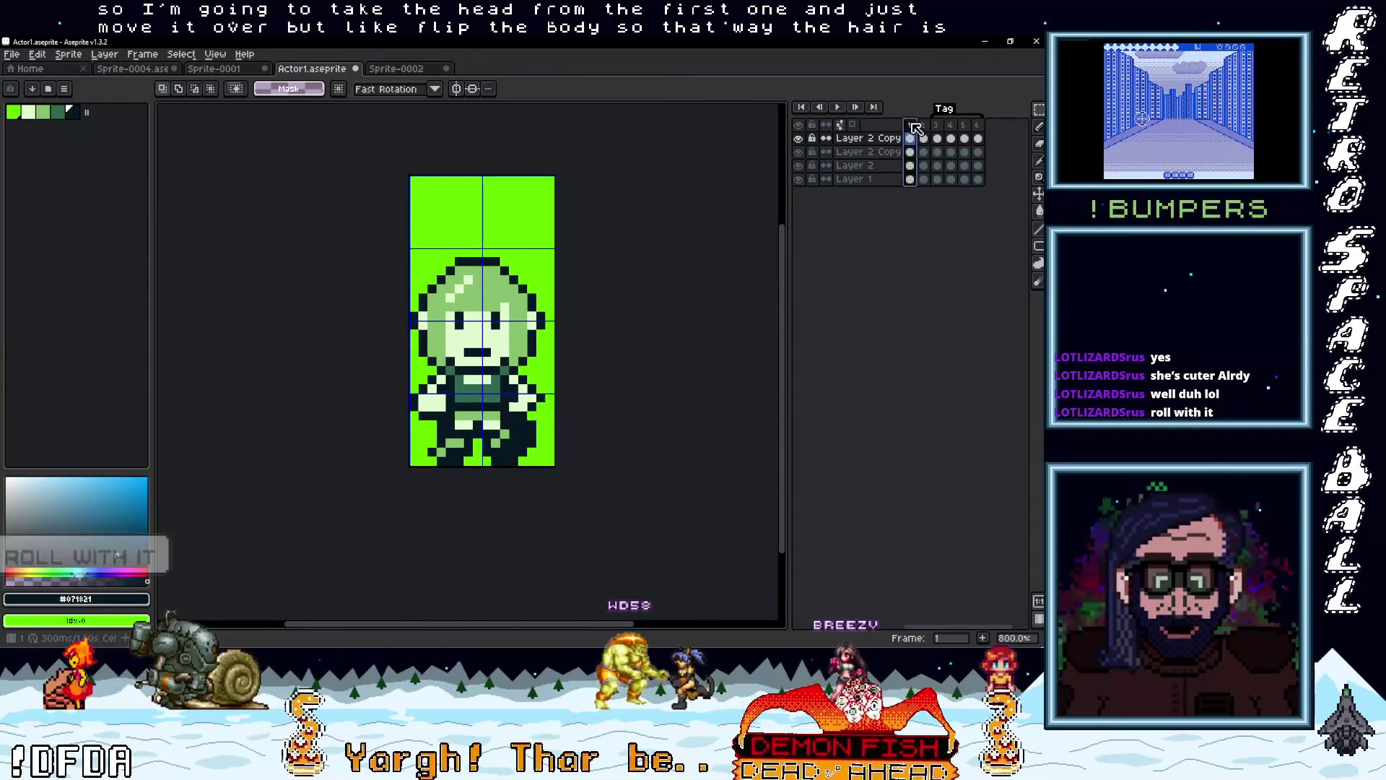
pyautogui.click(924, 126)
pyautogui.click(912, 127)
pyautogui.click(925, 128)
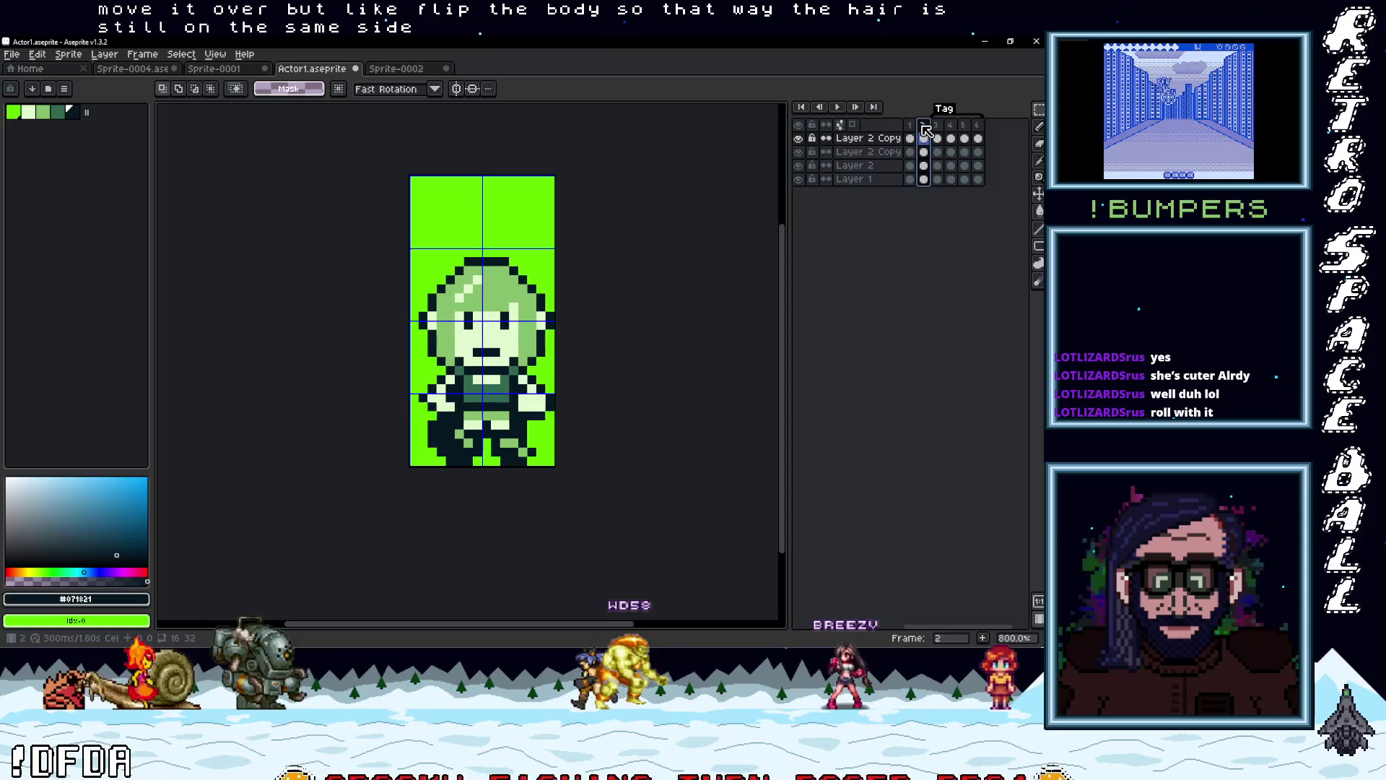
pyautogui.click(927, 130)
pyautogui.click(911, 127)
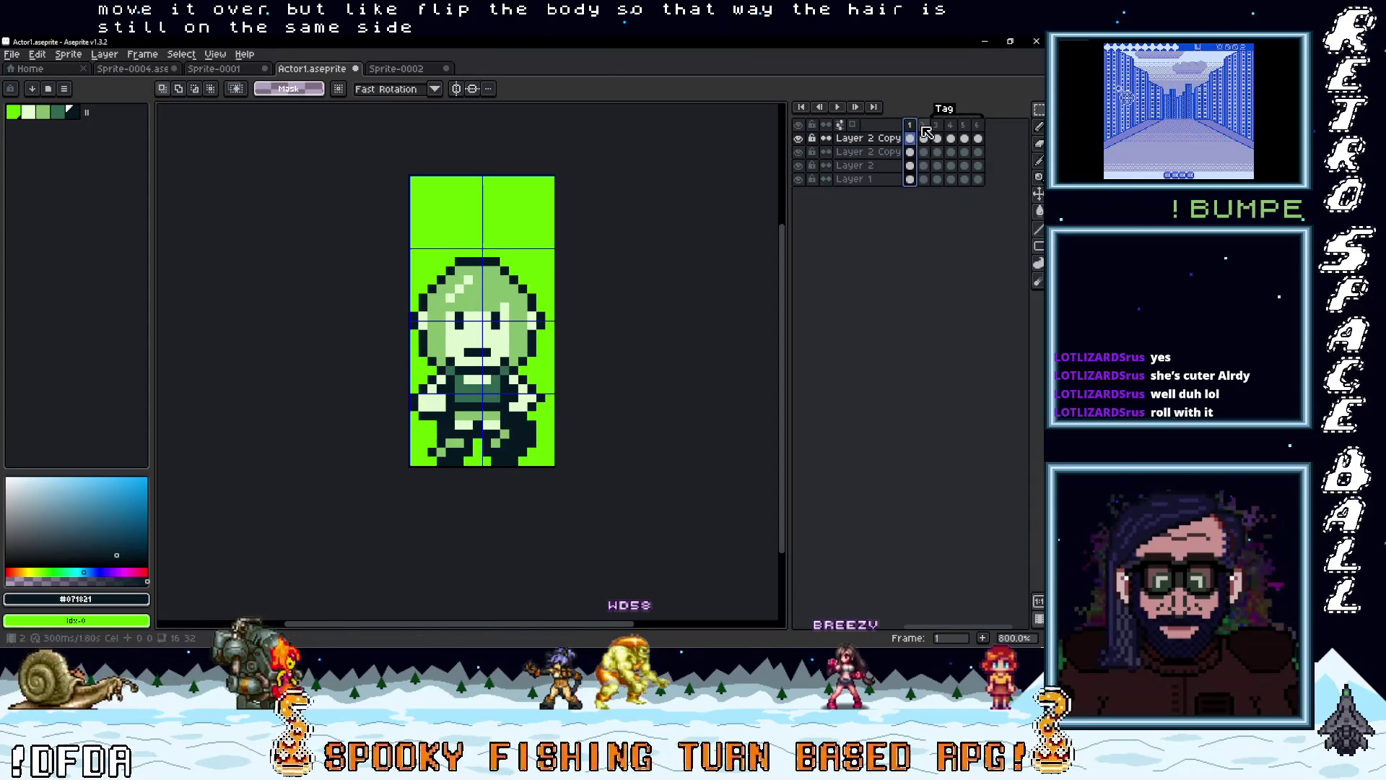
pyautogui.click(925, 130)
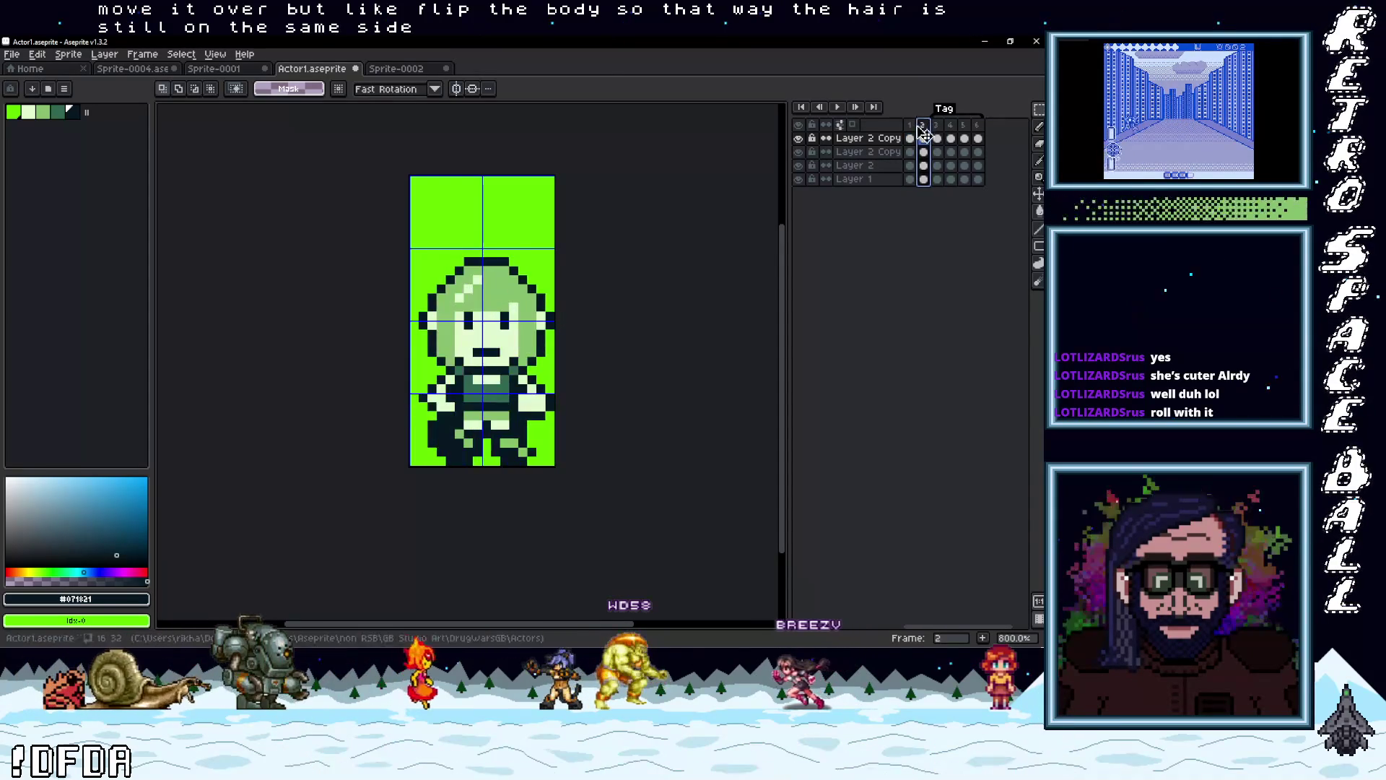
pyautogui.click(937, 131)
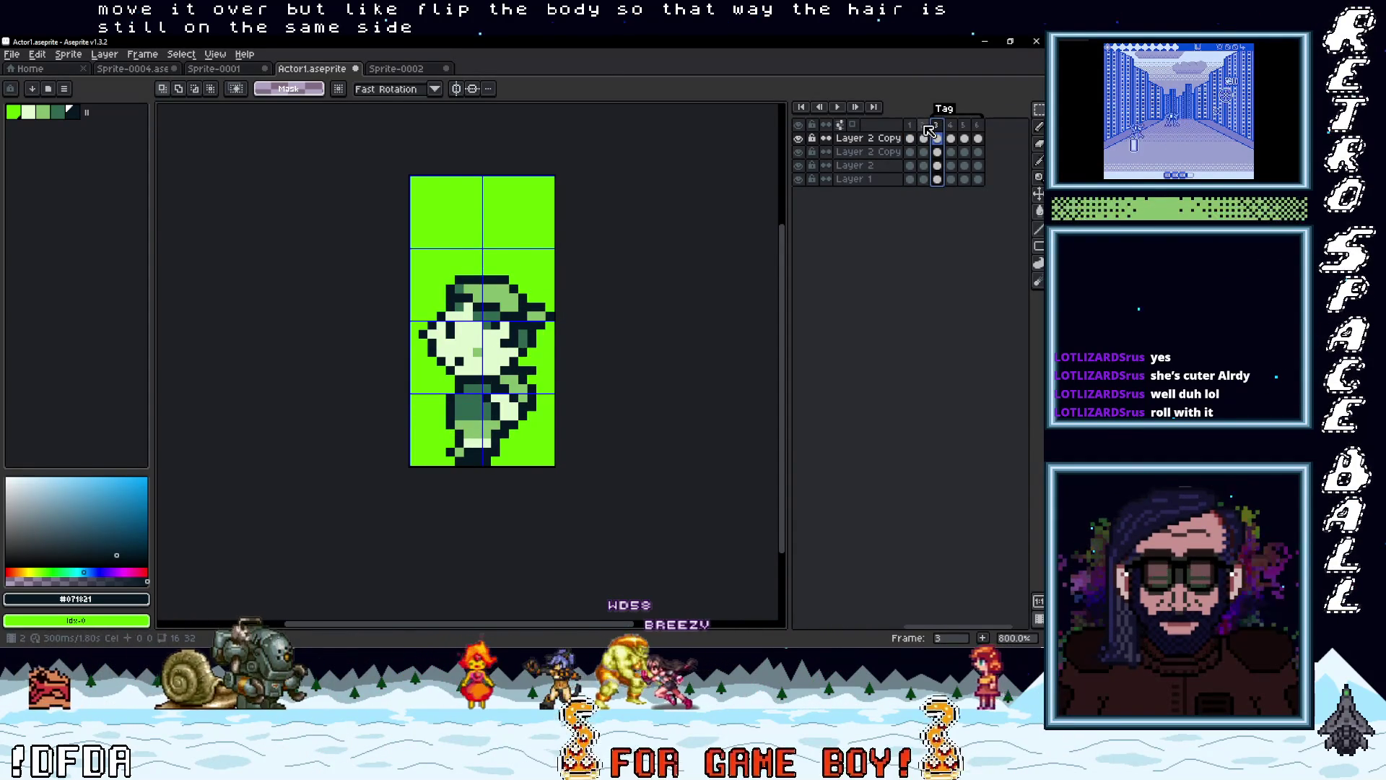
# Repaint the side-view cap pixels in light green to form the hair
pyautogui.scroll(3, 478, 363)
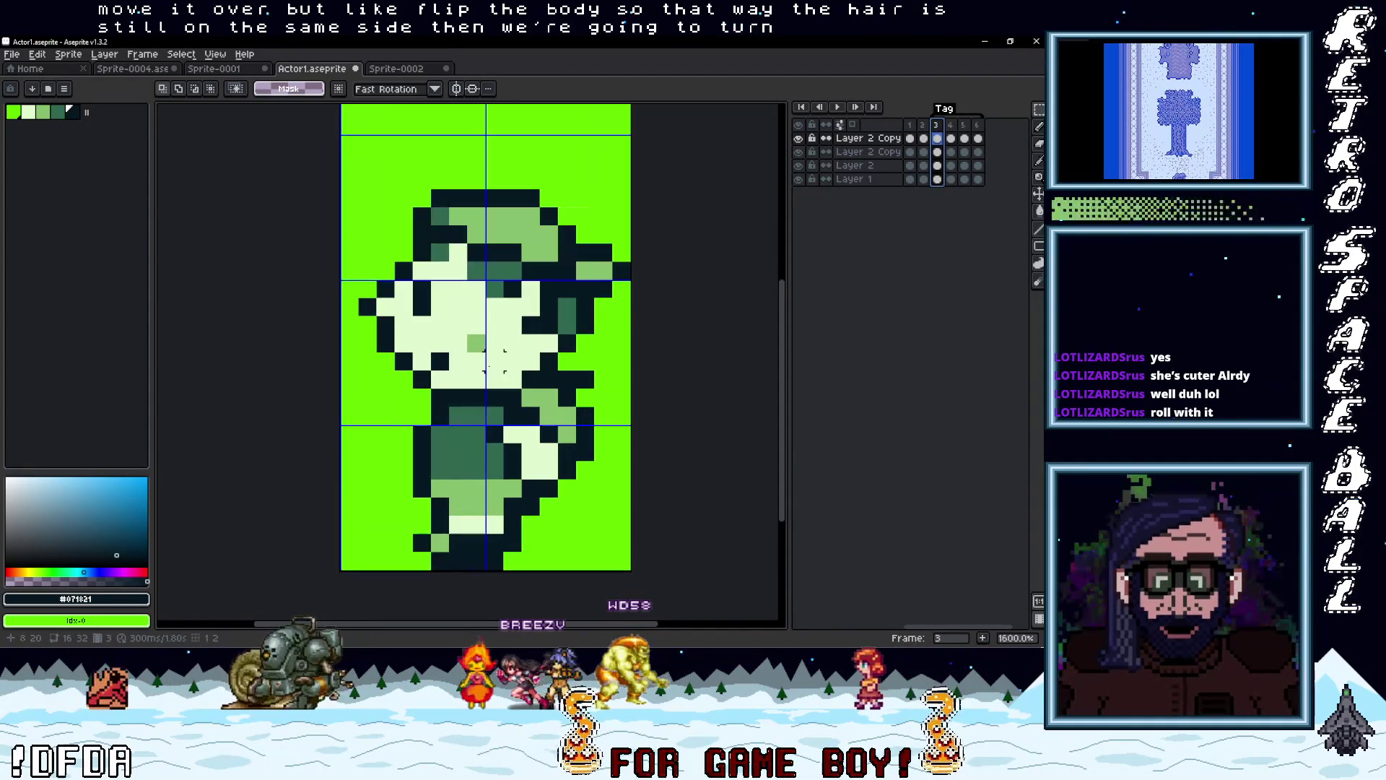
pyautogui.press('b')
pyautogui.keyDown('alt'); pyautogui.click(508, 304); pyautogui.keyUp('alt')
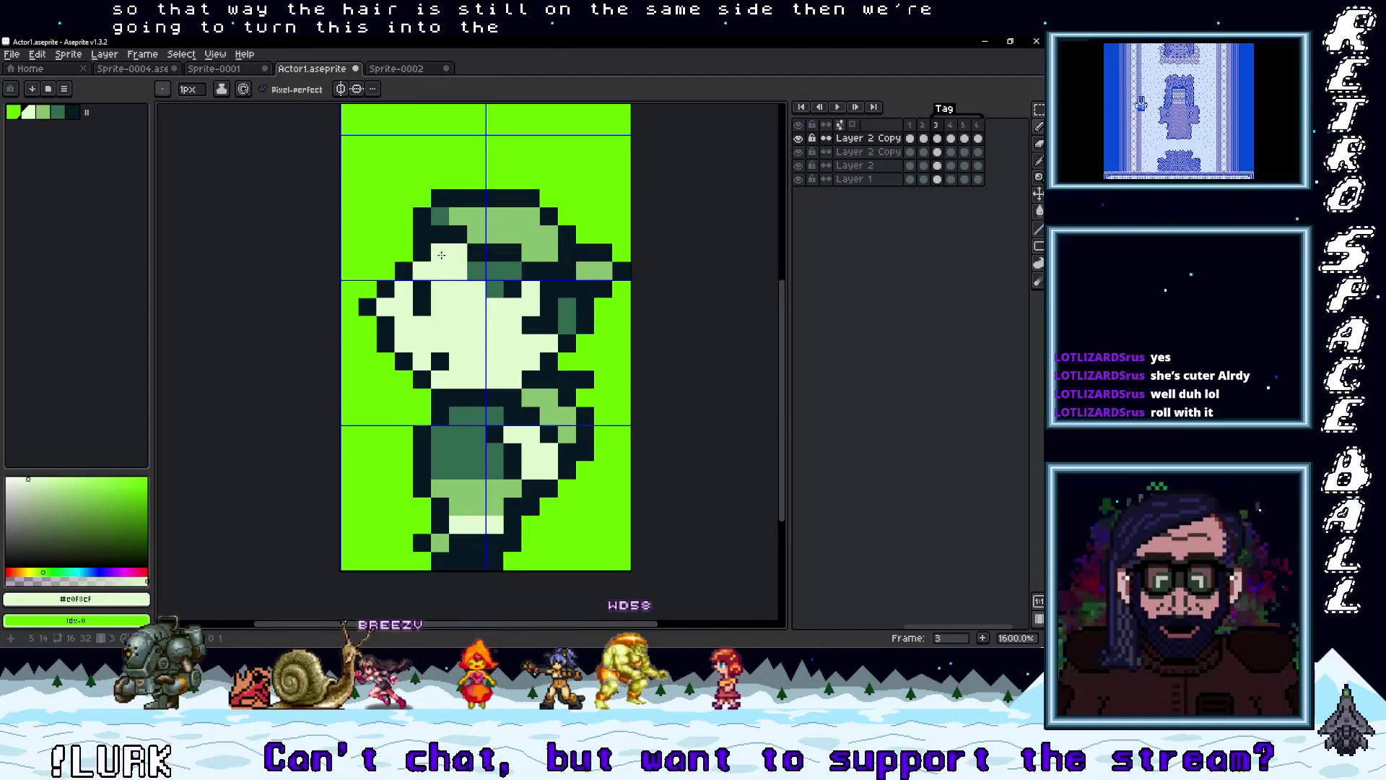
pyautogui.keyDown('alt'); pyautogui.click(498, 216); pyautogui.keyUp('alt')
pyautogui.click(441, 218)
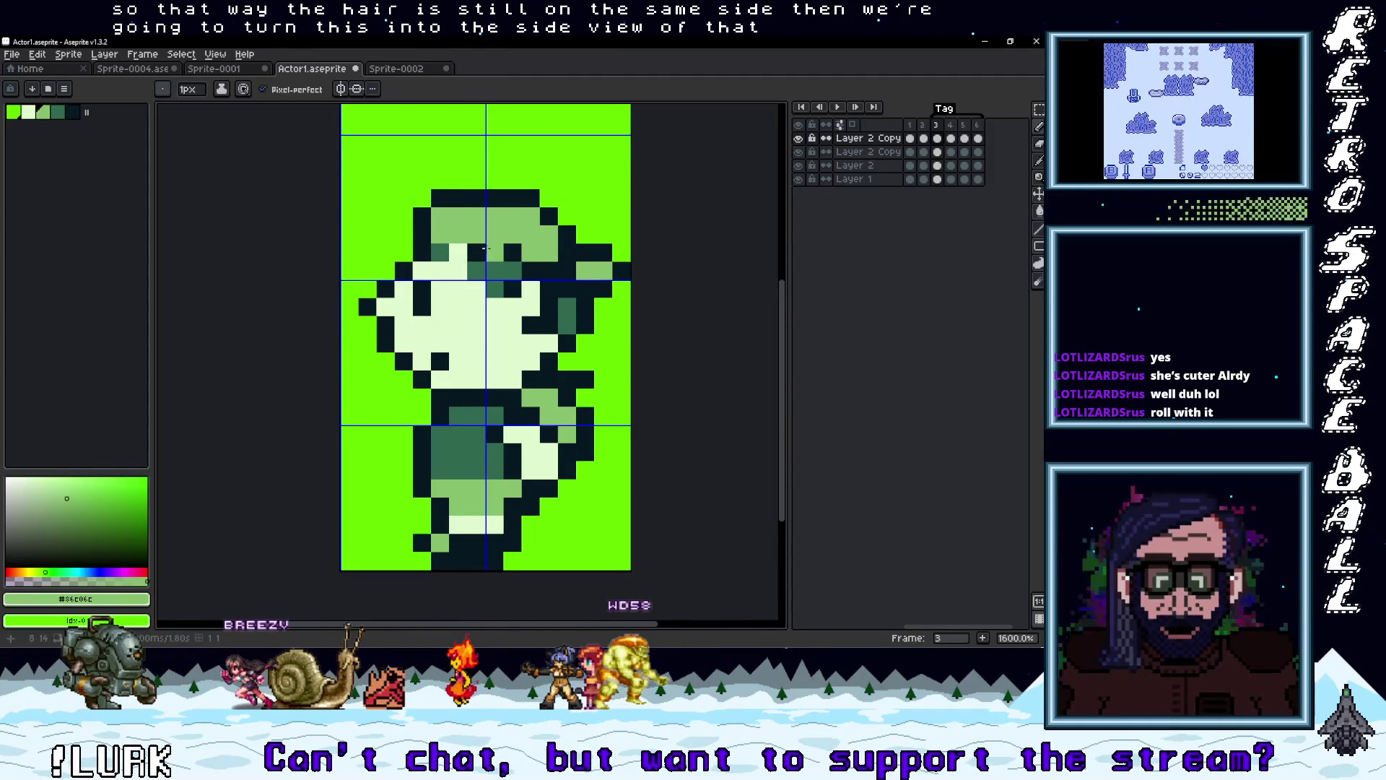
pyautogui.moveTo(499, 270); pyautogui.dragTo(451, 249)
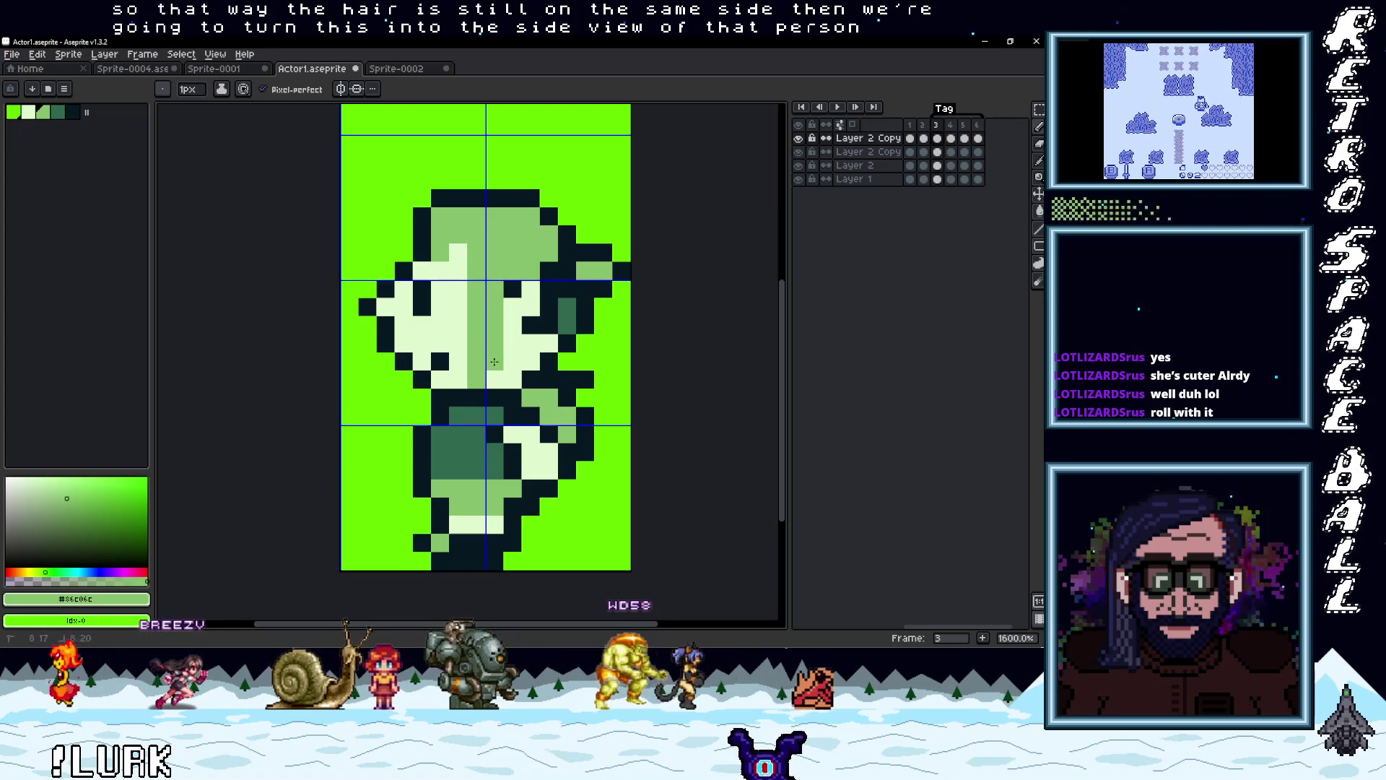
pyautogui.moveTo(508, 340); pyautogui.dragTo(540, 289)
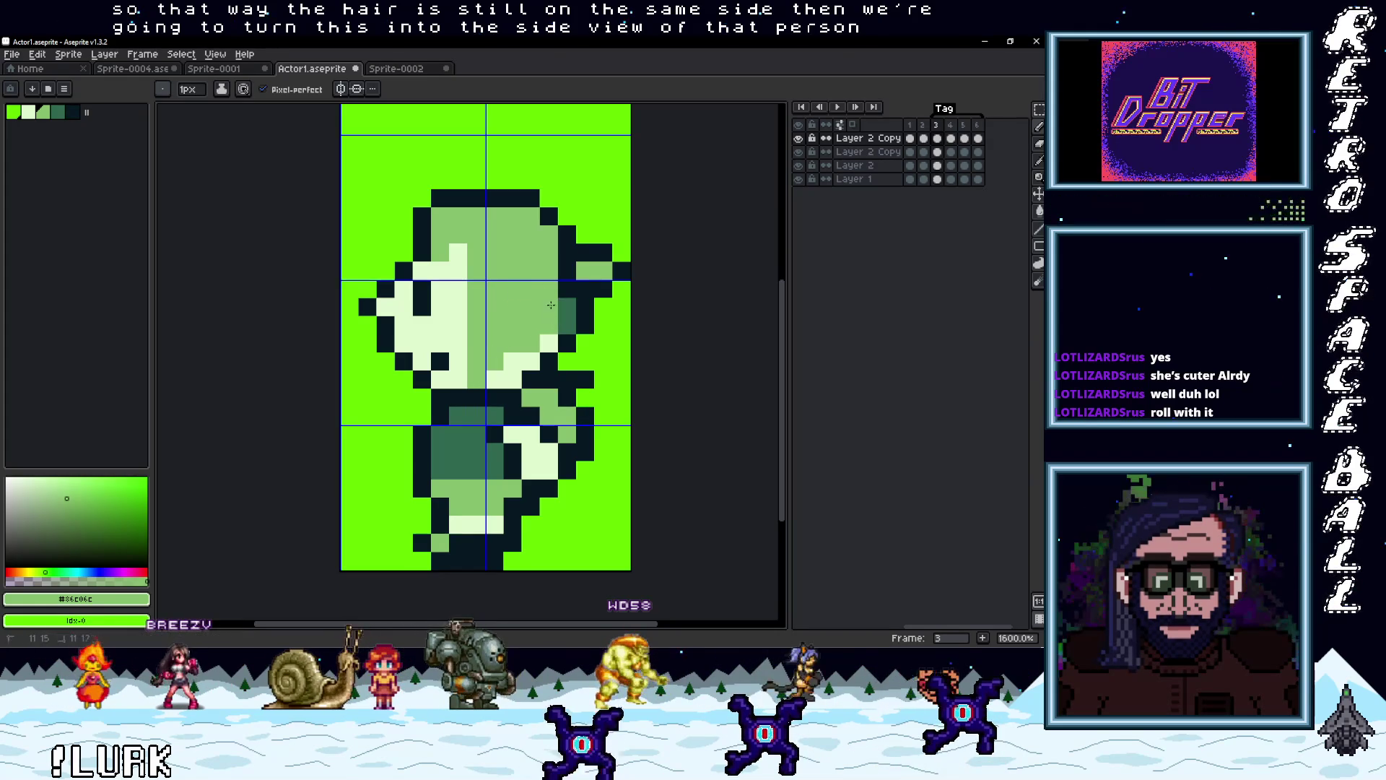
pyautogui.moveTo(549, 335); pyautogui.dragTo(531, 346)
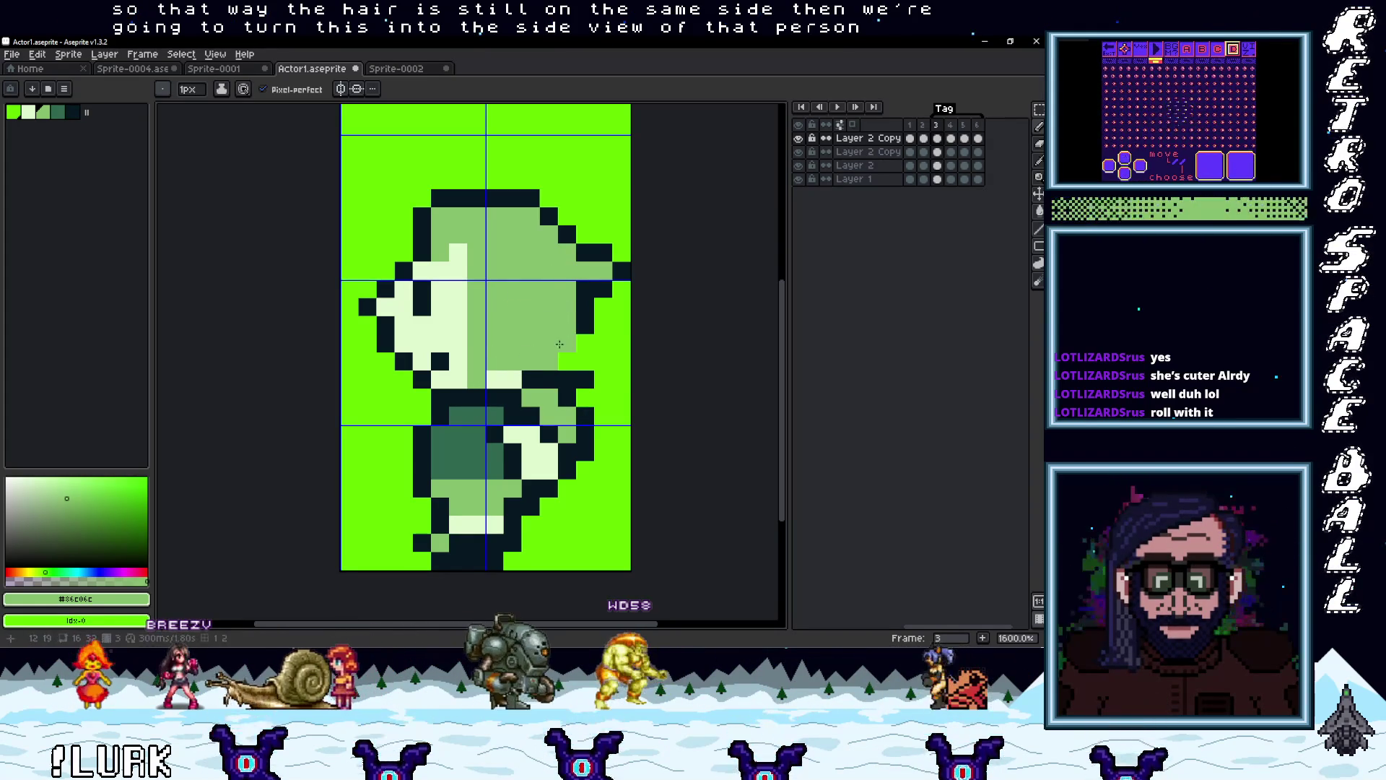
# Outline the hair's right edge in dark and clear leftover brim pixels with background green
pyautogui.press('i')
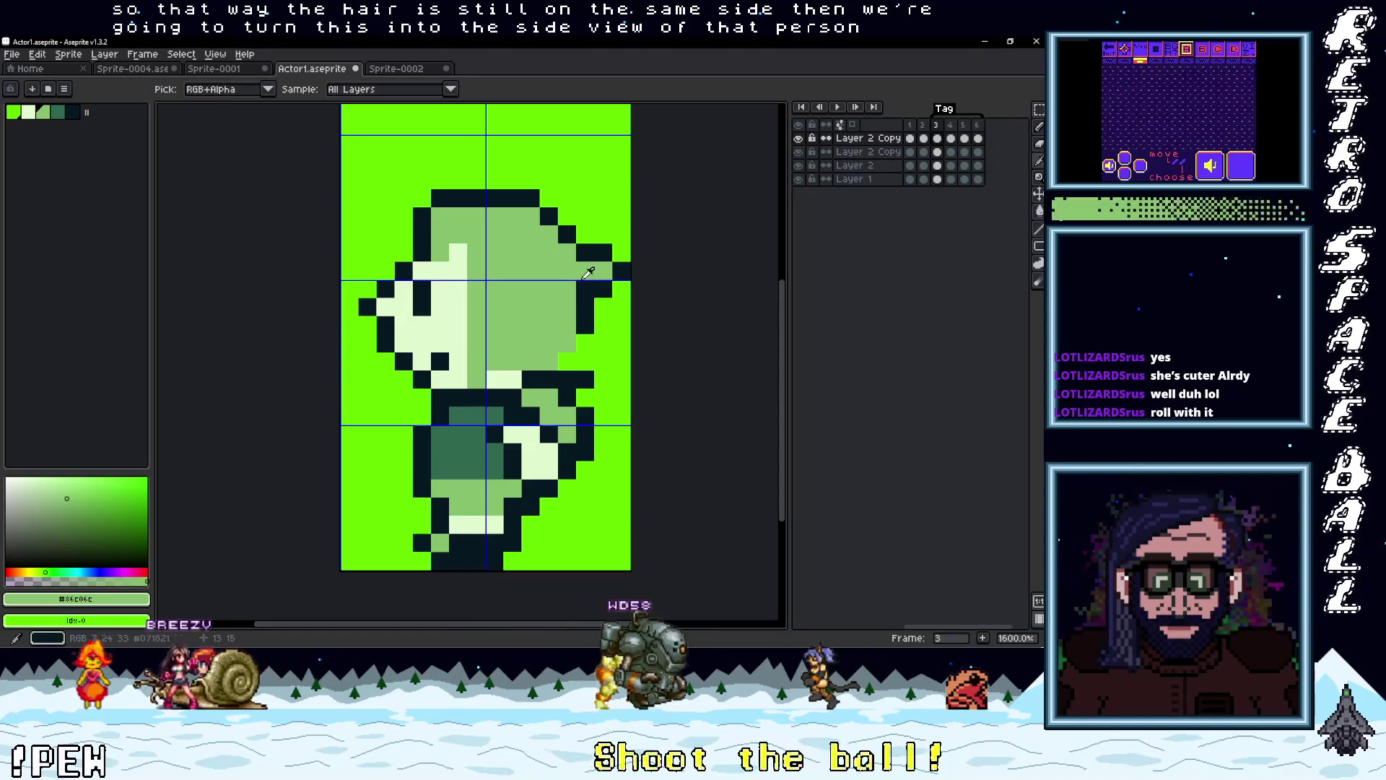
pyautogui.keyDown('alt'); pyautogui.click(589, 316); pyautogui.keyUp('alt')
pyautogui.moveTo(577, 338); pyautogui.dragTo(567, 361)
pyautogui.keyDown('alt'); pyautogui.click(602, 293); pyautogui.keyUp('alt')
pyautogui.click(621, 270)
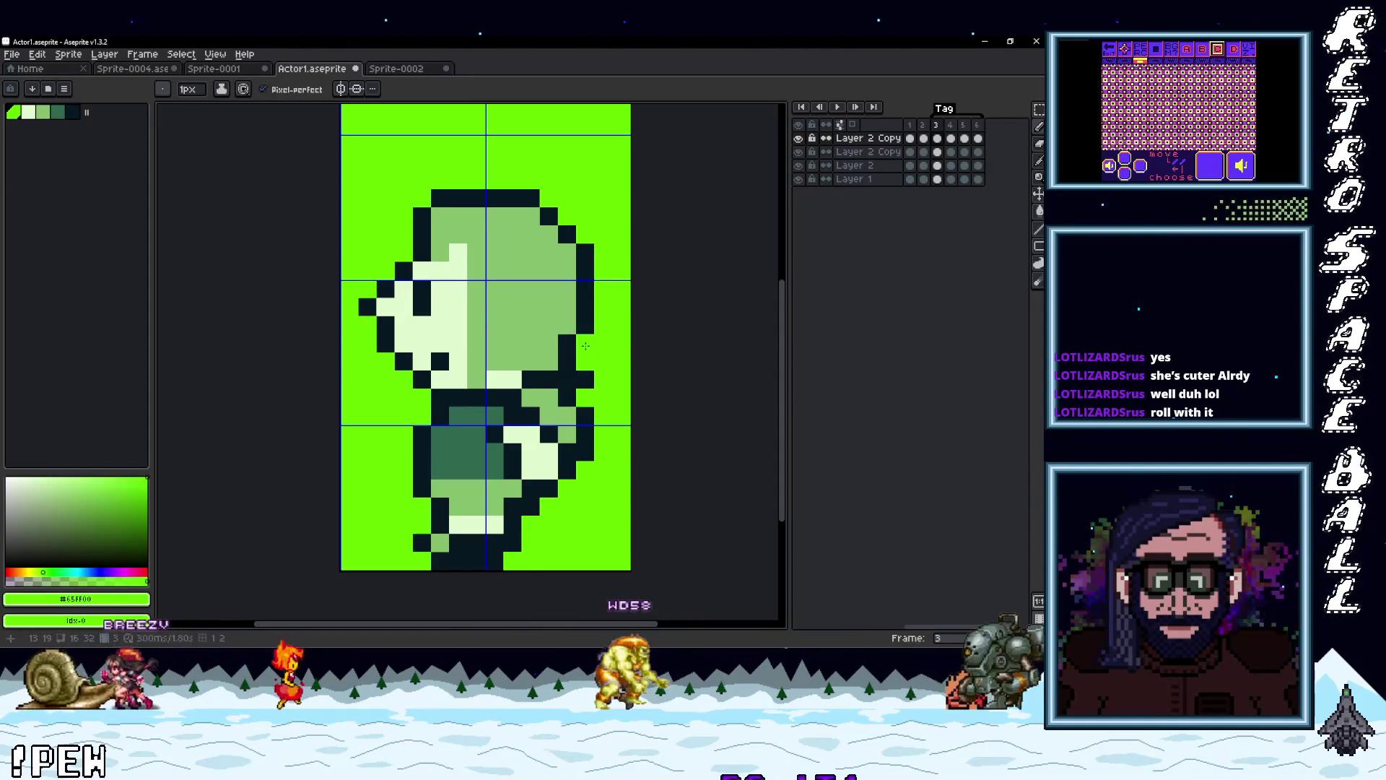
pyautogui.scroll(-4, 618, 289)
pyautogui.scroll(3, 633, 370)
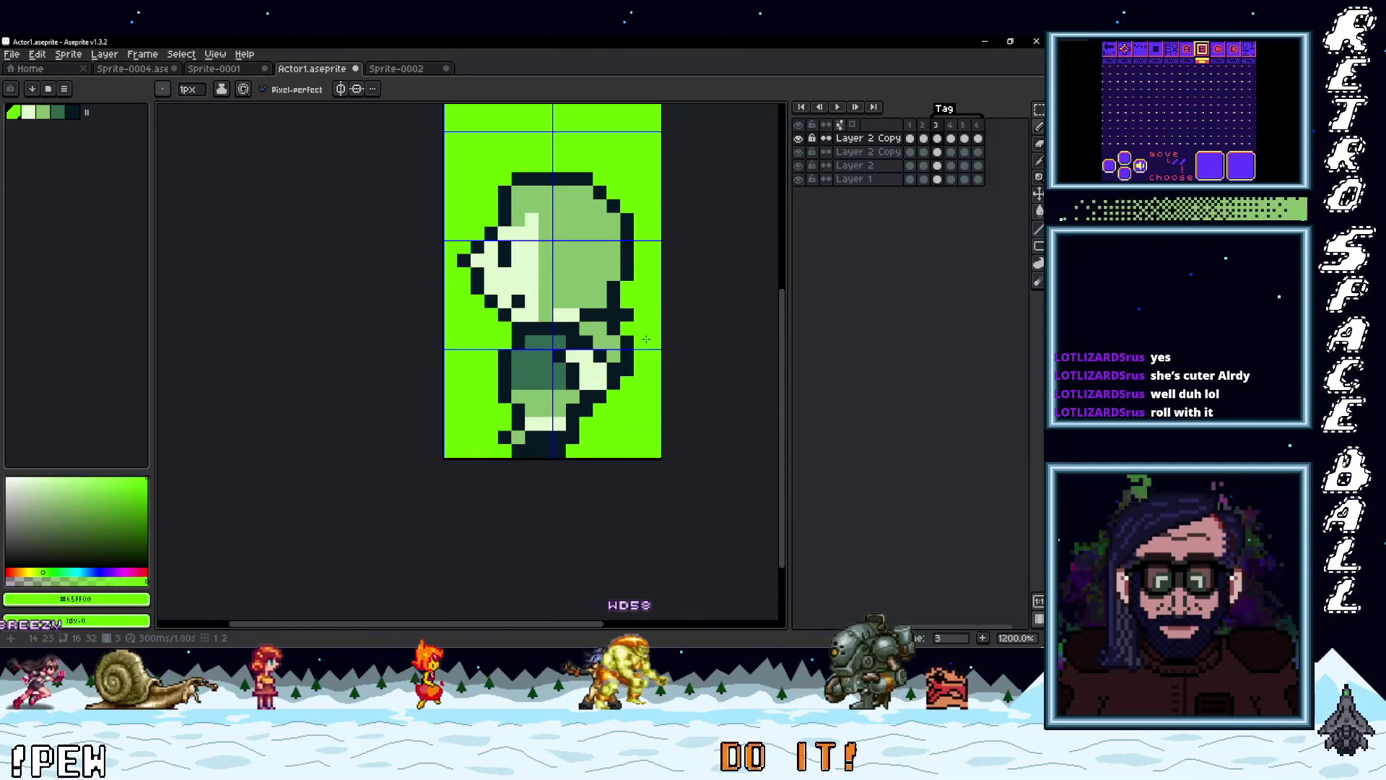
pyautogui.scroll(1, 638, 377)
pyautogui.click(622, 295)
pyautogui.click(604, 294)
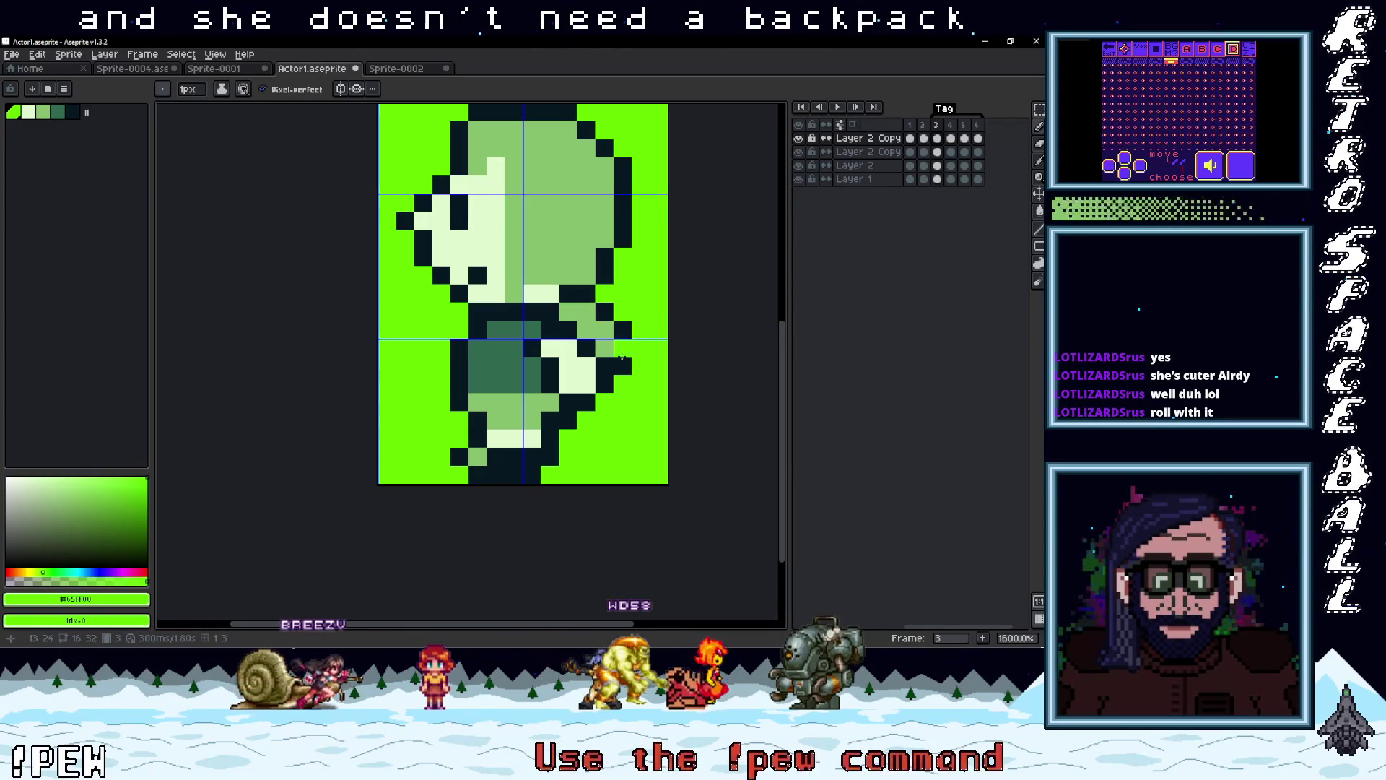
pyautogui.click(590, 311)
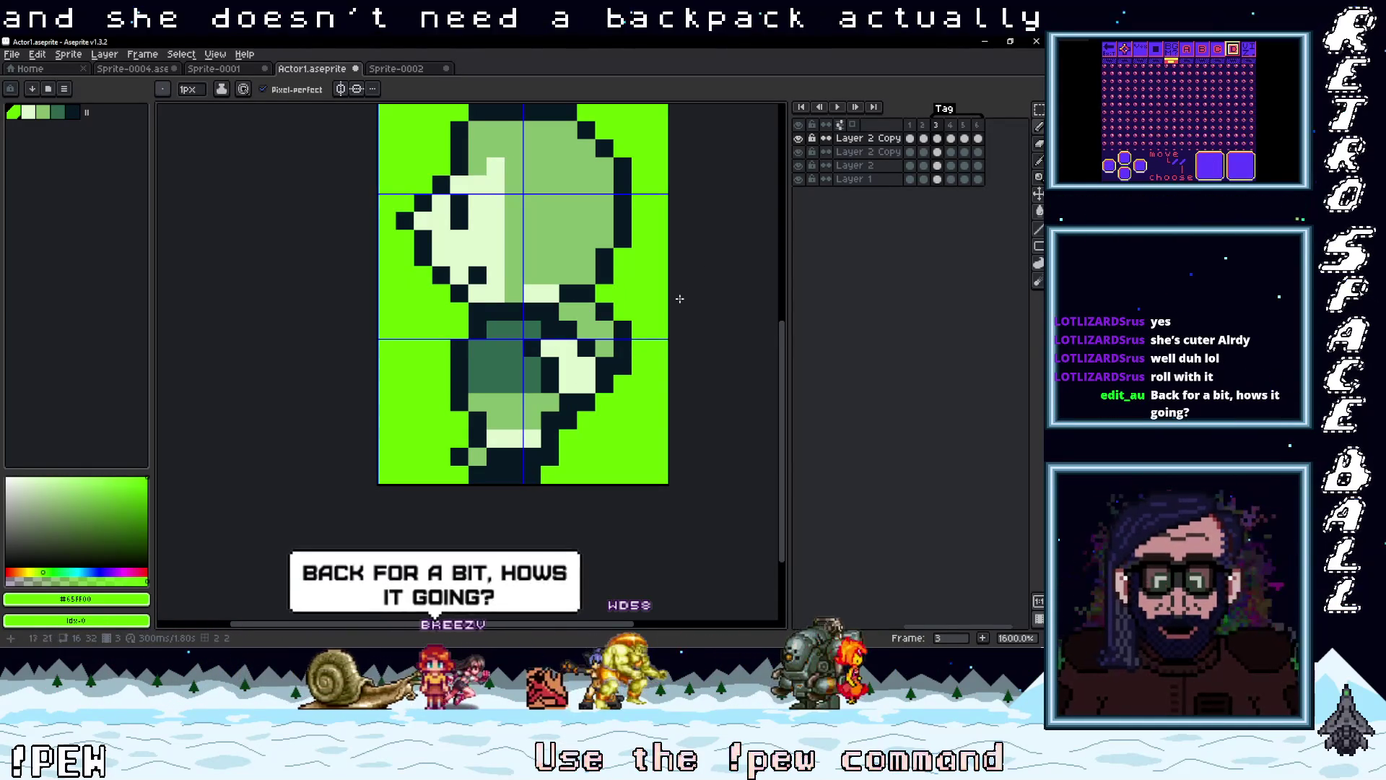
# Erase the backpack's outline by painting it in background green
pyautogui.moveTo(623, 330); pyautogui.dragTo(623, 366)
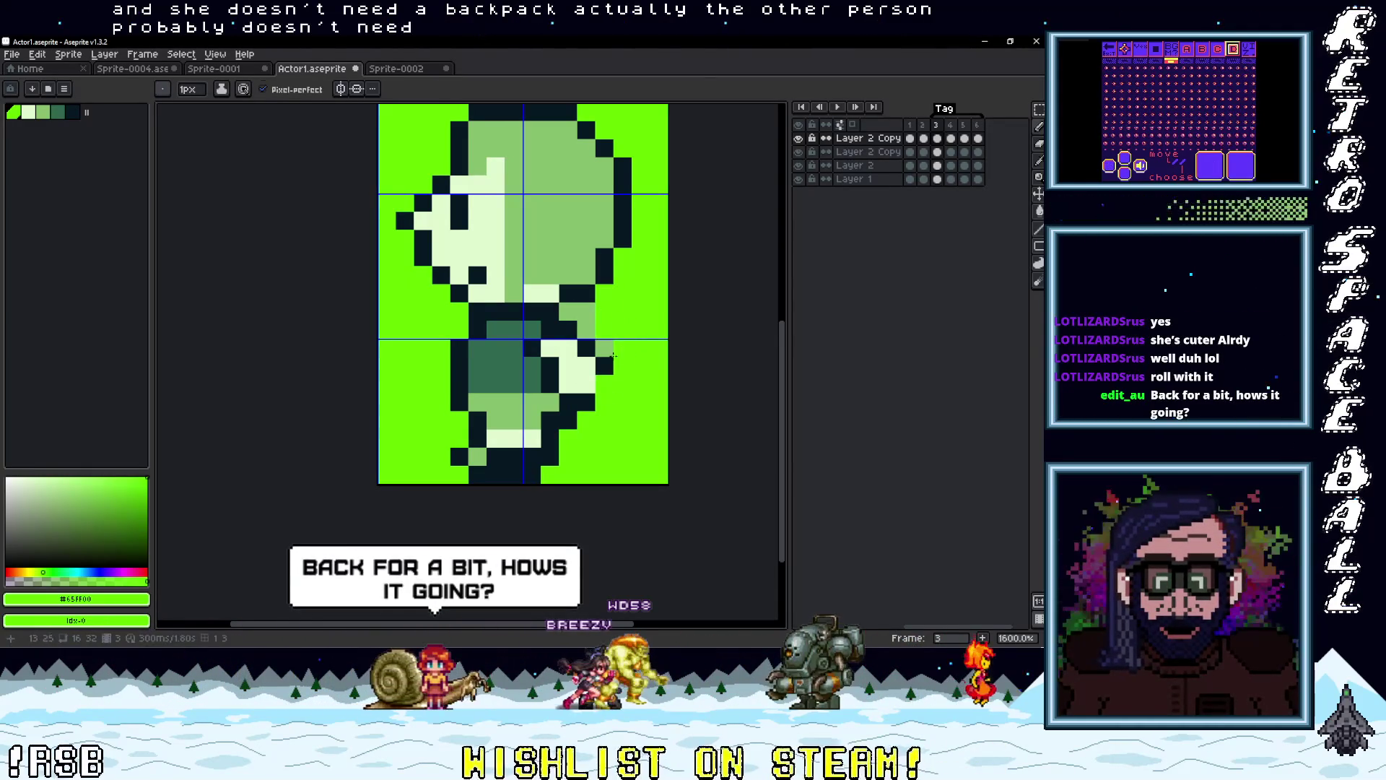
pyautogui.keyDown('alt'); pyautogui.click(606, 376); pyautogui.keyUp('alt')
pyautogui.keyDown('alt'); pyautogui.click(622, 354); pyautogui.keyUp('alt')
pyautogui.click(607, 348)
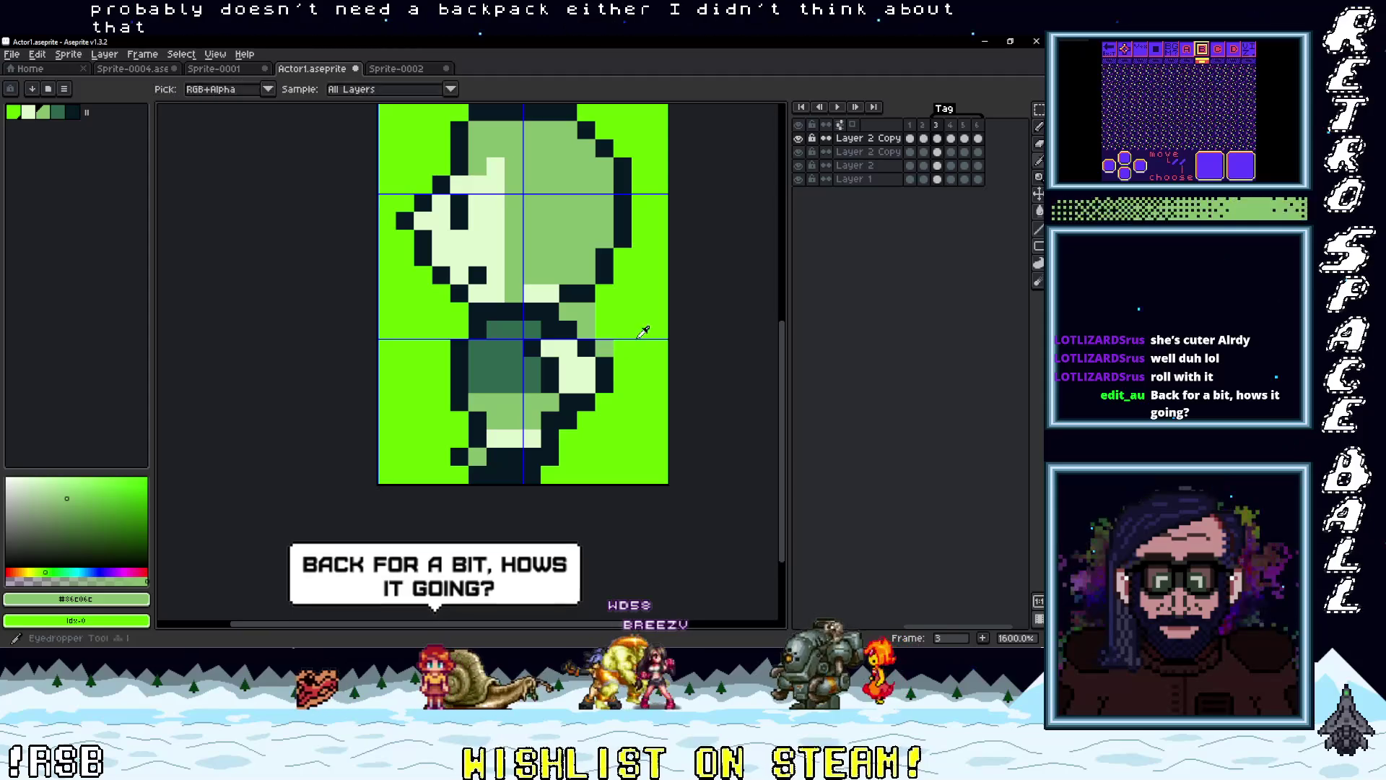
pyautogui.scroll(-3, 633, 363)
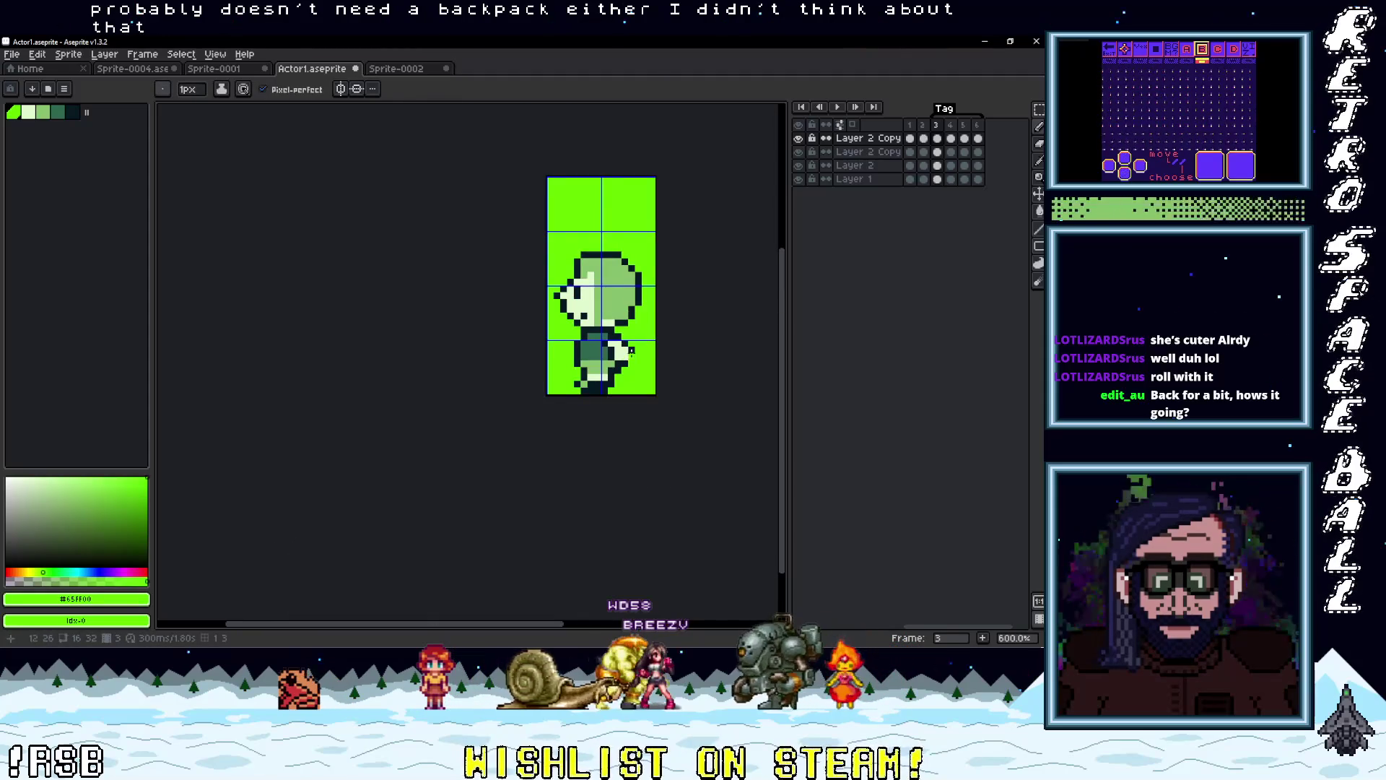
pyautogui.scroll(2, 633, 364)
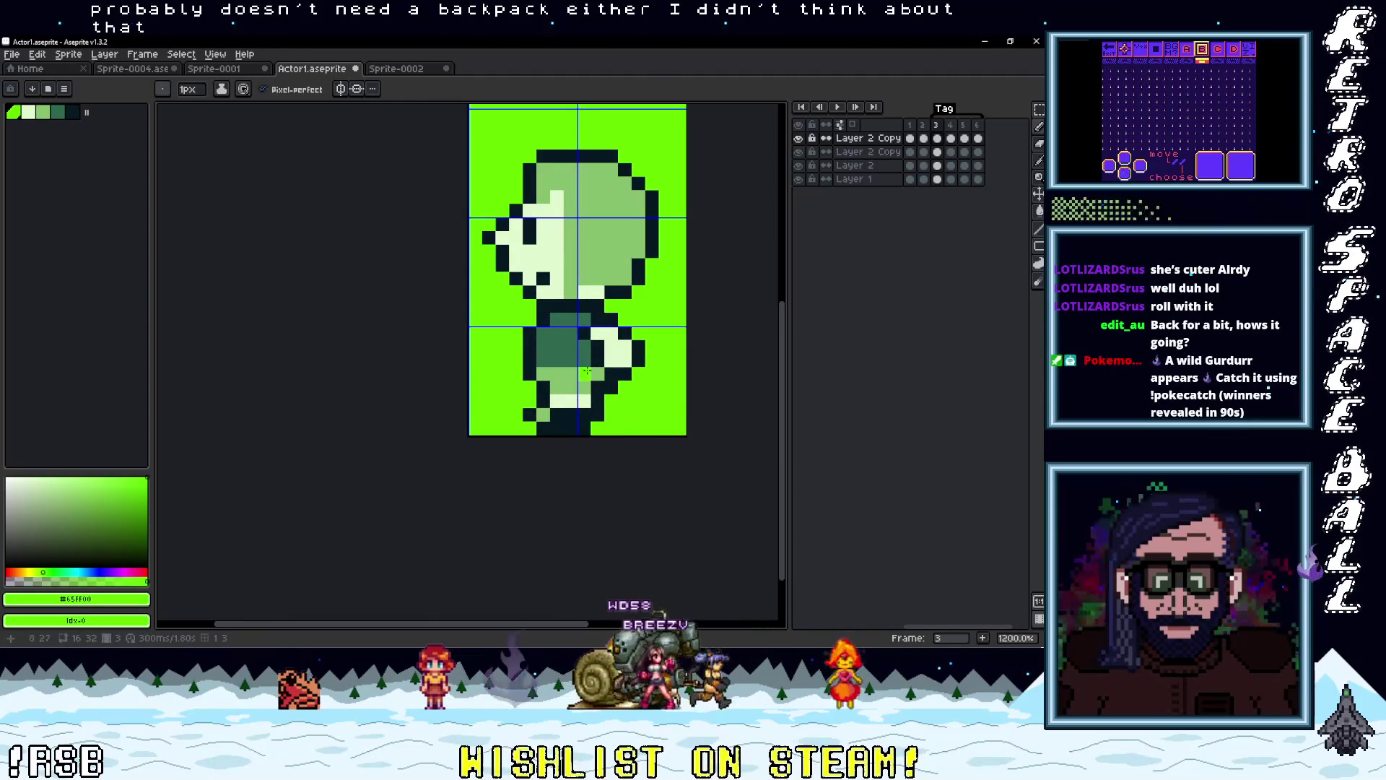
# Fill pale cream pixels onto the body where the backpack was
pyautogui.keyDown('alt'); pyautogui.click(555, 299); pyautogui.keyUp('alt')
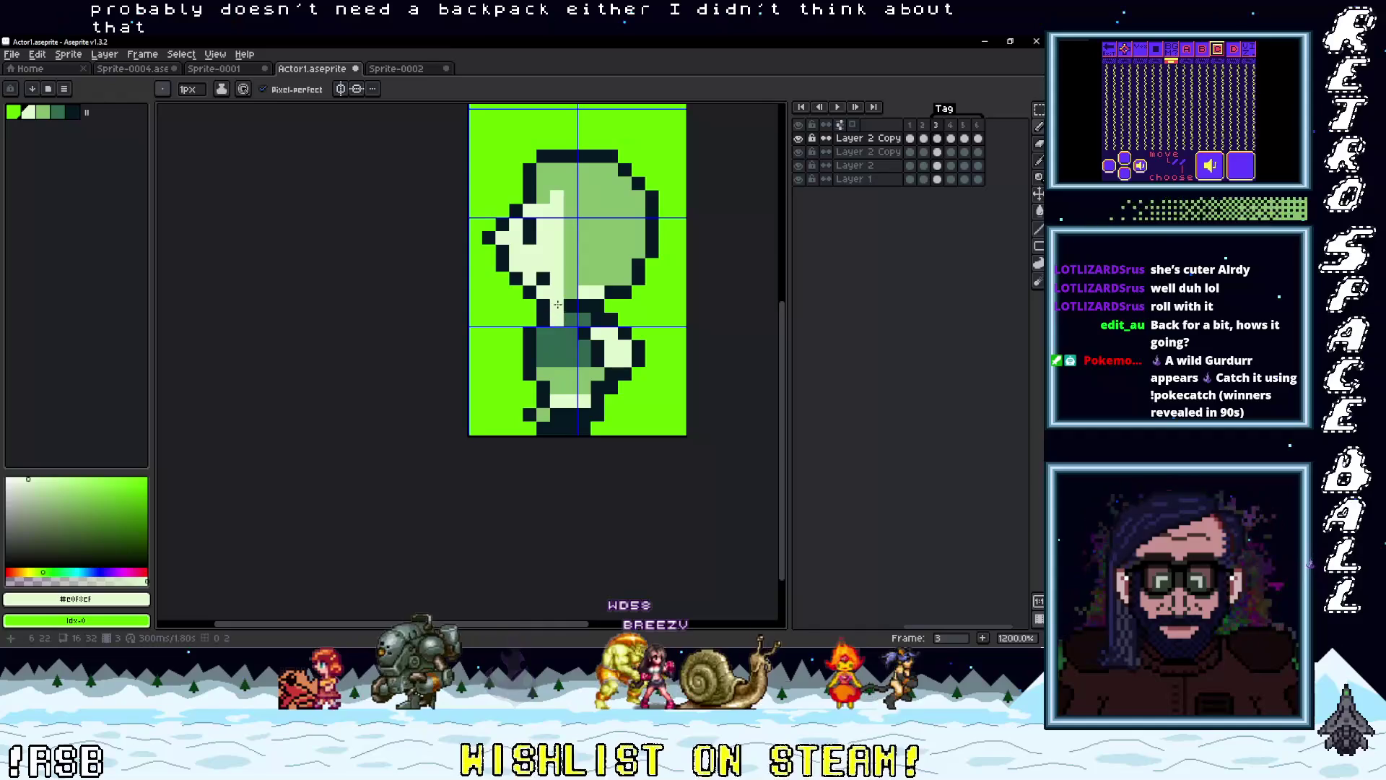
pyautogui.moveTo(557, 310); pyautogui.dragTo(550, 322)
pyautogui.click(543, 335)
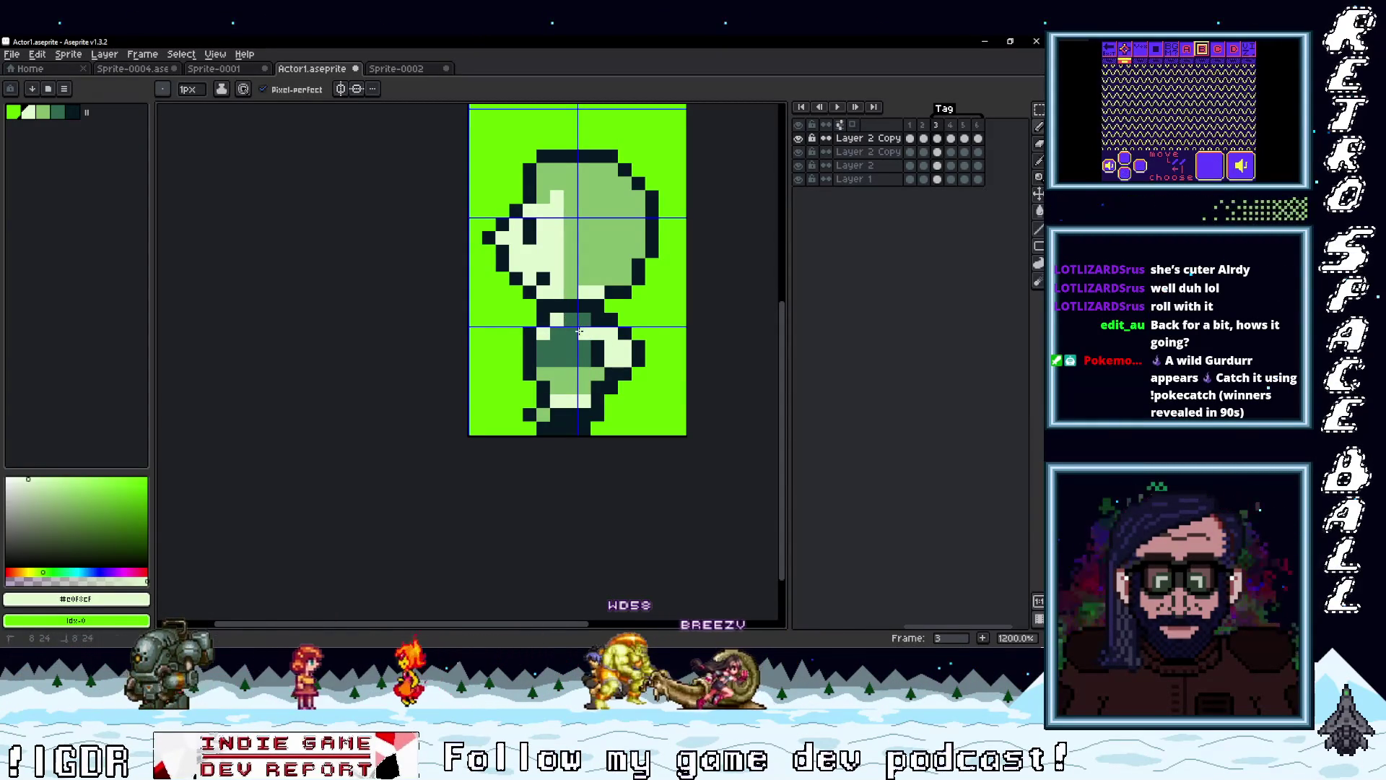
pyautogui.scroll(-3, 692, 340)
pyautogui.scroll(3, 660, 359)
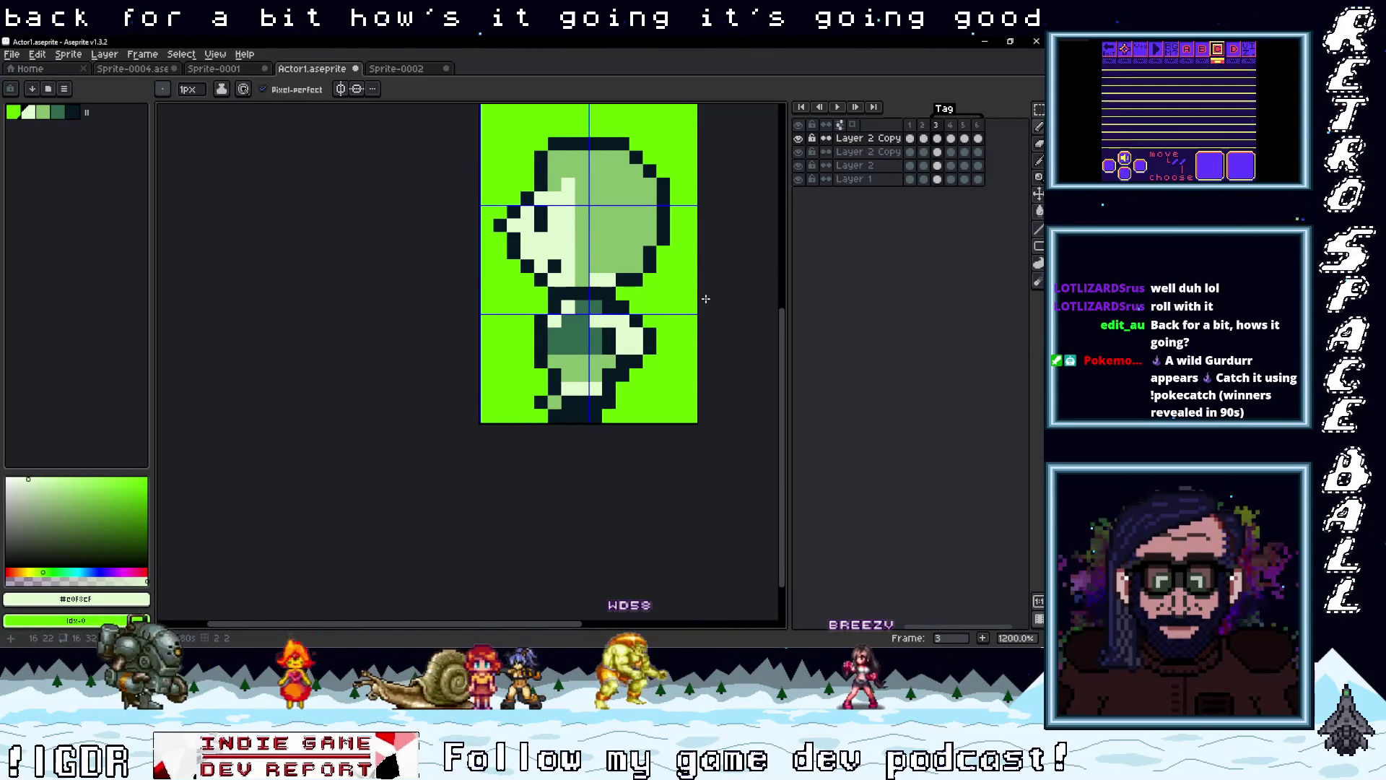
pyautogui.scroll(-2, 610, 376)
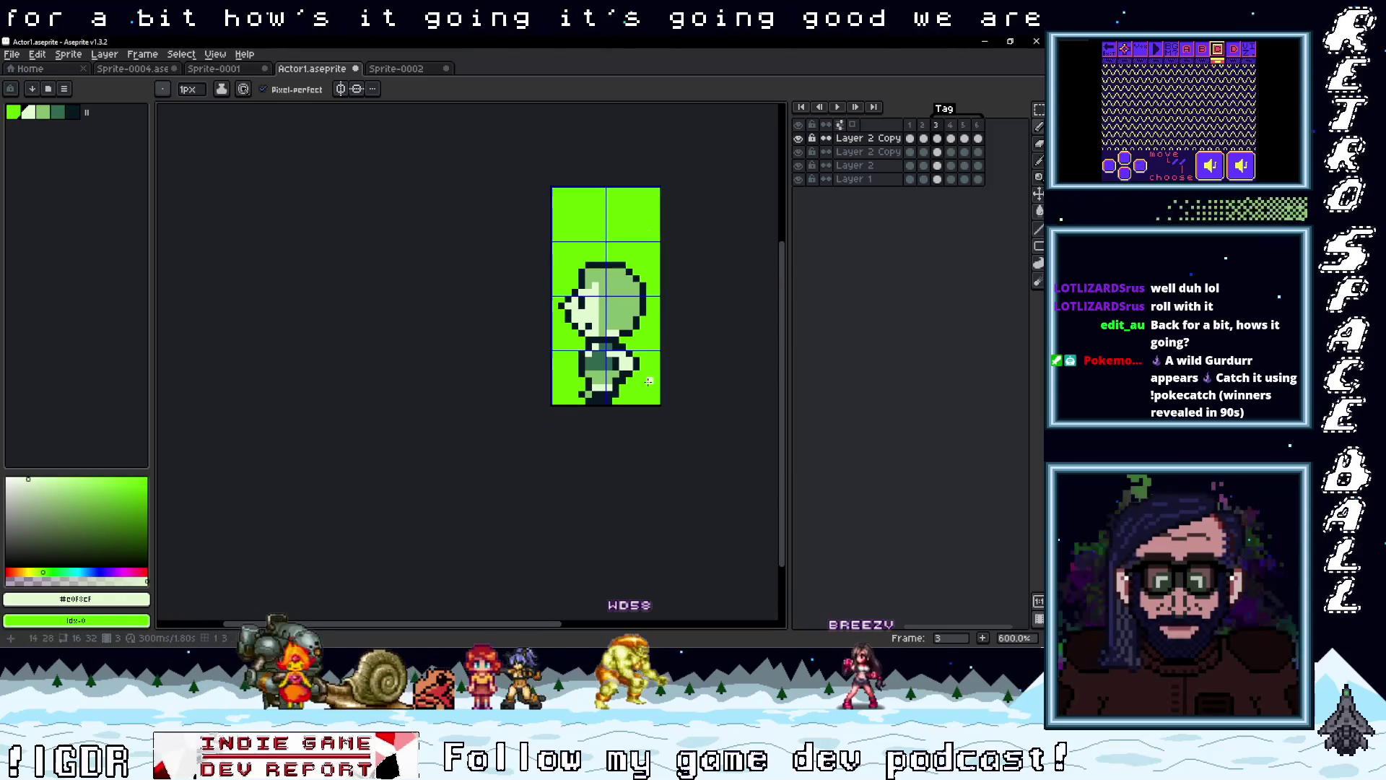
pyautogui.scroll(2, 614, 301)
pyautogui.scroll(-2, 549, 210)
pyautogui.scroll(2, 512, 151)
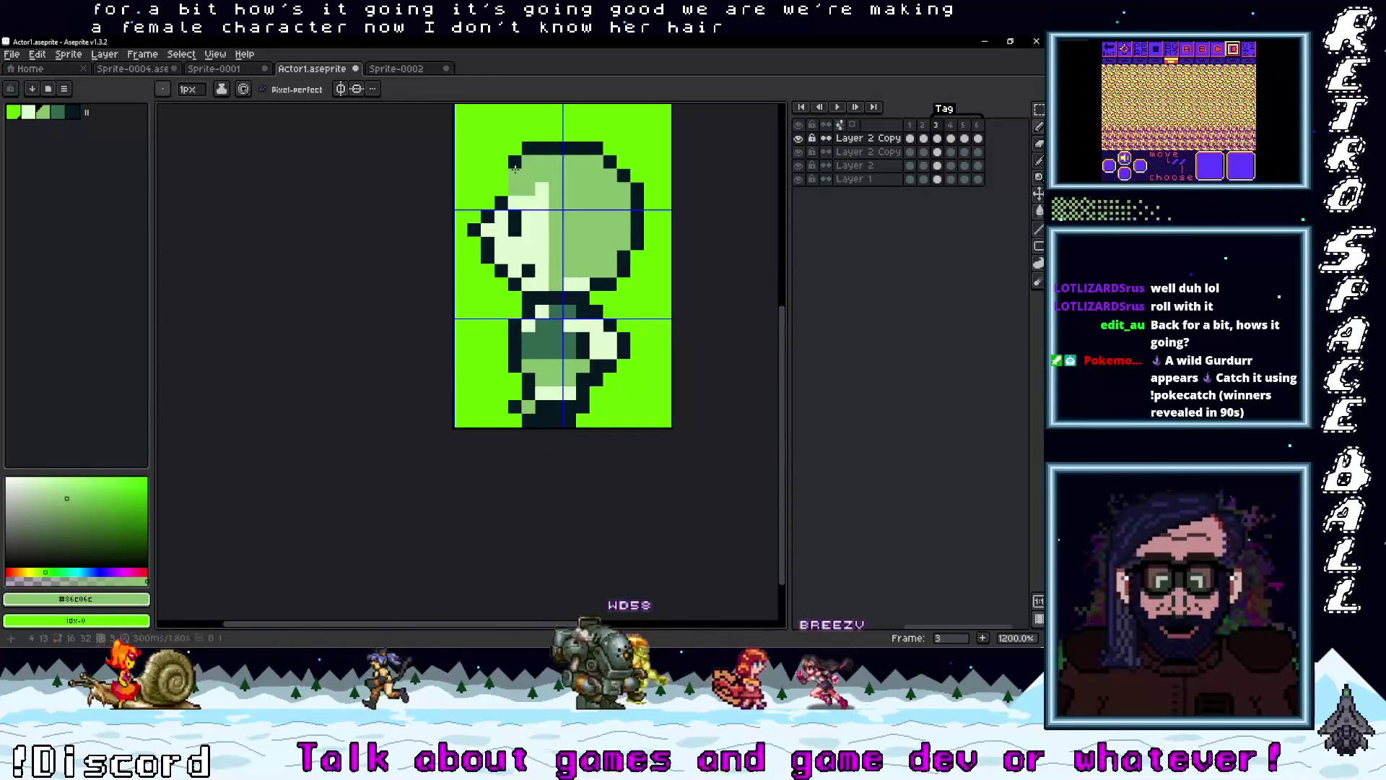
# Touch up the hair with a dark outline pixel and sample the pale green
pyautogui.keyDown('alt'); pyautogui.click(503, 186); pyautogui.keyUp('alt')
pyautogui.scroll(-4, 647, 239)
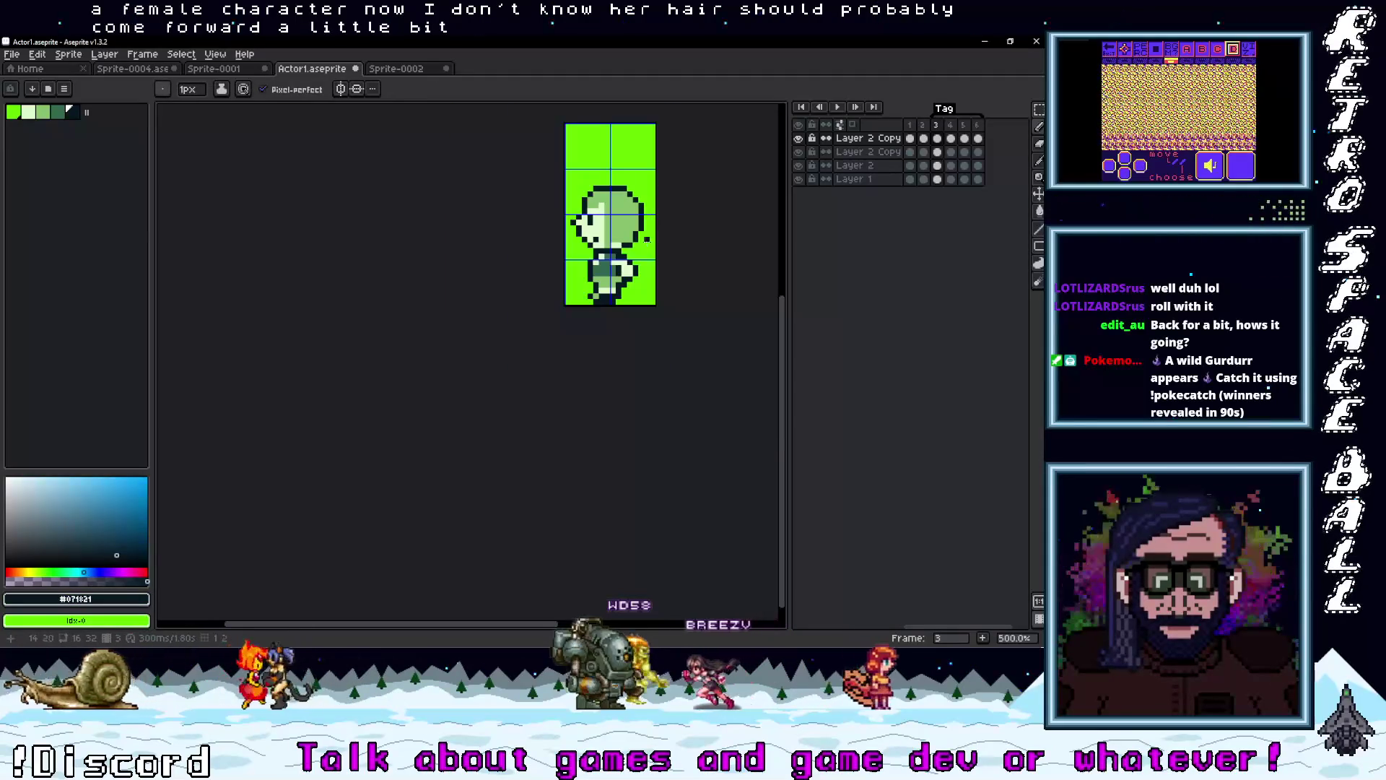
pyautogui.scroll(-1, 647, 245)
pyautogui.scroll(5, 582, 268)
pyautogui.scroll(-2, 582, 268)
pyautogui.scroll(-1, 582, 268)
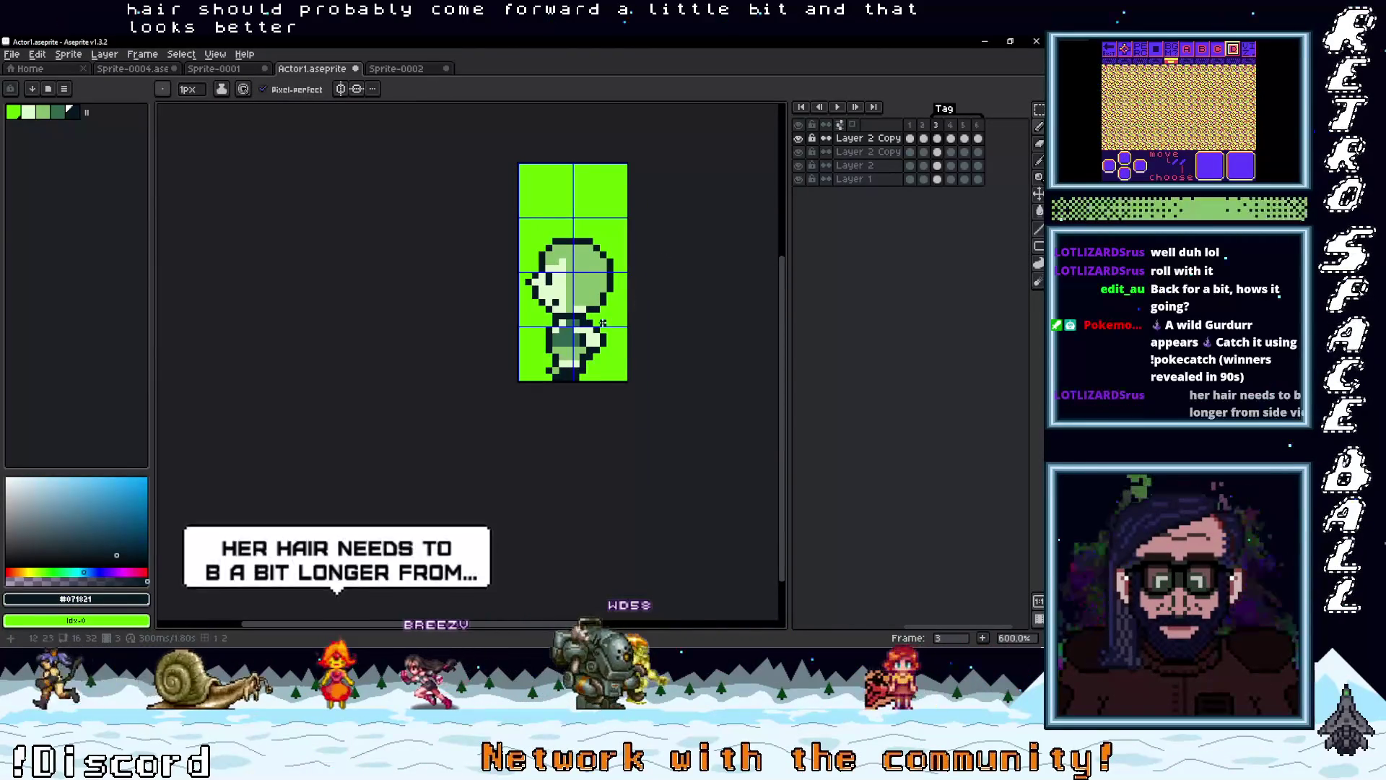
pyautogui.scroll(3, 582, 268)
pyautogui.press('i')
pyautogui.click(571, 286)
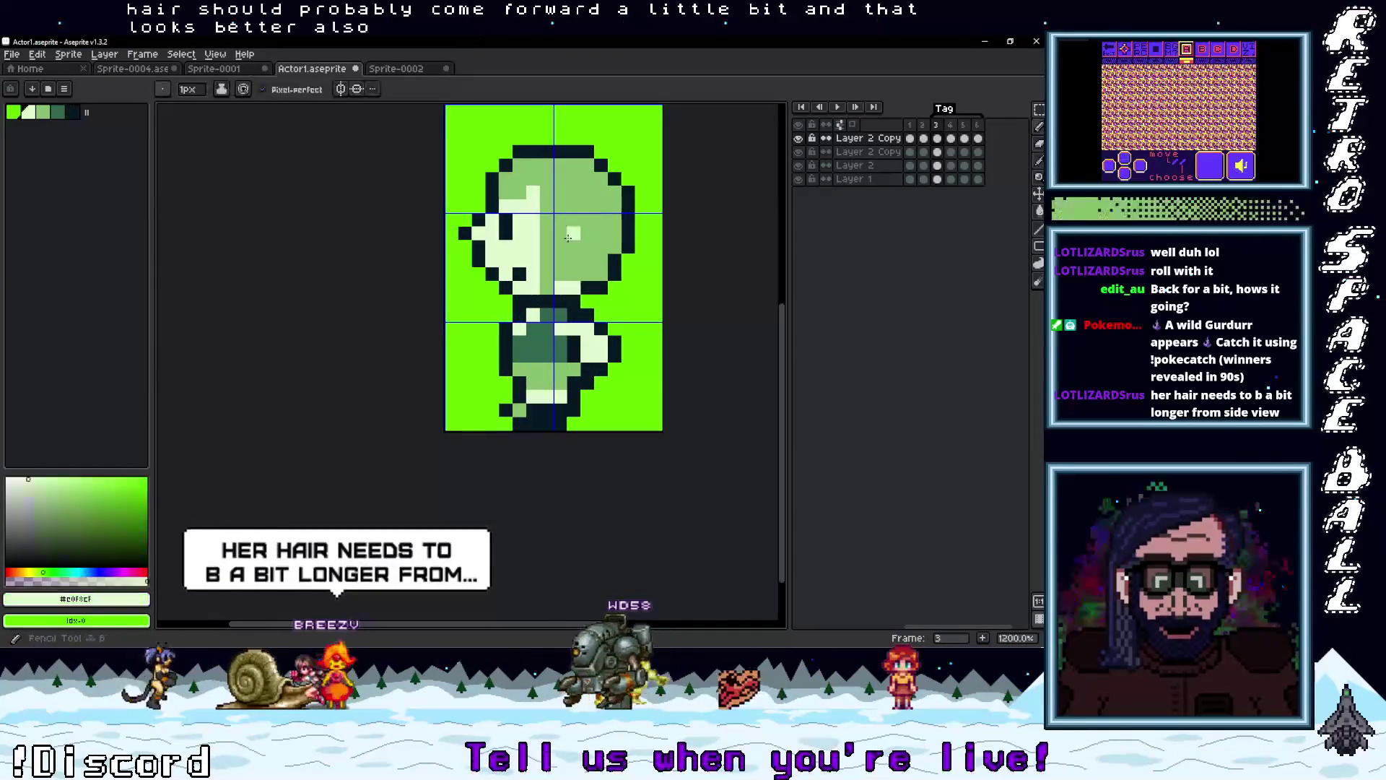
pyautogui.press('b')
pyautogui.scroll(-4, 711, 265)
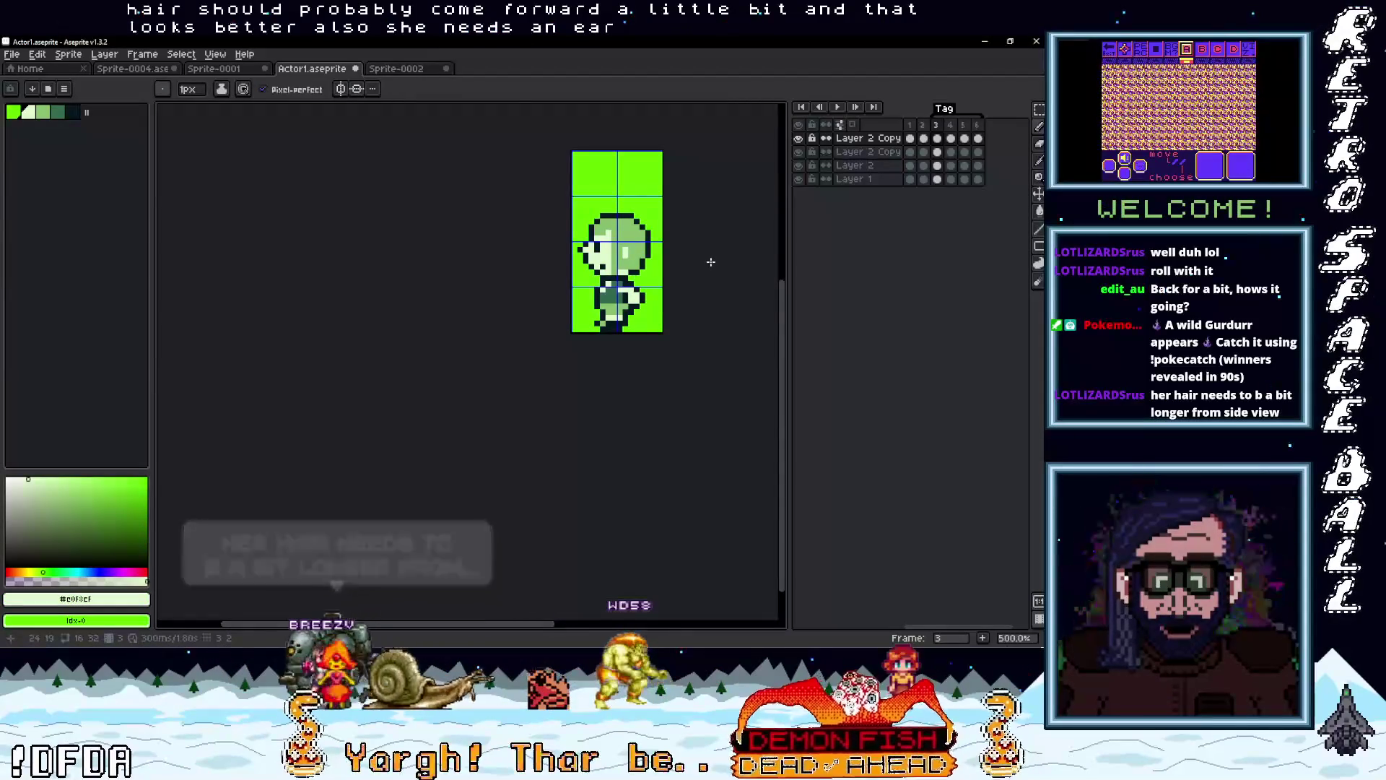
pyautogui.scroll(4, 664, 283)
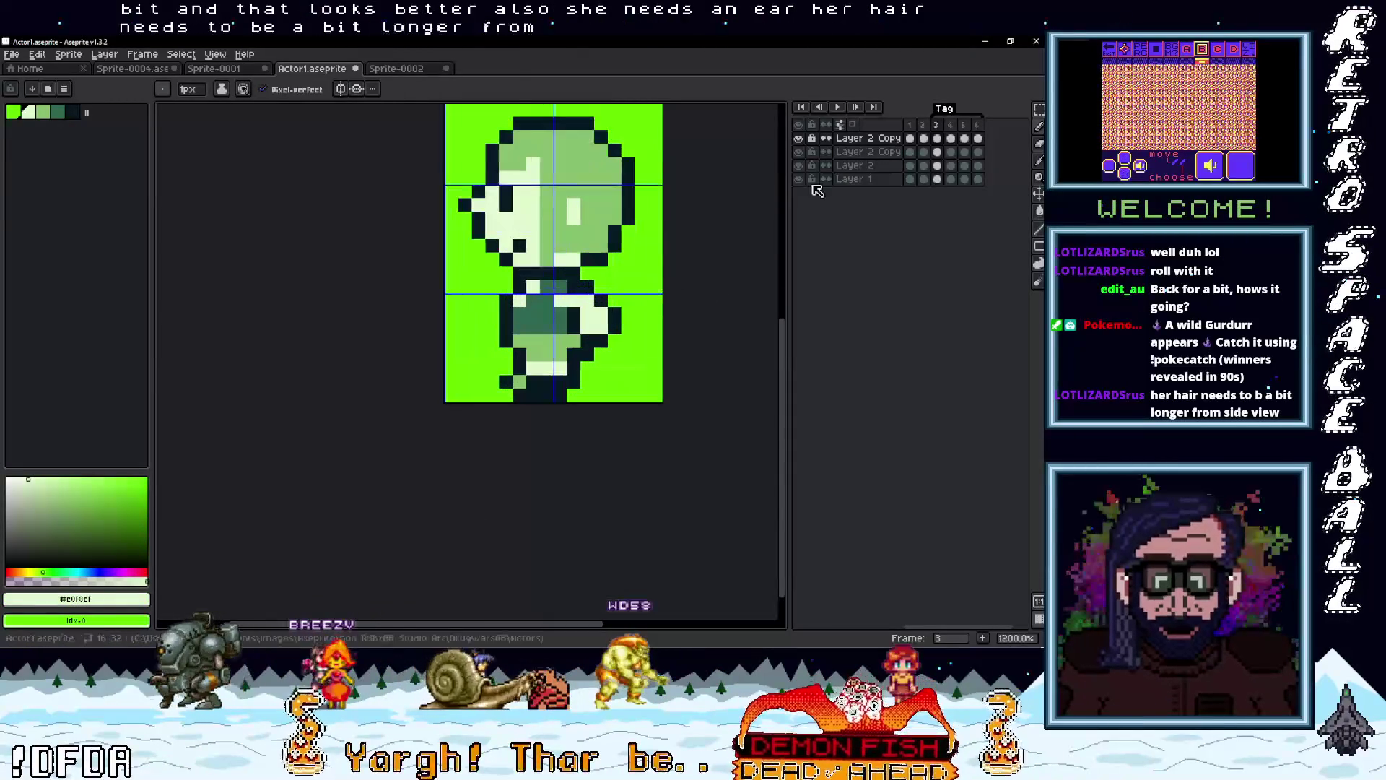
# Extend the dark hair outline down the back of her head to the neck
pyautogui.click(924, 127)
pyautogui.click(937, 127)
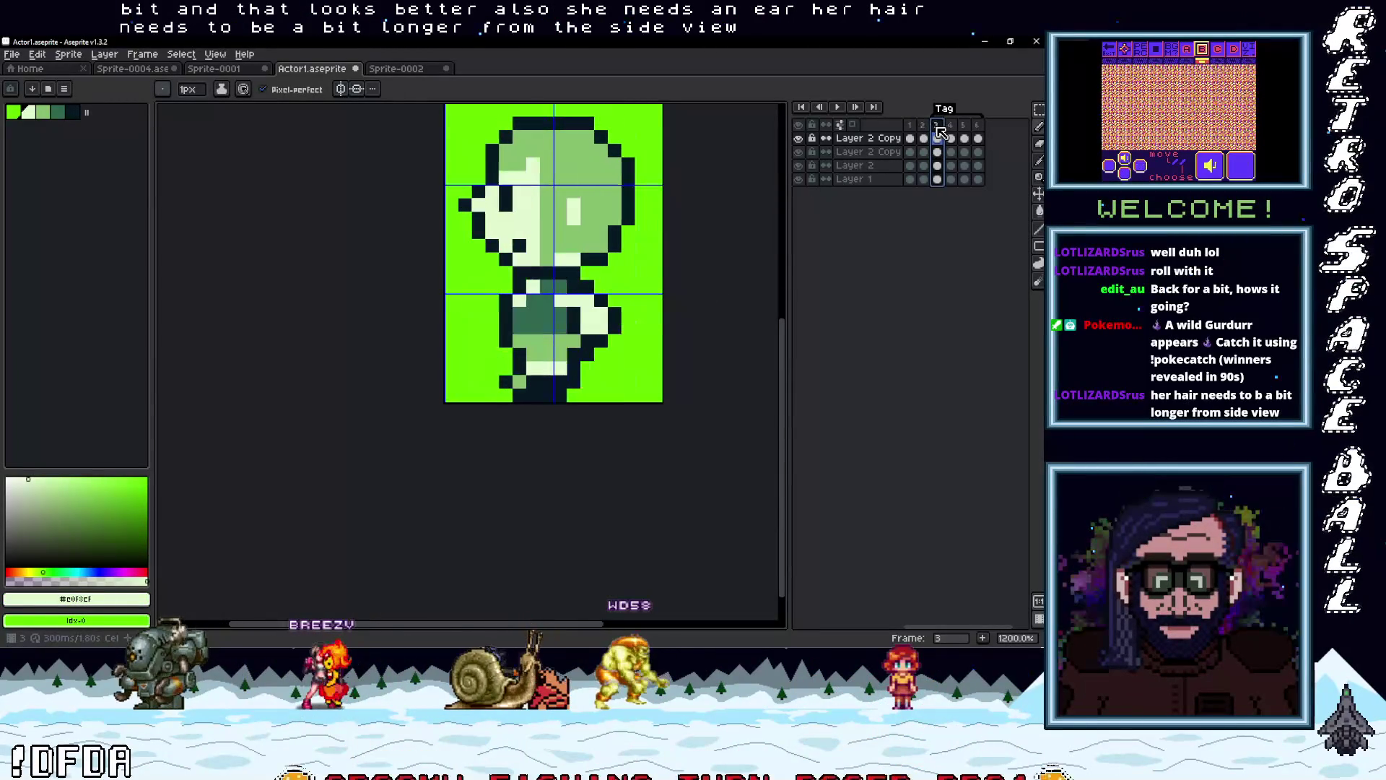
pyautogui.press('i')
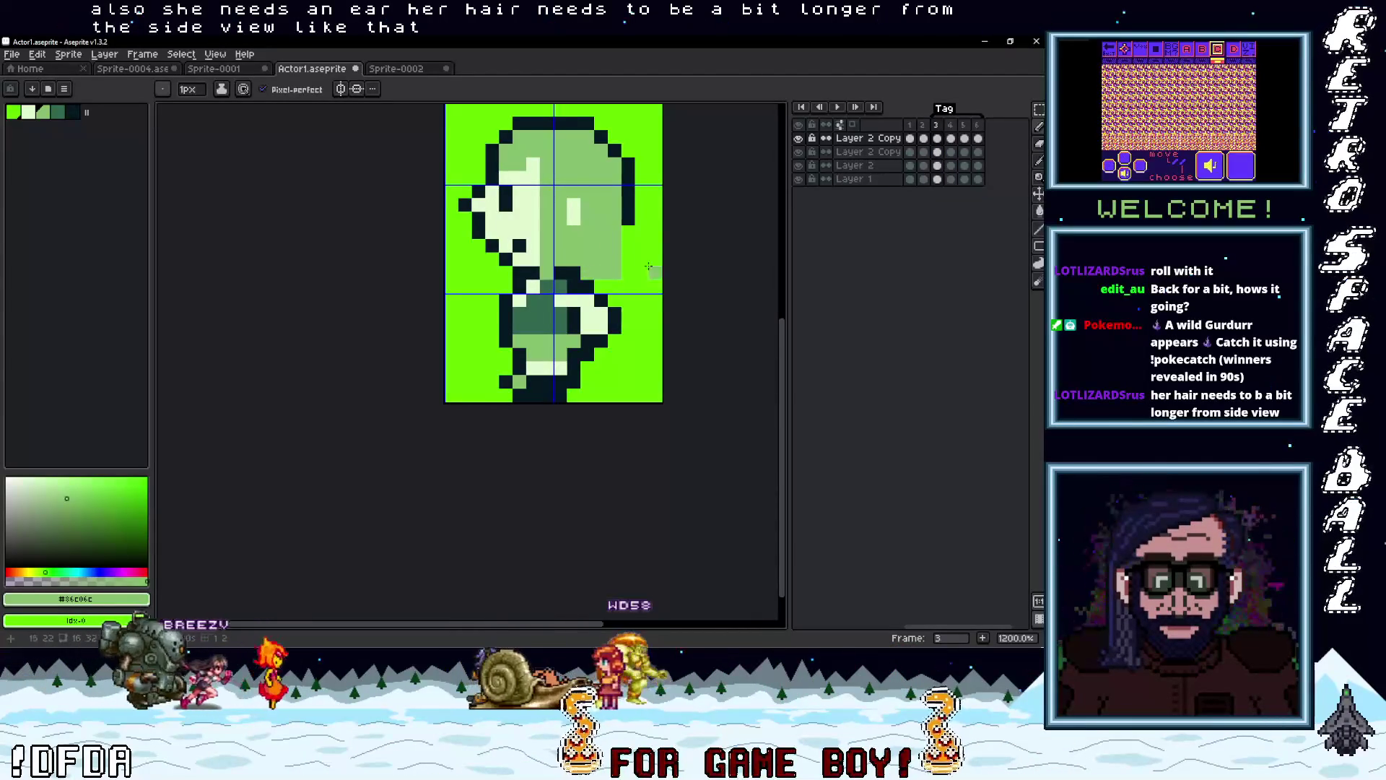
pyautogui.press('i')
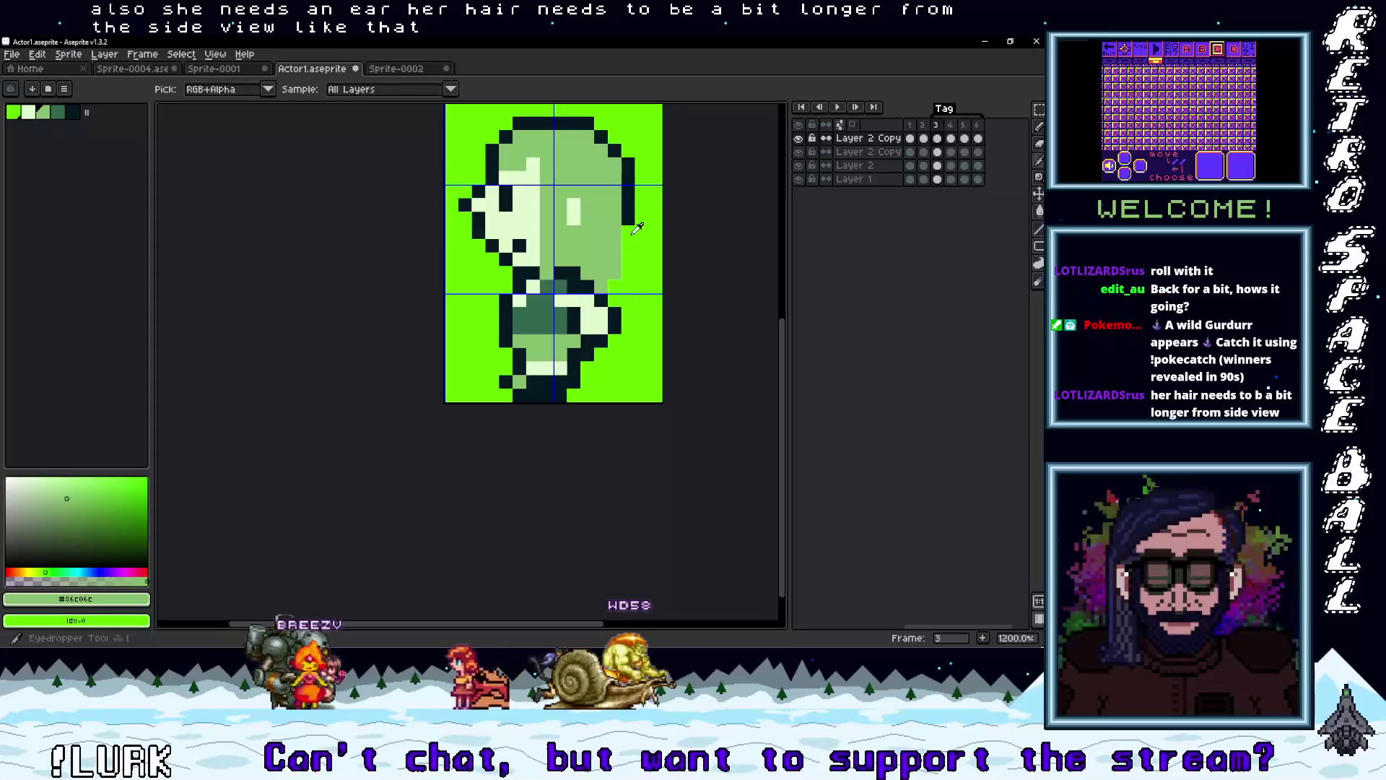
pyautogui.click(634, 226)
pyautogui.press('b')
pyautogui.moveTo(629, 228); pyautogui.dragTo(627, 266)
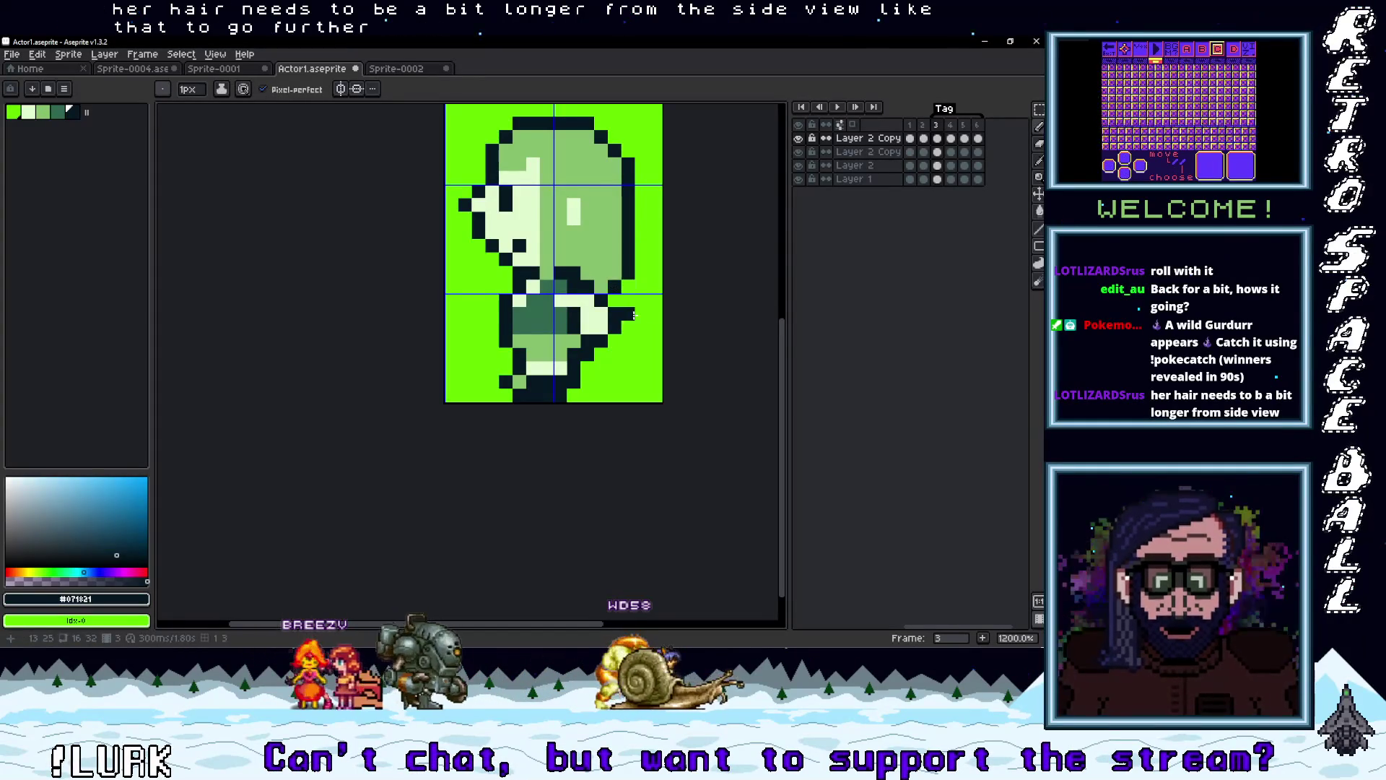
# Select the whole side-view sprite with a rectangular marquee
pyautogui.scroll(-5, 619, 310)
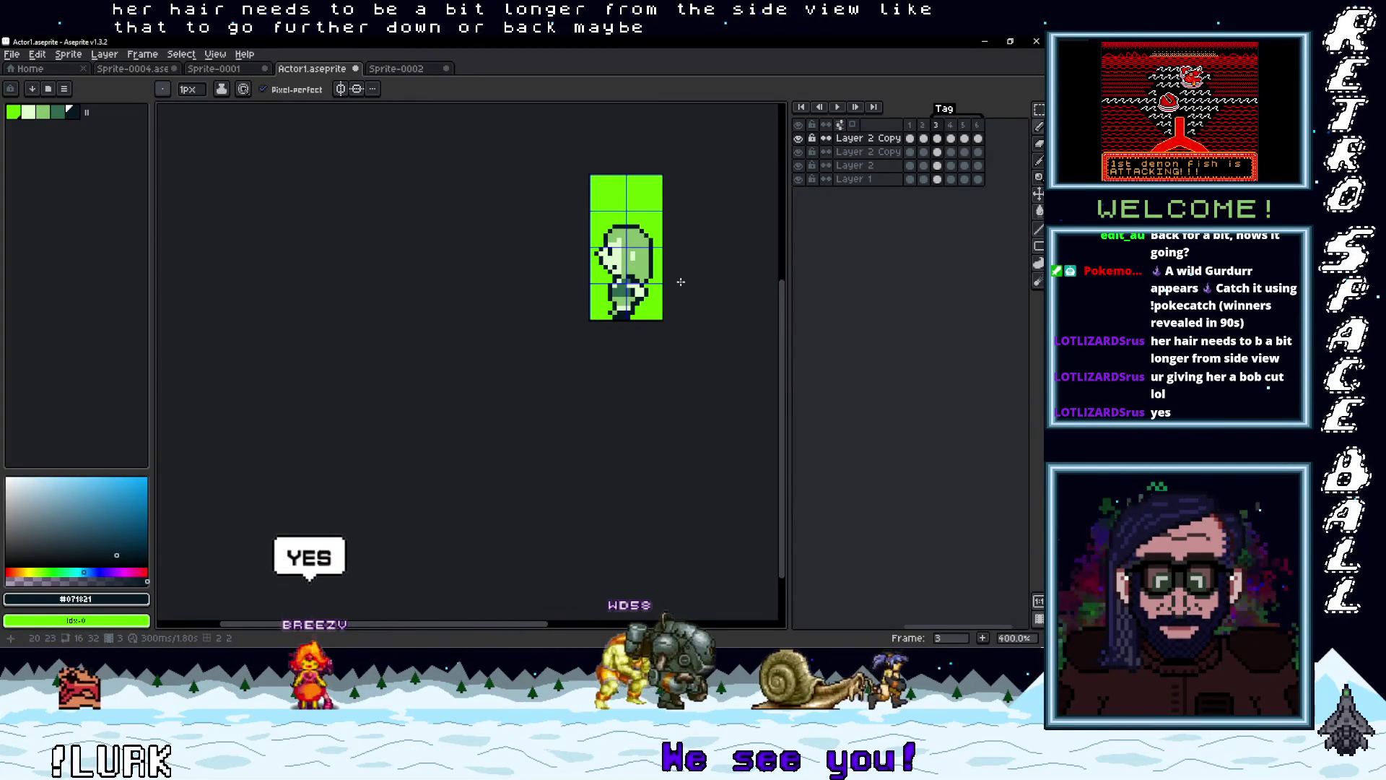
pyautogui.scroll(2, 635, 306)
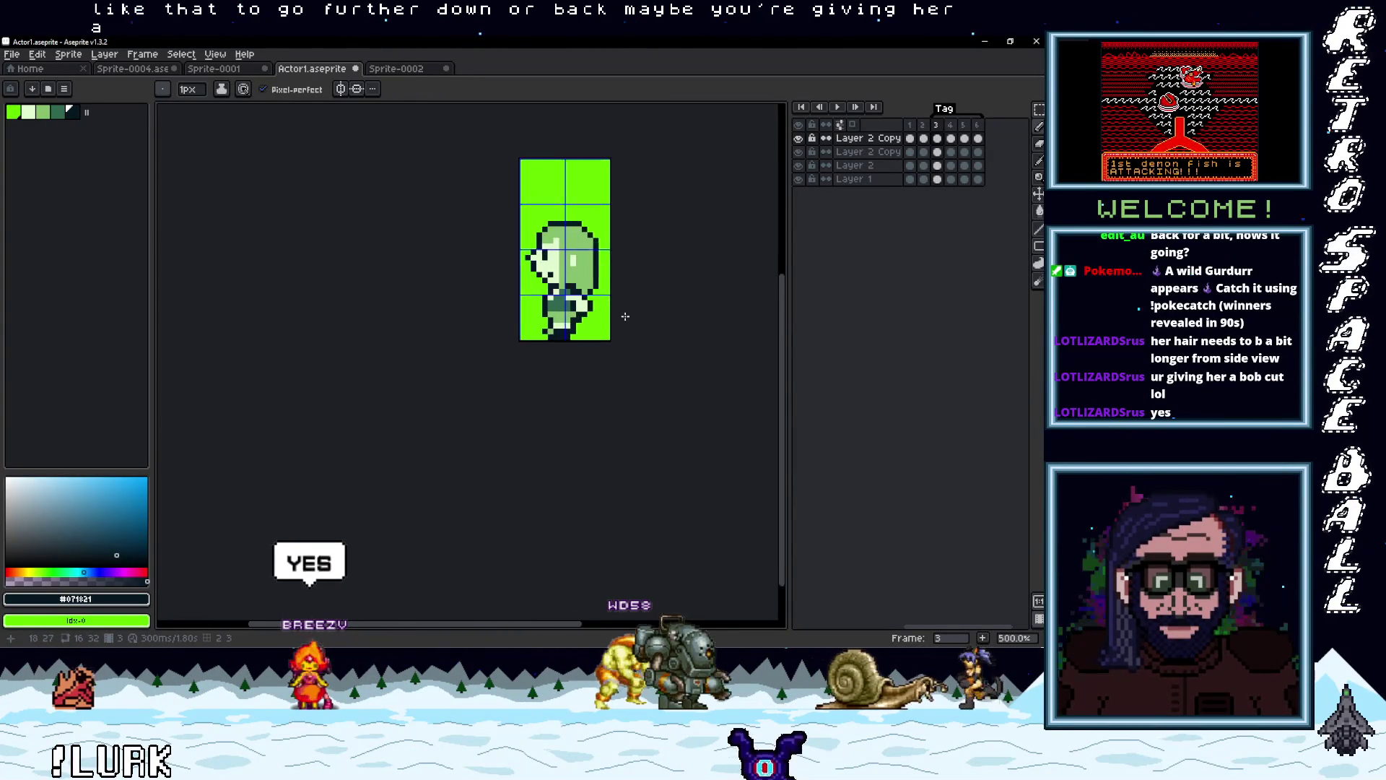
pyautogui.scroll(4, 549, 293)
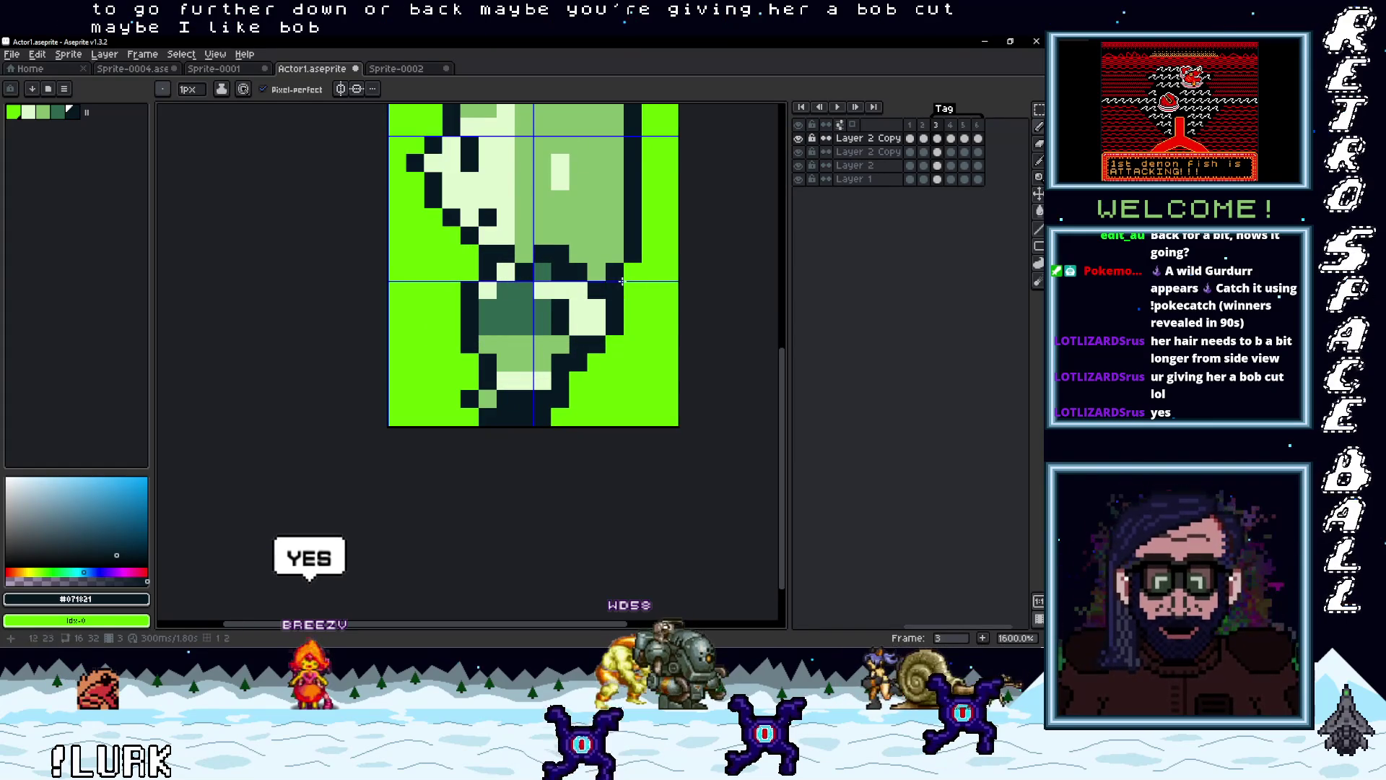
pyautogui.scroll(-5, 616, 278)
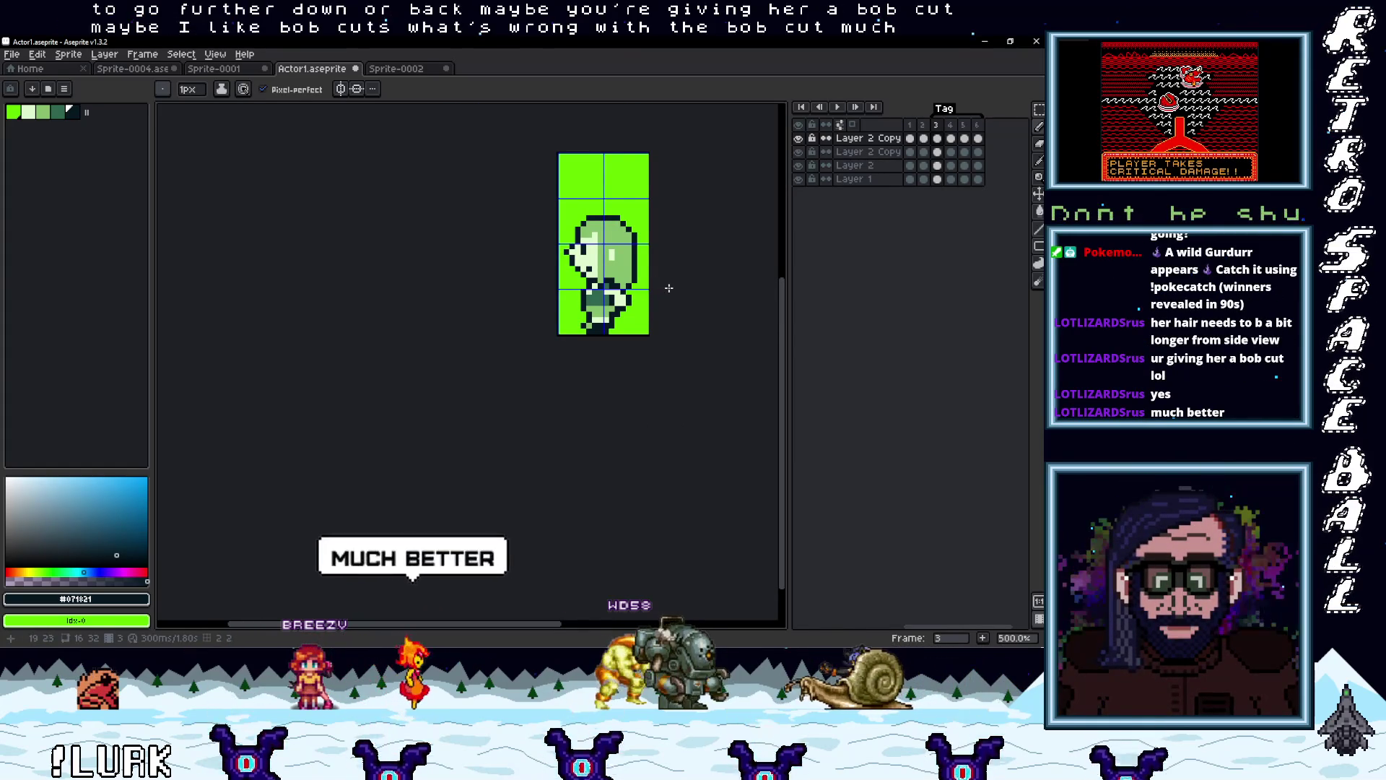
pyautogui.moveTo(668, 288); pyautogui.dragTo(609, 294)
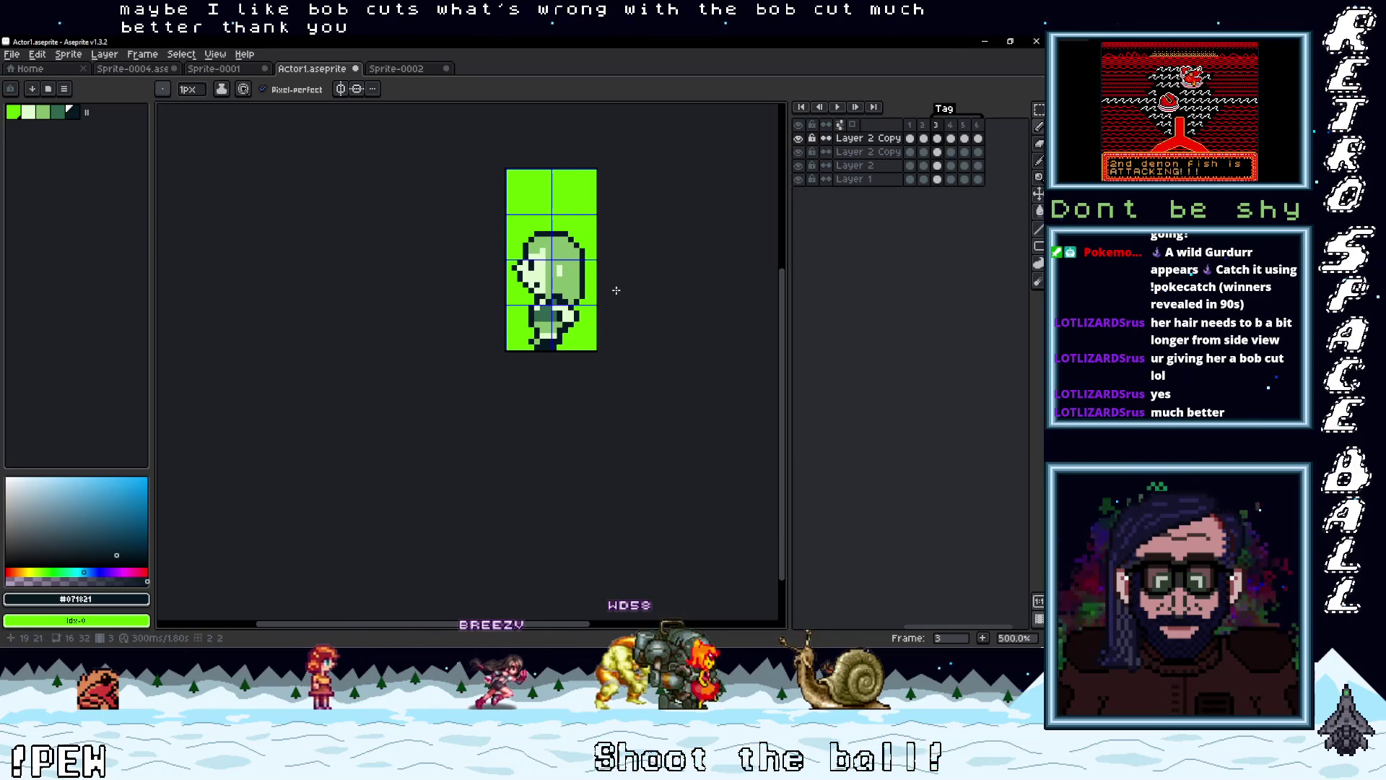
pyautogui.press('m')
pyautogui.scroll(2, 610, 357)
pyautogui.moveTo(609, 357)
pyautogui.mouseDown()
pyautogui.moveTo(520, 188)
pyautogui.moveTo(471, 143)
pyautogui.moveTo(473, 115)
pyautogui.moveTo(491, 217)
pyautogui.moveTo(468, 176)
pyautogui.mouseUp()
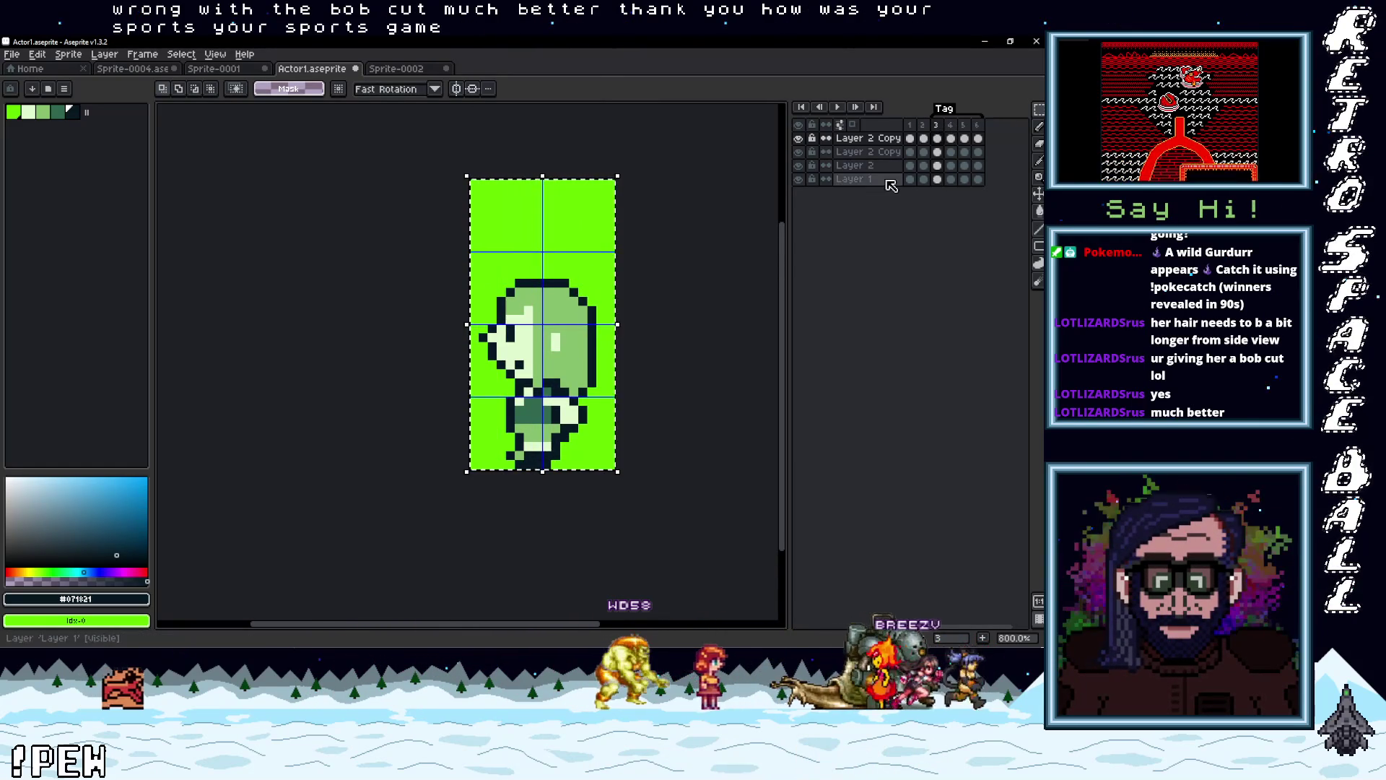
# Copy the side-view girl into frame 4, nudged up one pixel
pyautogui.hotkey('ctrl', 'c')
pyautogui.click(951, 138)
pyautogui.hotkey('ctrl', 'v')
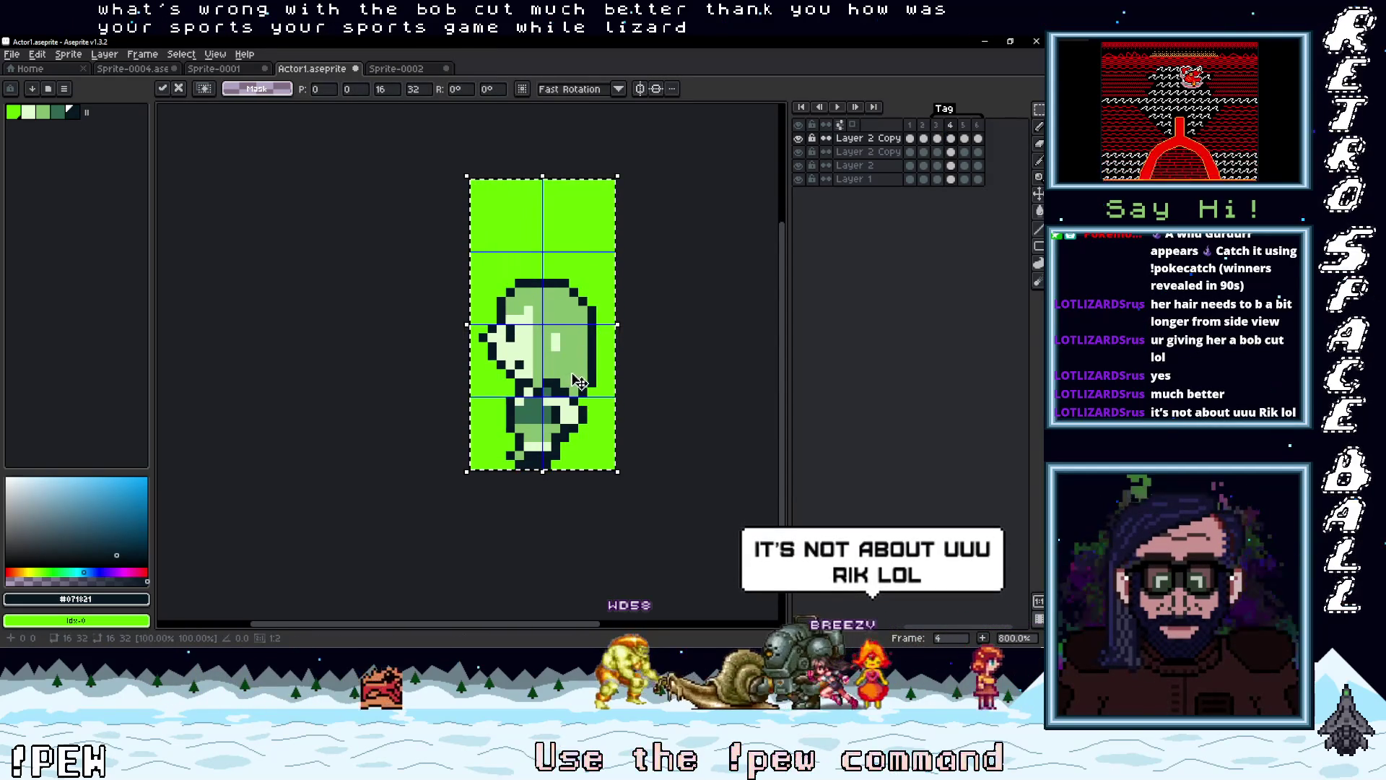
pyautogui.moveTo(578, 381); pyautogui.dragTo(571, 377)
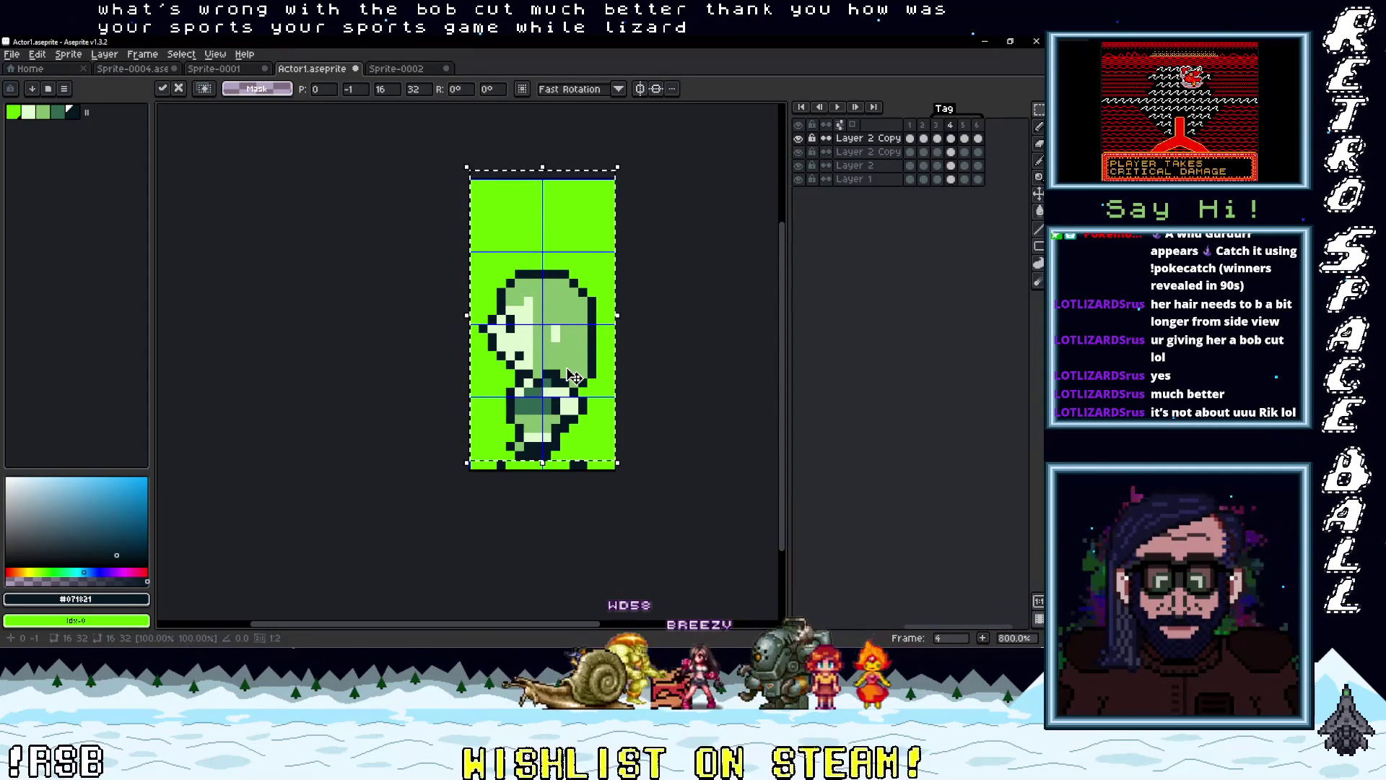
pyautogui.click(657, 374)
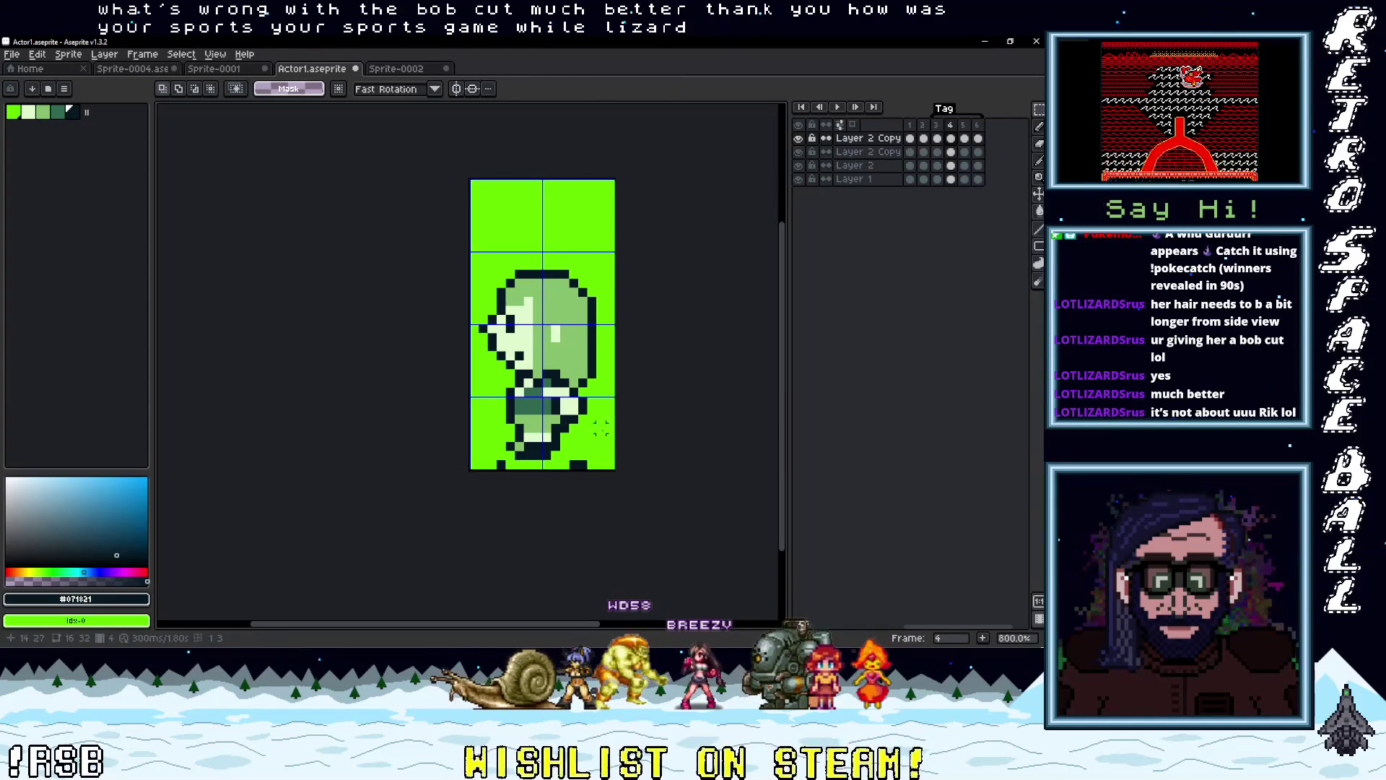
# Restore frame 4's striding legs under the bob-haired upper body and sample the greens
pyautogui.moveTo(616, 470); pyautogui.dragTo(468, 385)
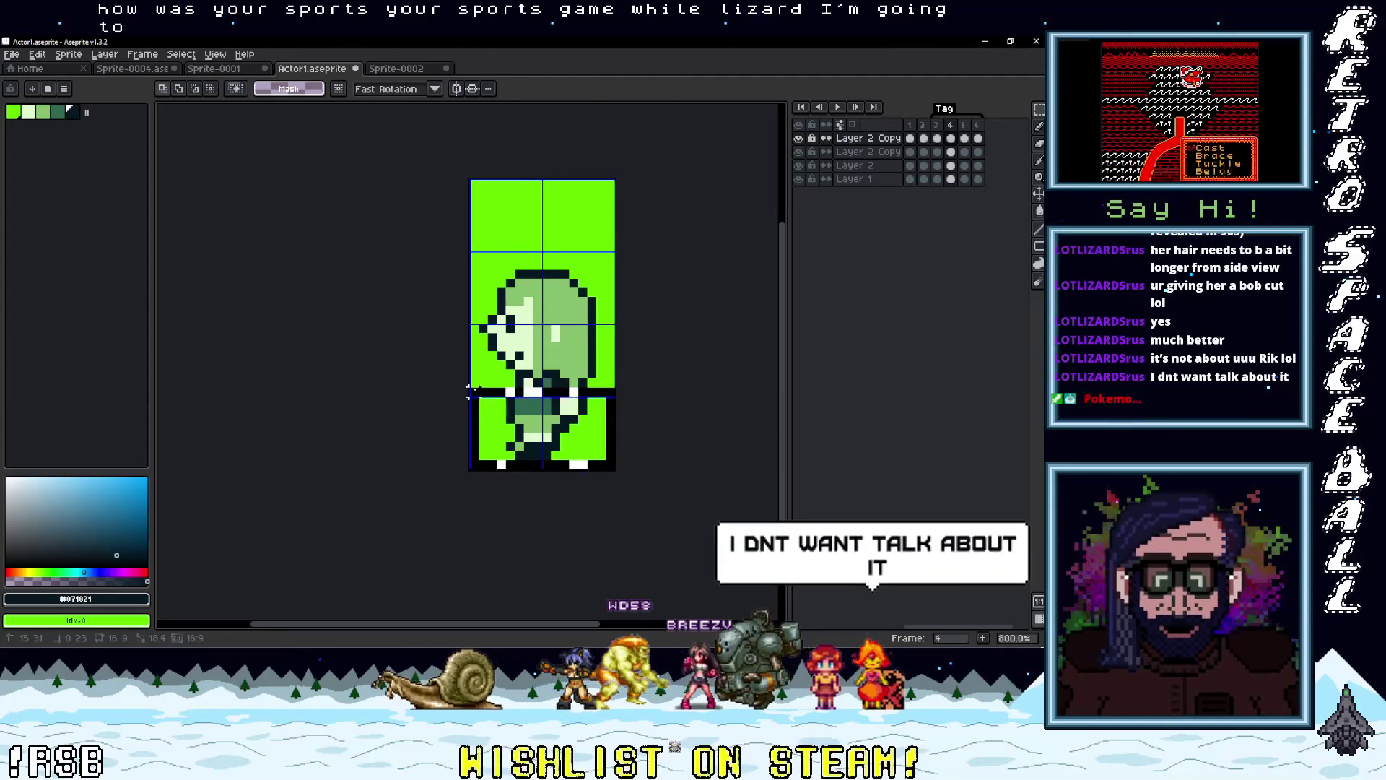
pyautogui.hotkey('ctrl', 'z')
pyautogui.hotkey('ctrl', 'z')
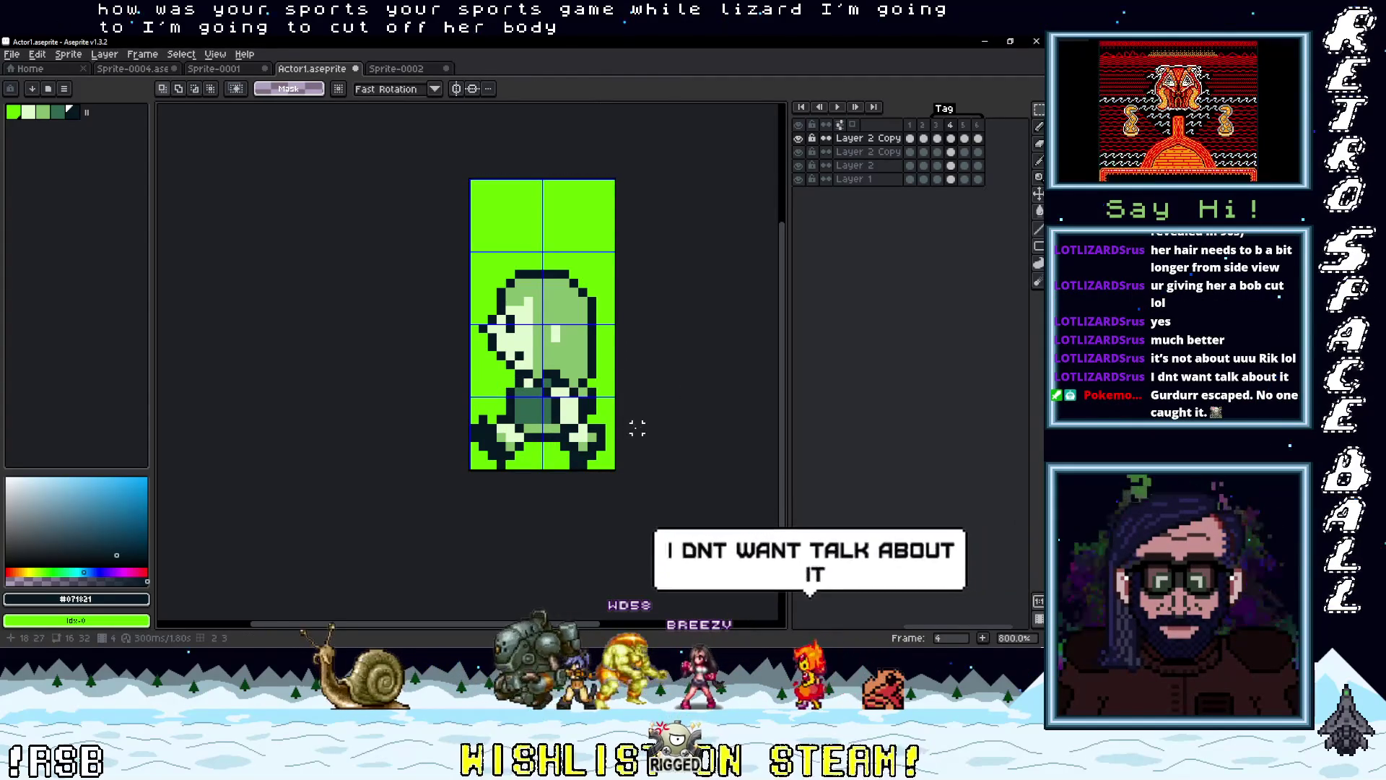
pyautogui.scroll(2, 516, 426)
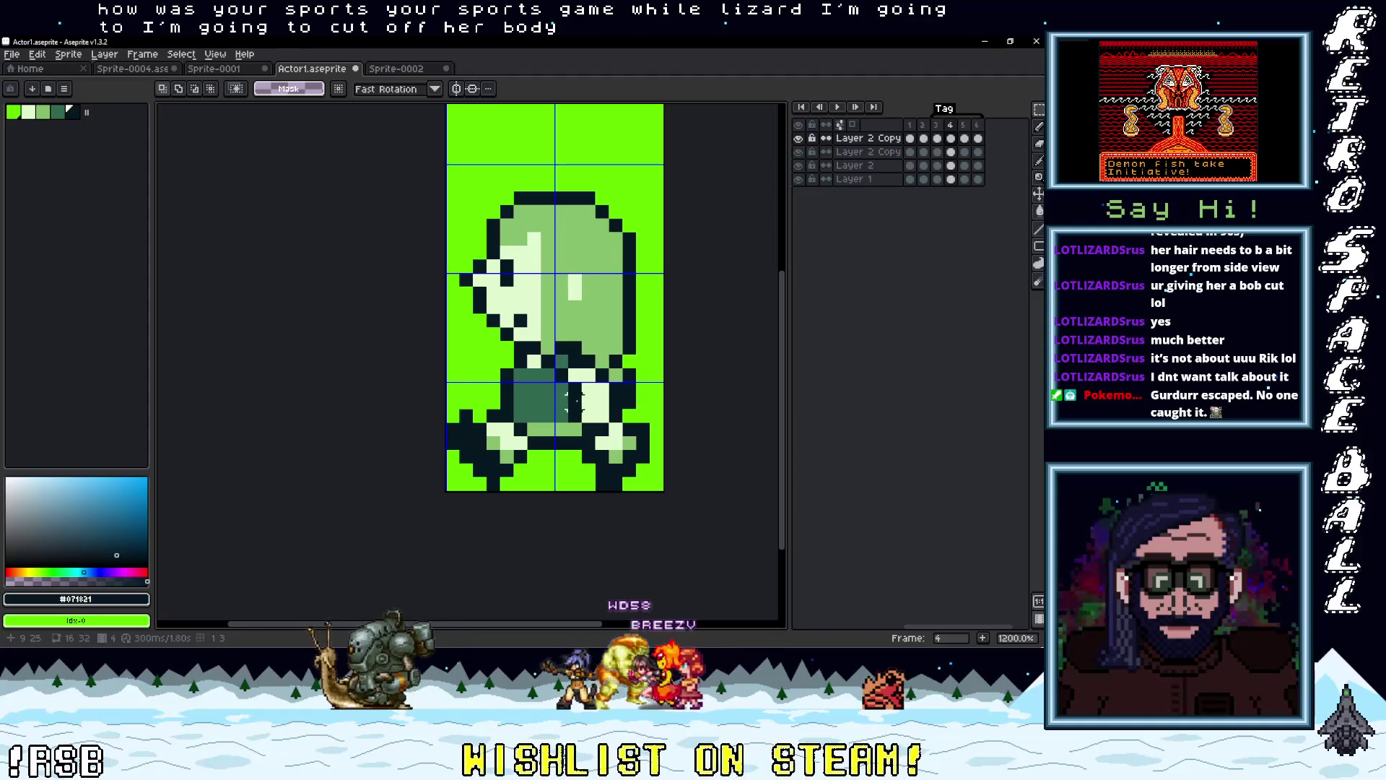
pyautogui.click(537, 359)
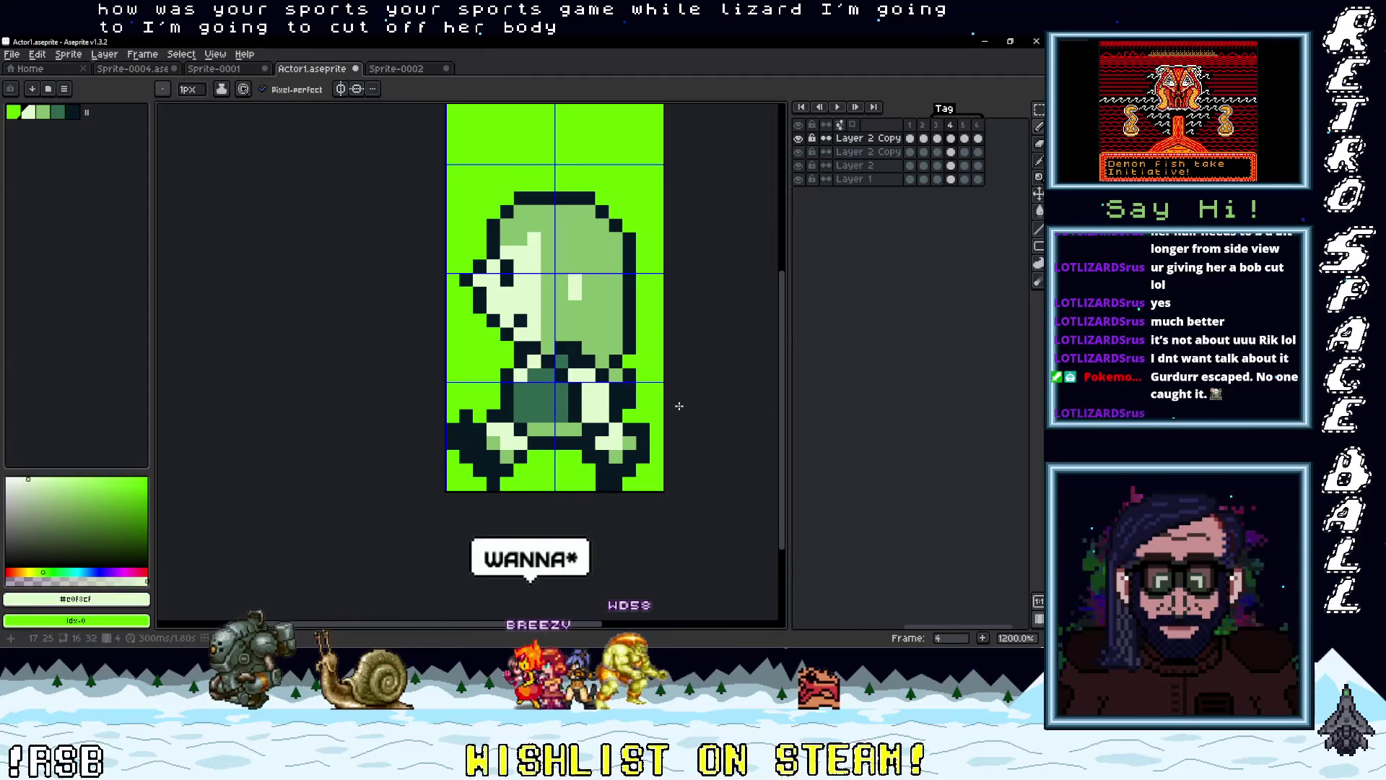
pyautogui.scroll(-3, 671, 402)
pyautogui.scroll(3, 661, 397)
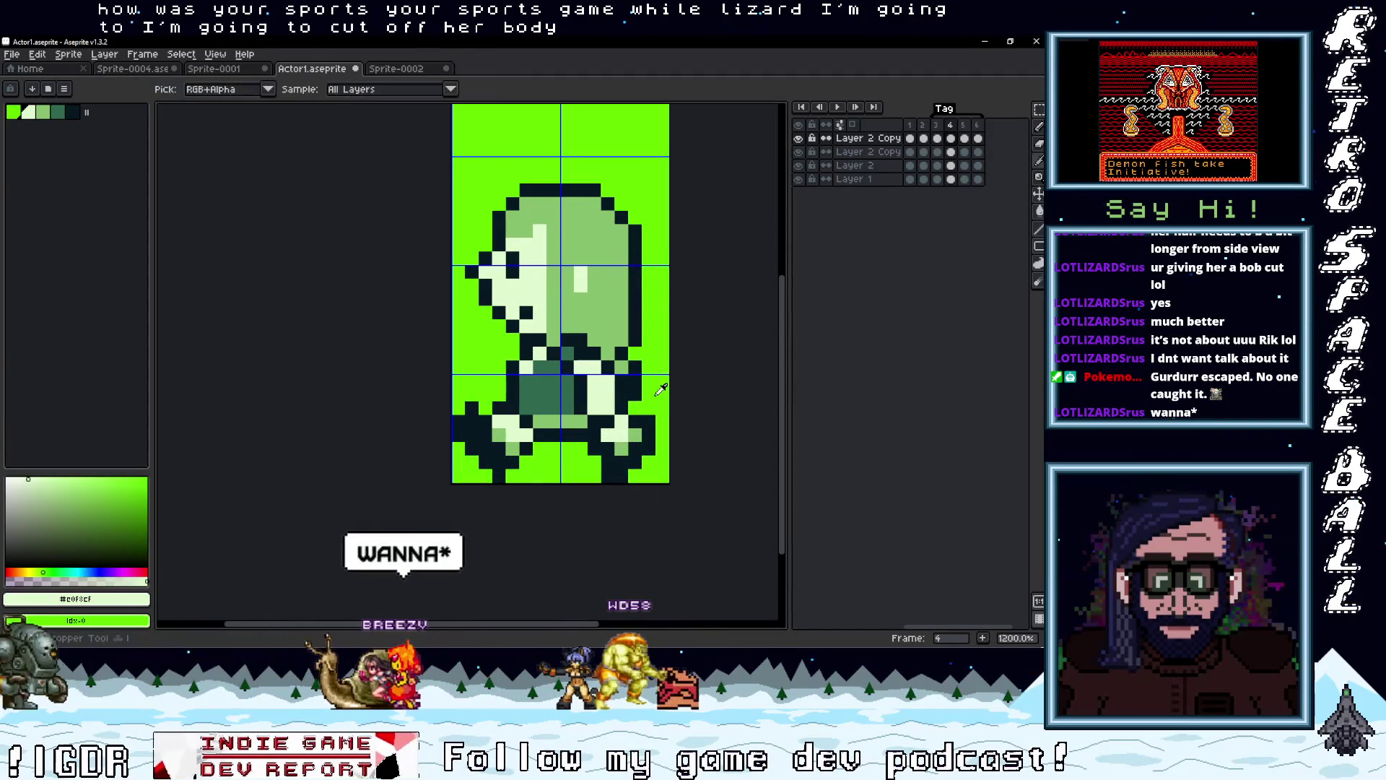
pyautogui.click(629, 368)
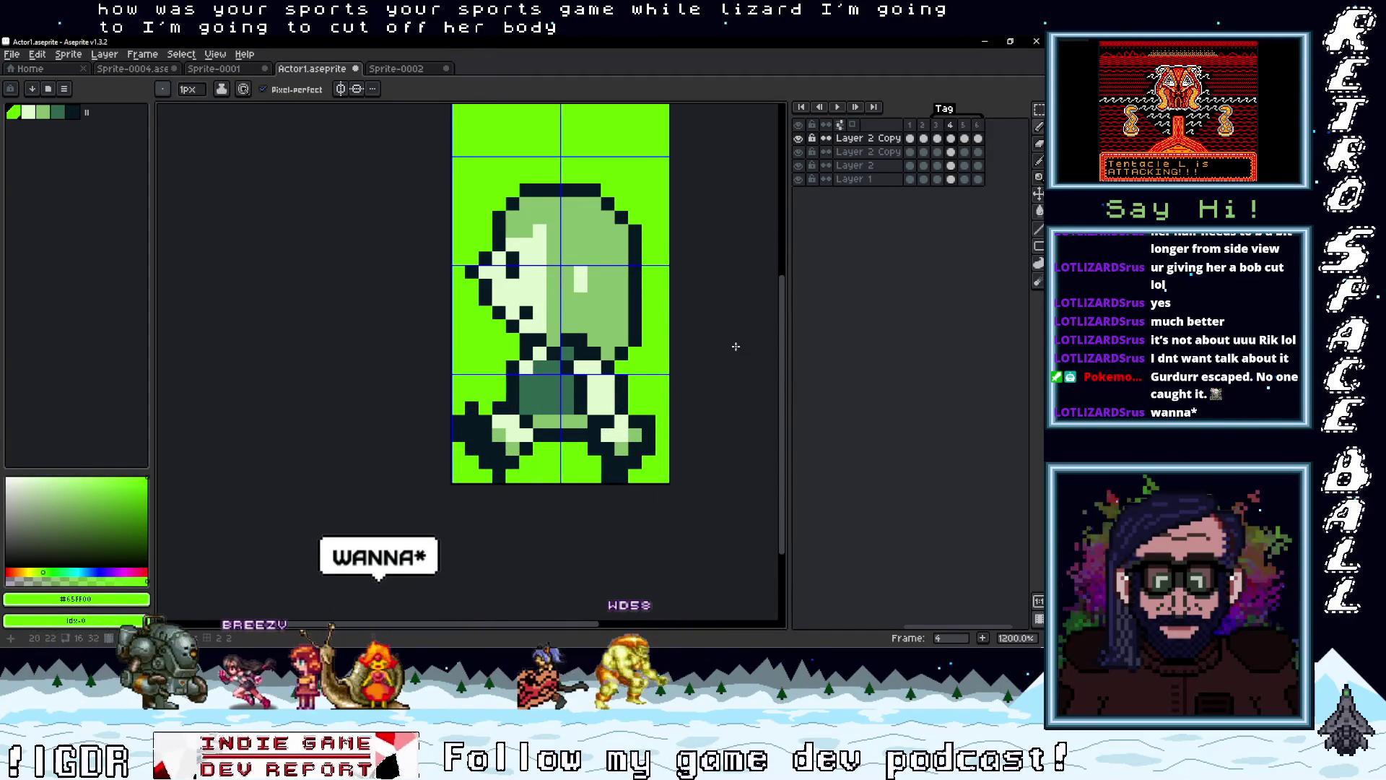
# Flip between frames 3 and 4 to compare the poses
pyautogui.press('Left')
pyautogui.press('Right')
pyautogui.press('Left')
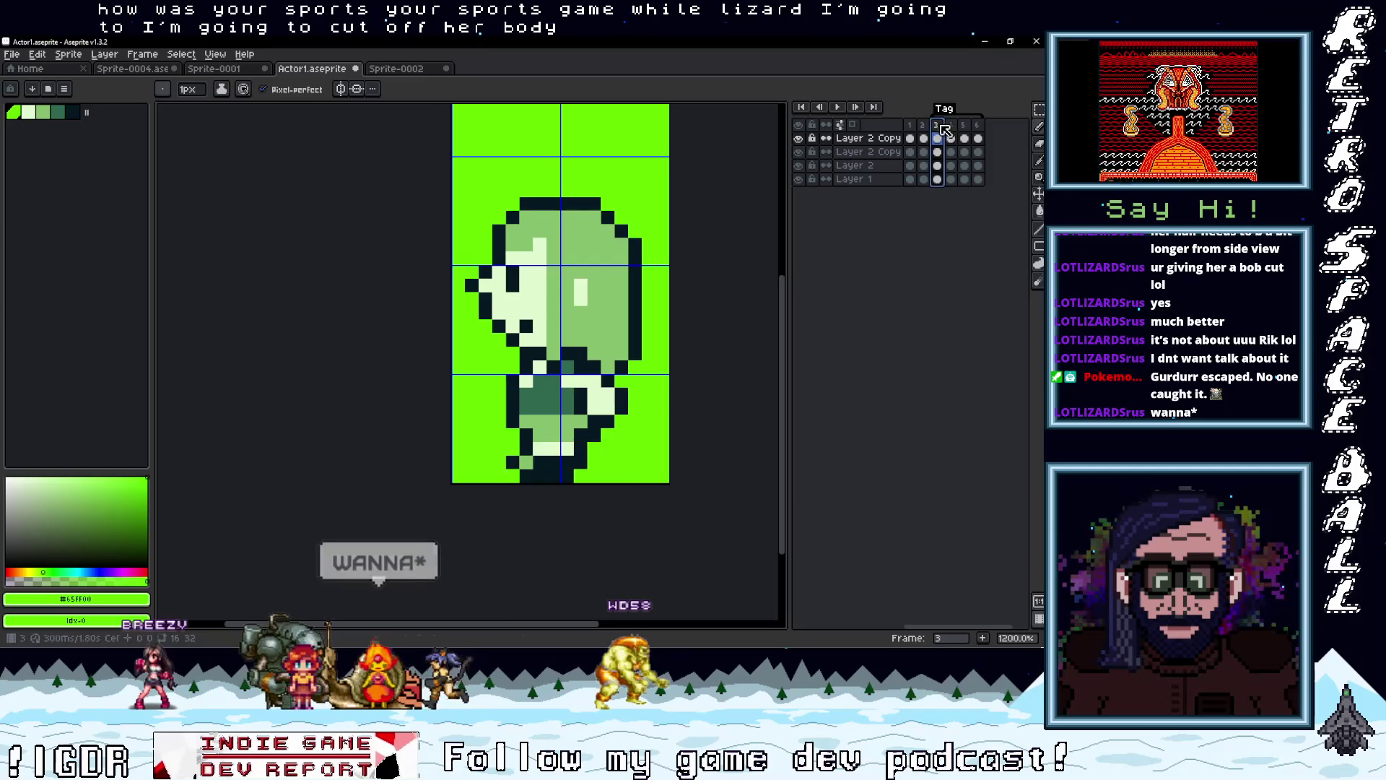
# On frame 4, toggle the Layer 2 copies and the Layer 1 reference sprite to compare them
pyautogui.click(952, 130)
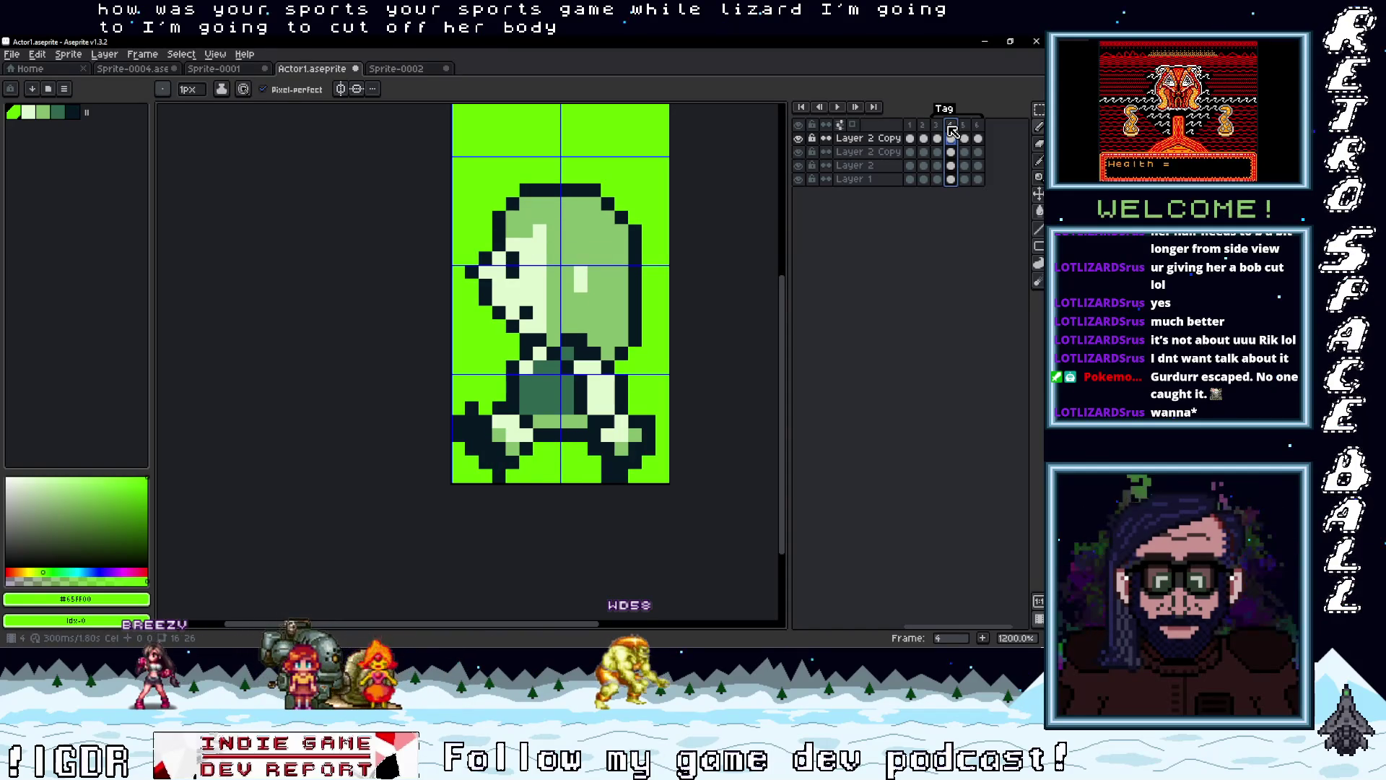
pyautogui.click(798, 138)
pyautogui.click(799, 152)
pyautogui.click(799, 152)
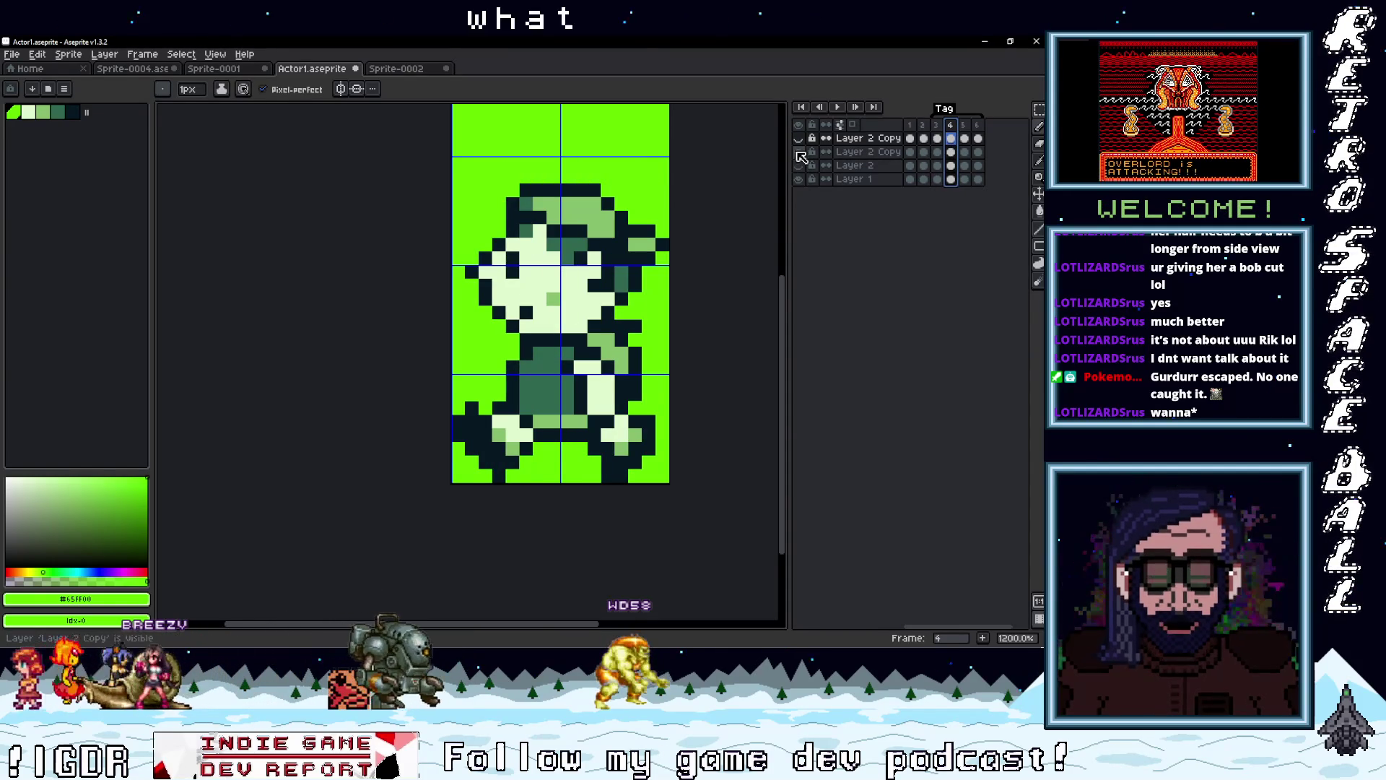
pyautogui.click(812, 179)
pyautogui.click(936, 125)
pyautogui.click(950, 125)
pyautogui.click(936, 125)
pyautogui.click(799, 179)
pyautogui.click(799, 165)
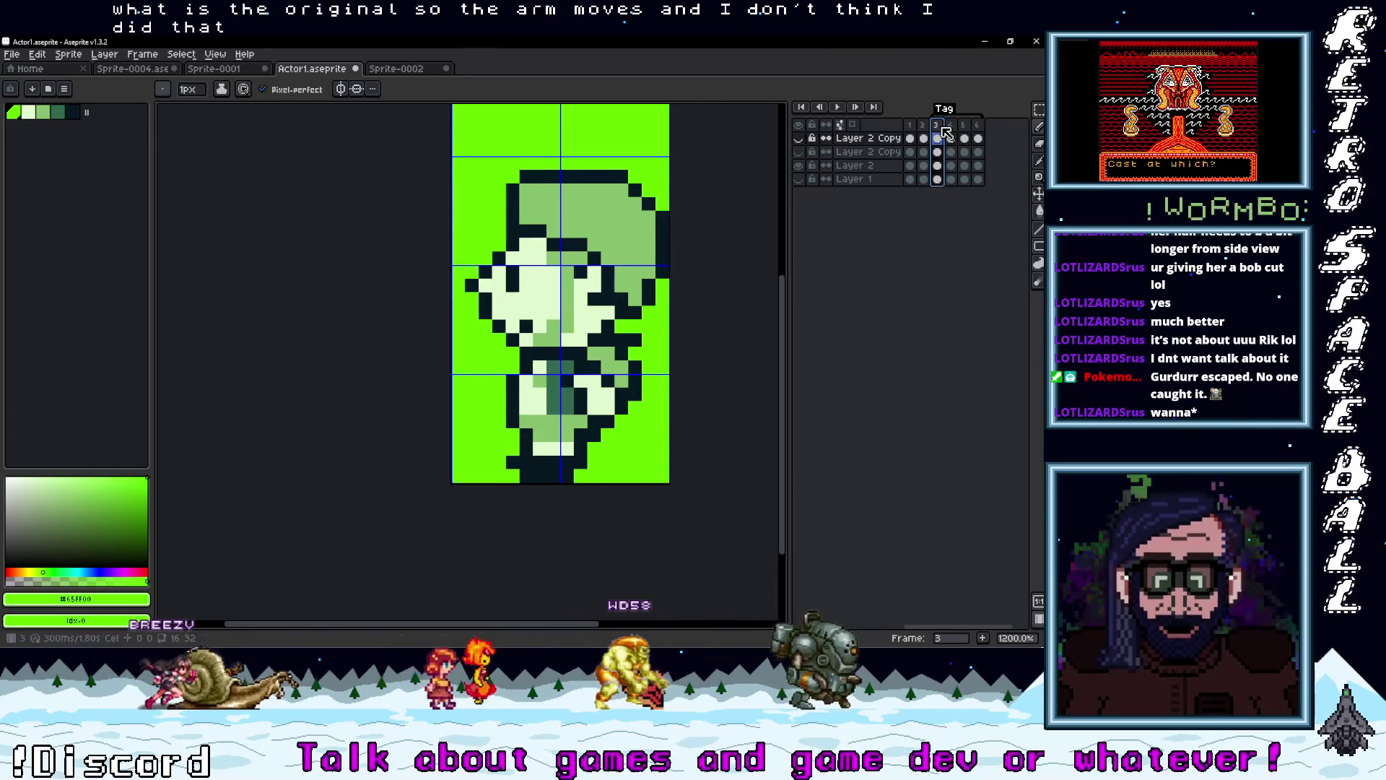
# Flip back and forth through walk frames 3, 4 and 5, settling on frame 4
pyautogui.click(950, 125)
pyautogui.click(937, 126)
pyautogui.click(950, 125)
pyautogui.click(936, 125)
pyautogui.click(950, 126)
pyautogui.click(936, 125)
pyautogui.click(951, 126)
pyautogui.click(964, 126)
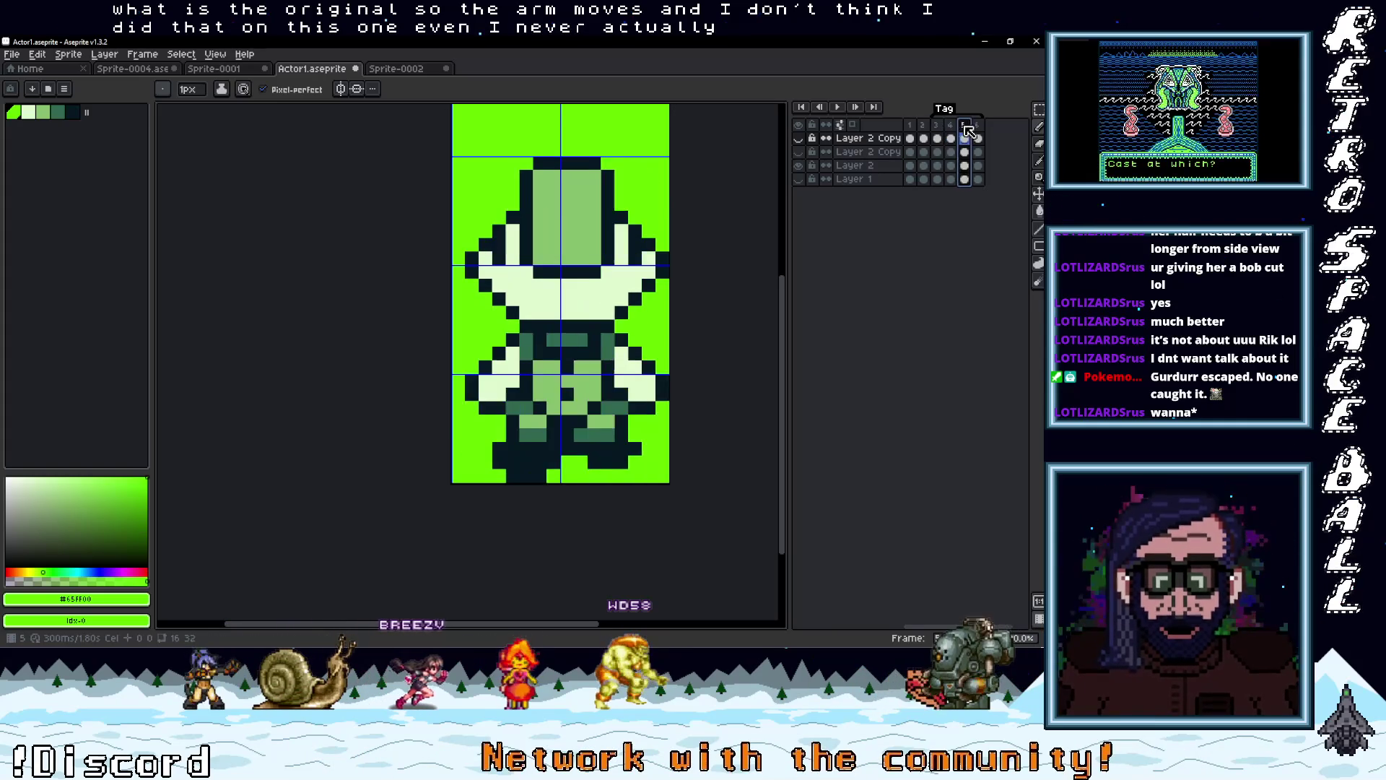
pyautogui.click(936, 125)
pyautogui.click(950, 125)
pyautogui.click(937, 126)
pyautogui.click(951, 126)
pyautogui.click(937, 126)
pyautogui.click(950, 125)
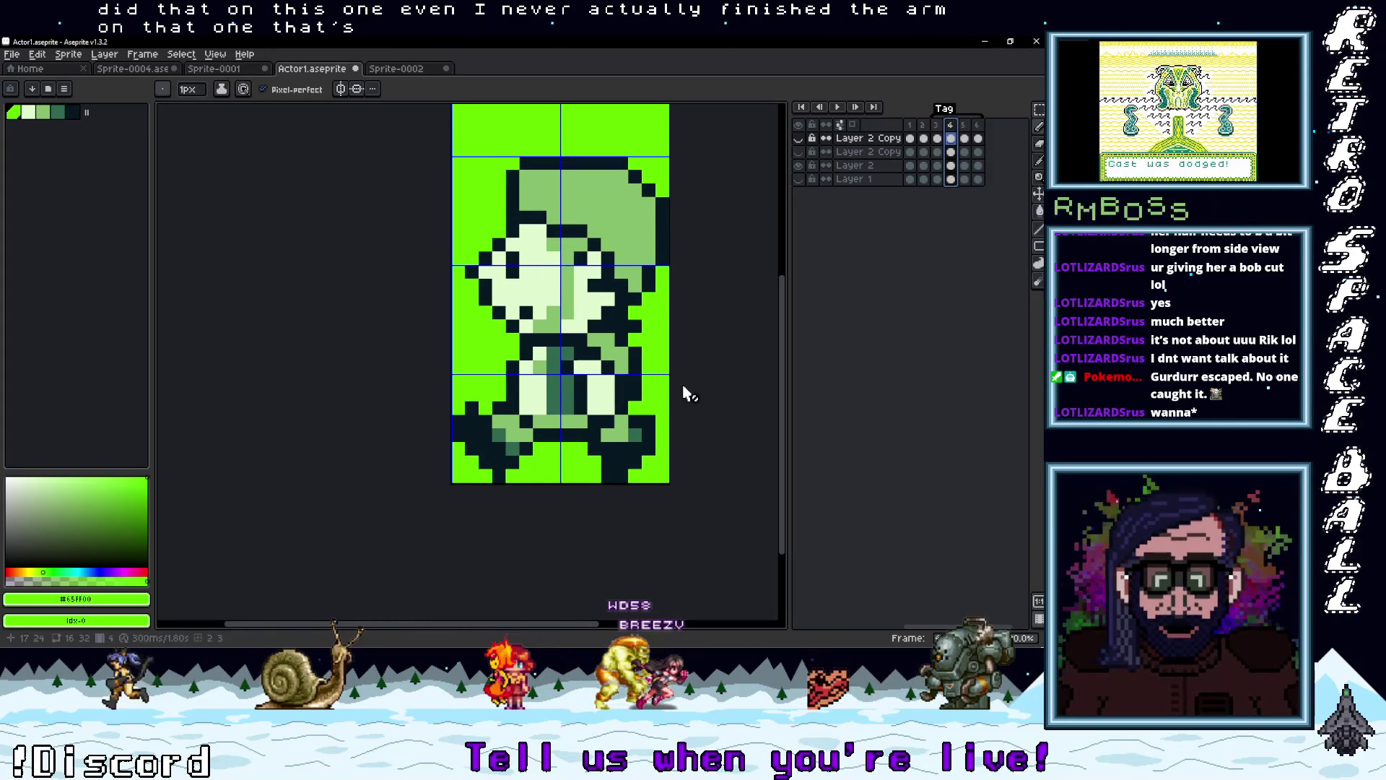
# Show and hide the original coloured sprite over frame 4, ending on the green drawing
pyautogui.click(800, 166)
pyautogui.click(802, 179)
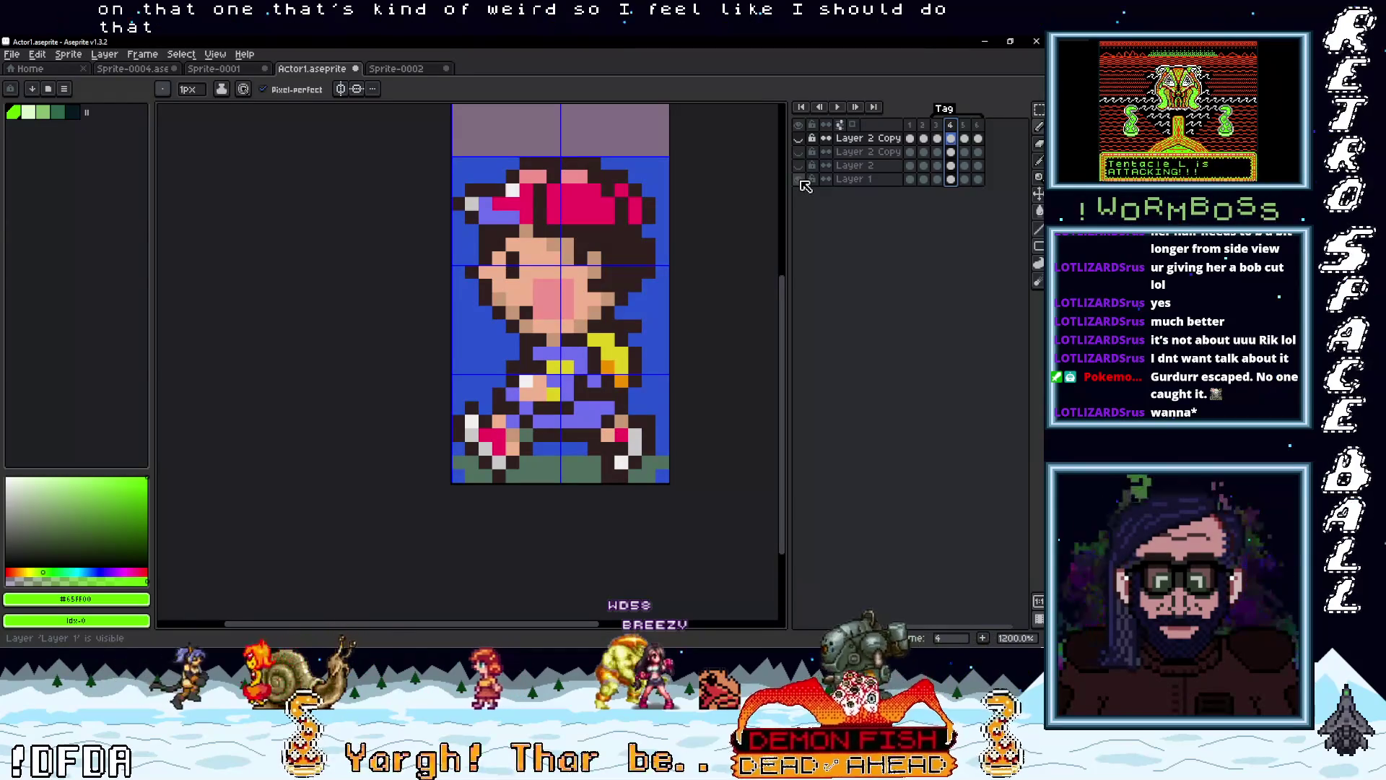
pyautogui.click(801, 179)
pyautogui.click(802, 176)
pyautogui.click(801, 176)
pyautogui.scroll(3, 599, 394)
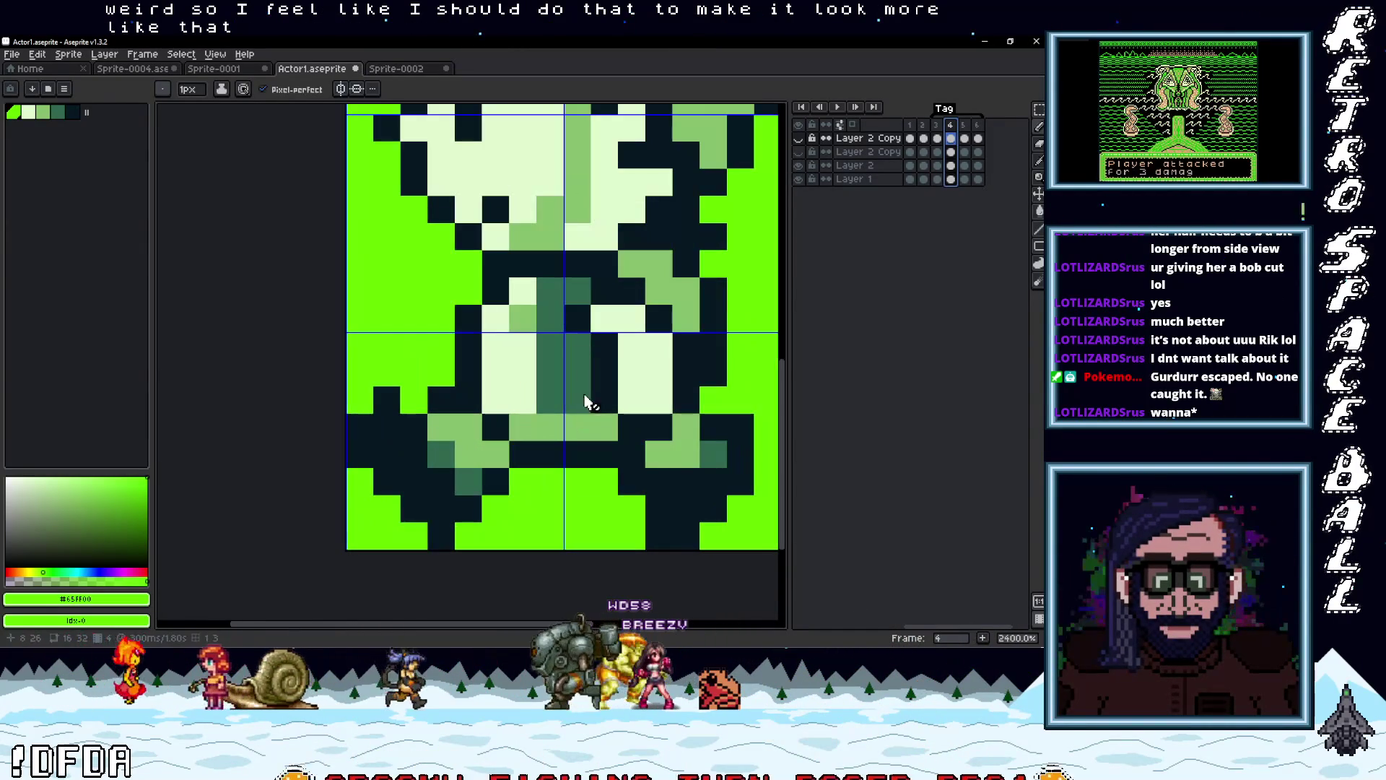
# On Layer 2's frame 4, lighten two dark arm pixels and darken two light pixels beside the arm
pyautogui.press('i')
pyautogui.click(615, 379)
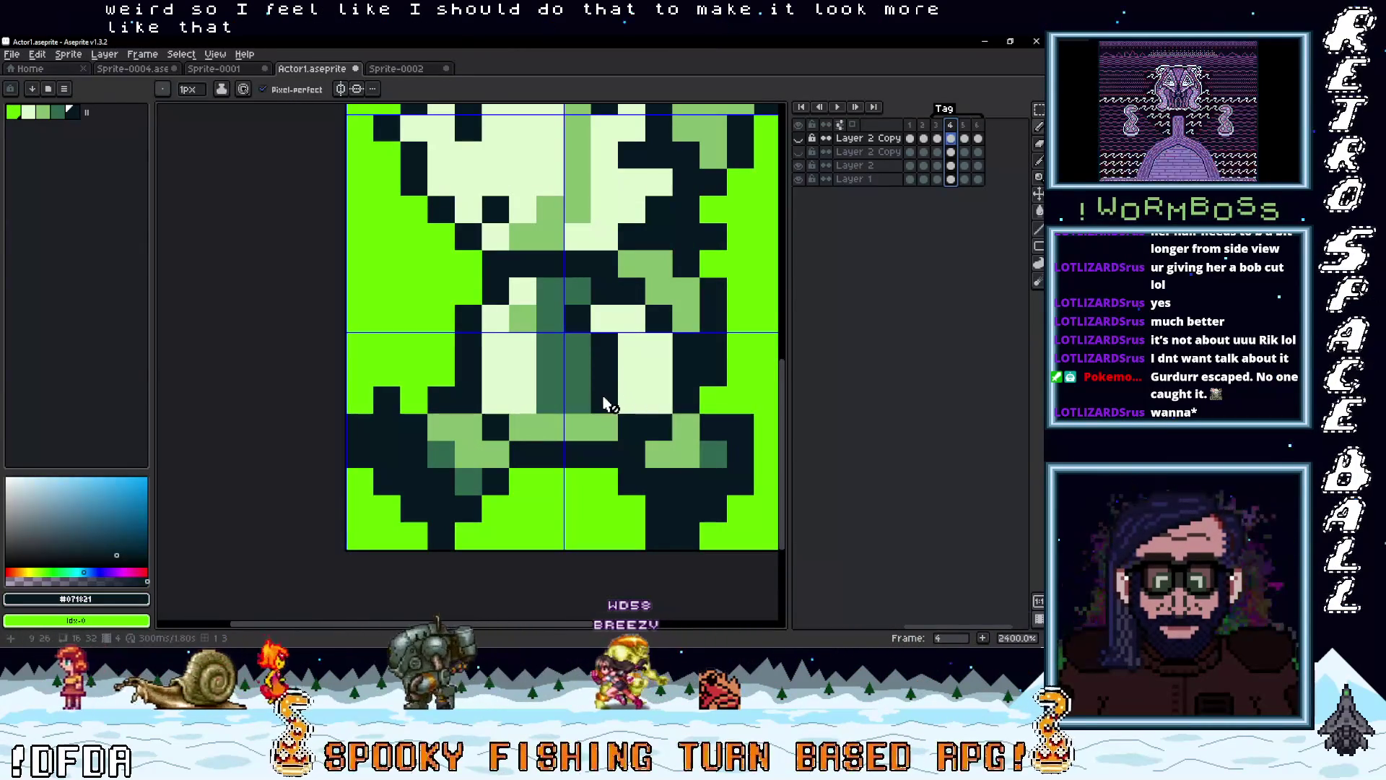
pyautogui.click(950, 166)
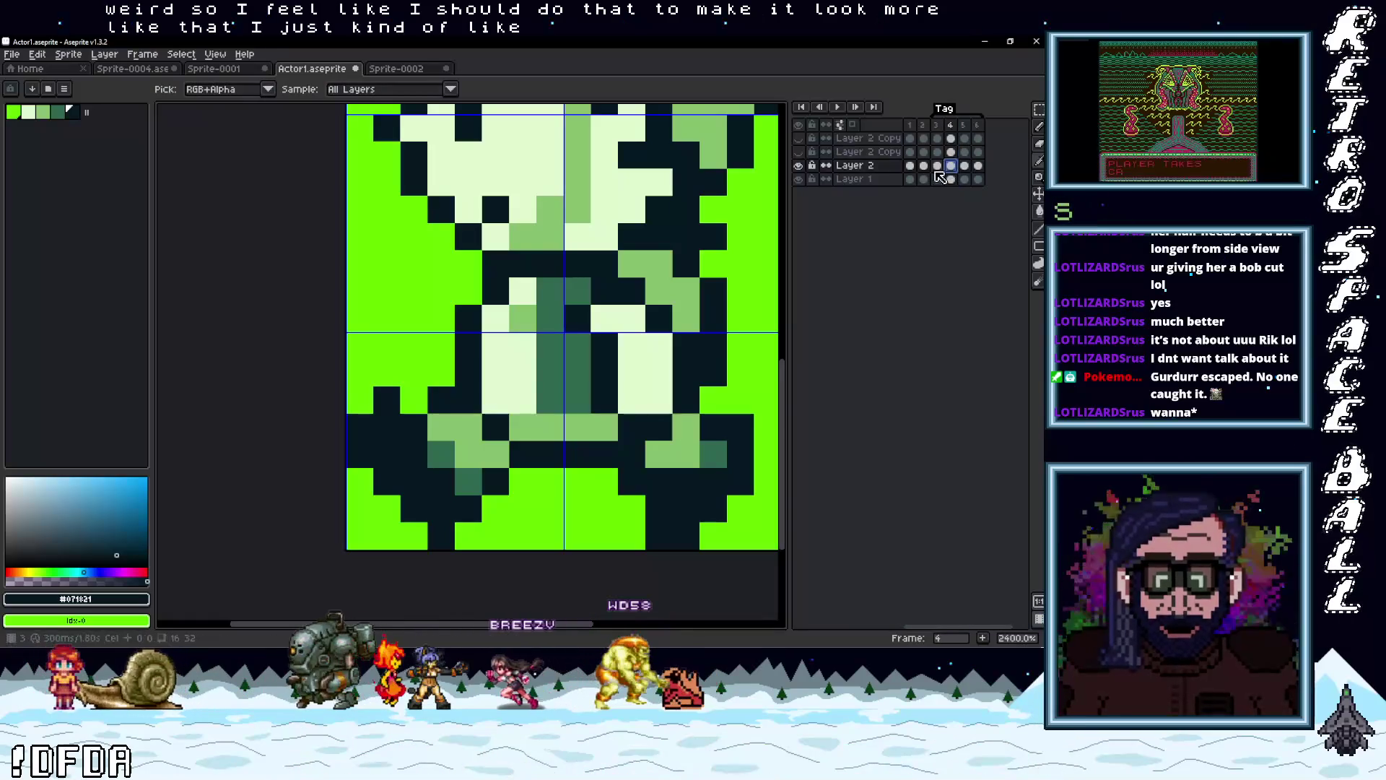
pyautogui.press('b')
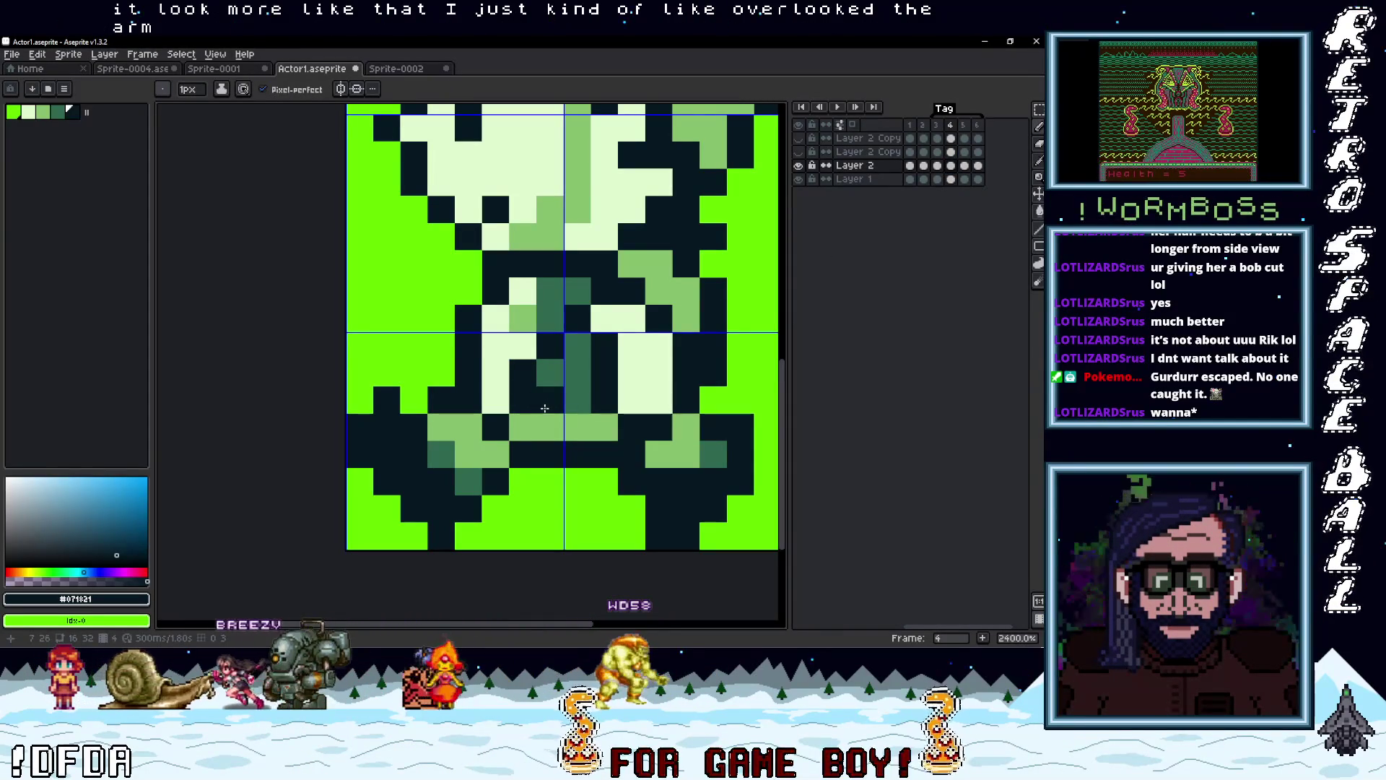
pyautogui.keyDown('alt'); pyautogui.click(630, 393); pyautogui.keyUp('alt')
pyautogui.click(604, 397)
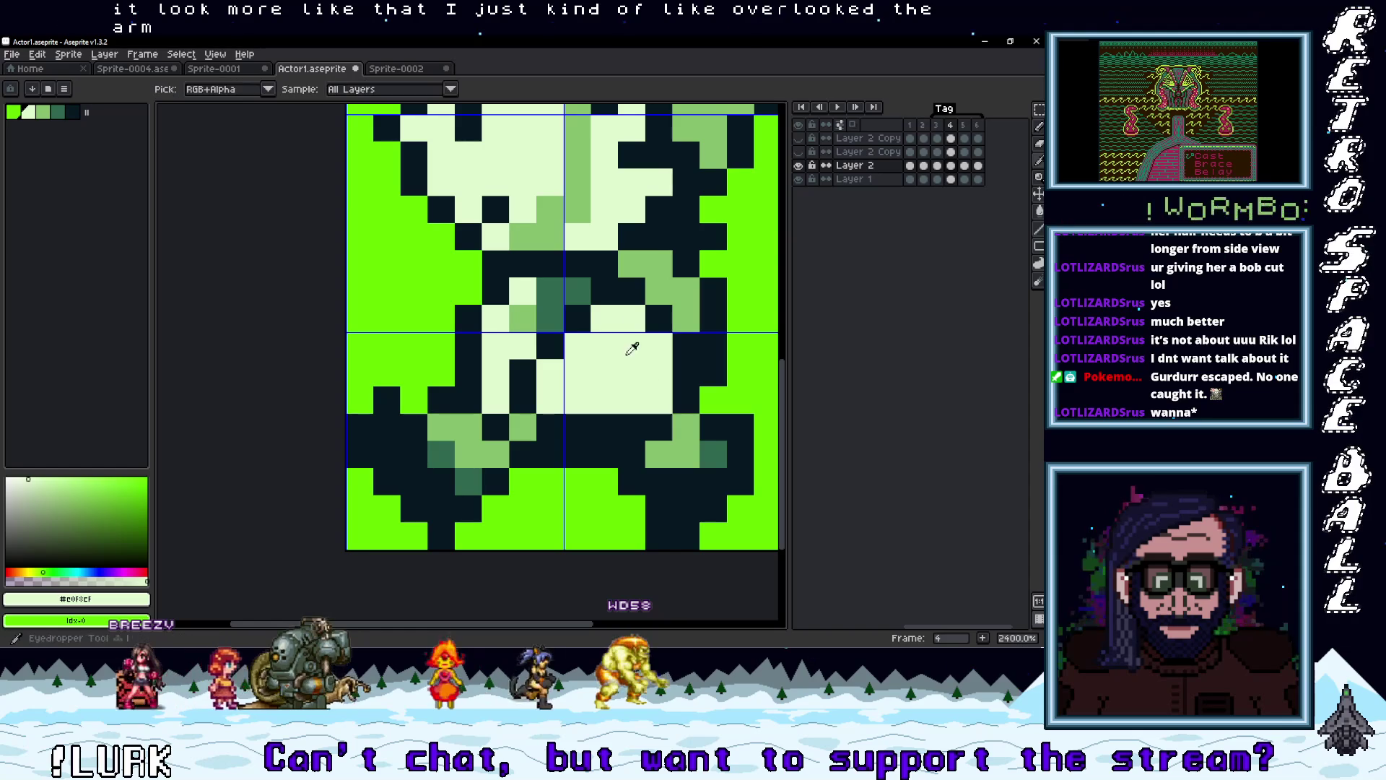
pyautogui.keyDown('alt'); pyautogui.click(687, 410); pyautogui.keyUp('alt')
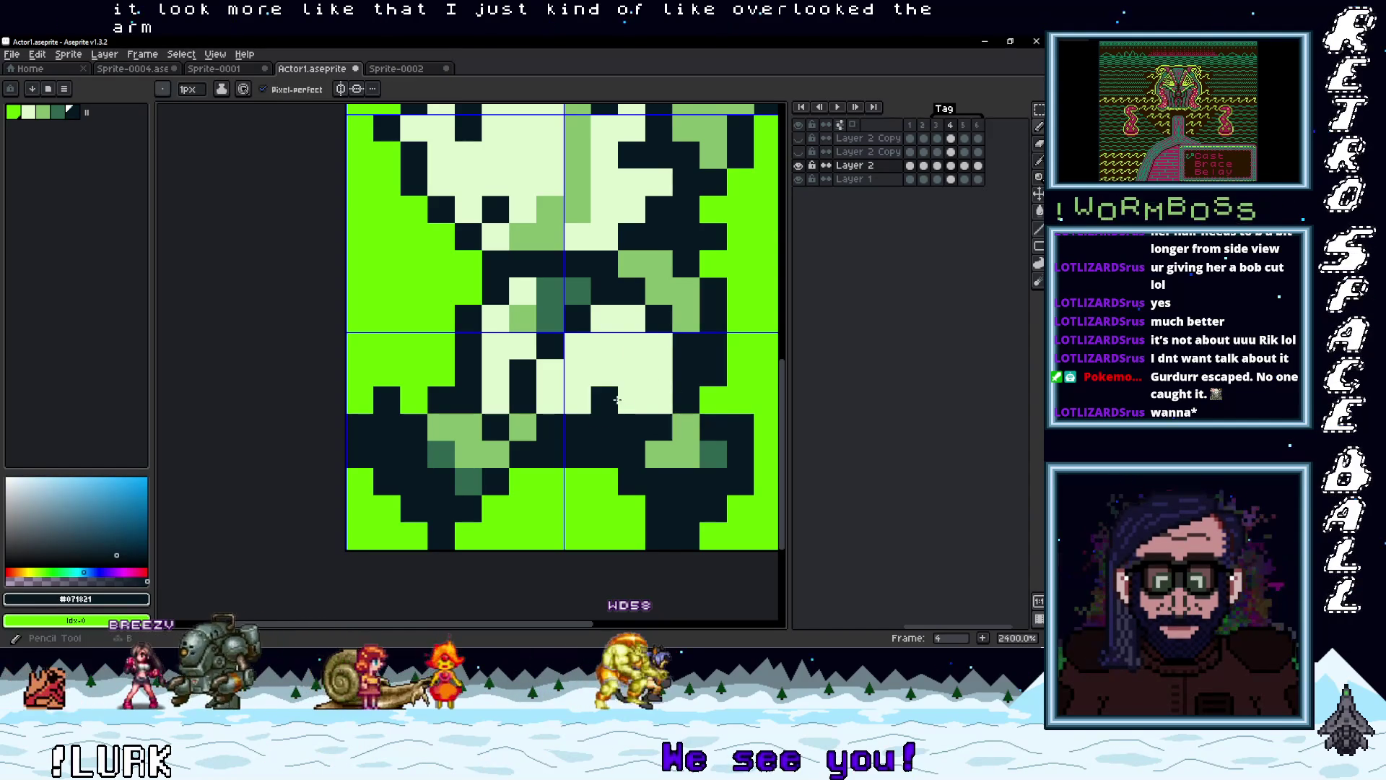
pyautogui.keyDown('alt'); pyautogui.click(678, 448); pyautogui.keyUp('alt')
pyautogui.click(658, 400)
pyautogui.scroll(-5, 751, 441)
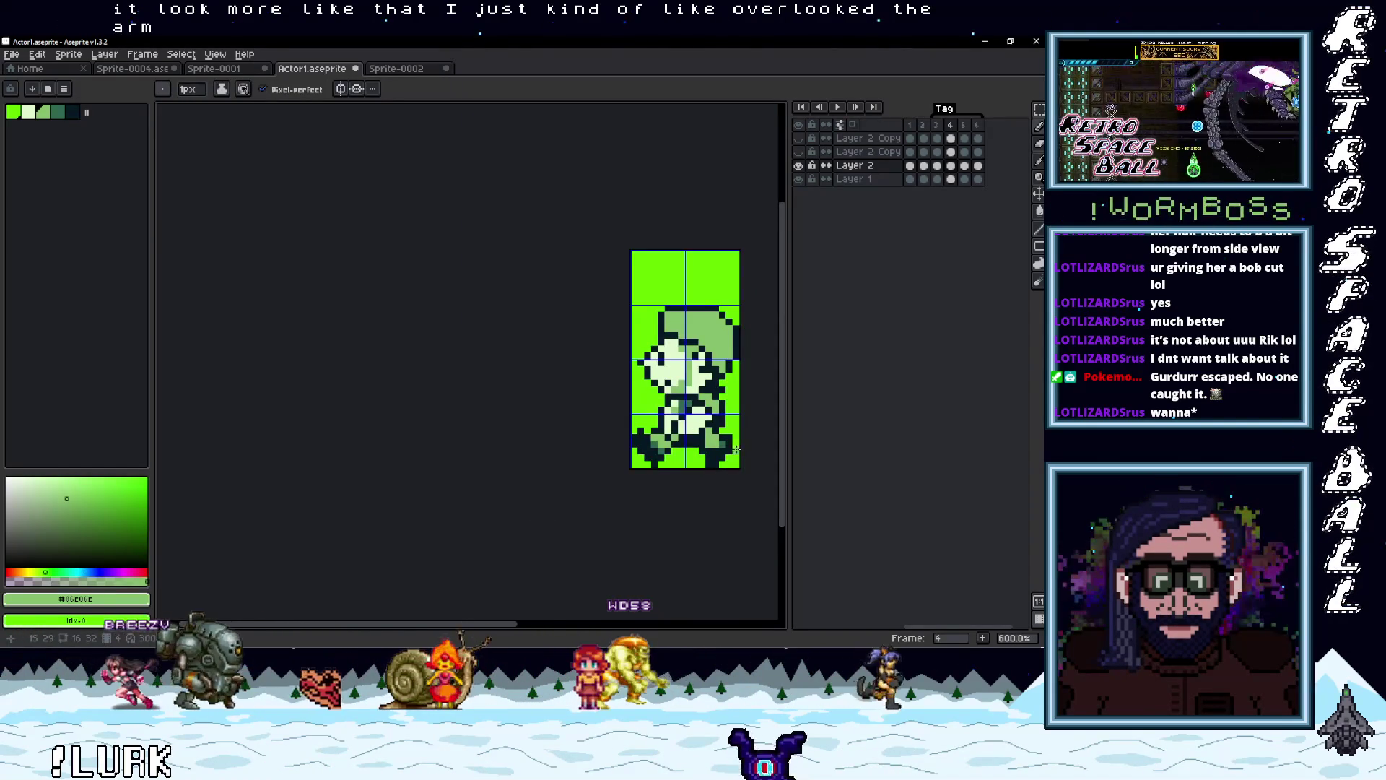
# Compare walk frame 3 with frame 4, then return to frame 4
pyautogui.scroll(3, 736, 449)
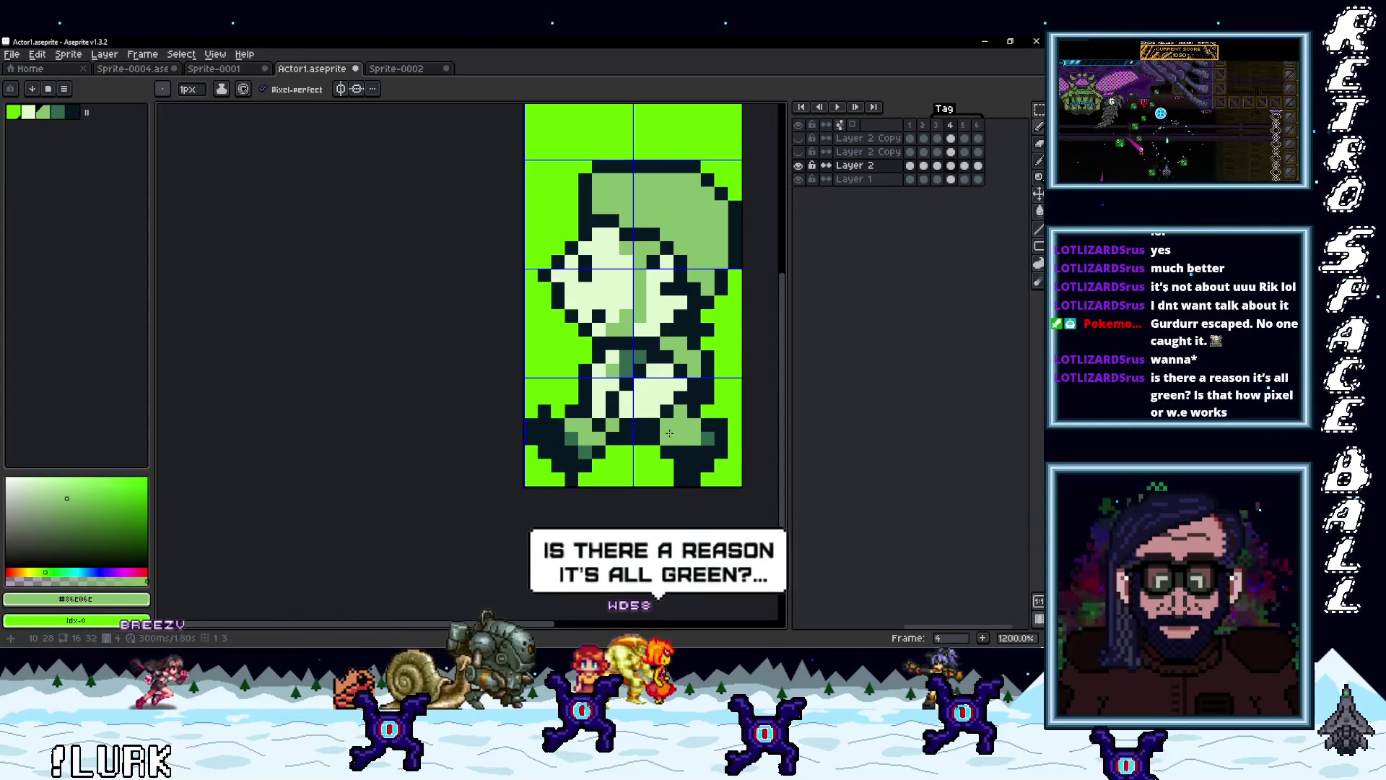
pyautogui.scroll(-5, 746, 458)
pyautogui.scroll(3, 746, 459)
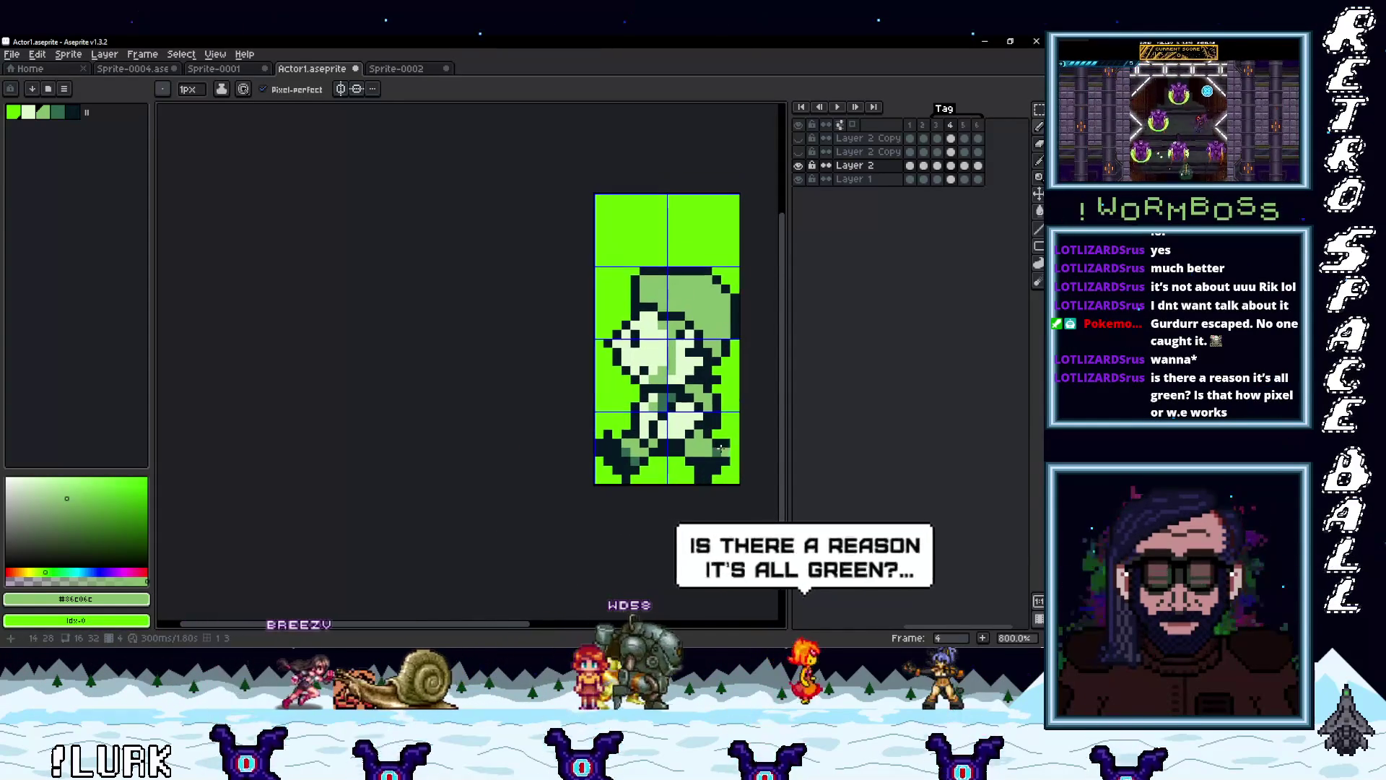
pyautogui.click(939, 127)
pyautogui.click(950, 128)
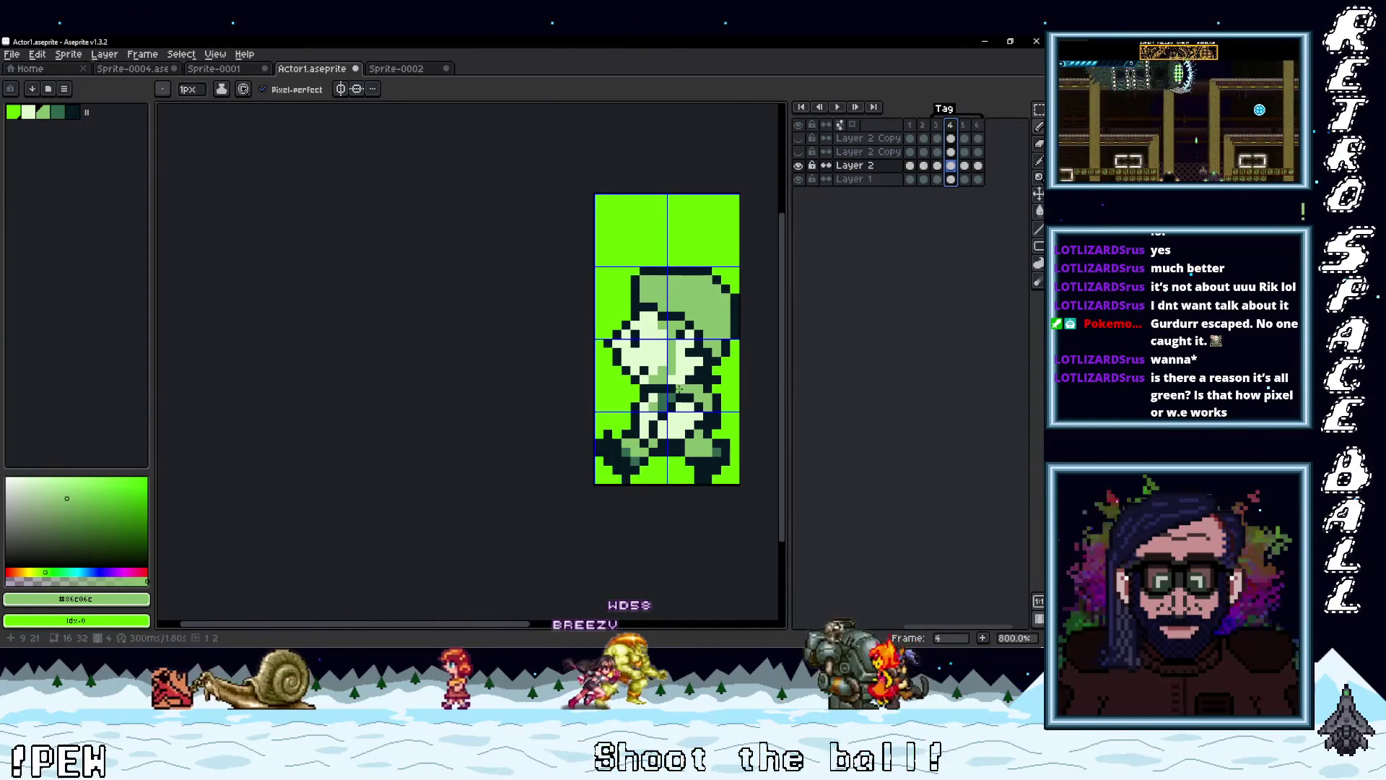
pyautogui.scroll(3, 693, 419)
# Sample the mid-green #86C06C and recolour the dark pixel near the hand with it
pyautogui.press('i')
pyautogui.click(681, 450)
pyautogui.press('b')
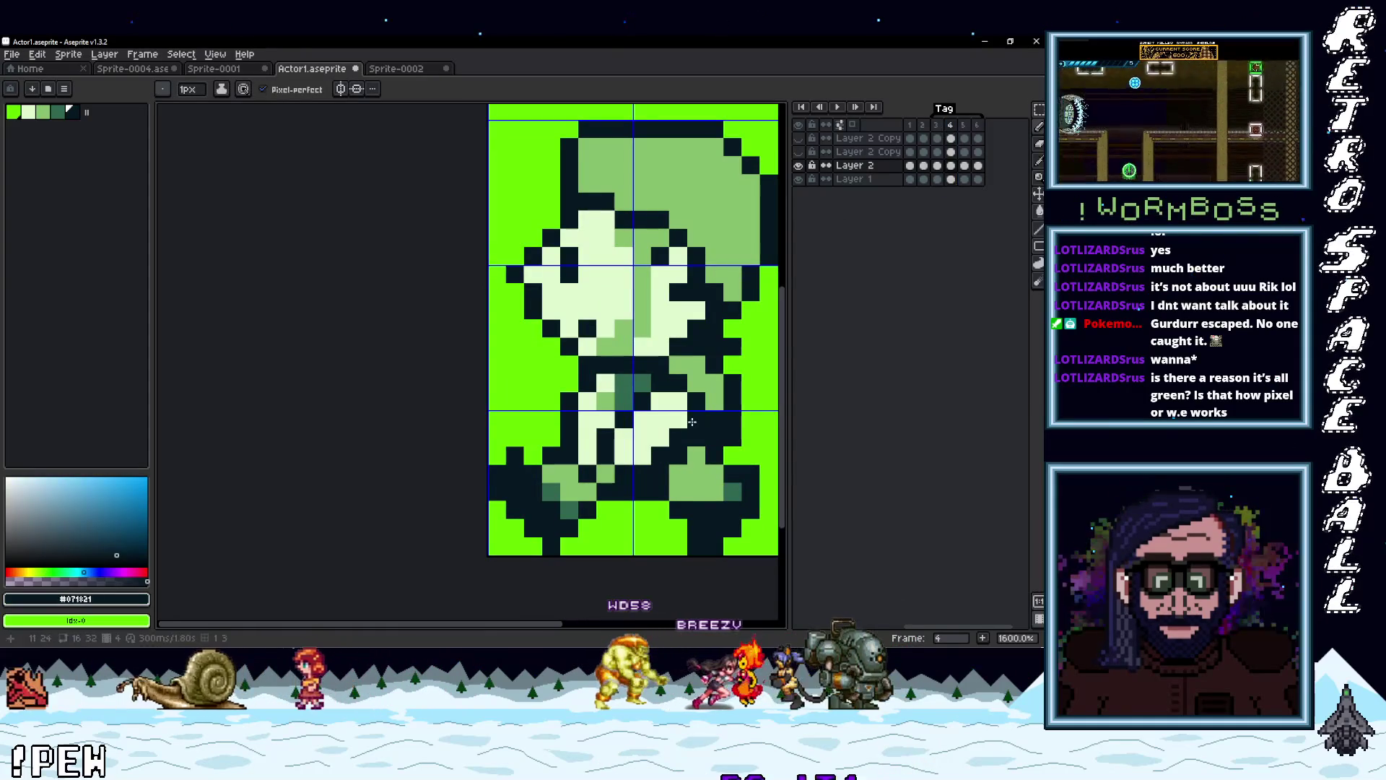
pyautogui.keyDown('alt'); pyautogui.click(678, 461); pyautogui.keyUp('alt')
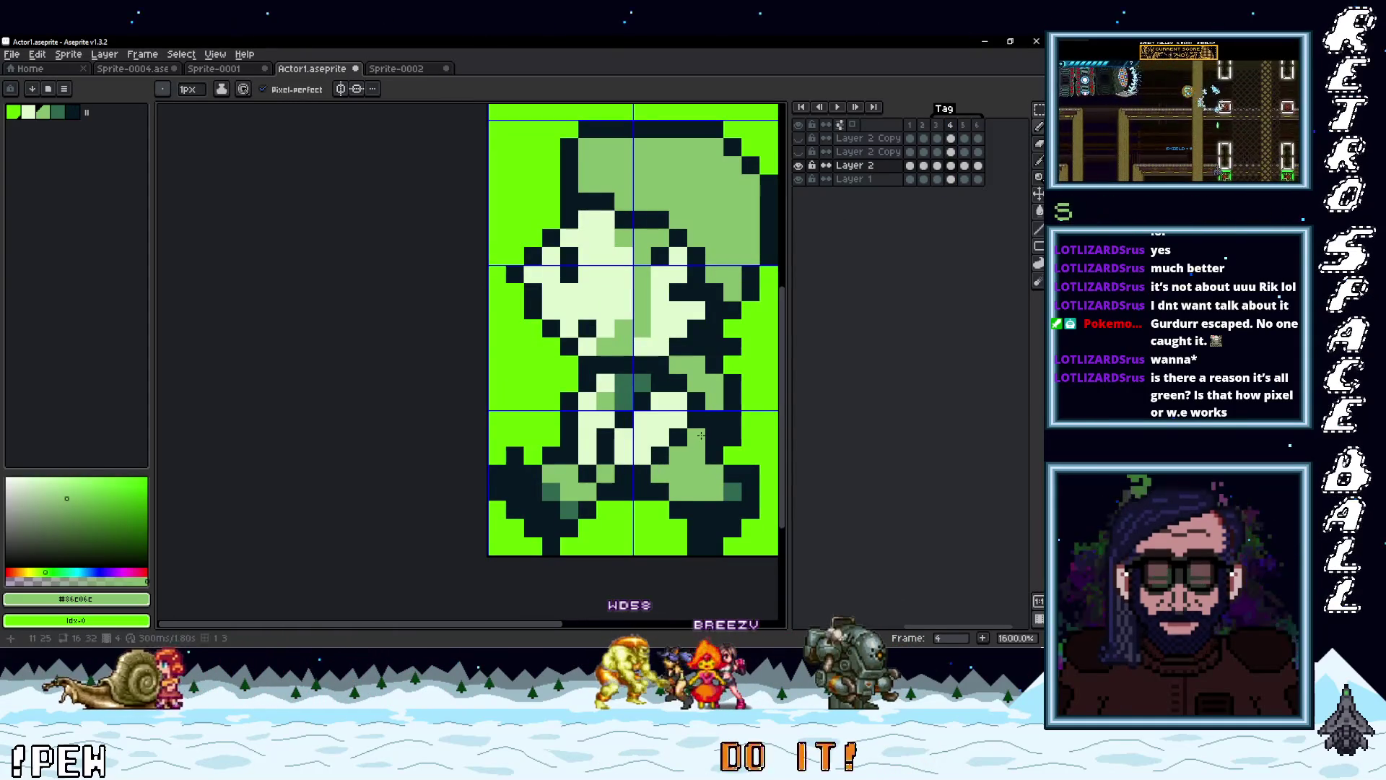
pyautogui.click(697, 434)
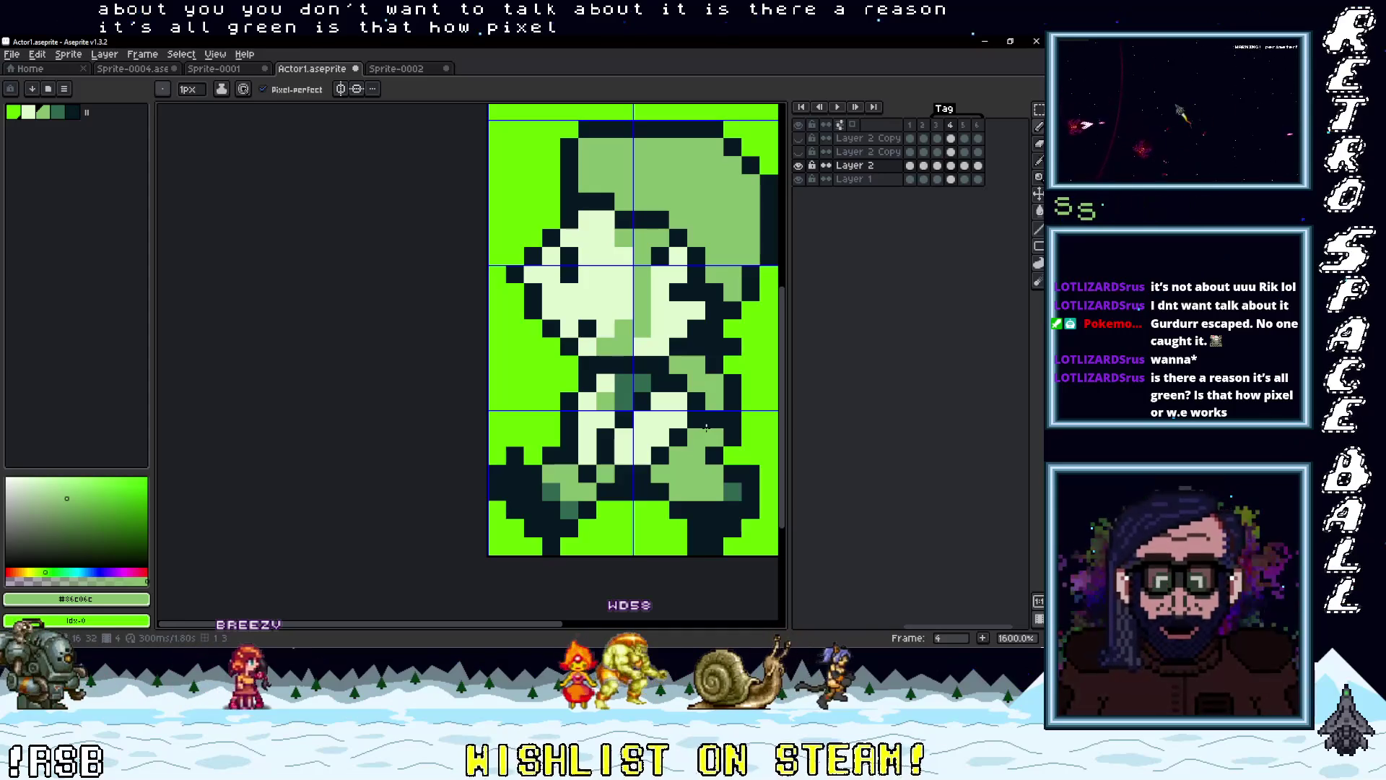
pyautogui.moveTo(706, 427)
pyautogui.mouseDown()
pyautogui.moveTo(520, 433)
pyautogui.moveTo(546, 415)
pyautogui.mouseUp()
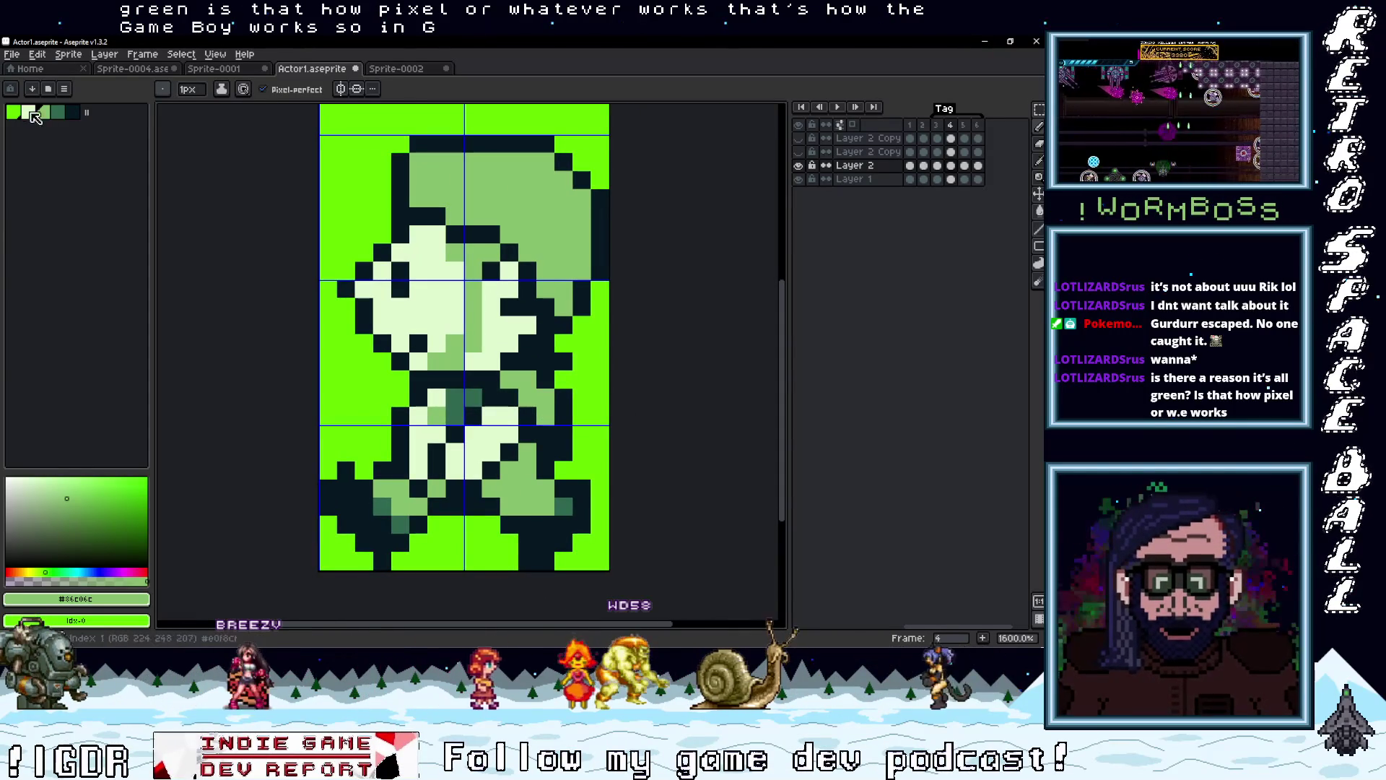
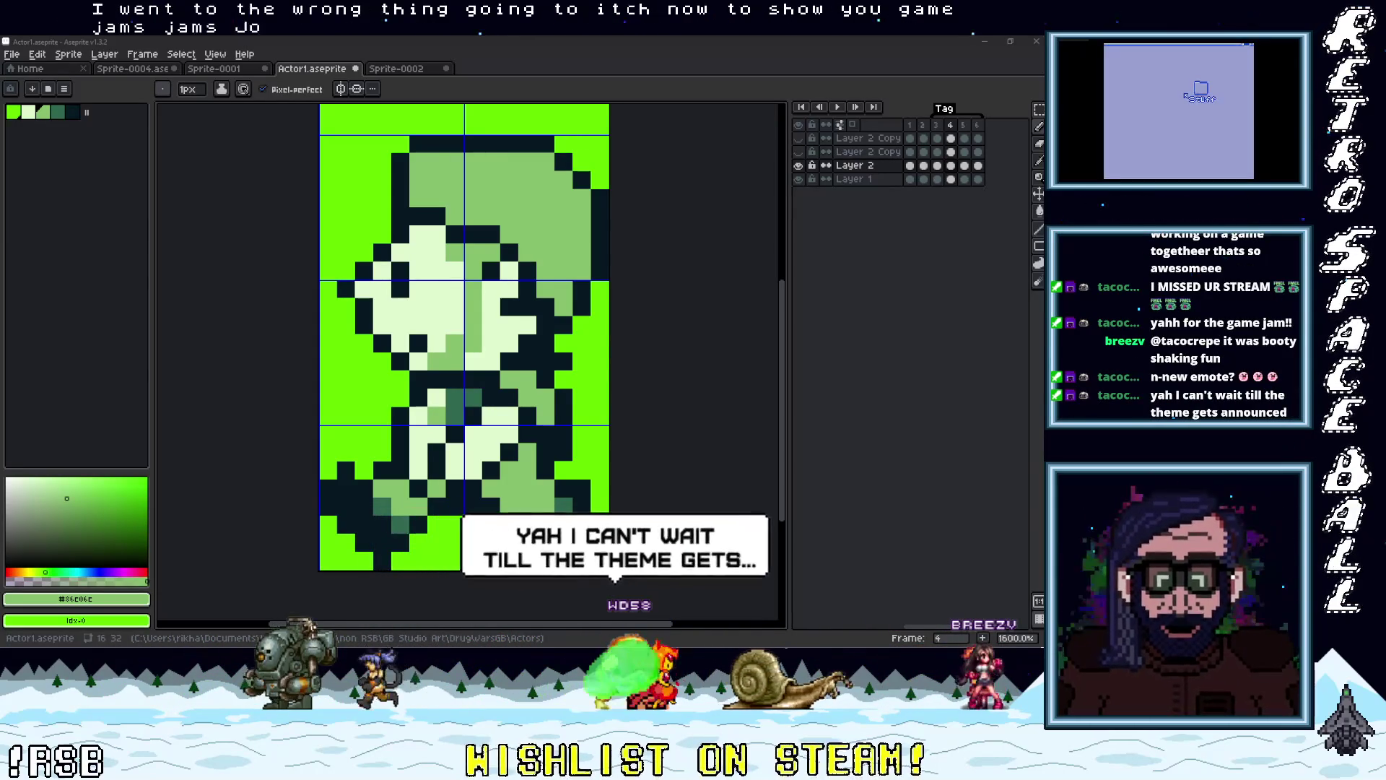
# Bring the Chrome window with the VJam - Dreamtail Studios itch.io page over Aseprite and maximize it
pyautogui.moveTo(0, 168)
pyautogui.mouseDown()
pyautogui.moveTo(675, 169)
pyautogui.moveTo(715, 129)
pyautogui.moveTo(705, 108)
pyautogui.mouseUp()
pyautogui.doubleClick(705, 108)
pyautogui.scroll(-2, 861, 328)
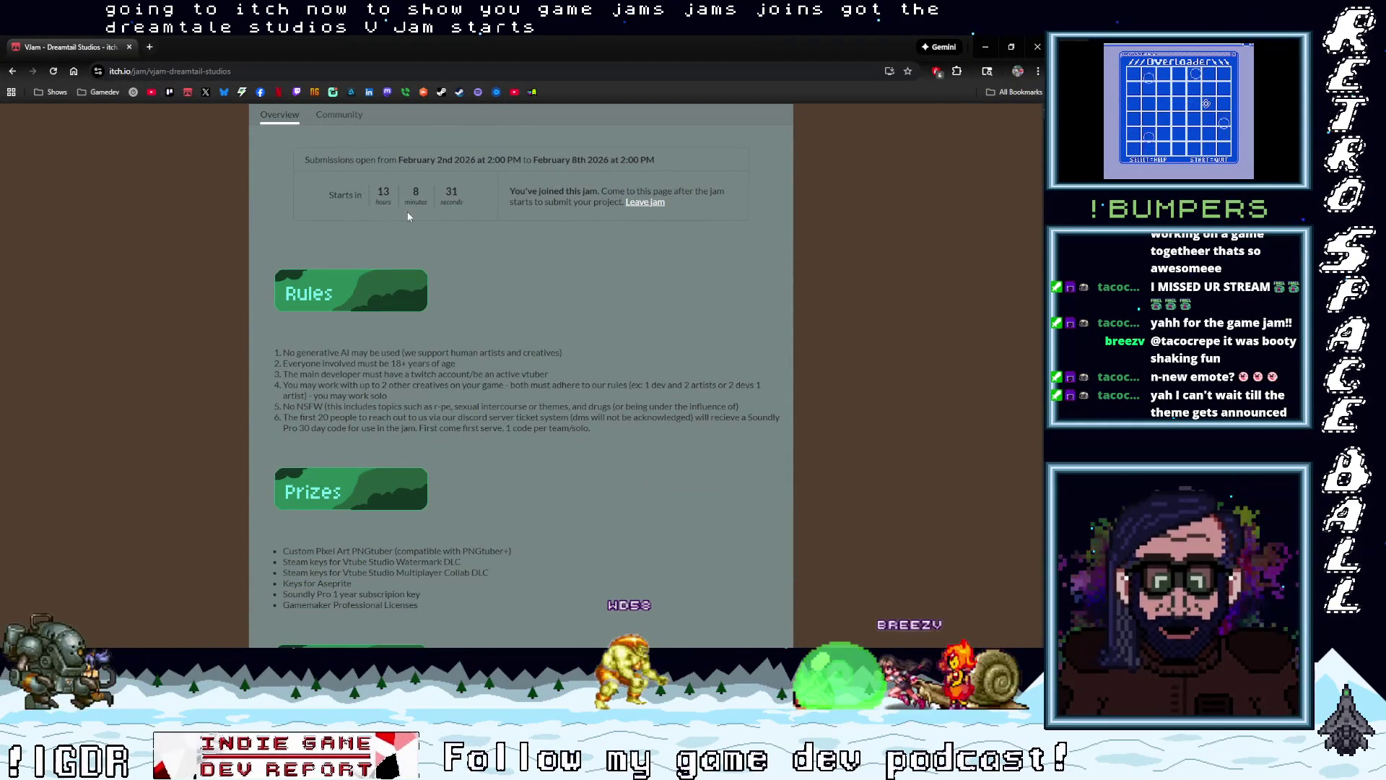
pyautogui.scroll(-4, 835, 248)
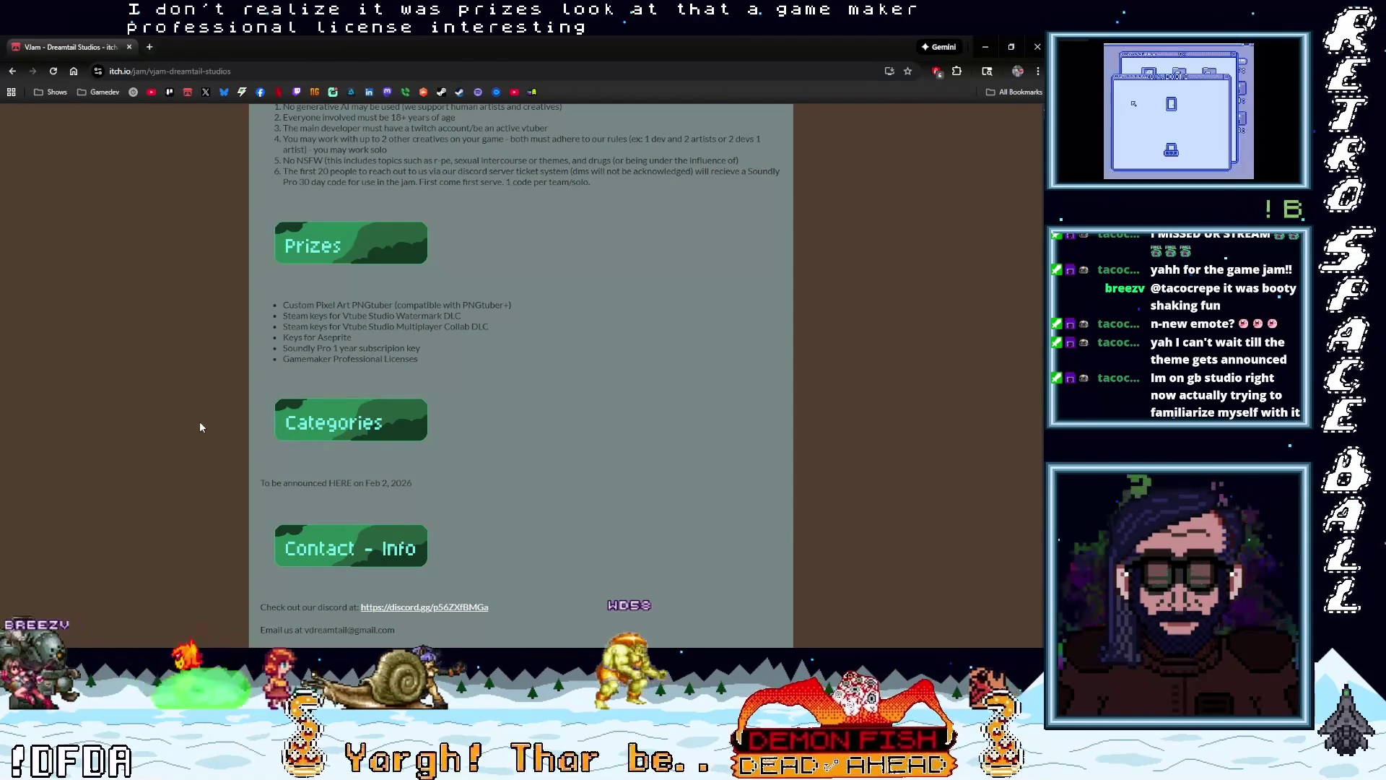
pyautogui.moveTo(407, 483); pyautogui.dragTo(307, 482)
pyautogui.click(464, 465)
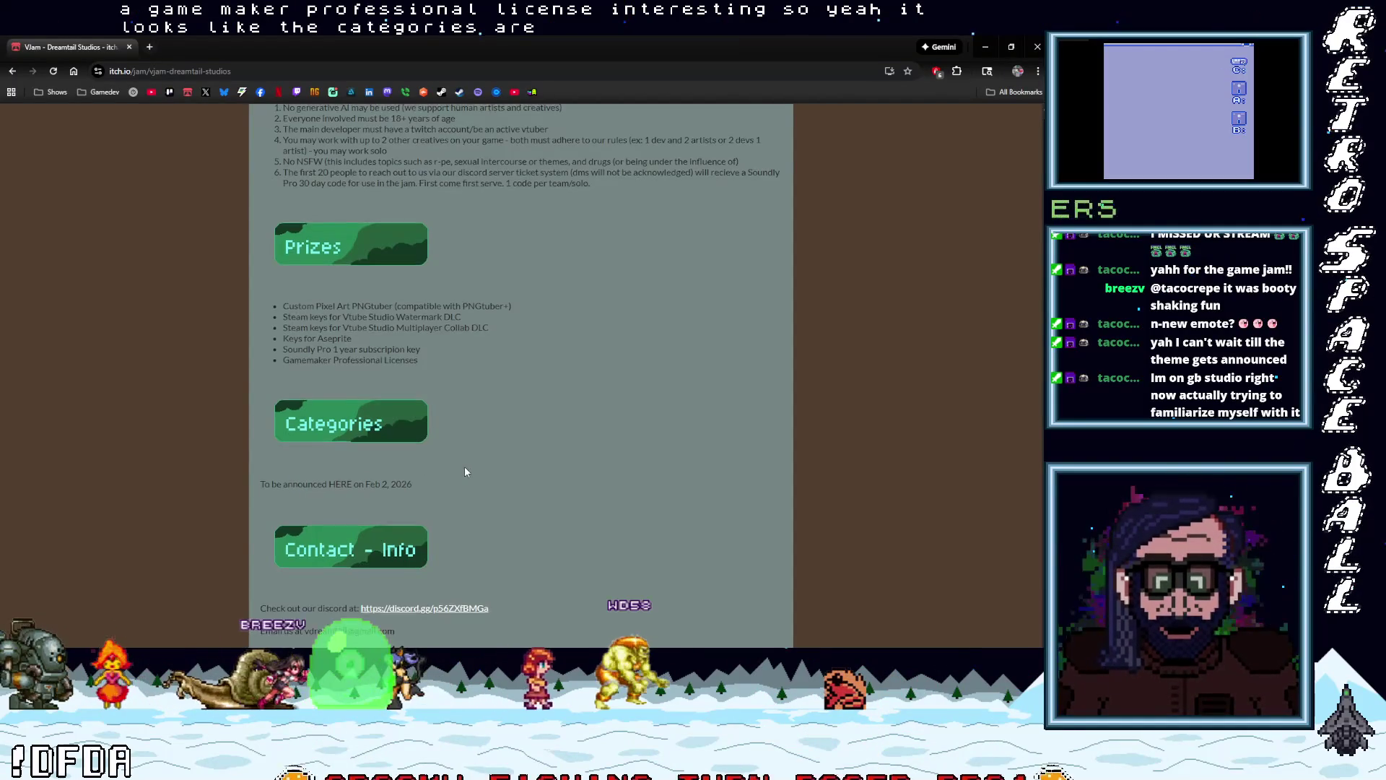
pyautogui.scroll(4, 465, 466)
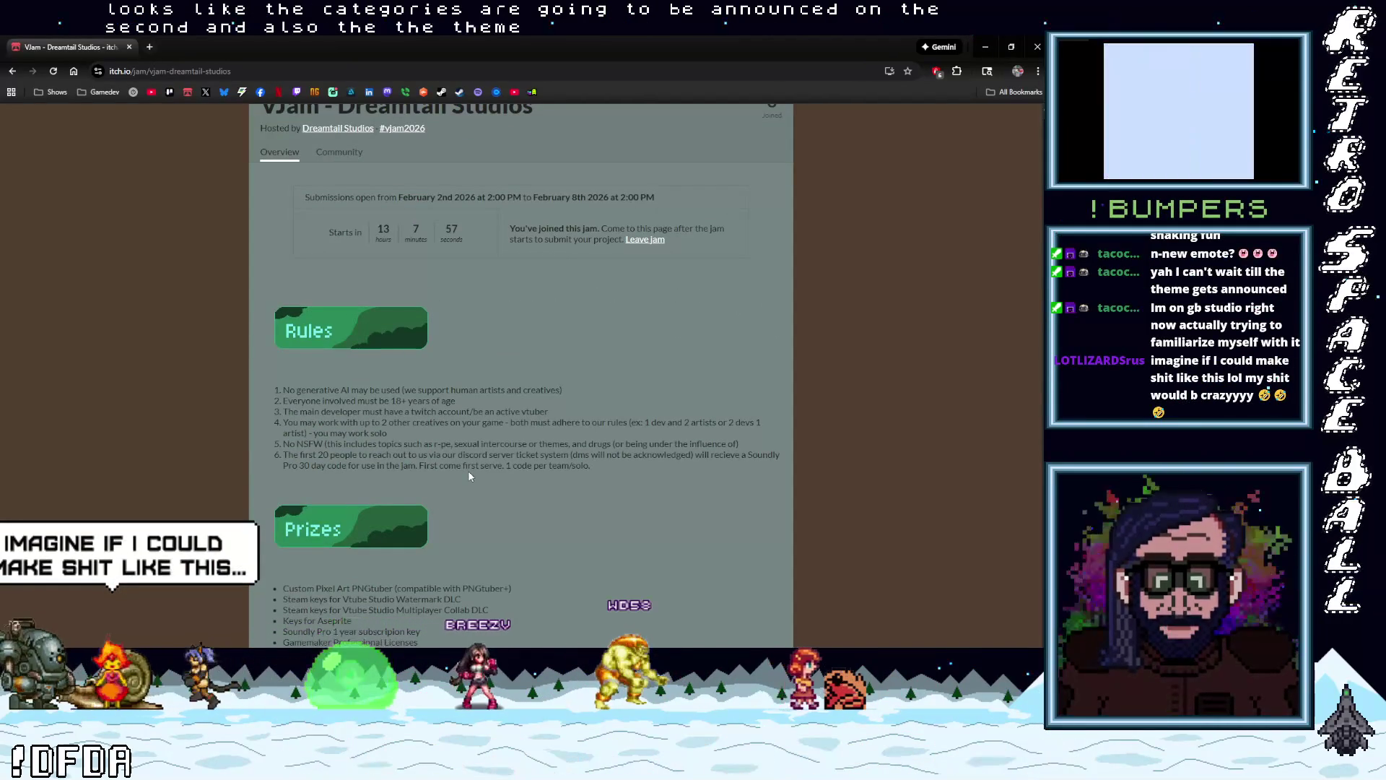
pyautogui.scroll(1, 477, 470)
pyautogui.scroll(-5, 477, 470)
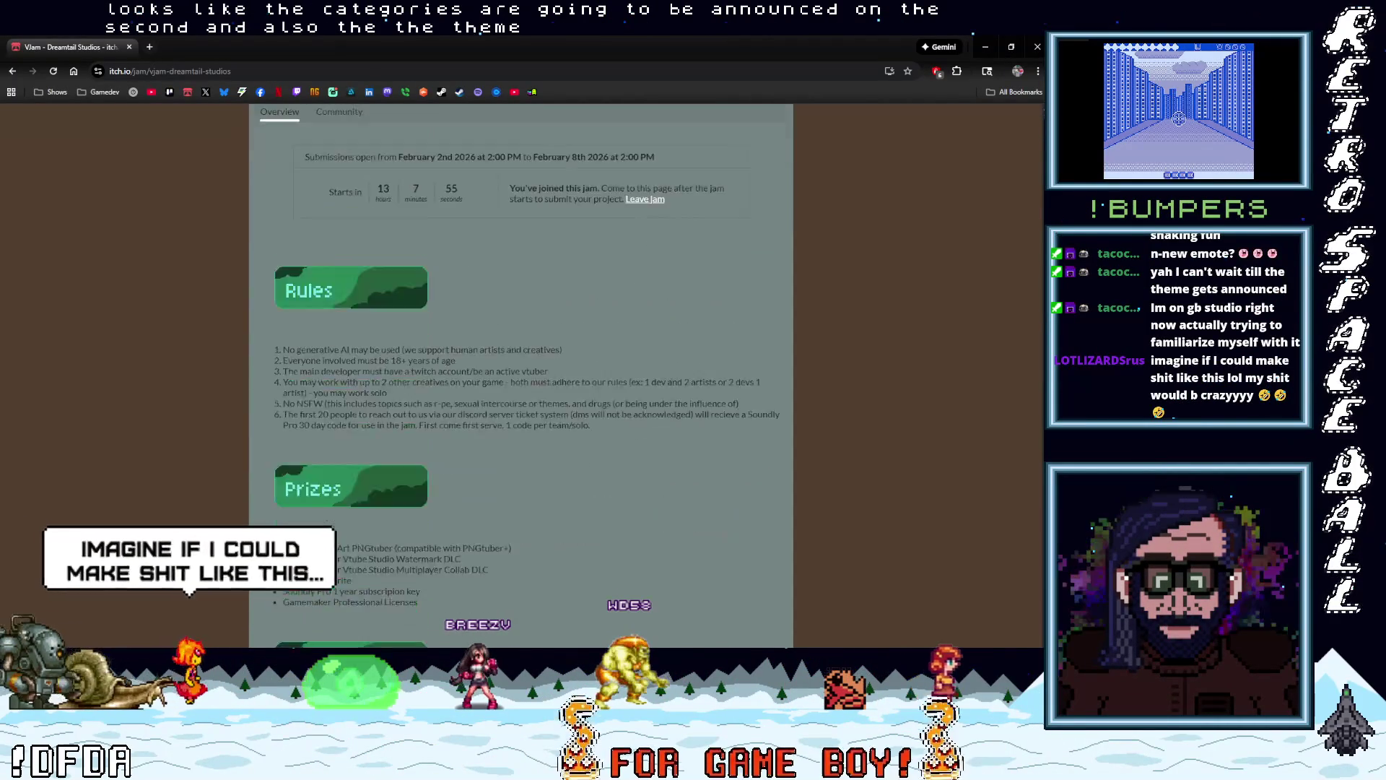
pyautogui.scroll(5, 476, 470)
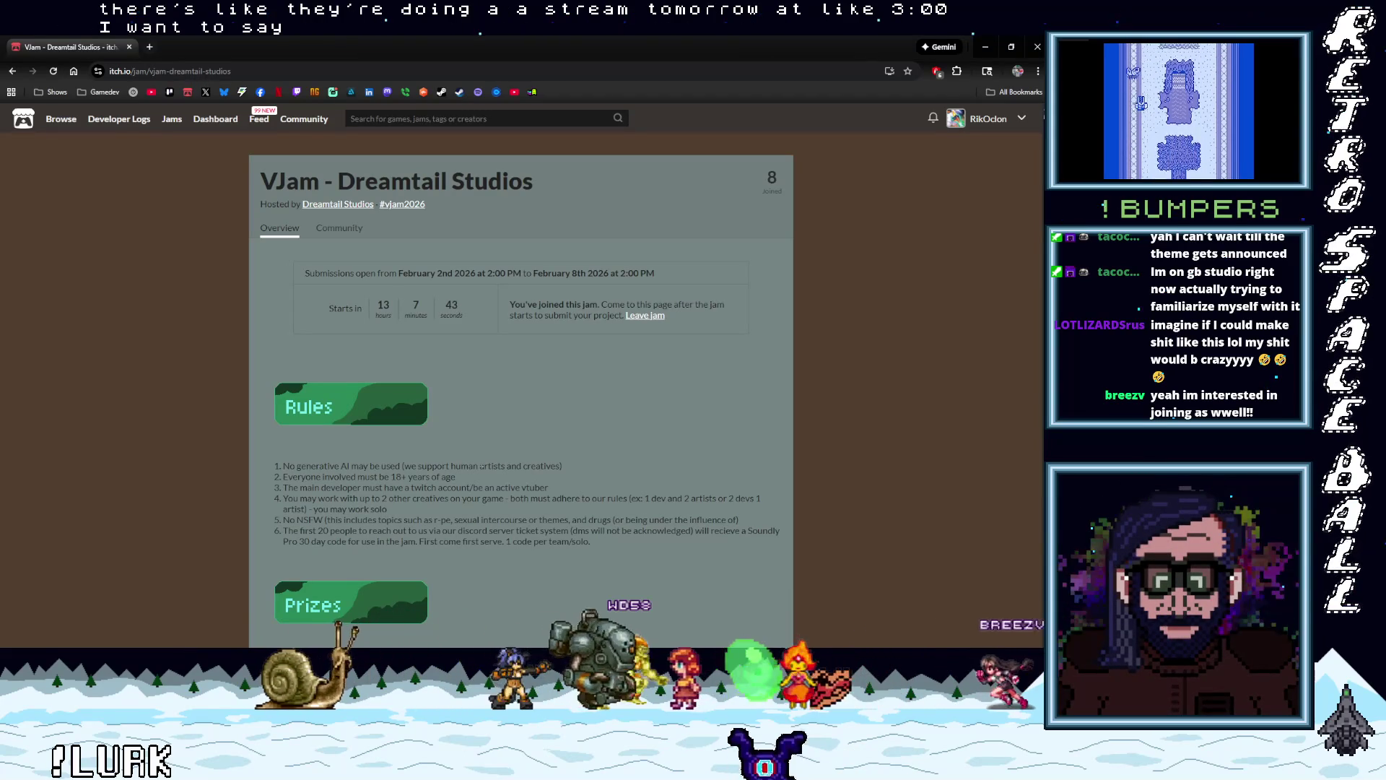
pyautogui.scroll(-1, 478, 498)
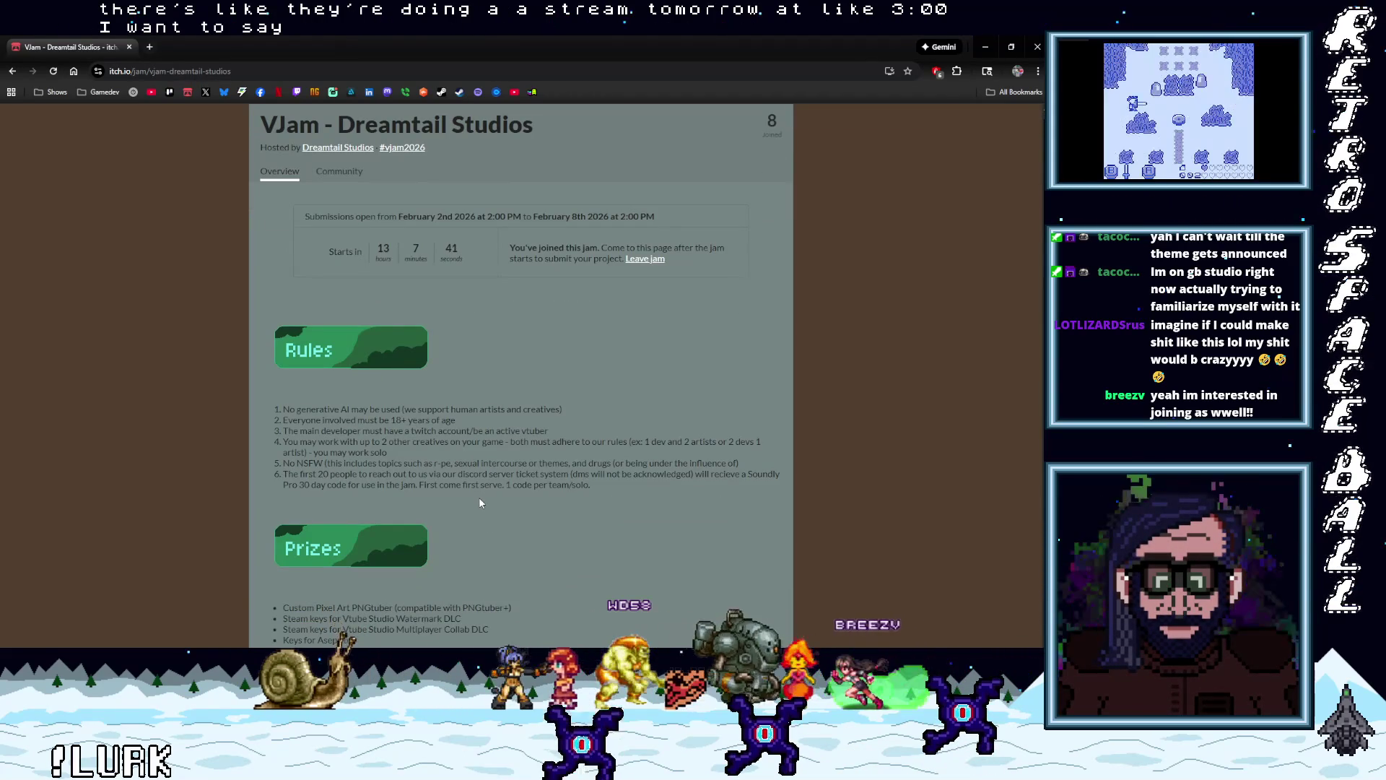
pyautogui.scroll(-1, 481, 502)
pyautogui.scroll(-4, 480, 501)
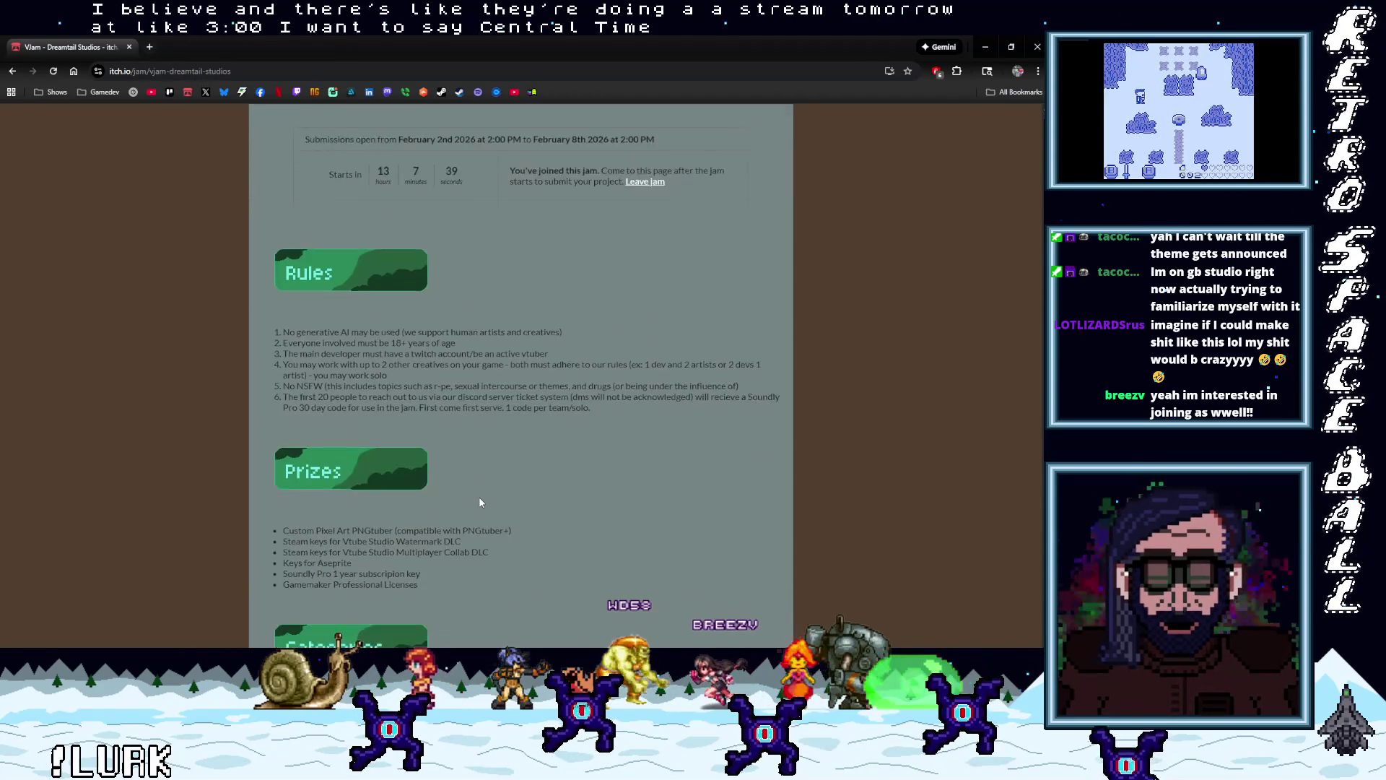
pyautogui.scroll(6, 491, 492)
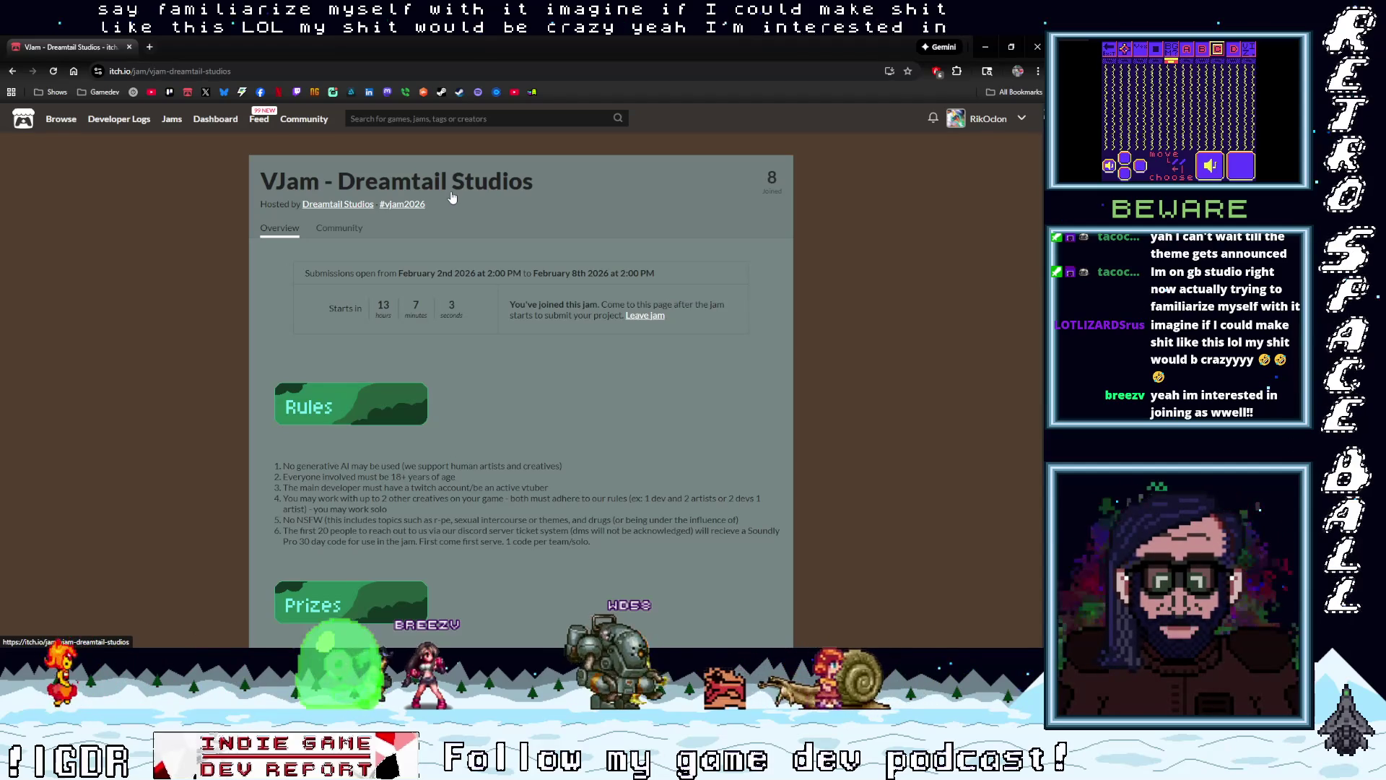
# Copy the VJam jam page's web address from the Chrome address bar
pyautogui.click(251, 73)
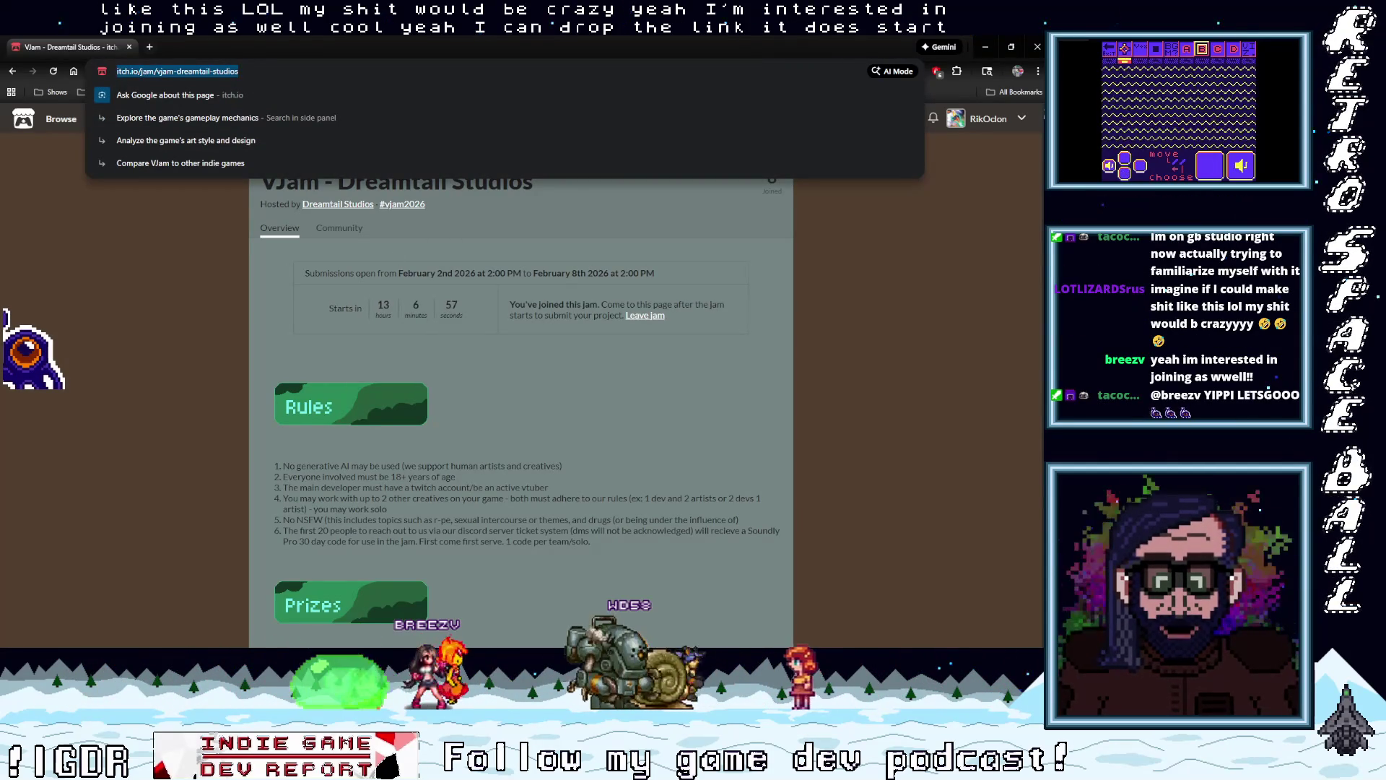
pyautogui.hotkey('alt', 'Tab')
pyautogui.hotkey('alt', 'Tab')
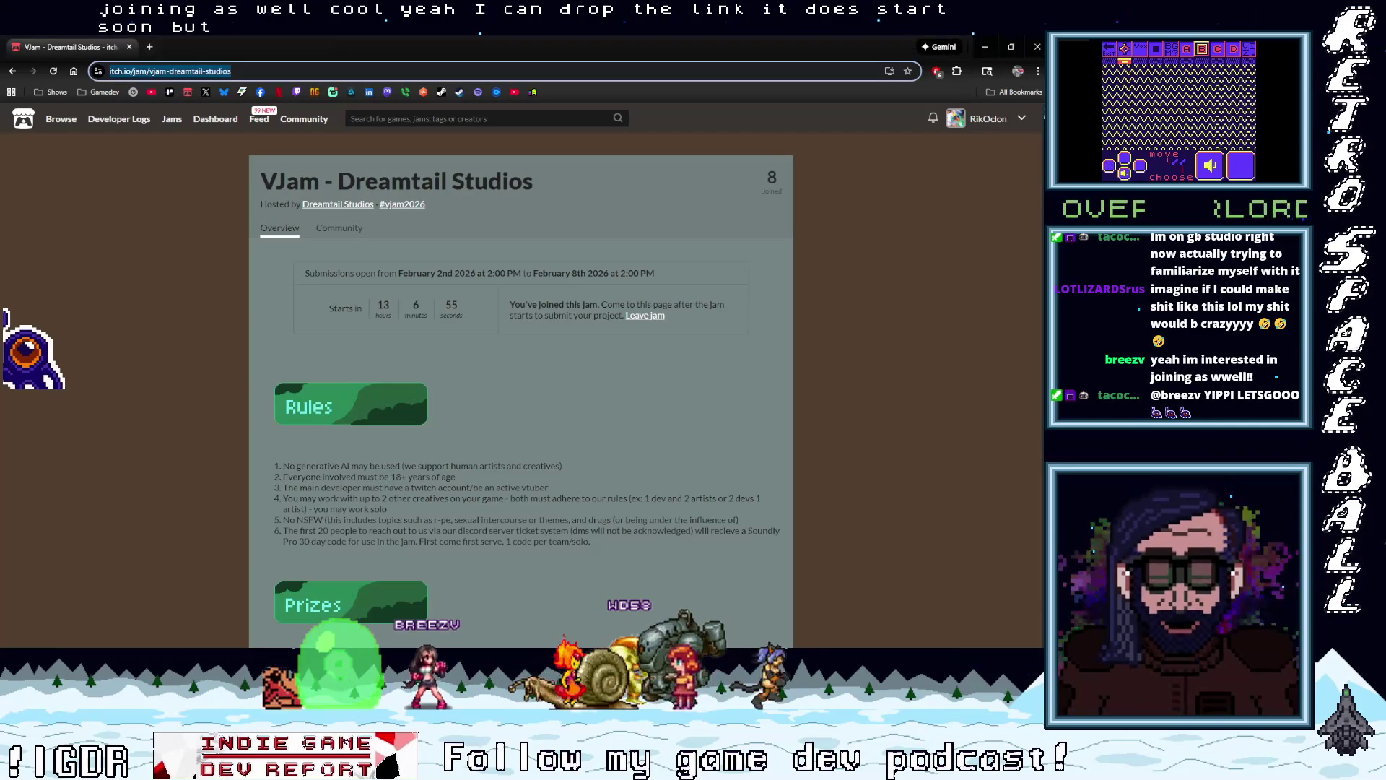
pyautogui.hotkey('alt', 'Tab')
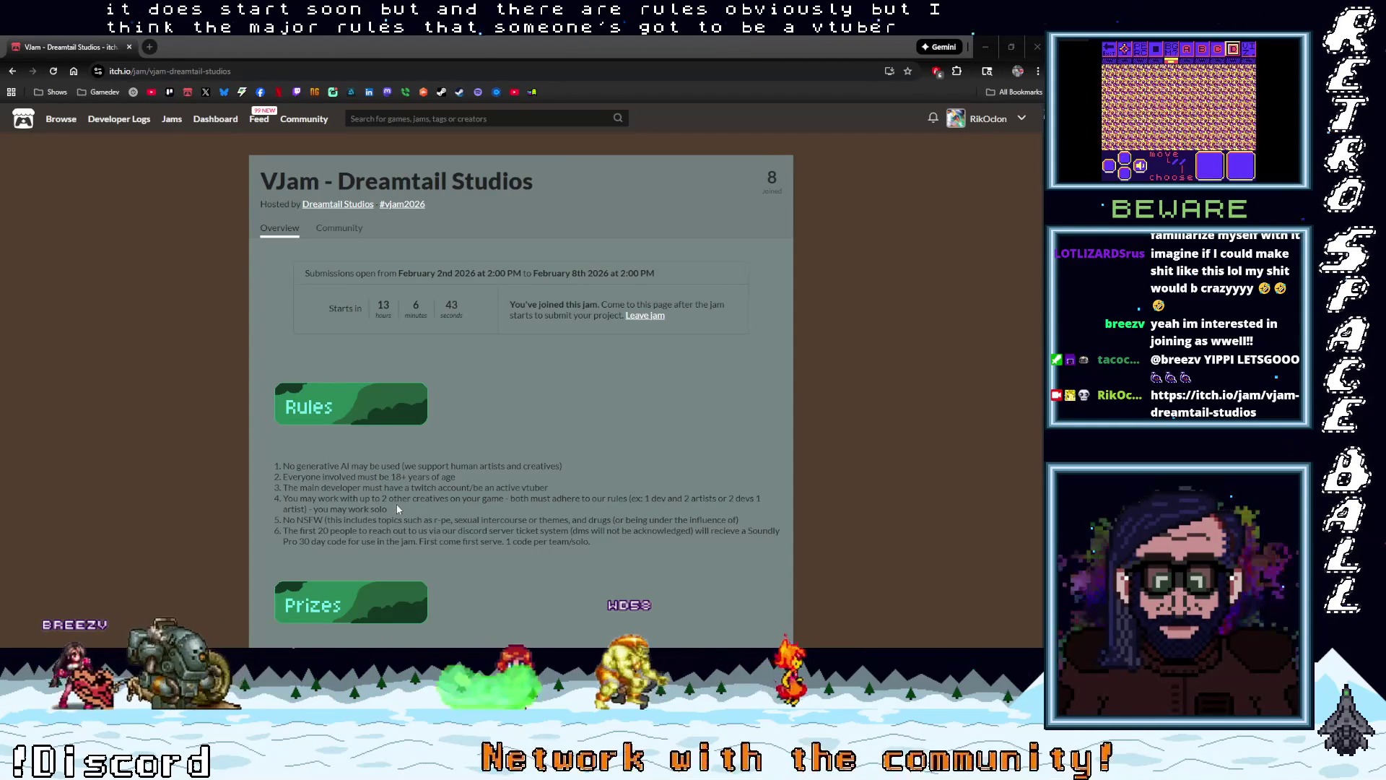
# Scroll down to the jam rules and highlight, then clear, a line of rule text
pyautogui.scroll(-1, 397, 506)
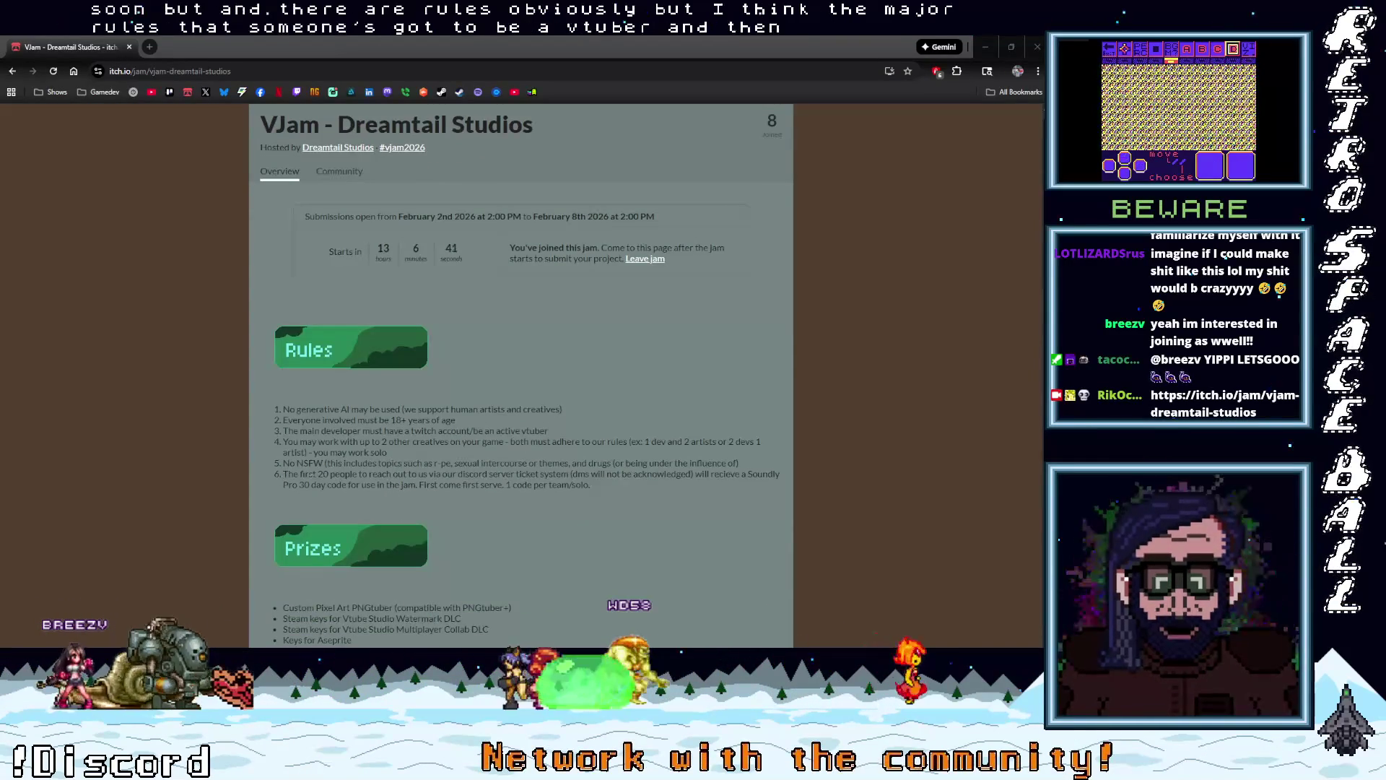
pyautogui.moveTo(281, 466); pyautogui.dragTo(342, 463)
pyautogui.click(345, 491)
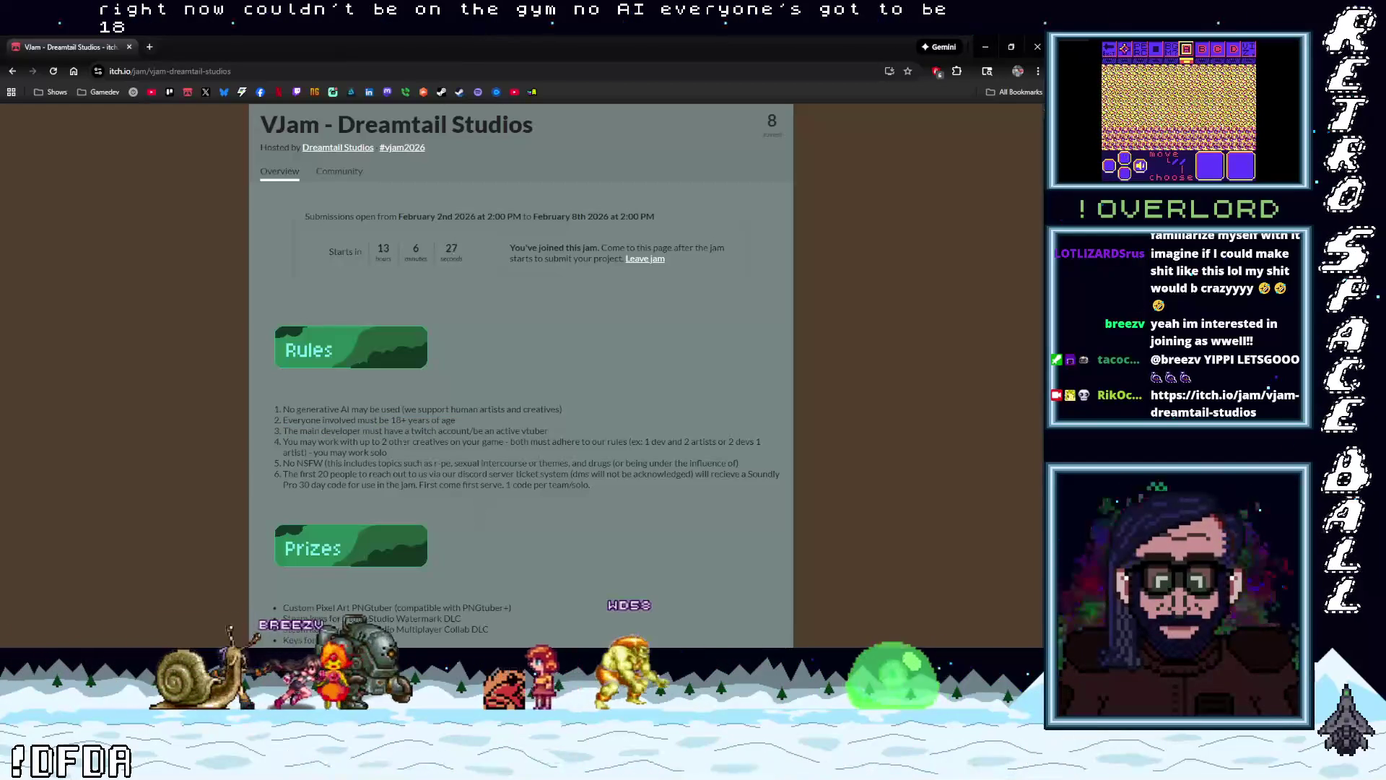
pyautogui.moveTo(404, 431); pyautogui.dragTo(549, 431)
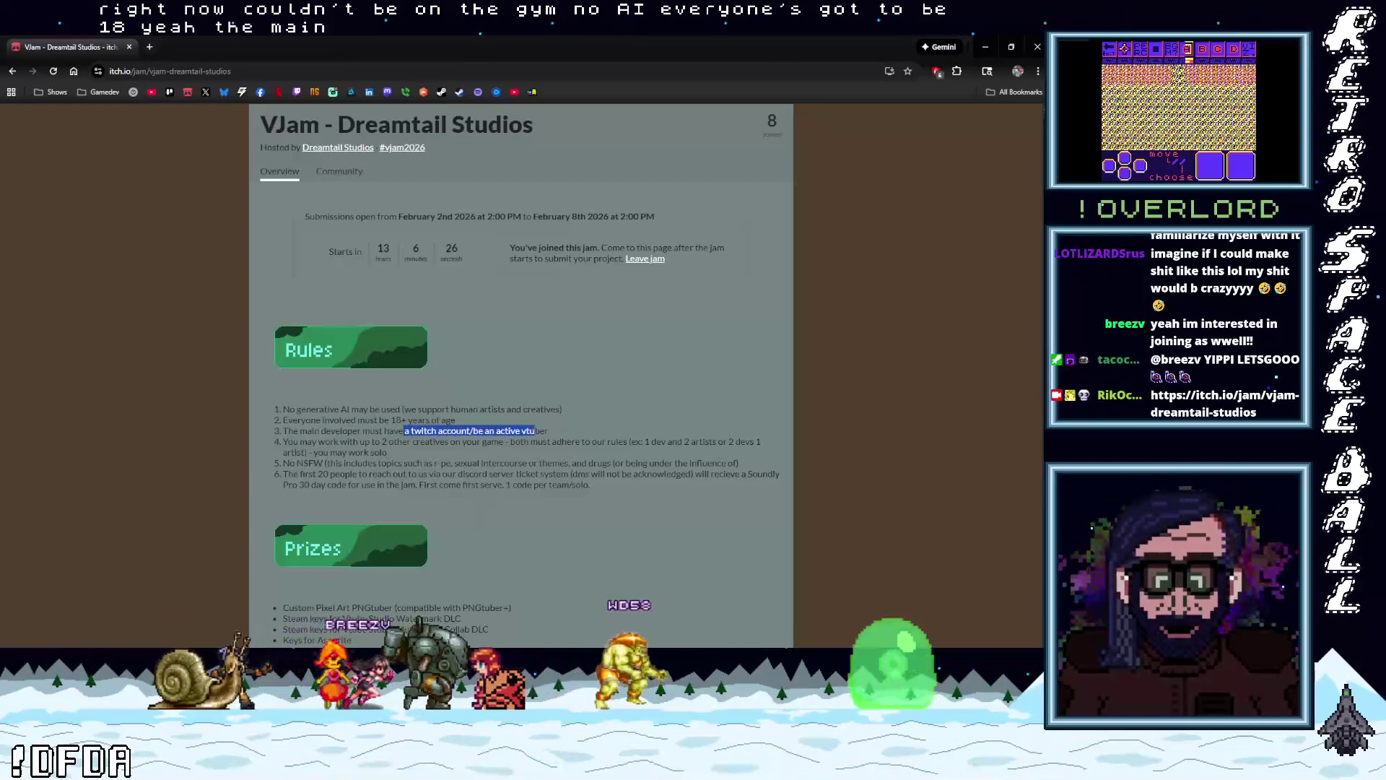
pyautogui.click(495, 497)
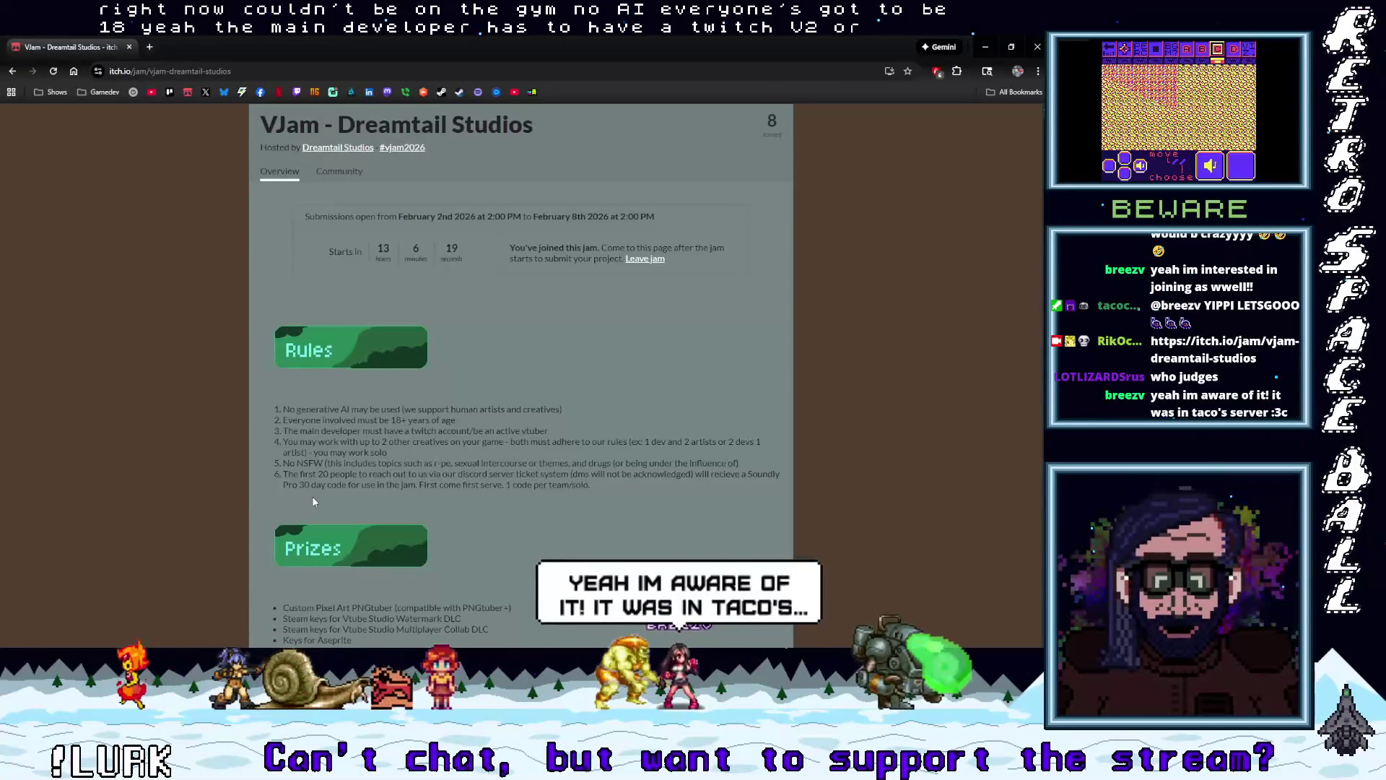
pyautogui.scroll(-1, 312, 496)
pyautogui.scroll(-2, 348, 511)
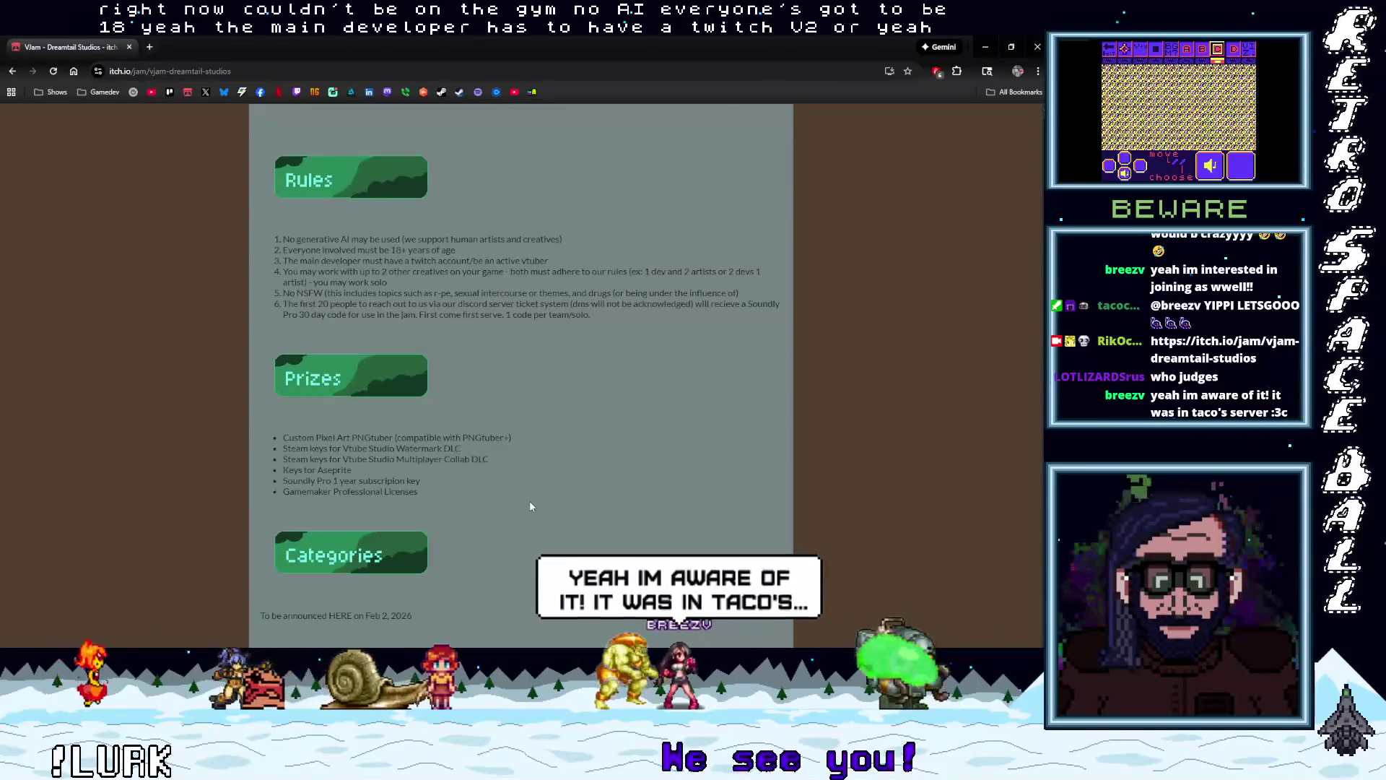
pyautogui.scroll(4, 531, 503)
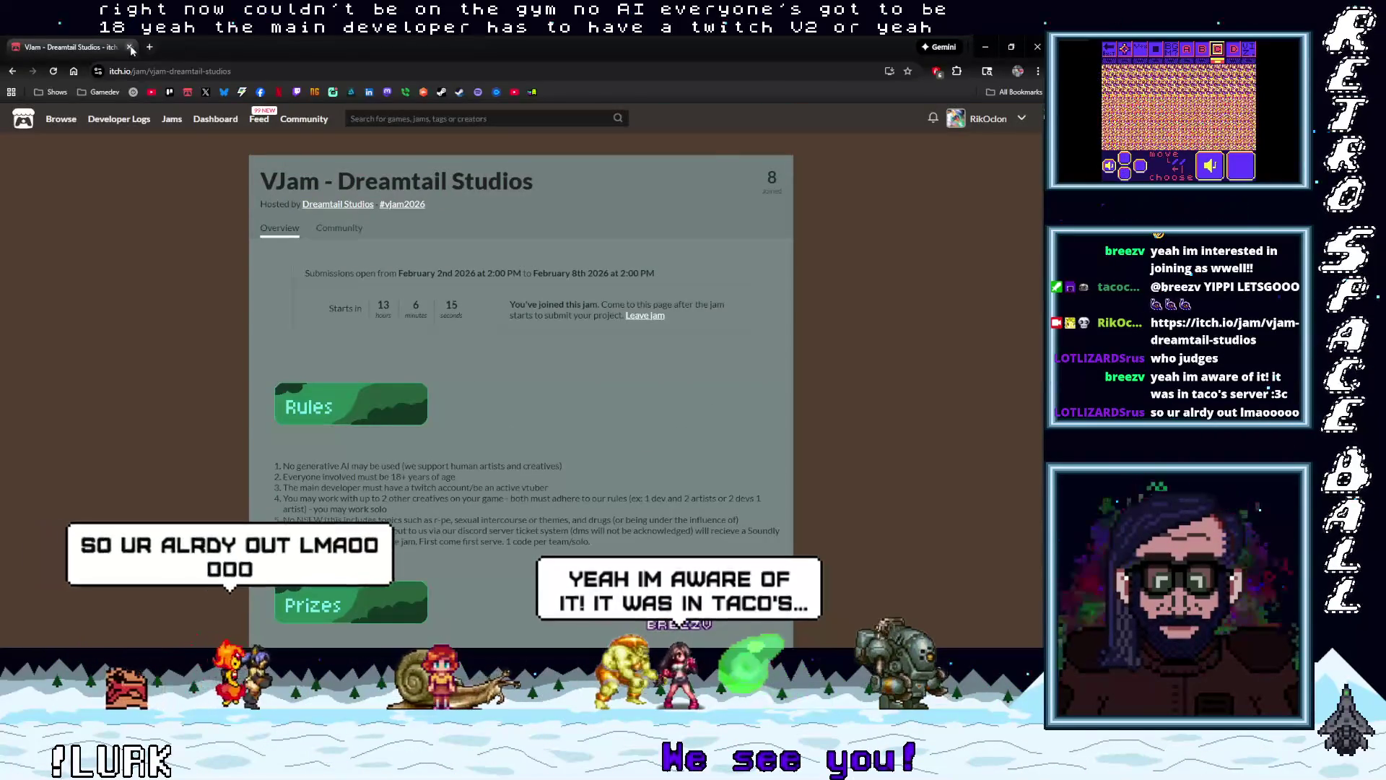
pyautogui.click(130, 48)
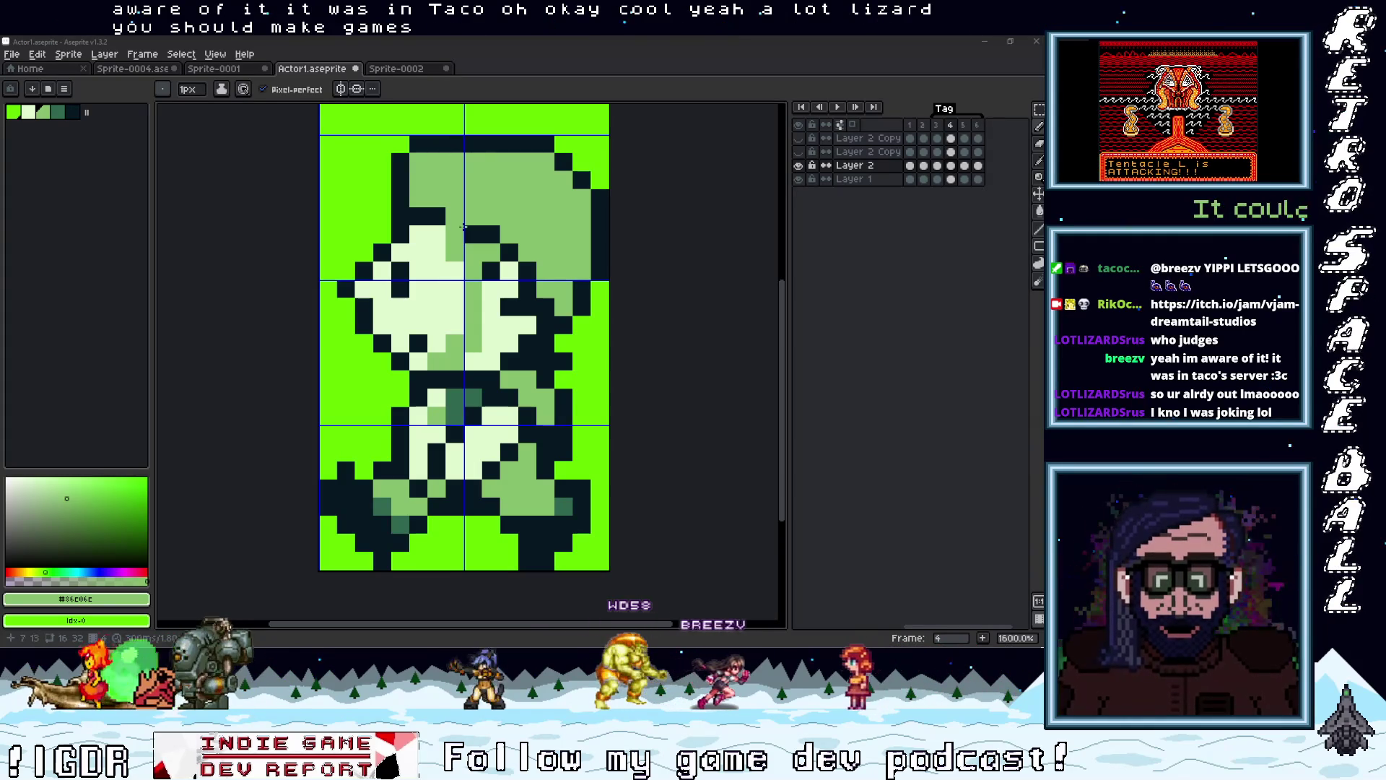
# Flip between frames 3 and 4 on Layer 2 and Layer 2 Copy, finishing on Layer 2 frame 4
pyautogui.scroll(-1, 570, 373)
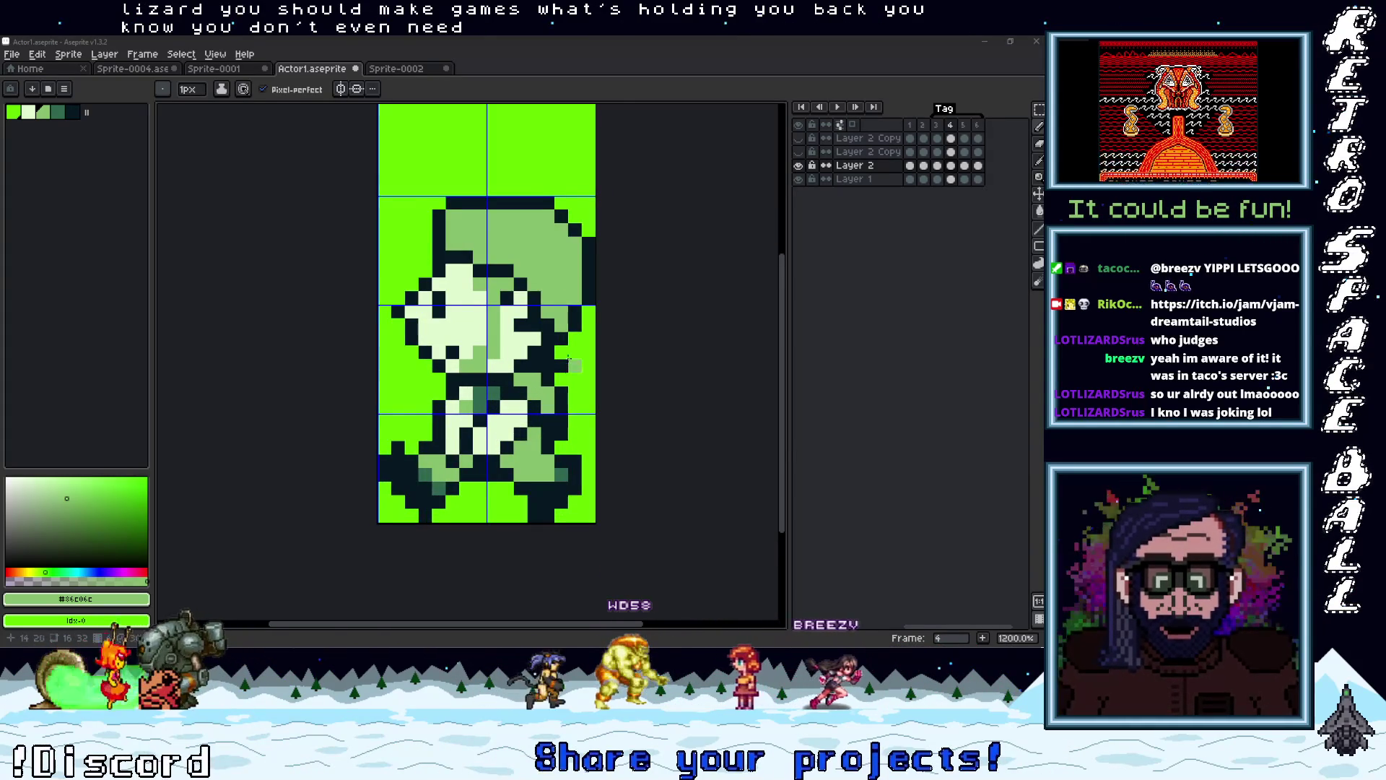
pyautogui.scroll(1, 570, 373)
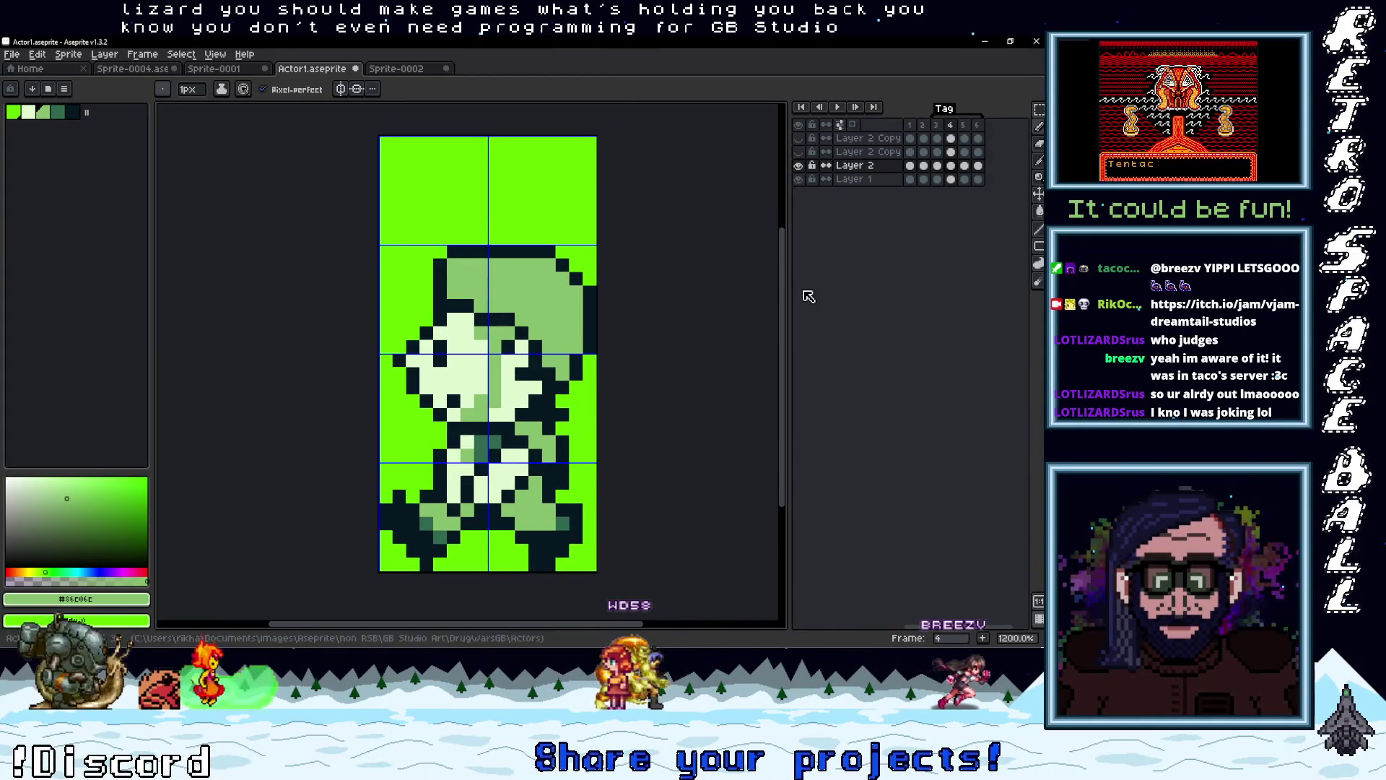
pyautogui.click(938, 165)
pyautogui.click(948, 166)
pyautogui.click(937, 166)
pyautogui.click(951, 165)
pyautogui.click(938, 165)
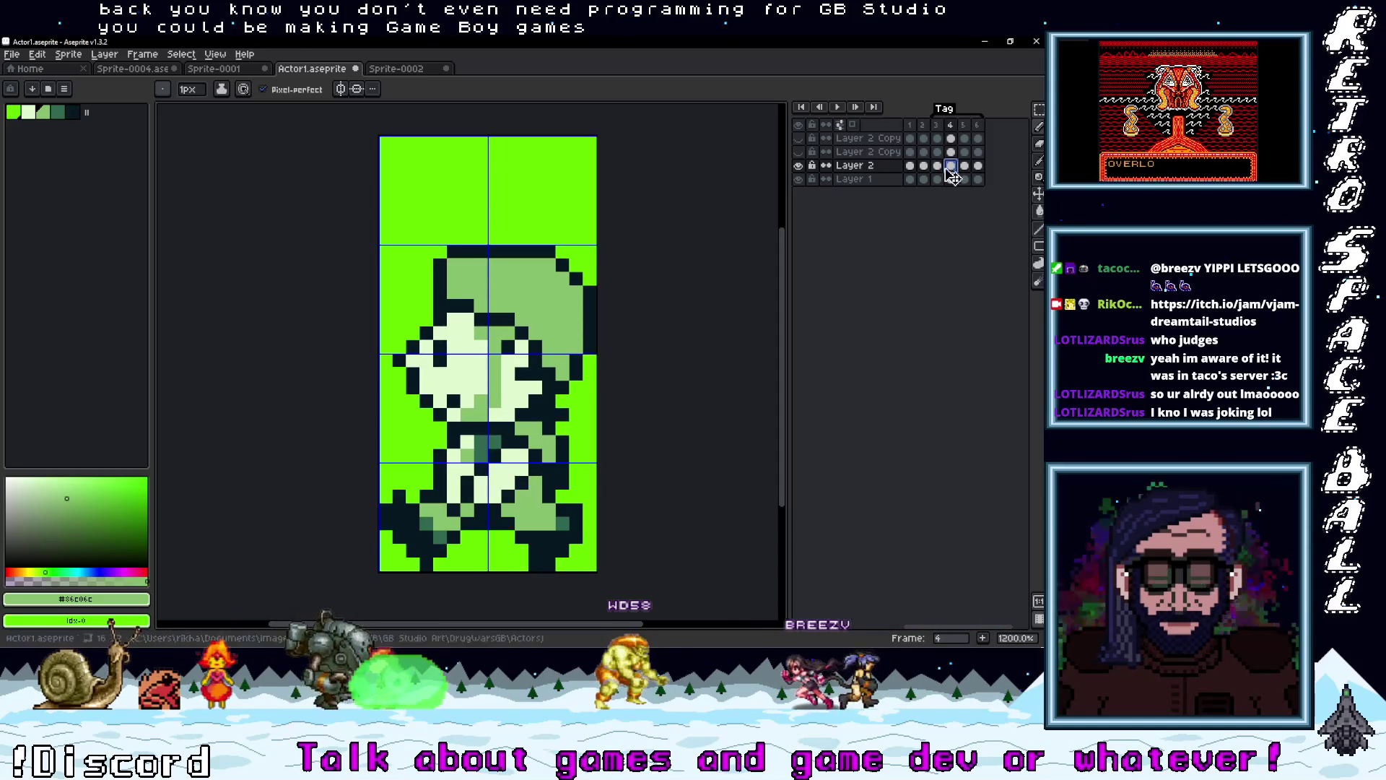
pyautogui.click(951, 151)
pyautogui.click(937, 152)
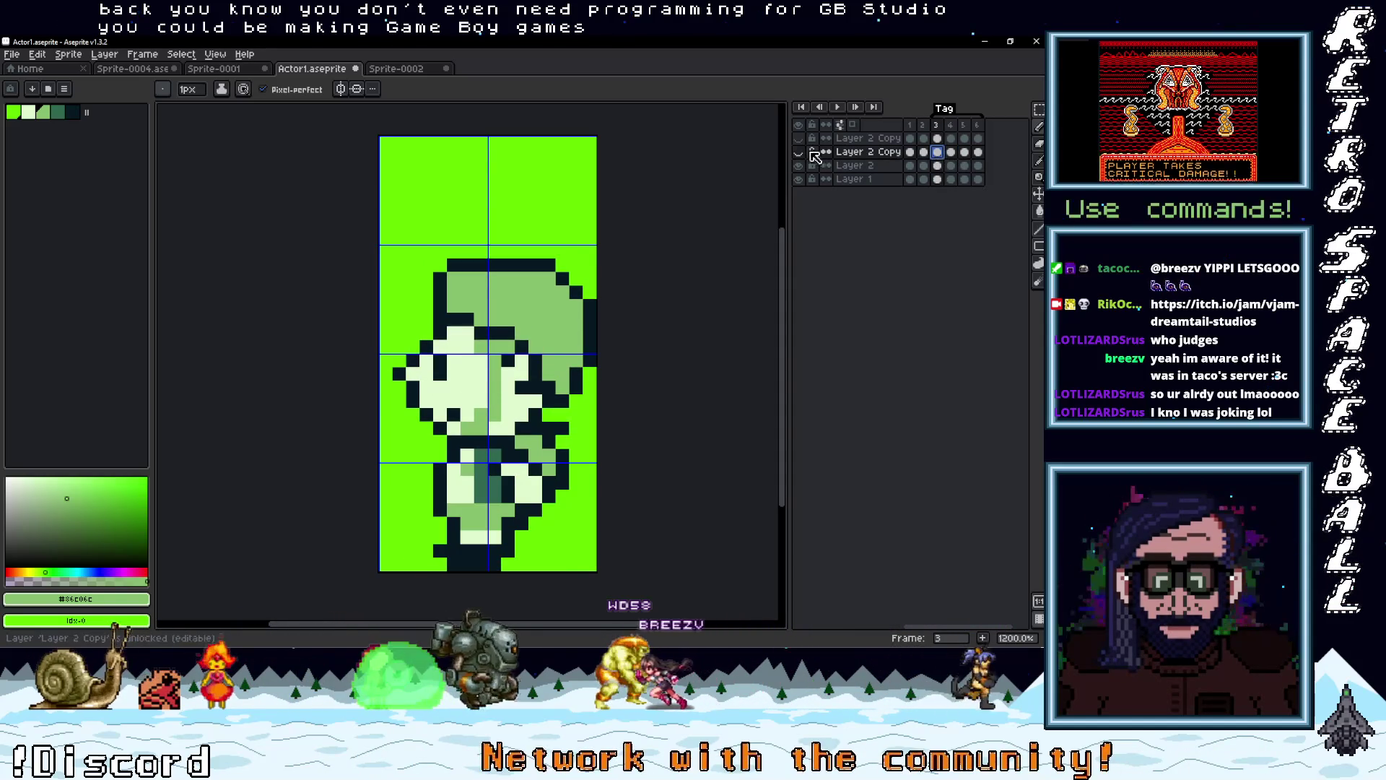
pyautogui.click(951, 165)
pyautogui.click(937, 165)
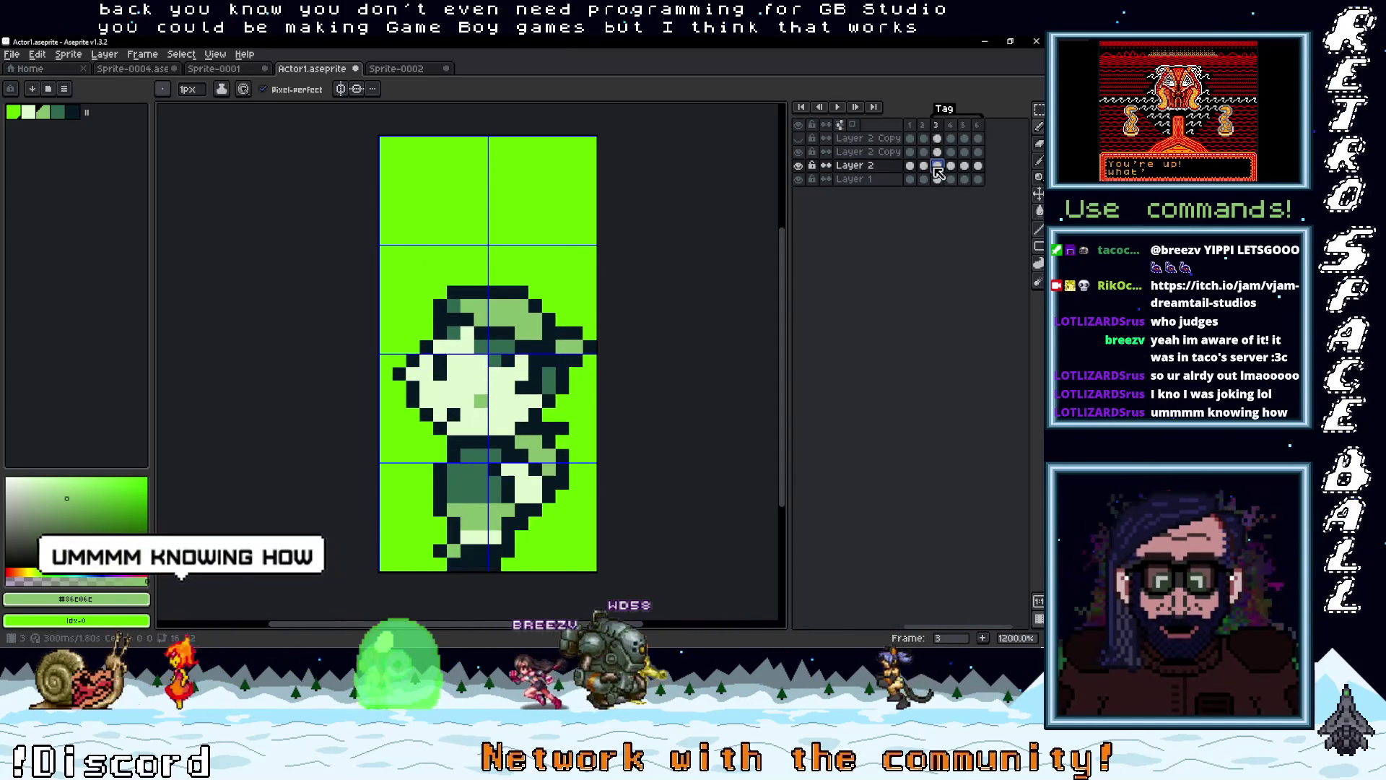
pyautogui.click(950, 165)
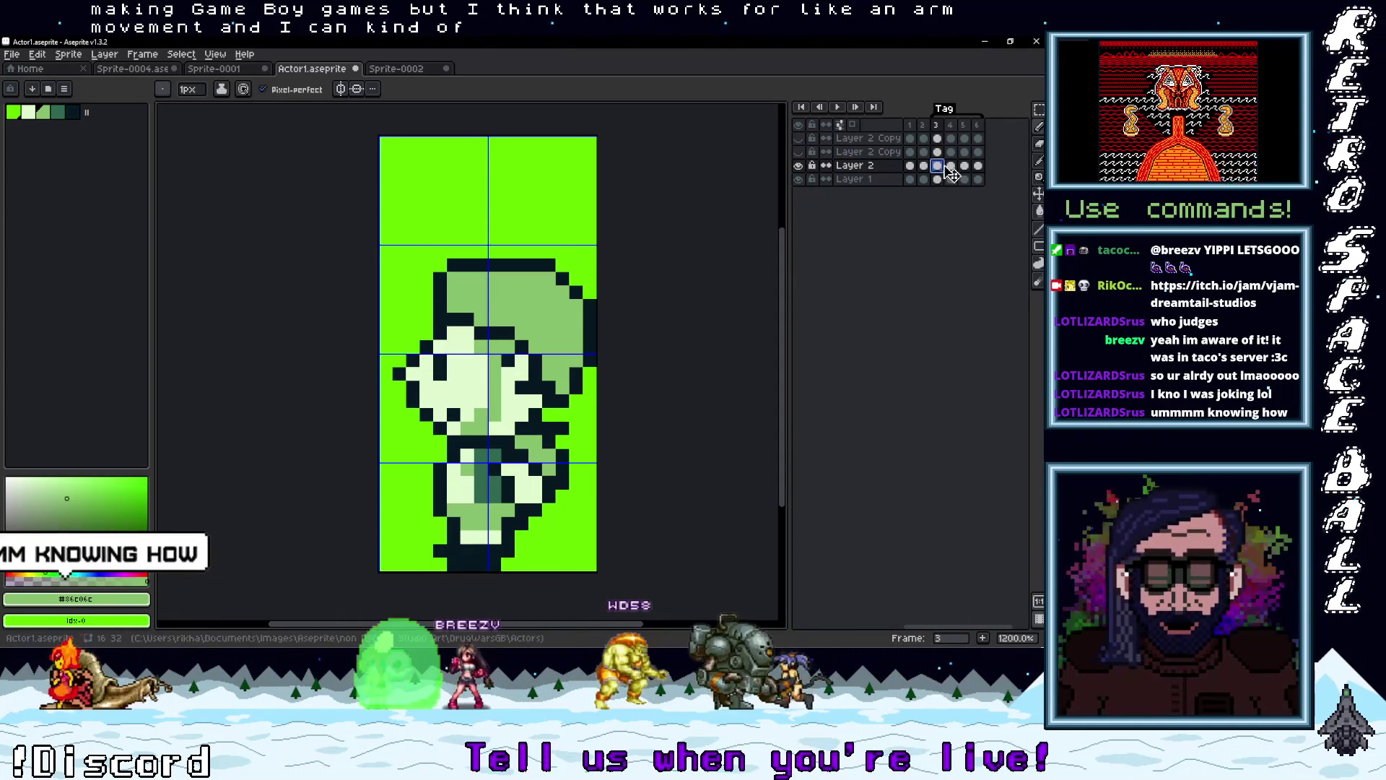
pyautogui.scroll(3, 491, 282)
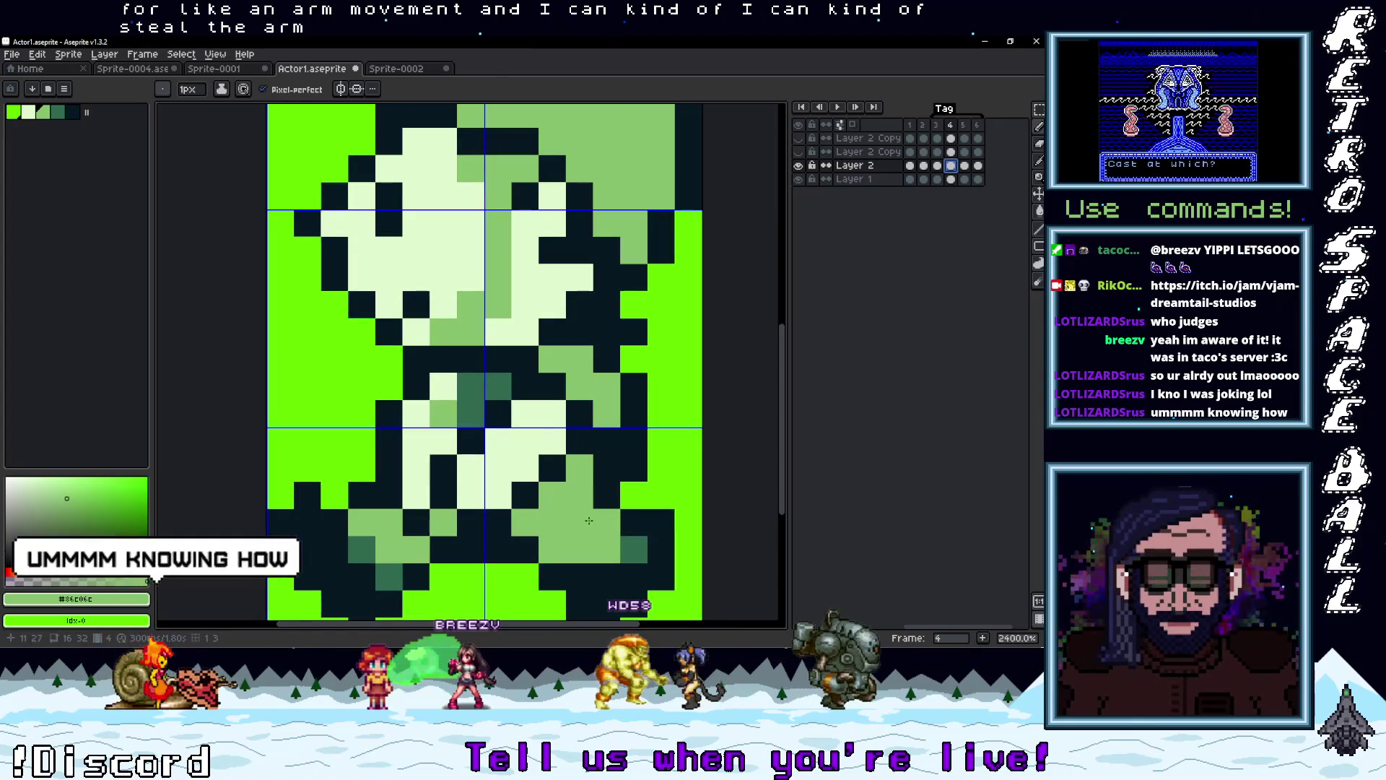
# Marquee-select the arm pixels on Layer 2's frame 4
pyautogui.press('m')
pyautogui.moveTo(469, 524); pyautogui.dragTo(497, 520)
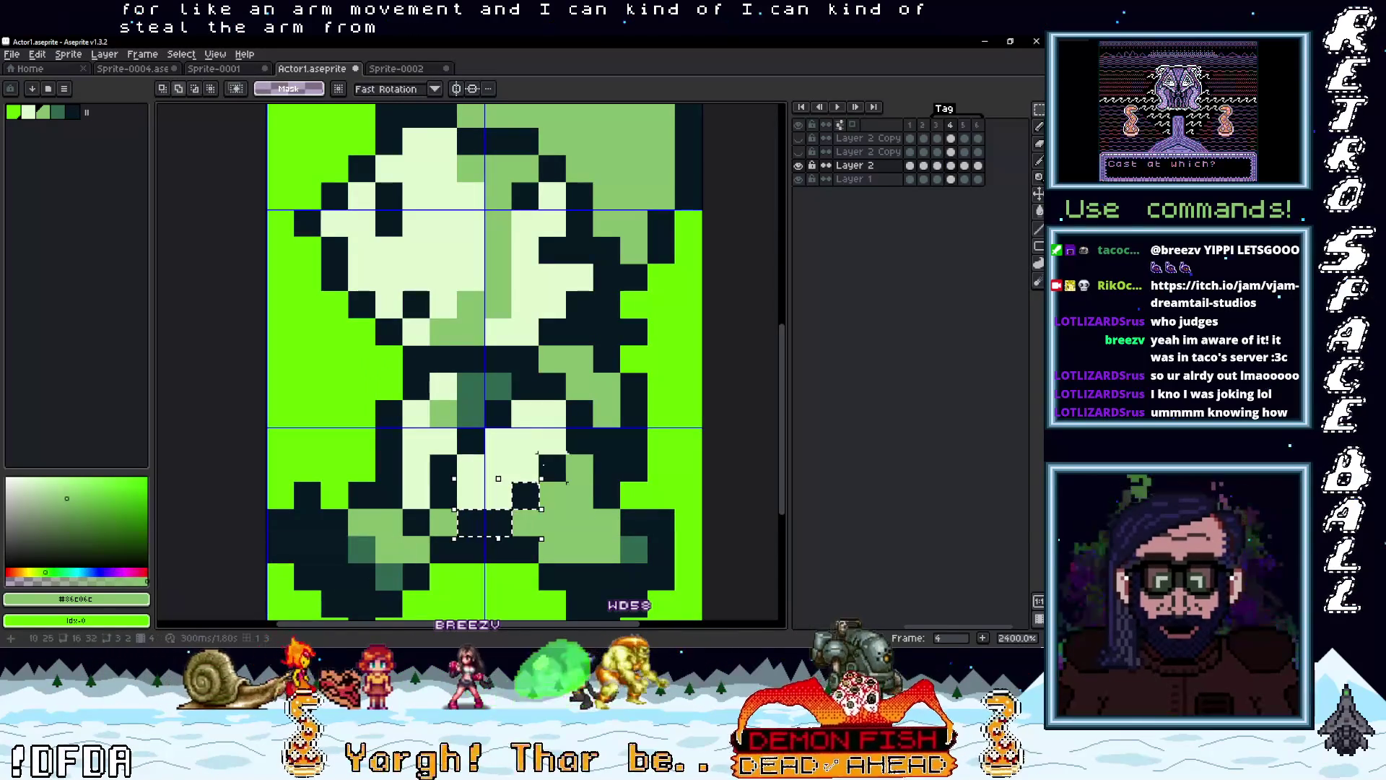
pyautogui.hotkey('ctrl', 'v')
pyautogui.moveTo(536, 372); pyautogui.dragTo(540, 399)
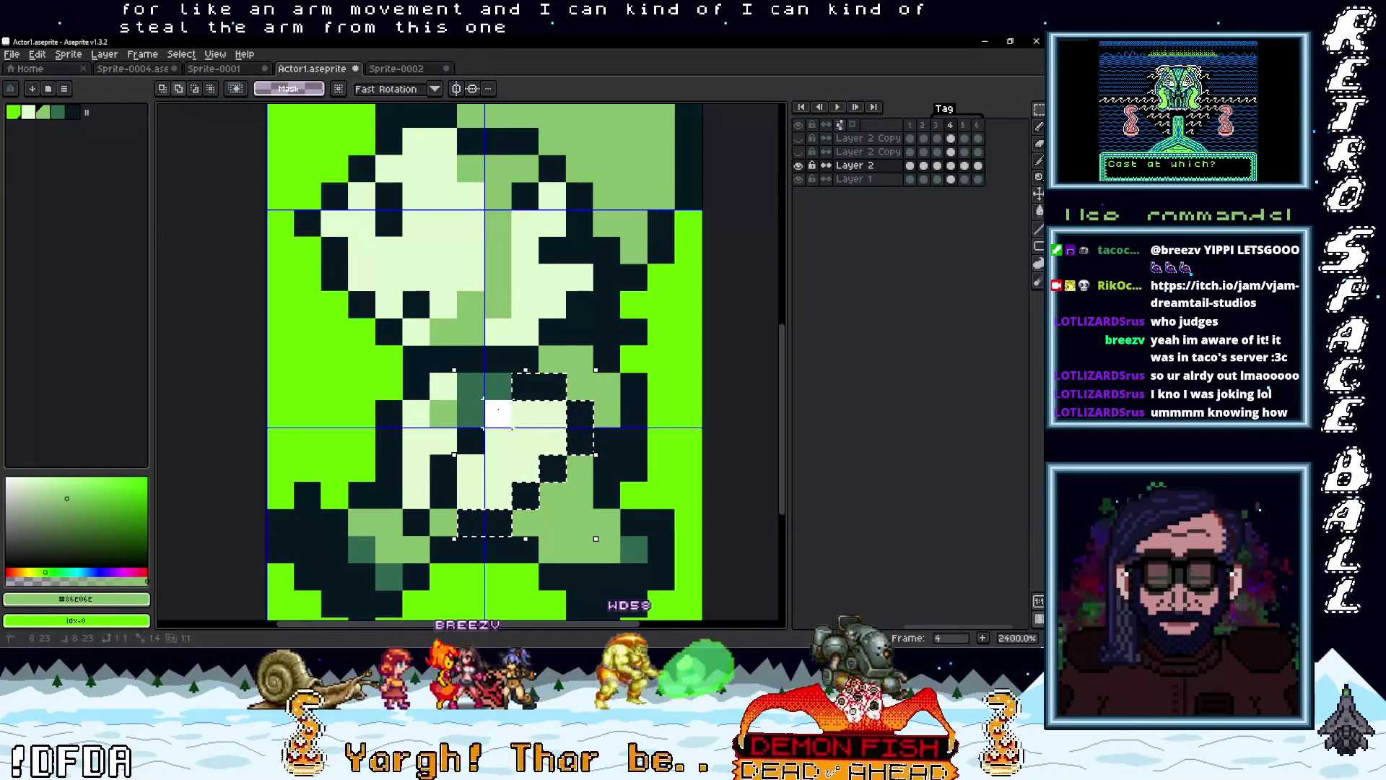
pyautogui.moveTo(431, 455); pyautogui.dragTo(538, 509)
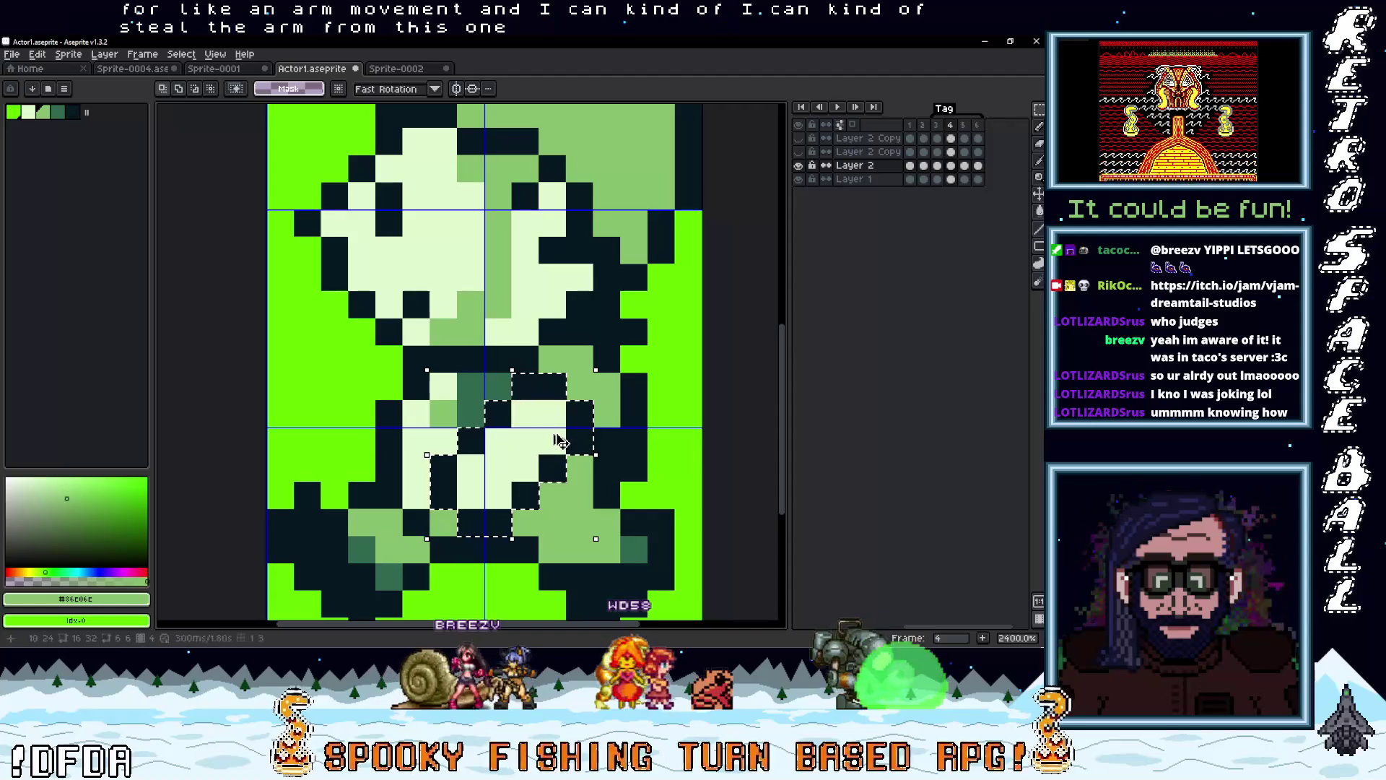
# Paste the arm into Layer 2 Copy's frame 4, showing that layer, and commit it
pyautogui.click(952, 153)
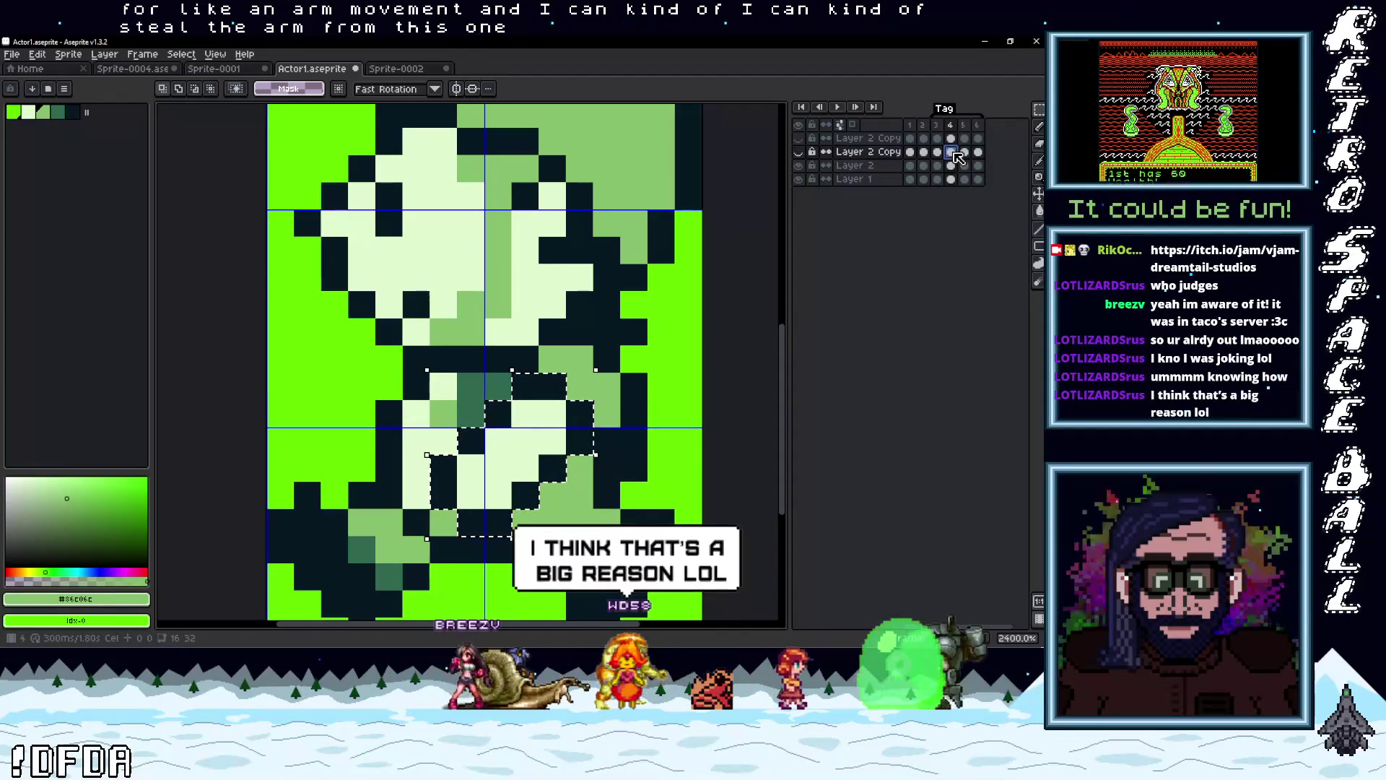
pyautogui.click(798, 152)
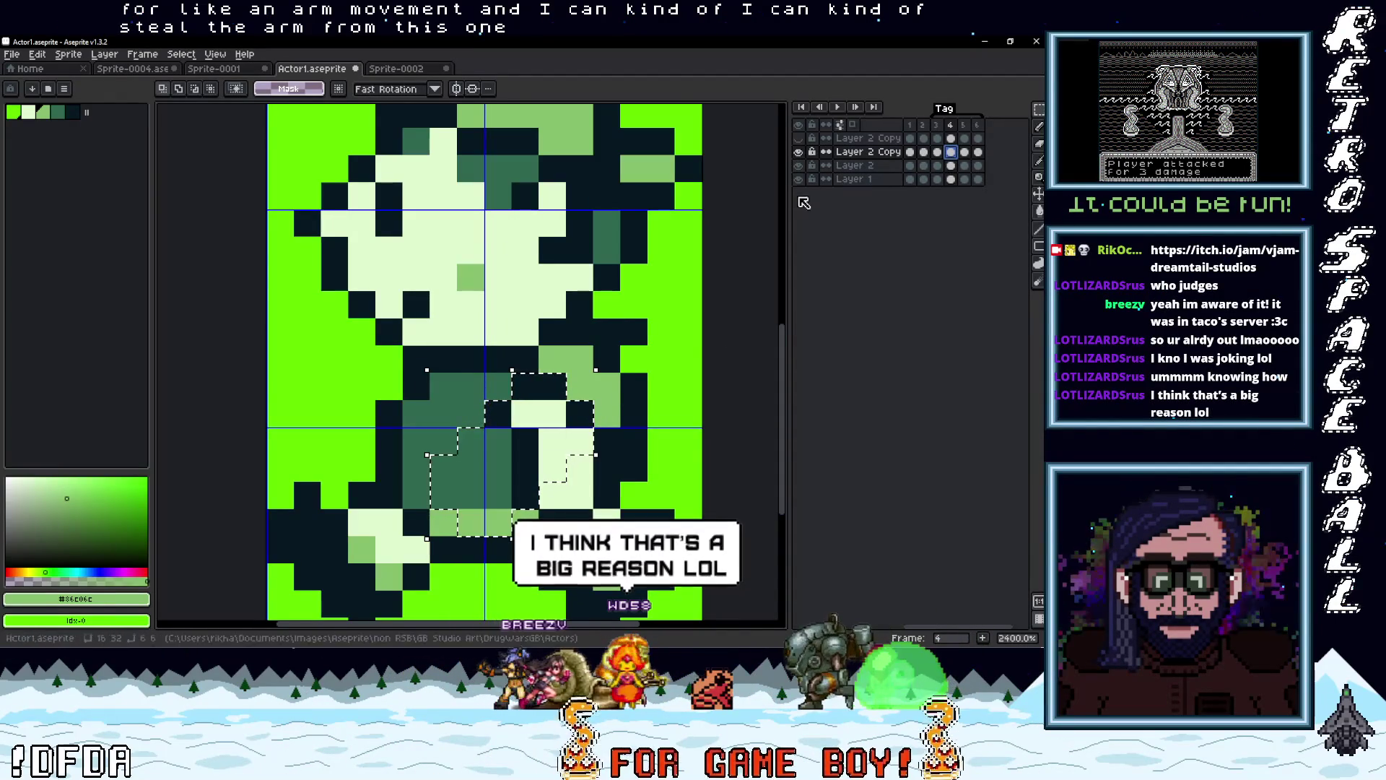
pyautogui.hotkey('ctrl', 'v')
pyautogui.scroll(-1, 616, 485)
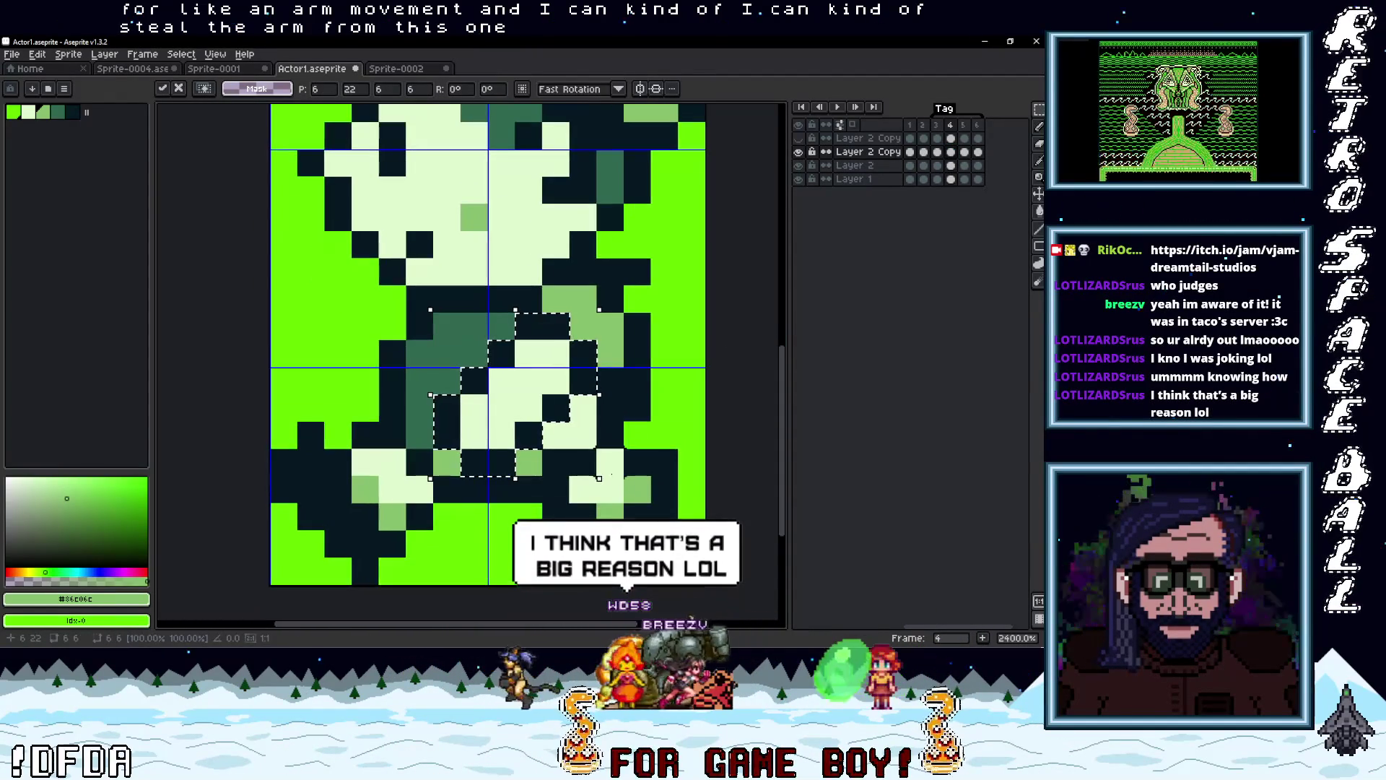
pyautogui.scroll(-3, 616, 485)
pyautogui.scroll(3, 655, 482)
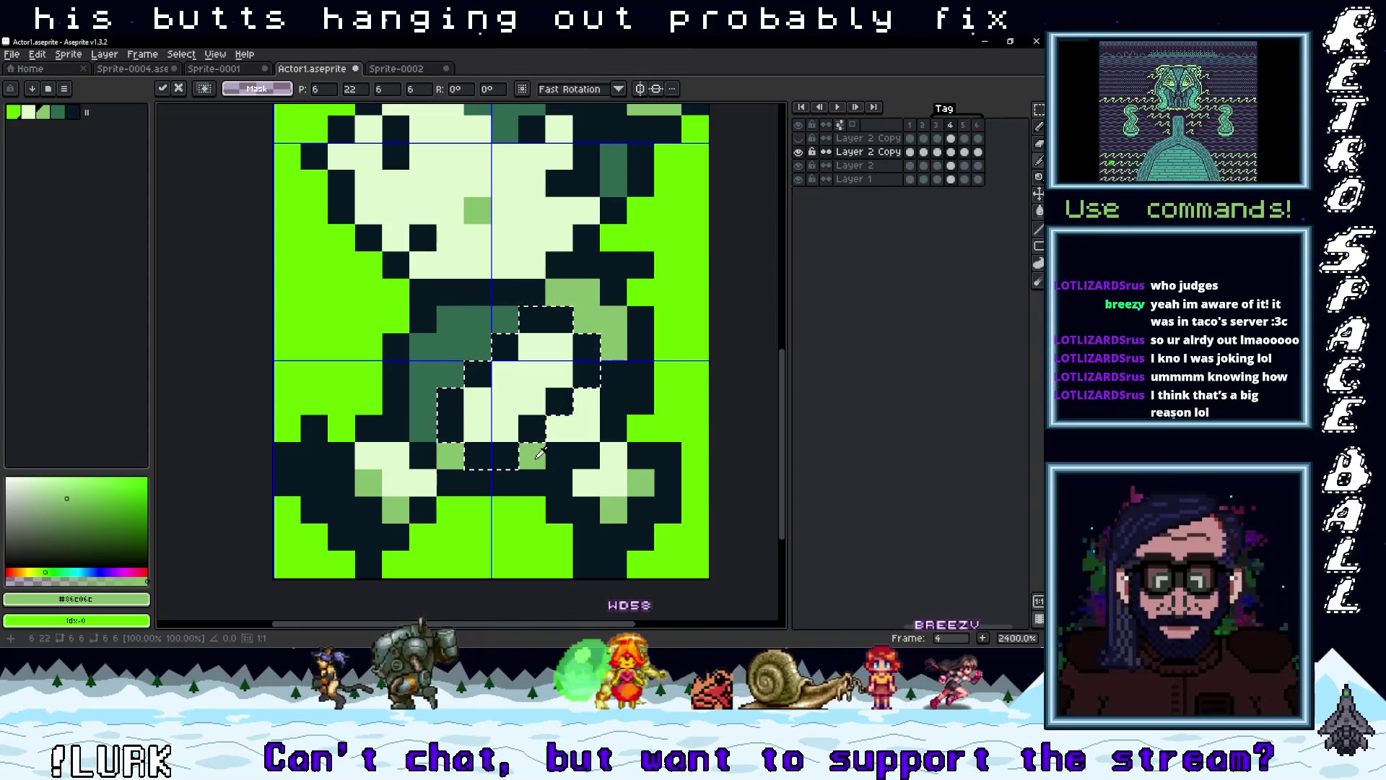
pyautogui.press('i')
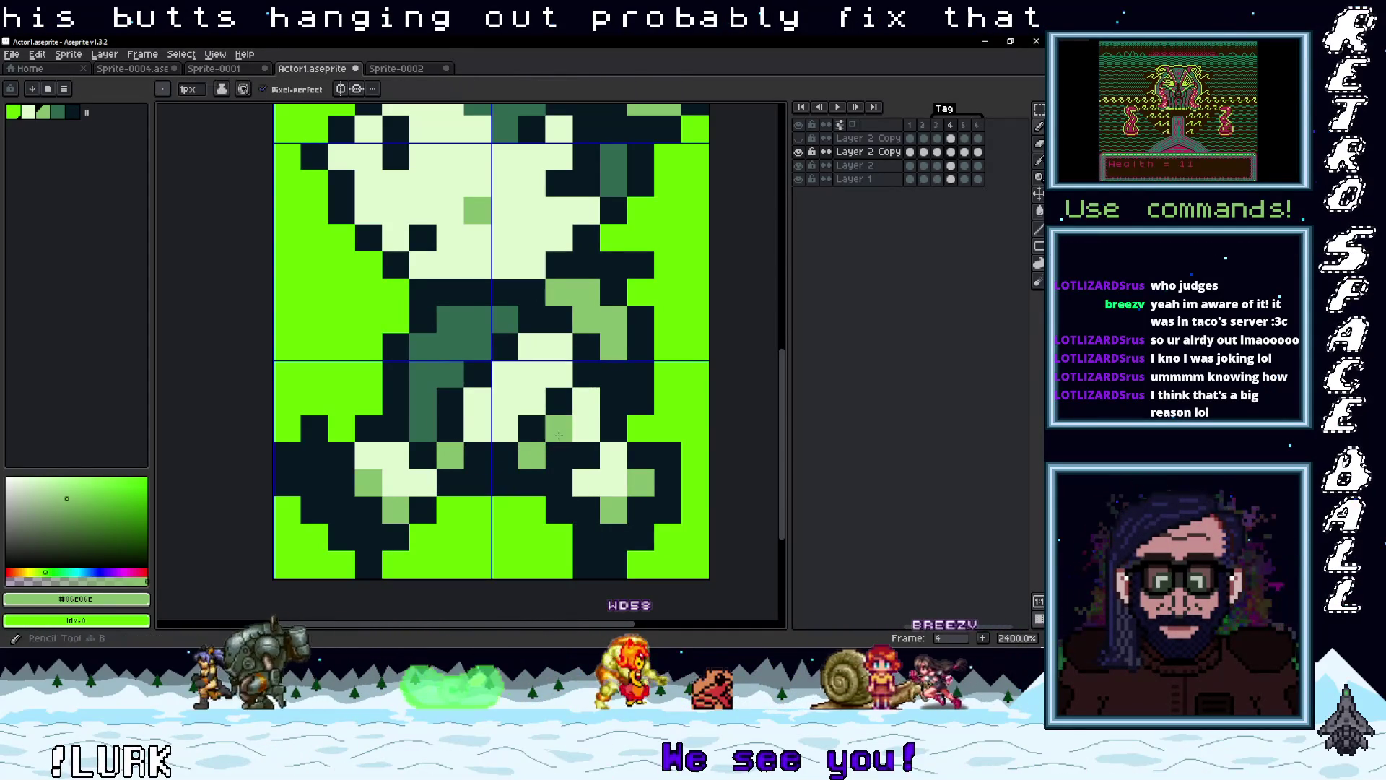
pyautogui.scroll(-6, 585, 411)
pyautogui.scroll(2, 670, 477)
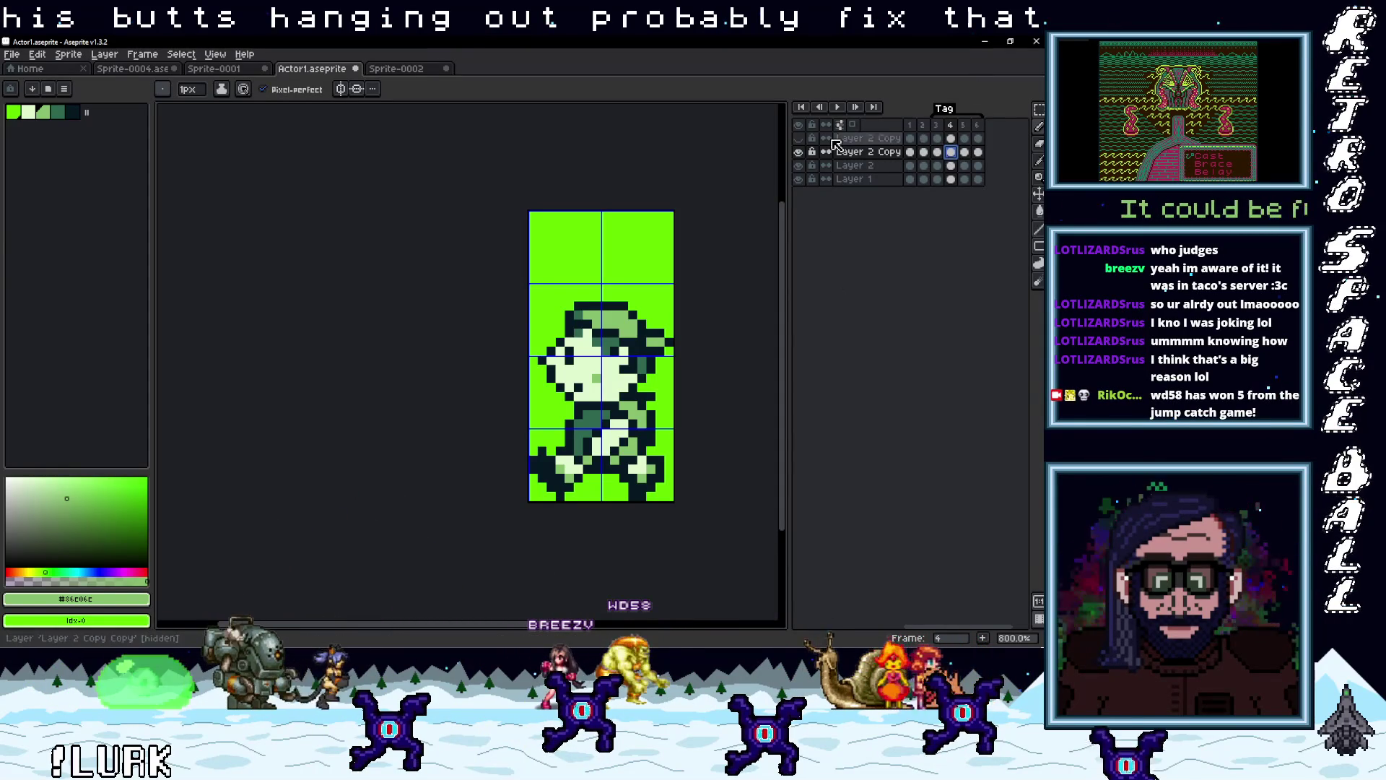
# Show Layer 2 Copy Copy and switch between the frame 4 cels of the top two layers
pyautogui.click(800, 139)
pyautogui.click(952, 138)
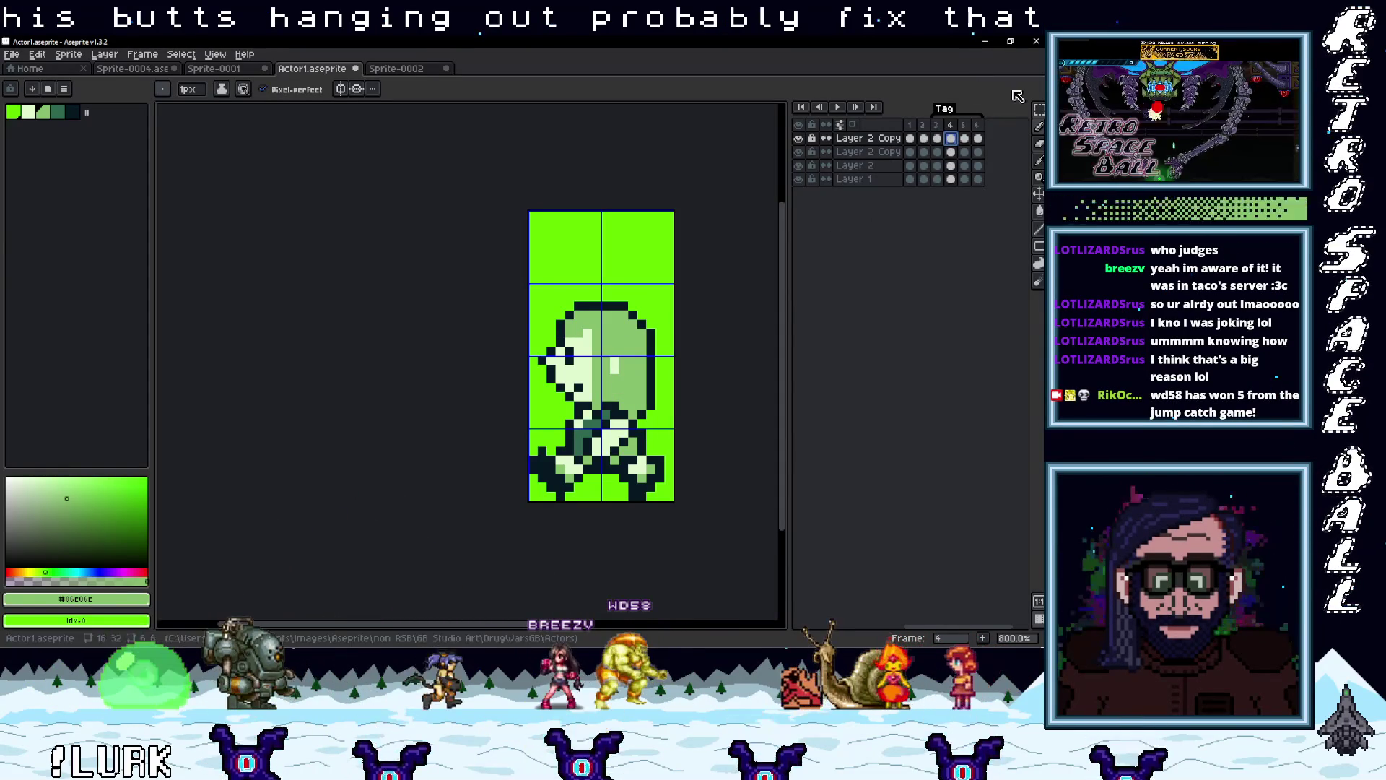
pyautogui.click(952, 152)
pyautogui.click(952, 149)
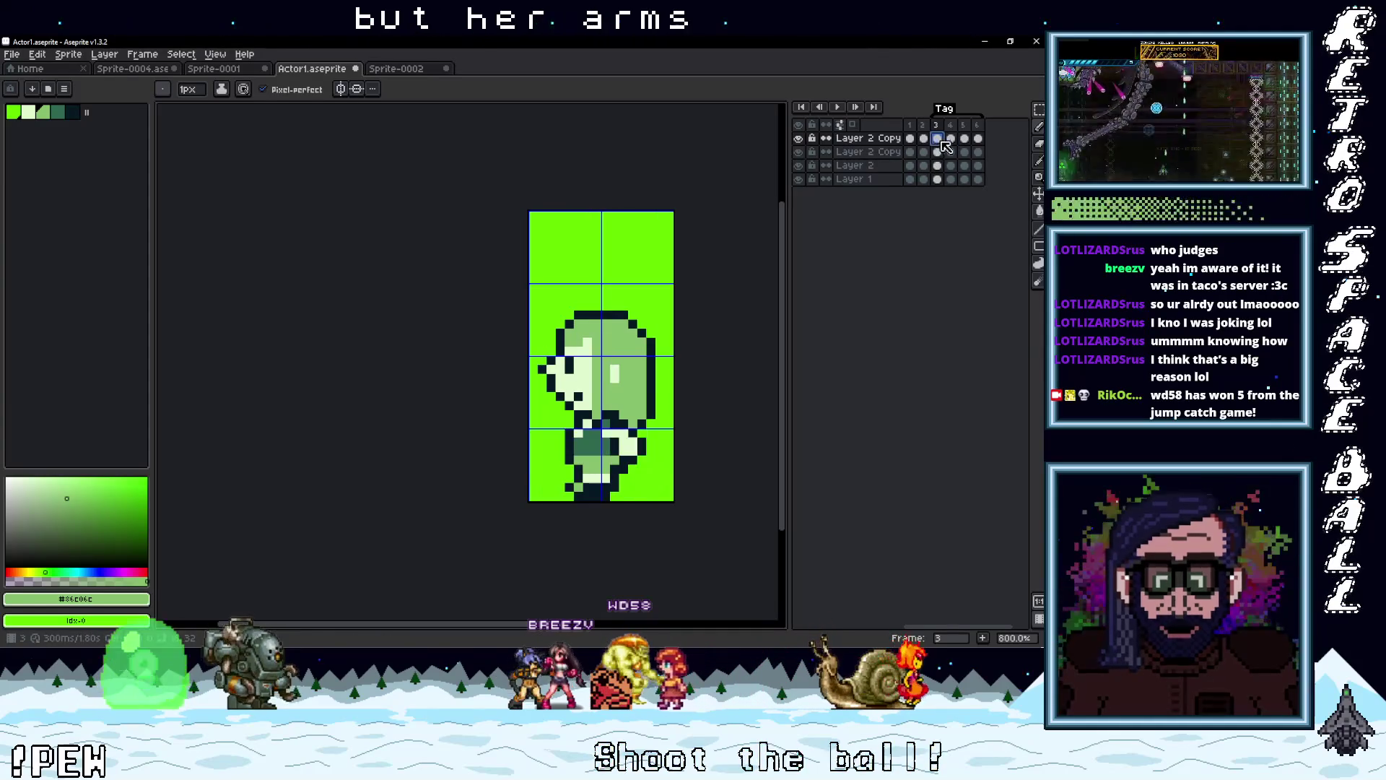
pyautogui.click(957, 141)
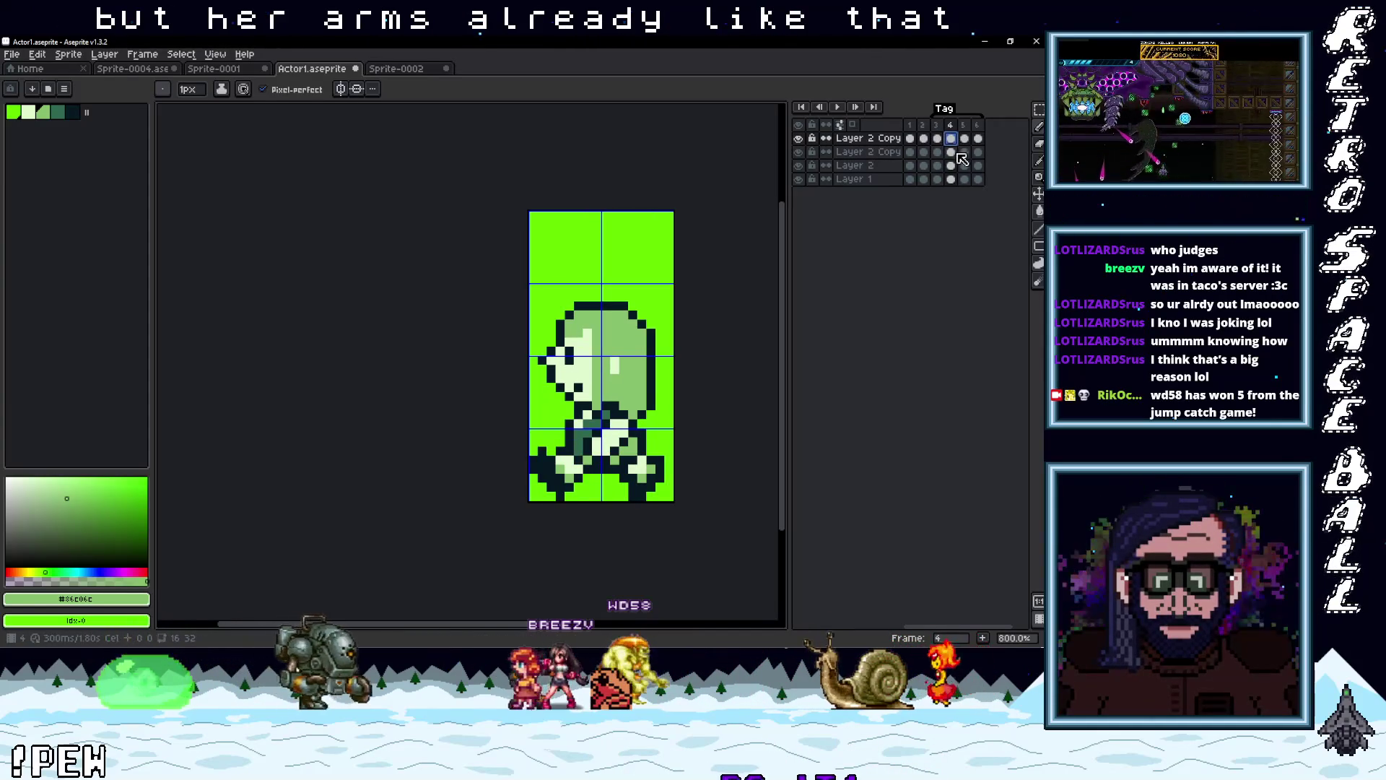
pyautogui.click(803, 140)
pyautogui.click(803, 139)
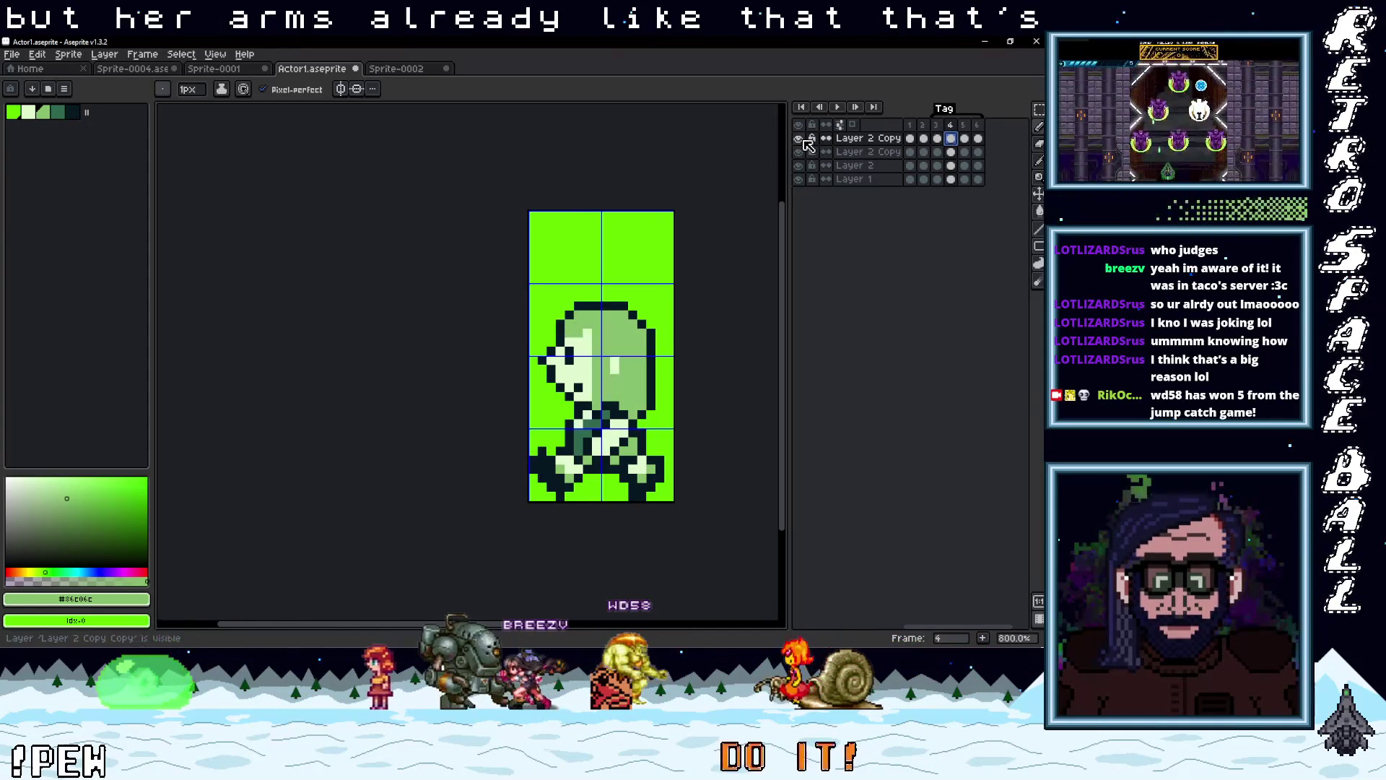
# Toggle Layer 2 Copy and the other layers on and off to find which holds the body
pyautogui.click(799, 149)
pyautogui.click(799, 167)
pyautogui.click(799, 167)
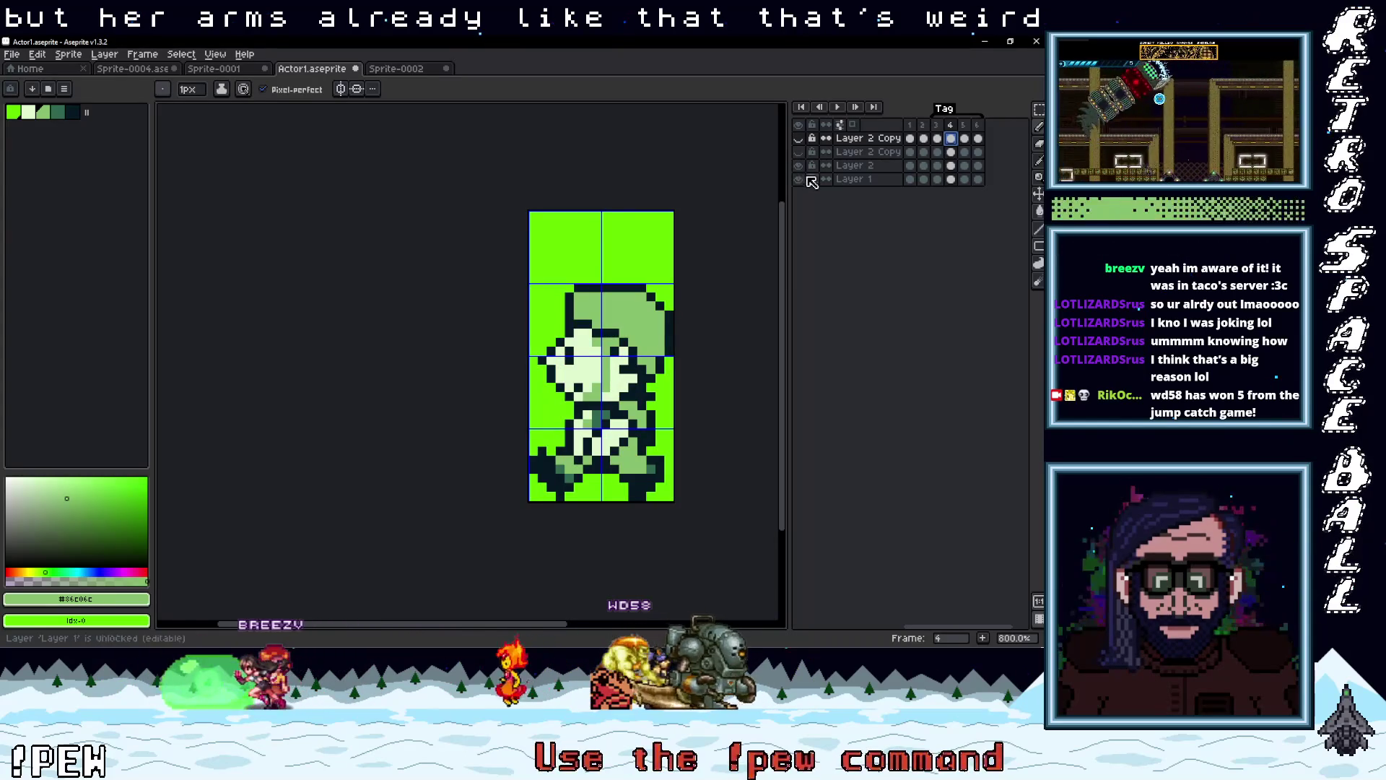
pyautogui.click(801, 142)
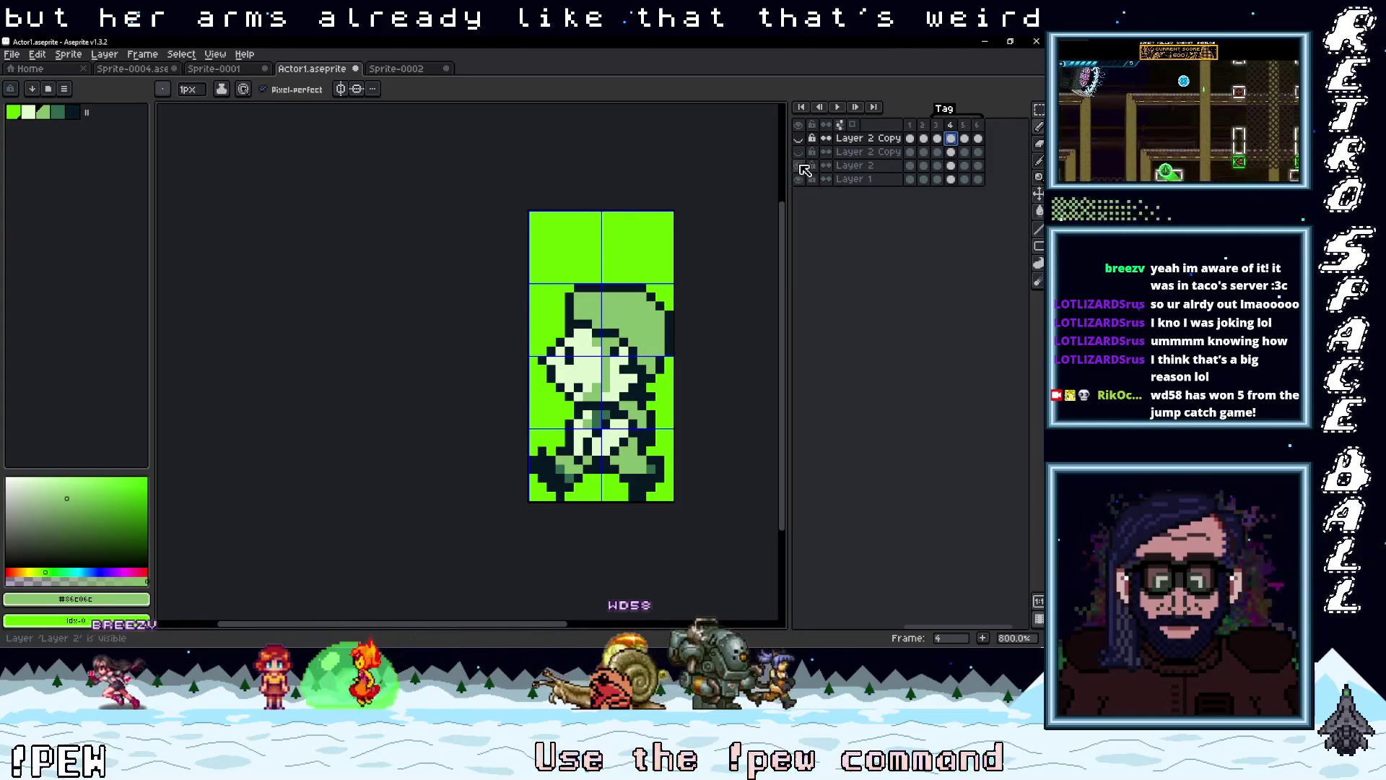
pyautogui.click(801, 167)
pyautogui.click(801, 139)
pyautogui.click(800, 155)
pyautogui.click(800, 154)
pyautogui.click(800, 154)
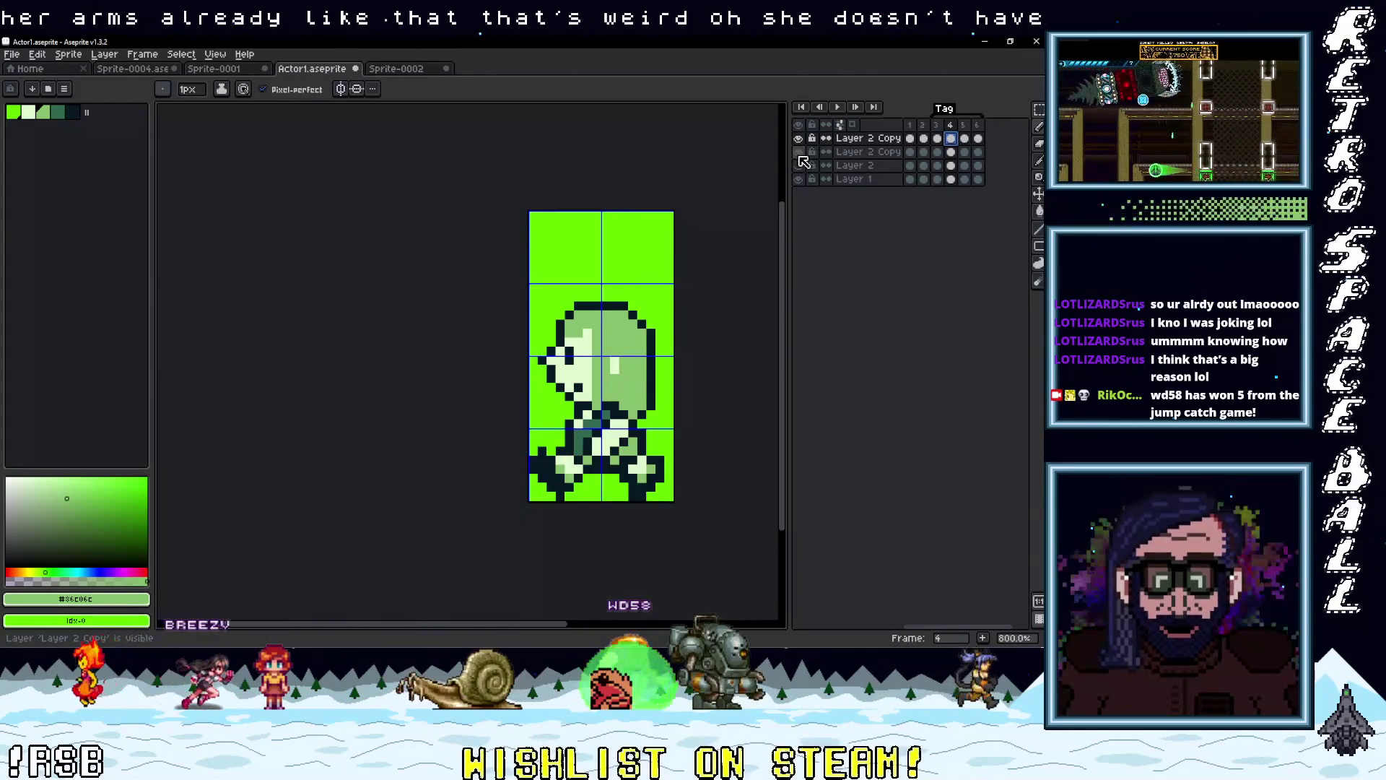
pyautogui.click(800, 155)
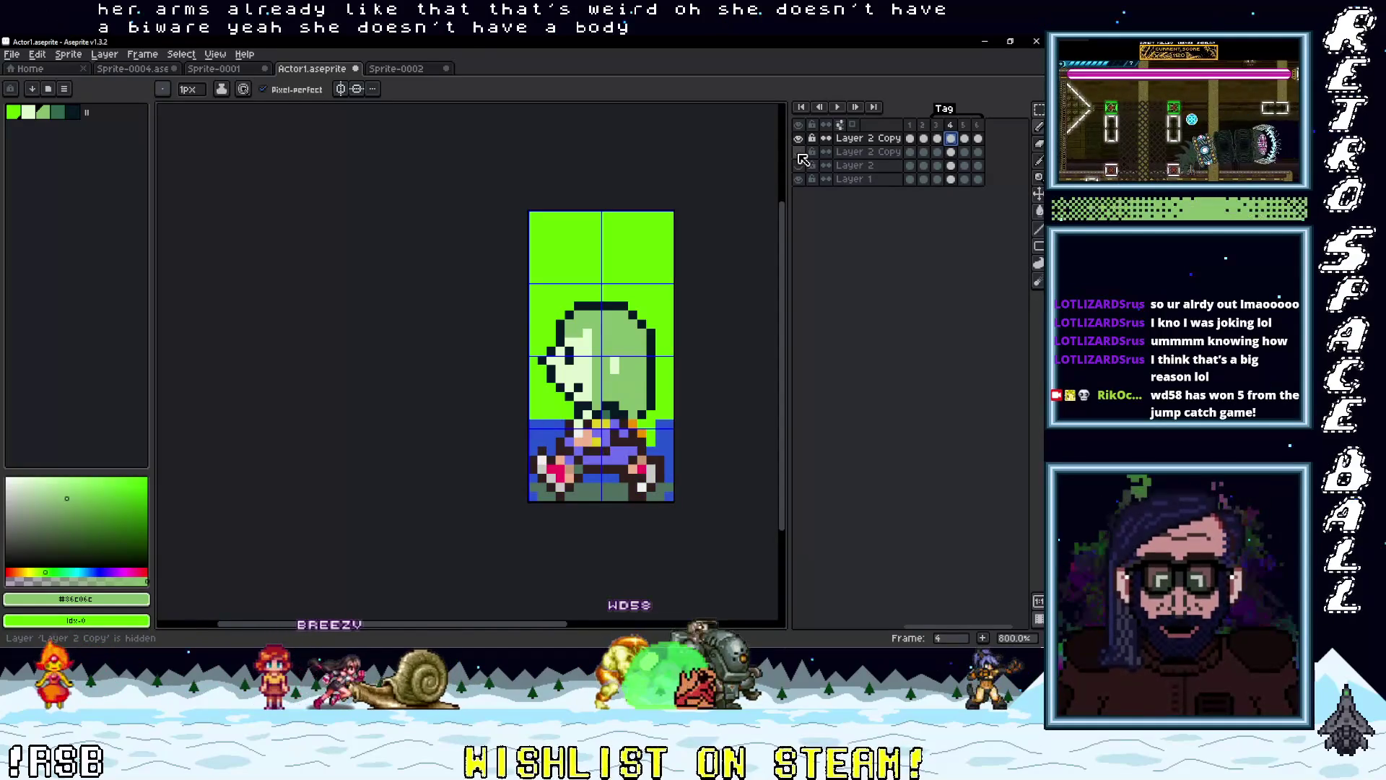
pyautogui.click(800, 155)
pyautogui.click(800, 155)
pyautogui.click(800, 155)
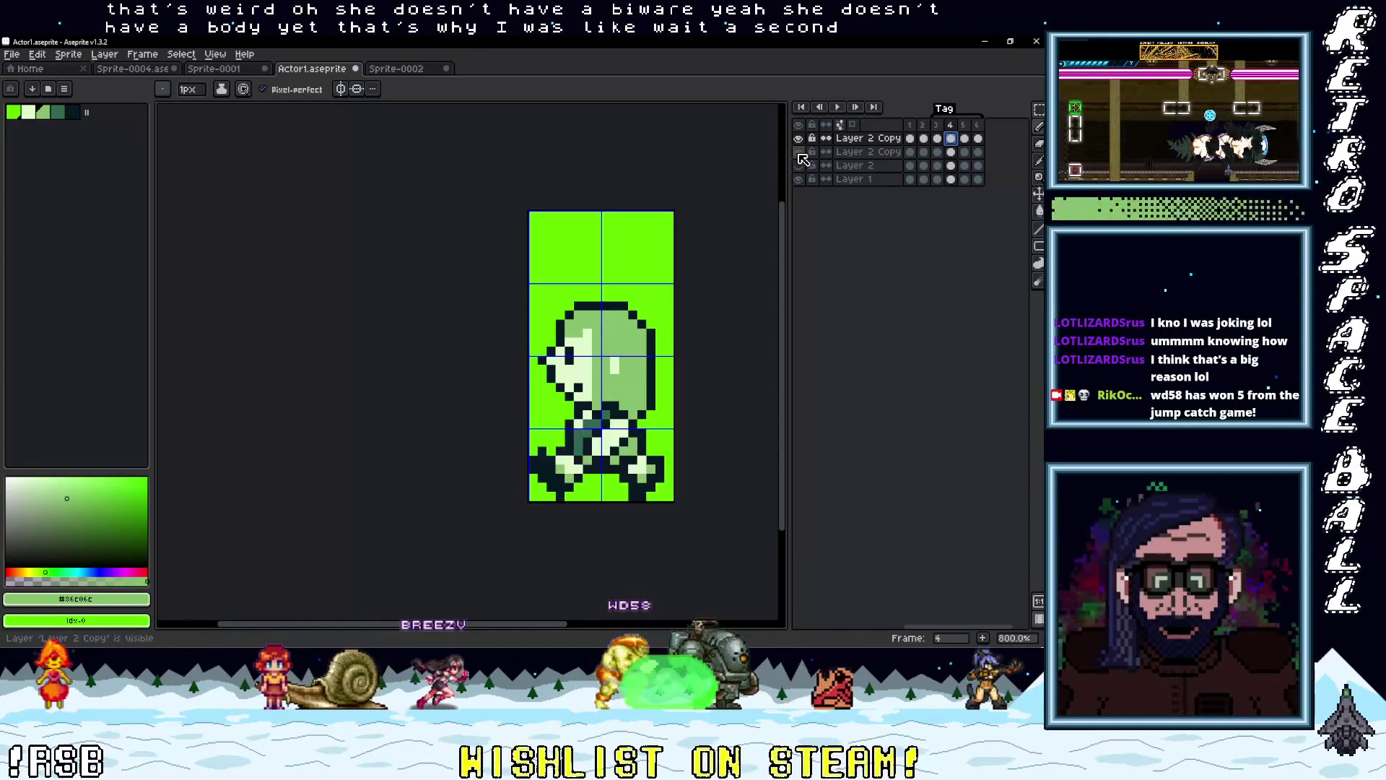
pyautogui.click(800, 154)
pyautogui.click(800, 154)
pyautogui.click(799, 155)
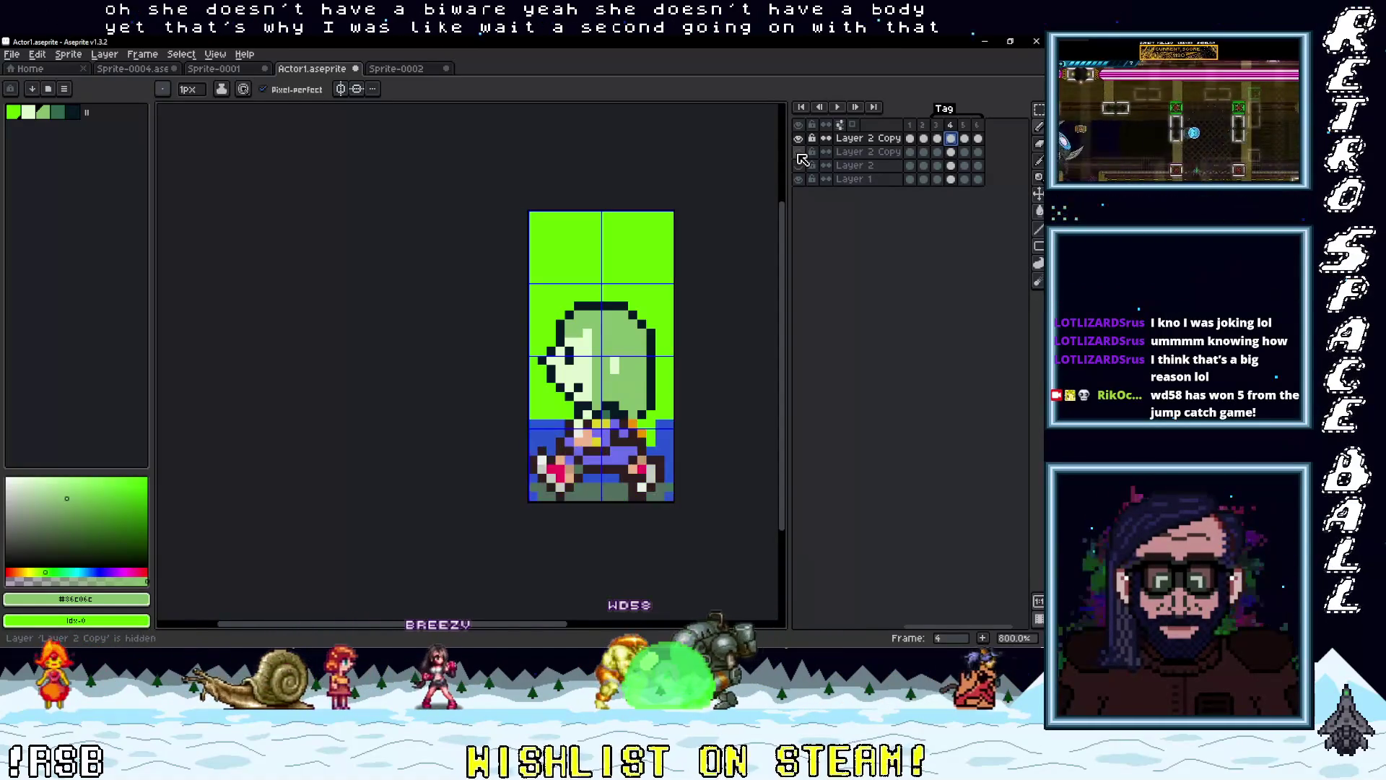
pyautogui.click(800, 155)
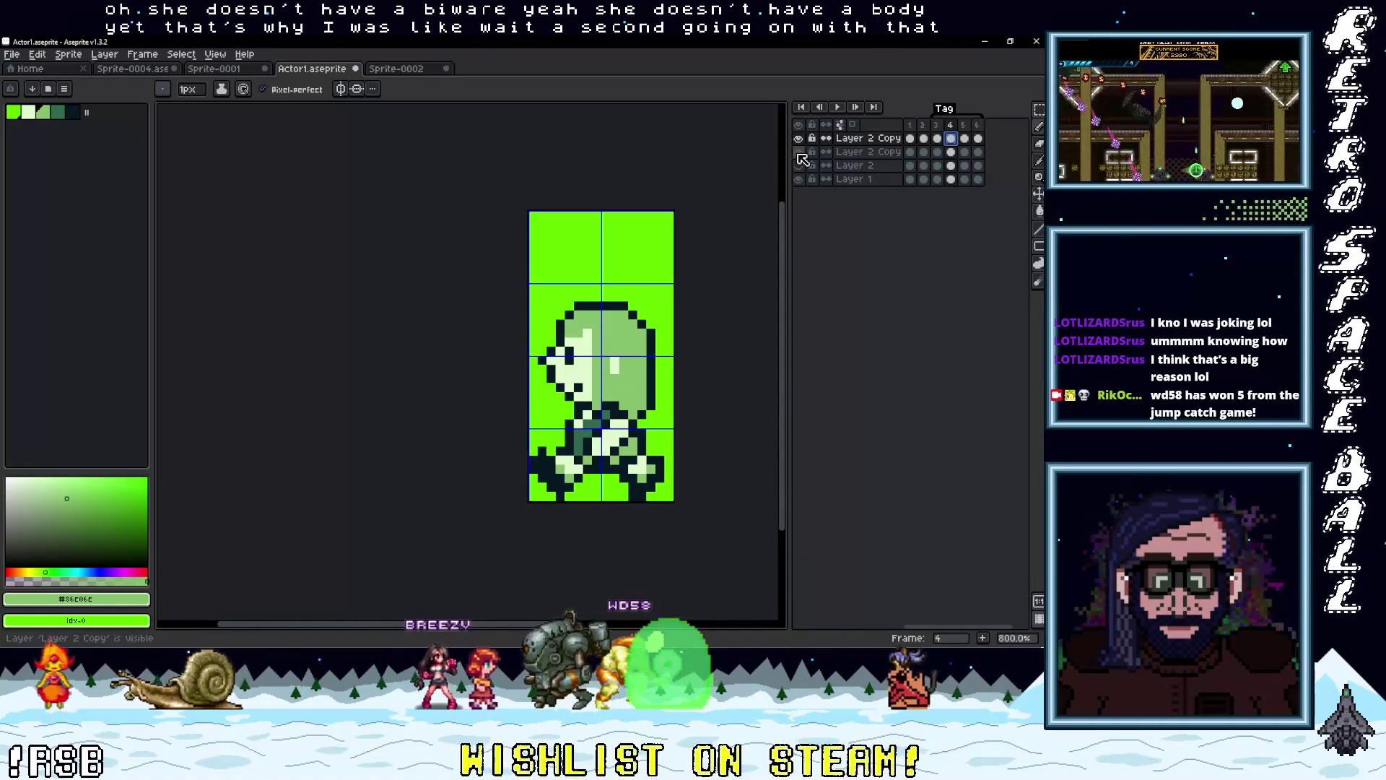
# Toggle the top layer to compare head versions, leaving the plain green head shown
pyautogui.click(800, 139)
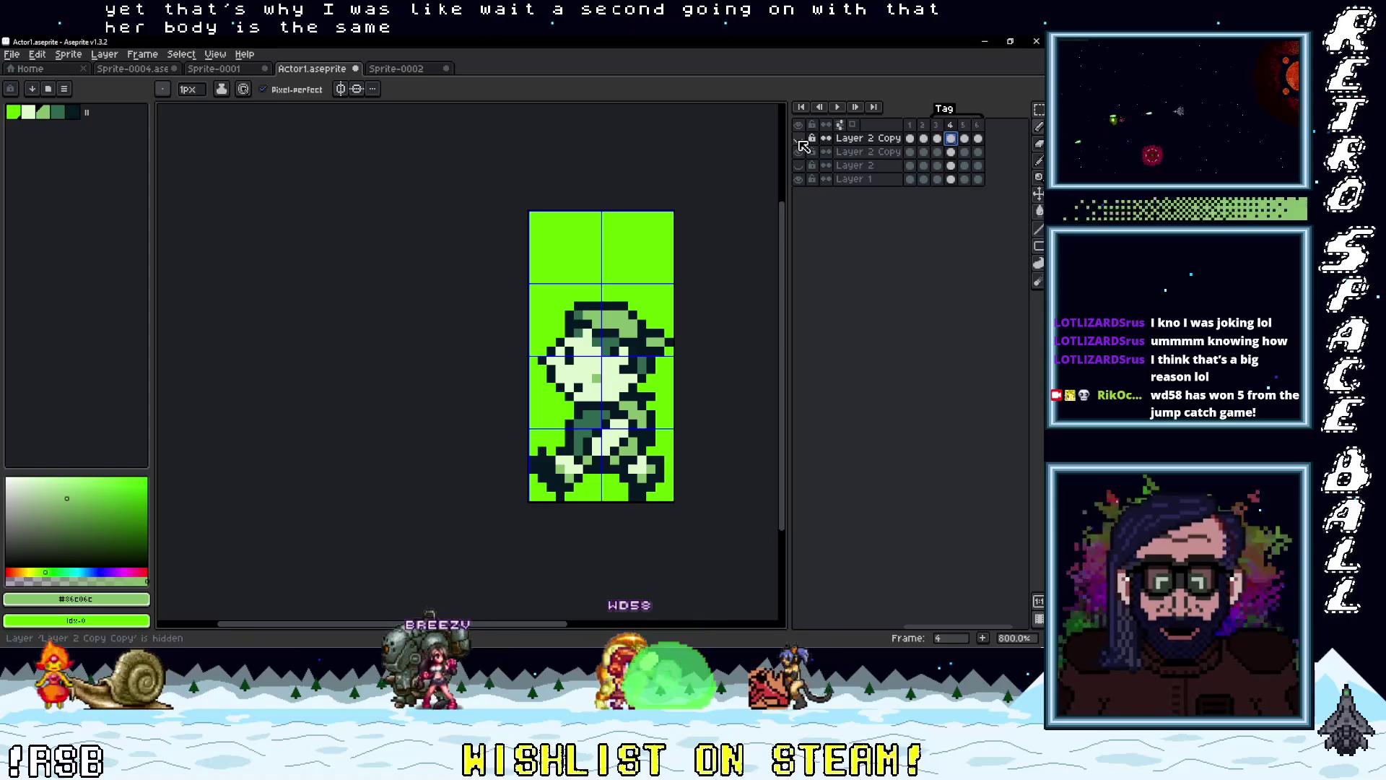
pyautogui.click(800, 140)
pyautogui.click(800, 140)
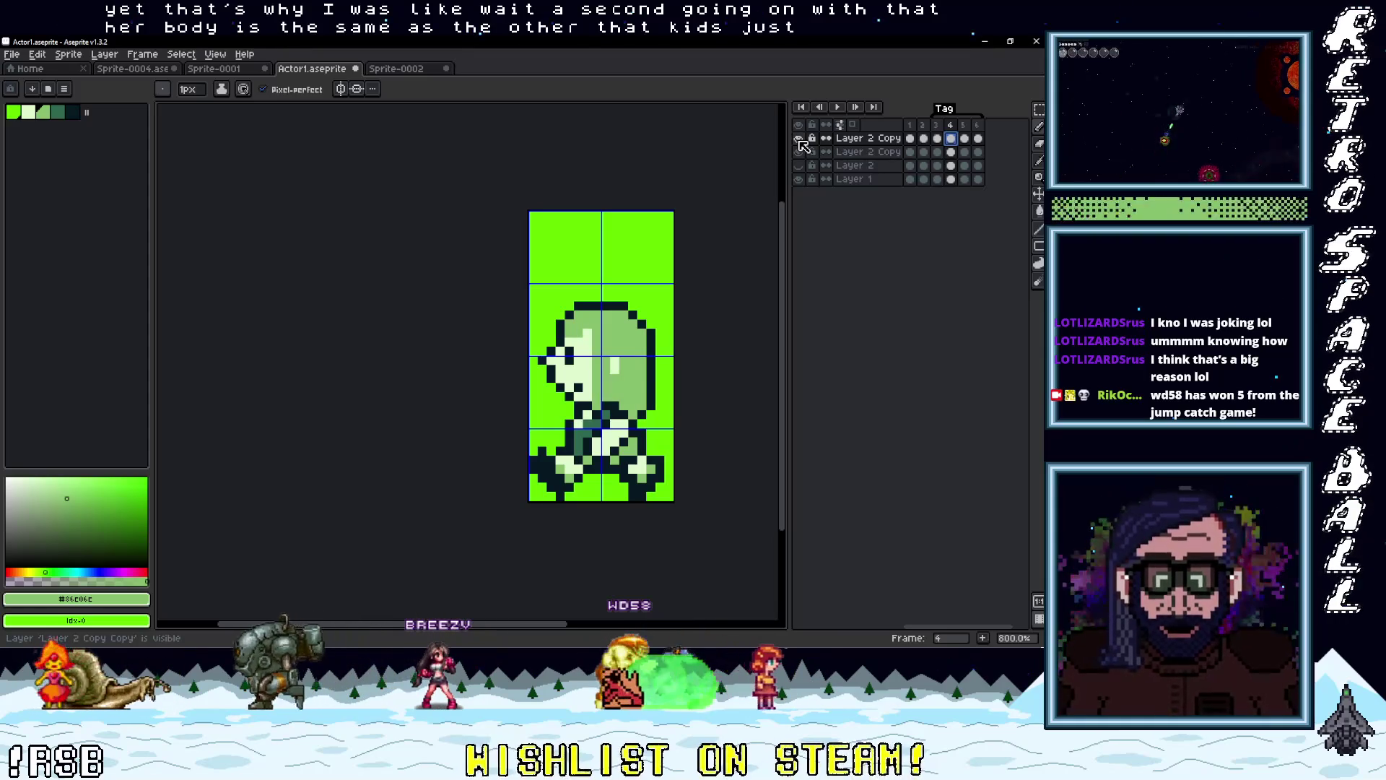
pyautogui.click(800, 139)
pyautogui.click(800, 140)
pyautogui.click(800, 139)
pyautogui.click(800, 139)
pyautogui.click(800, 139)
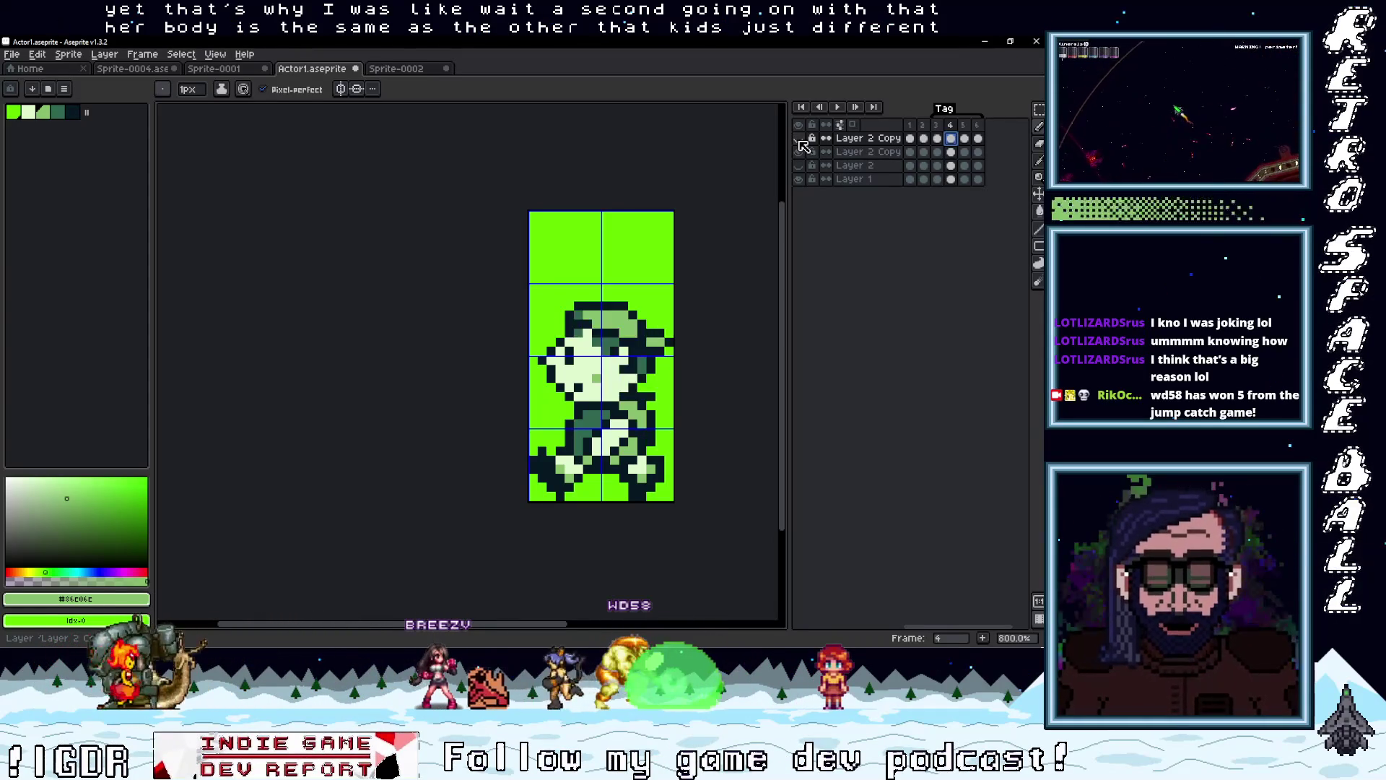
pyautogui.click(800, 140)
pyautogui.click(800, 141)
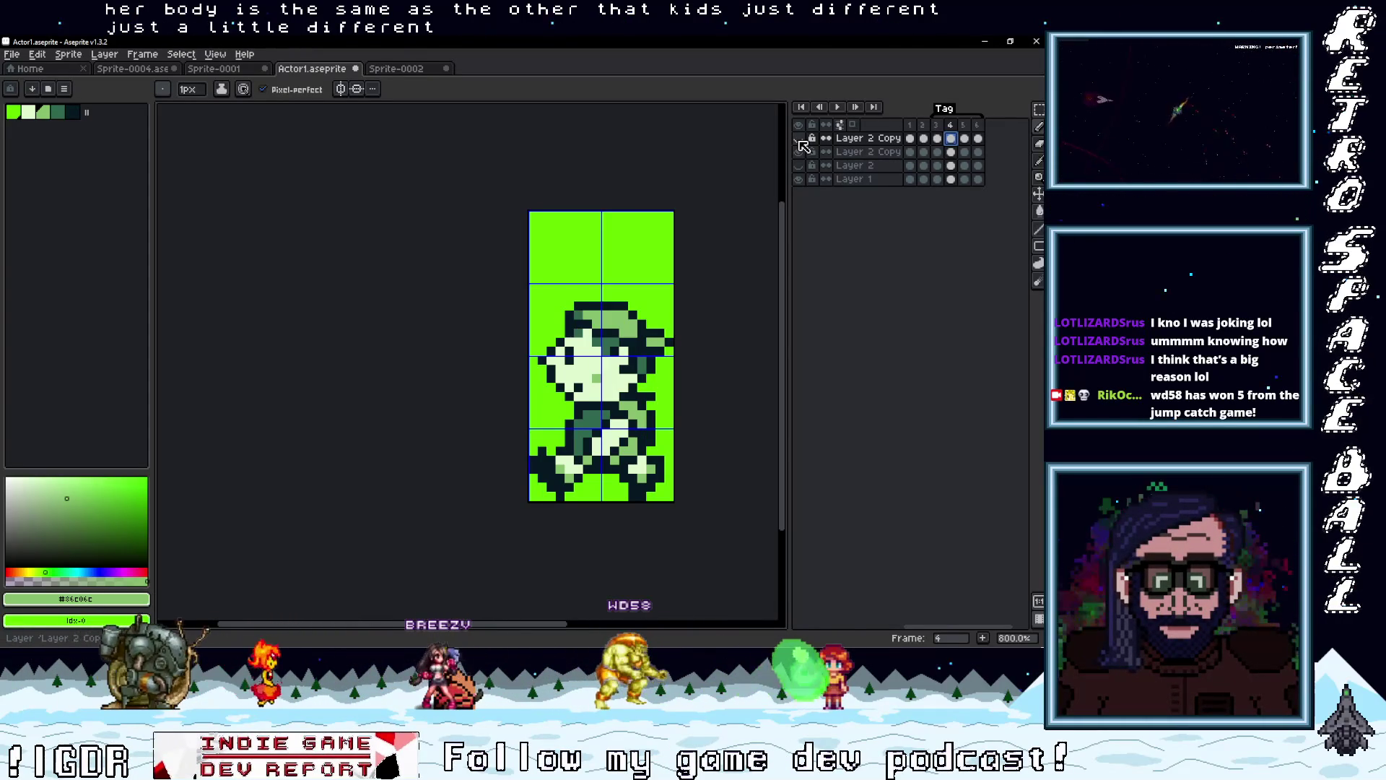
pyautogui.click(800, 139)
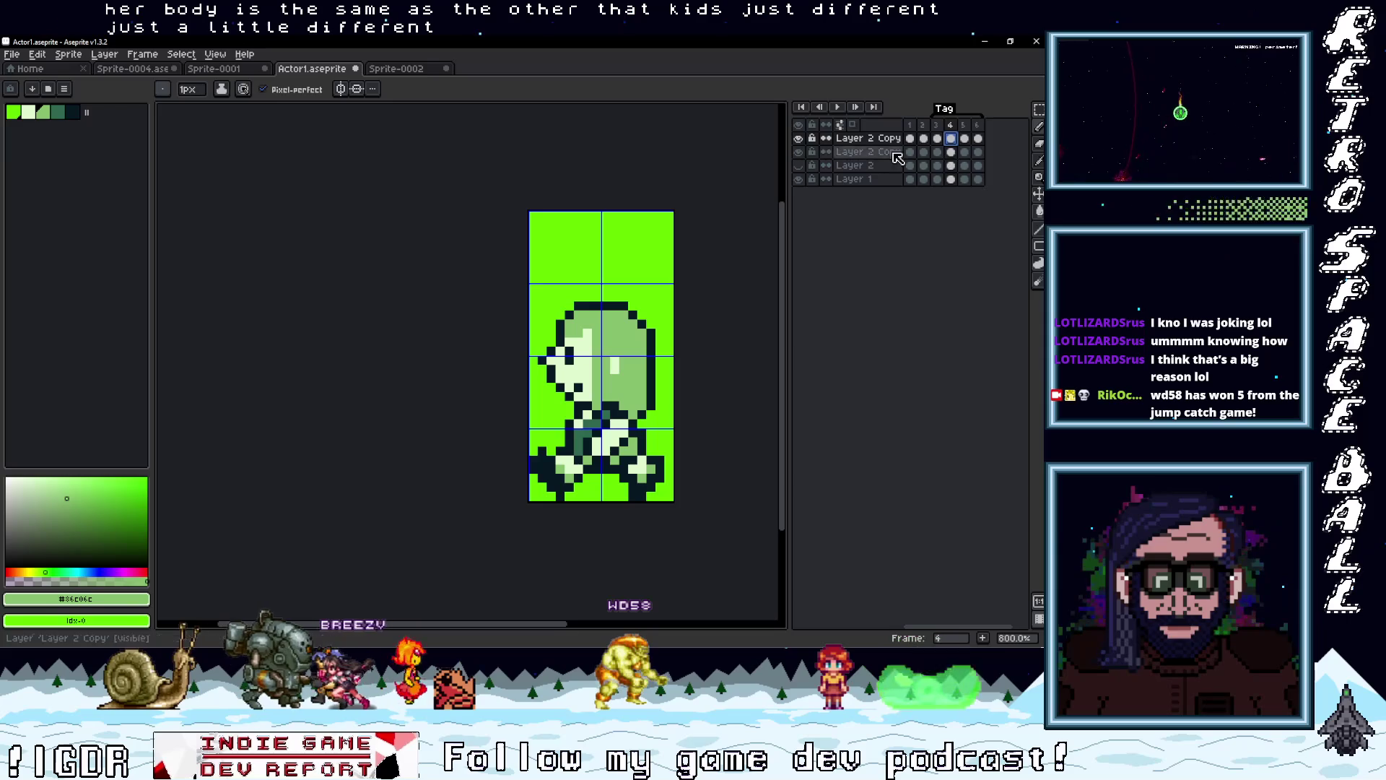
pyautogui.click(951, 153)
pyautogui.press('m')
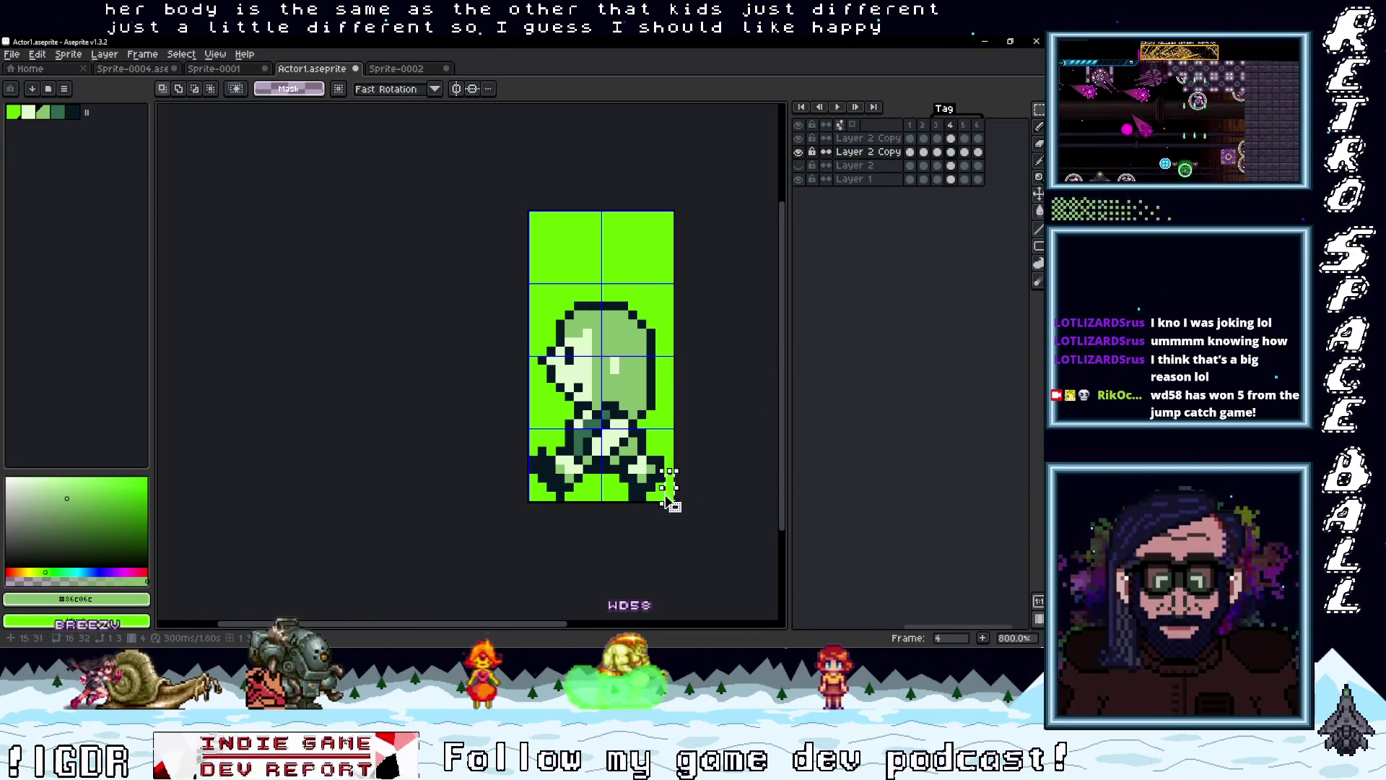
# Marquee the full-width lower body in frame 4 and move it onto the top layer
pyautogui.click(799, 141)
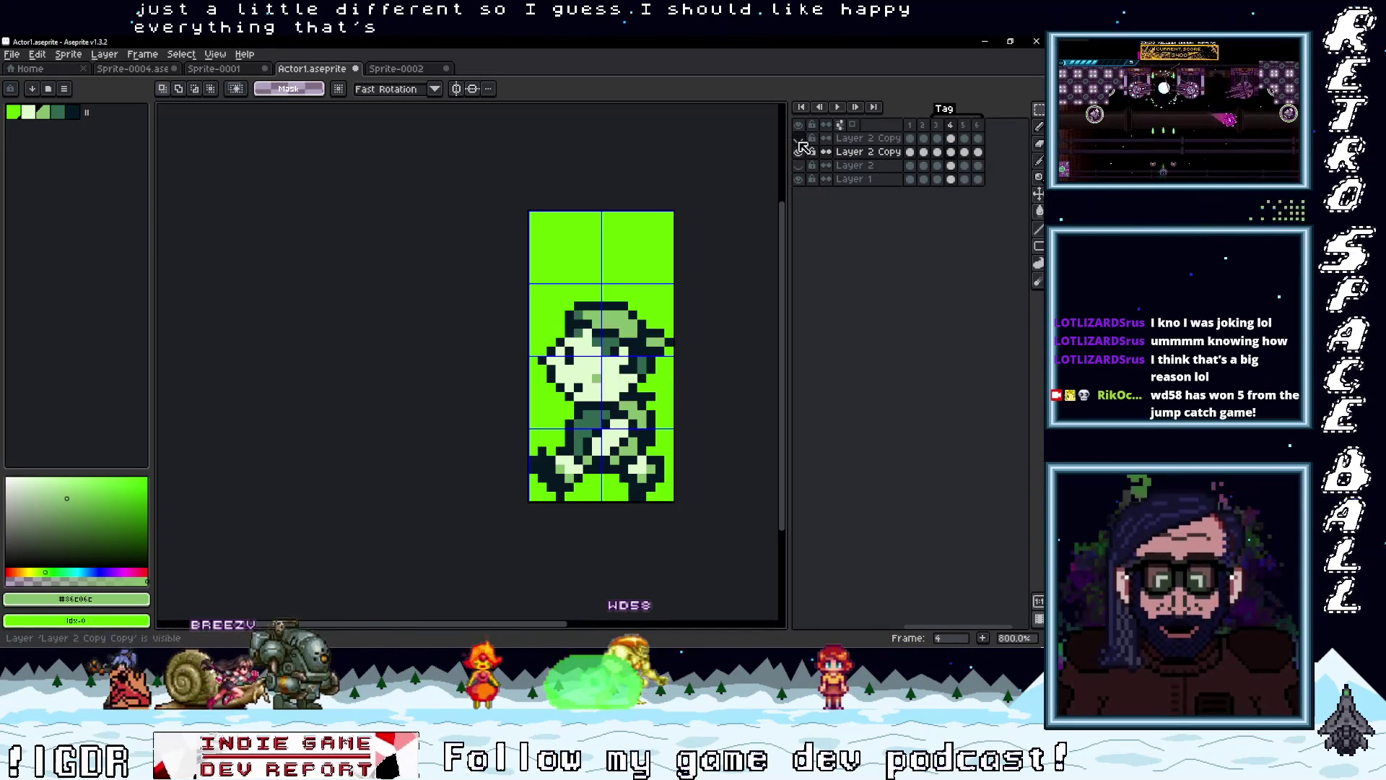
pyautogui.click(799, 140)
pyautogui.click(799, 140)
pyautogui.click(800, 140)
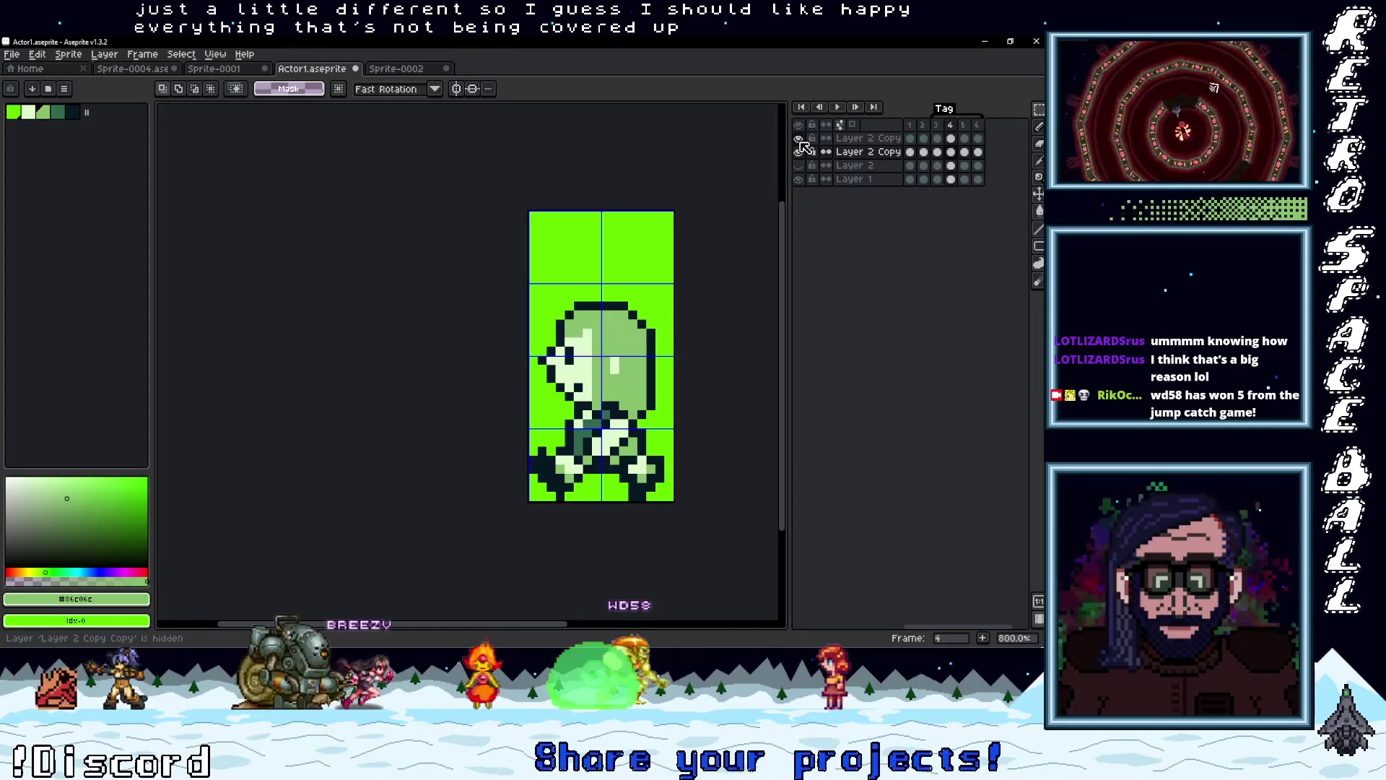
pyautogui.moveTo(641, 433); pyautogui.dragTo(542, 496)
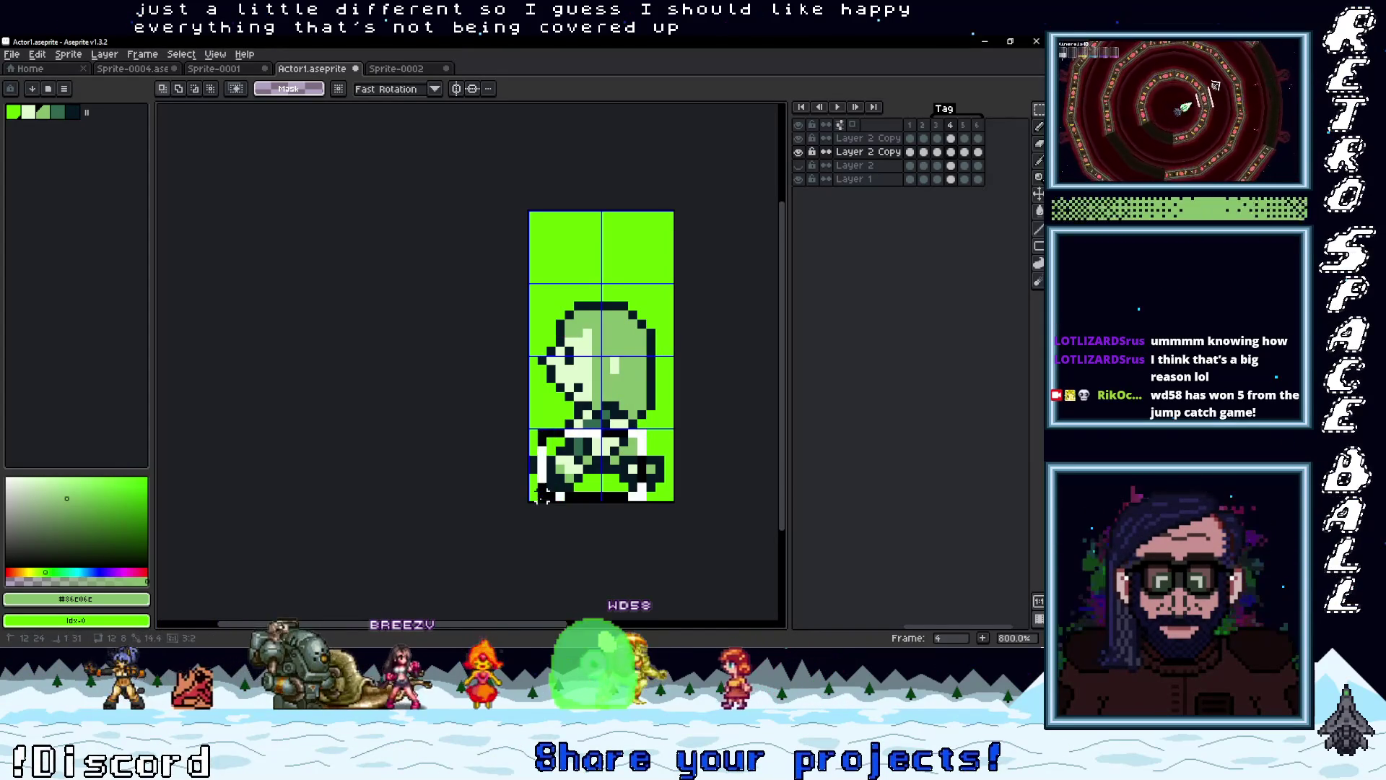
pyautogui.moveTo(666, 429); pyautogui.dragTo(531, 498)
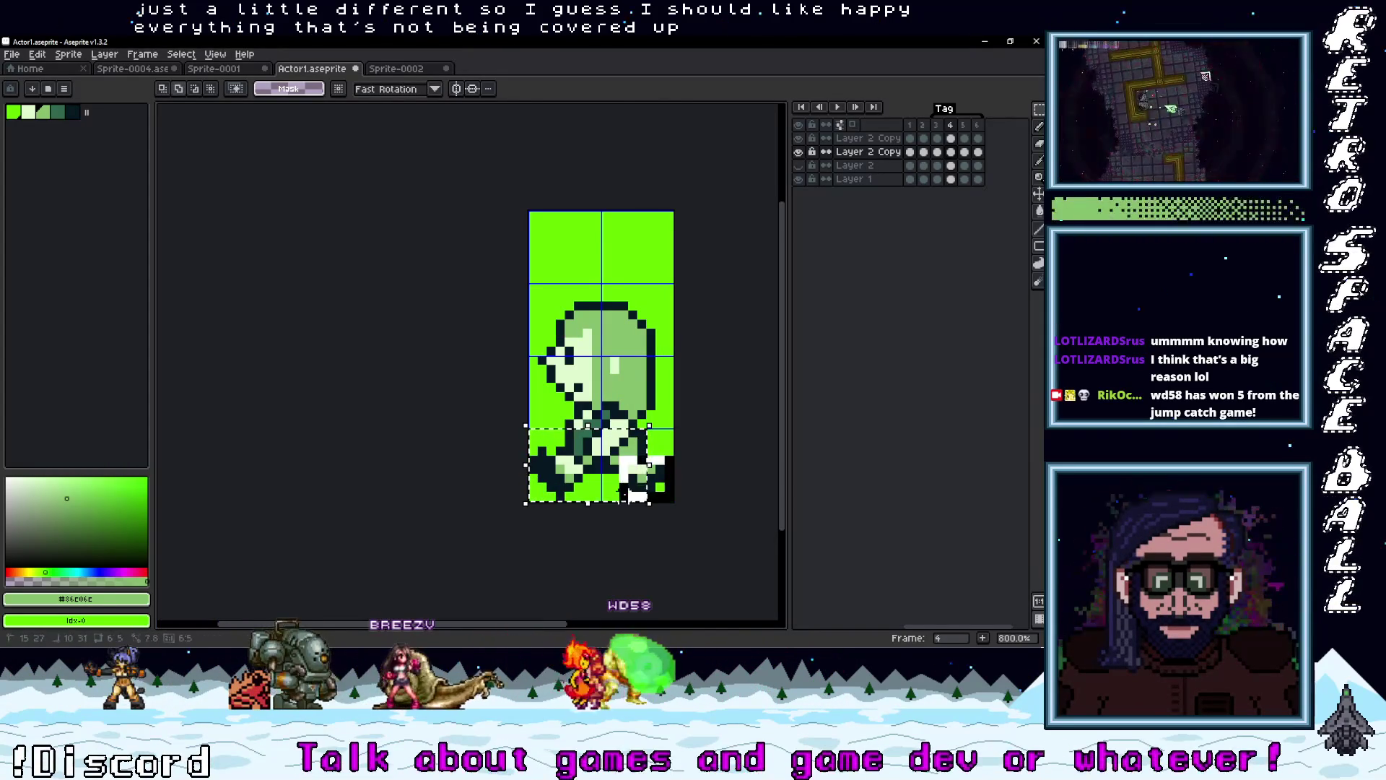
pyautogui.click(634, 475)
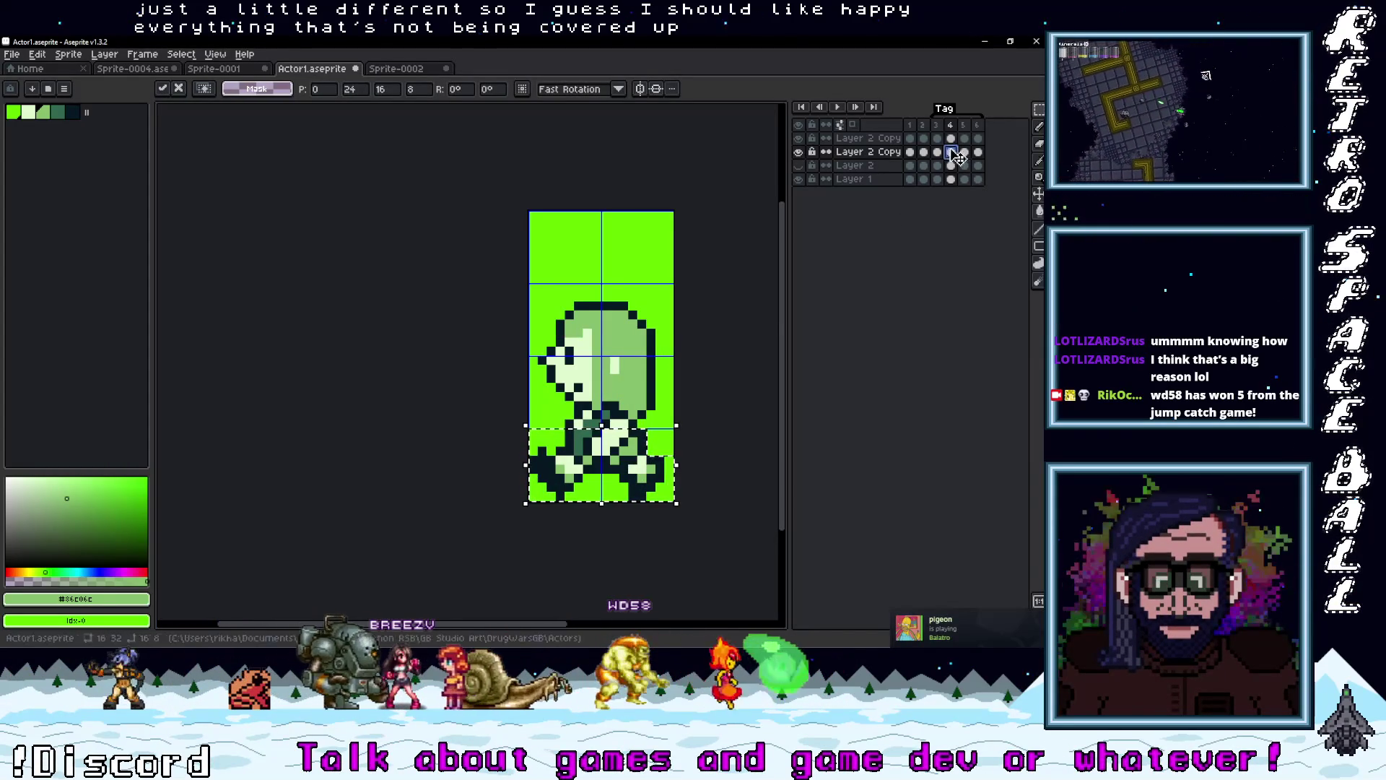
pyautogui.press('Up')
# Hide Layer 2 Copy and zoom in on the combined character
pyautogui.click(613, 437)
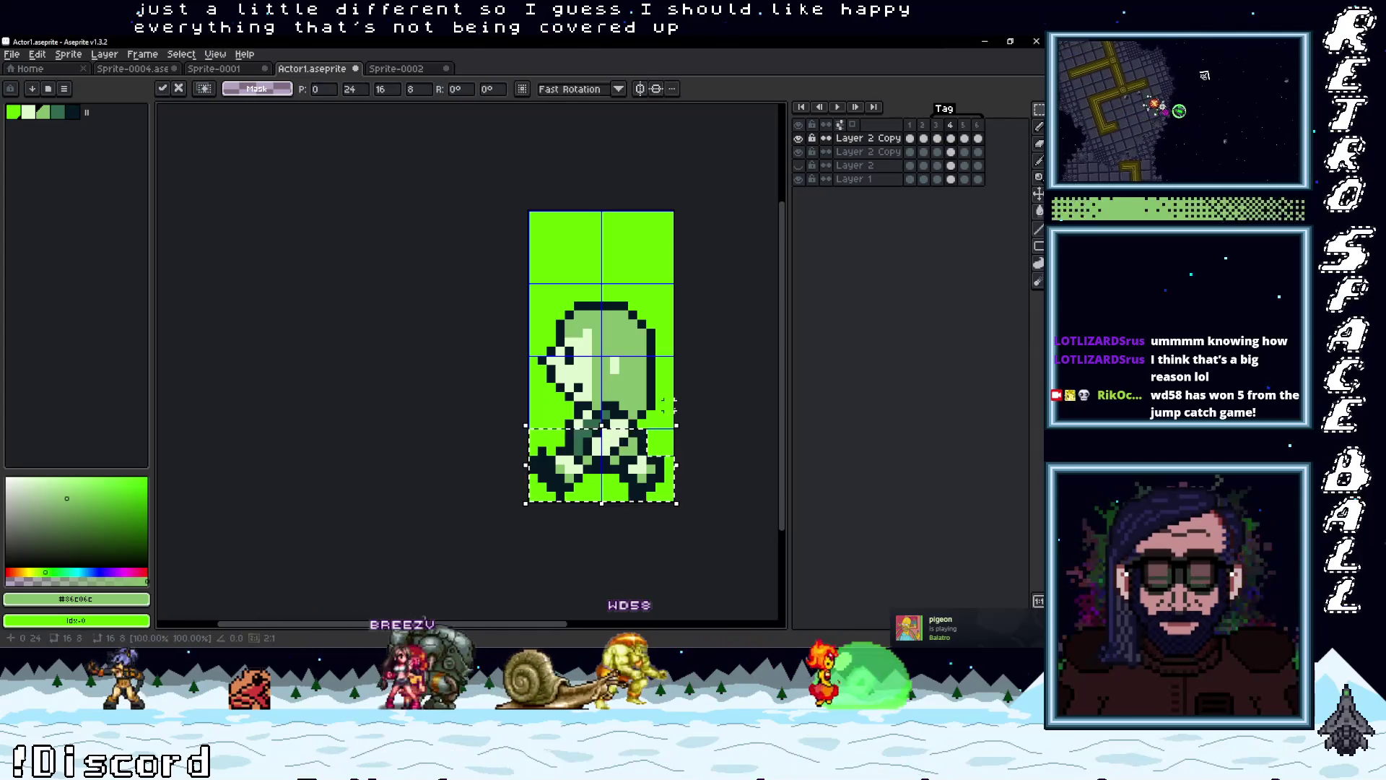
pyautogui.click(799, 152)
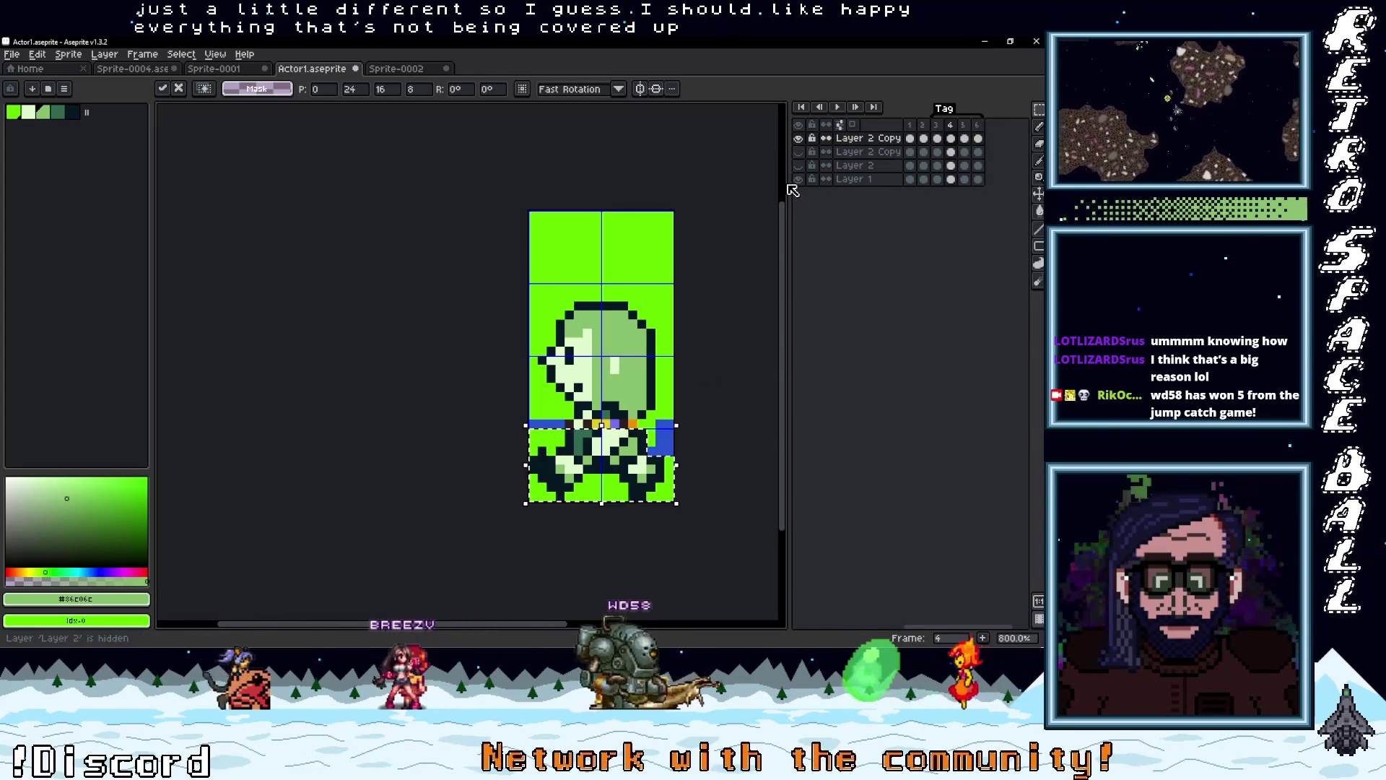
pyautogui.scroll(3, 607, 466)
pyautogui.hotkey('ctrl', 'd')
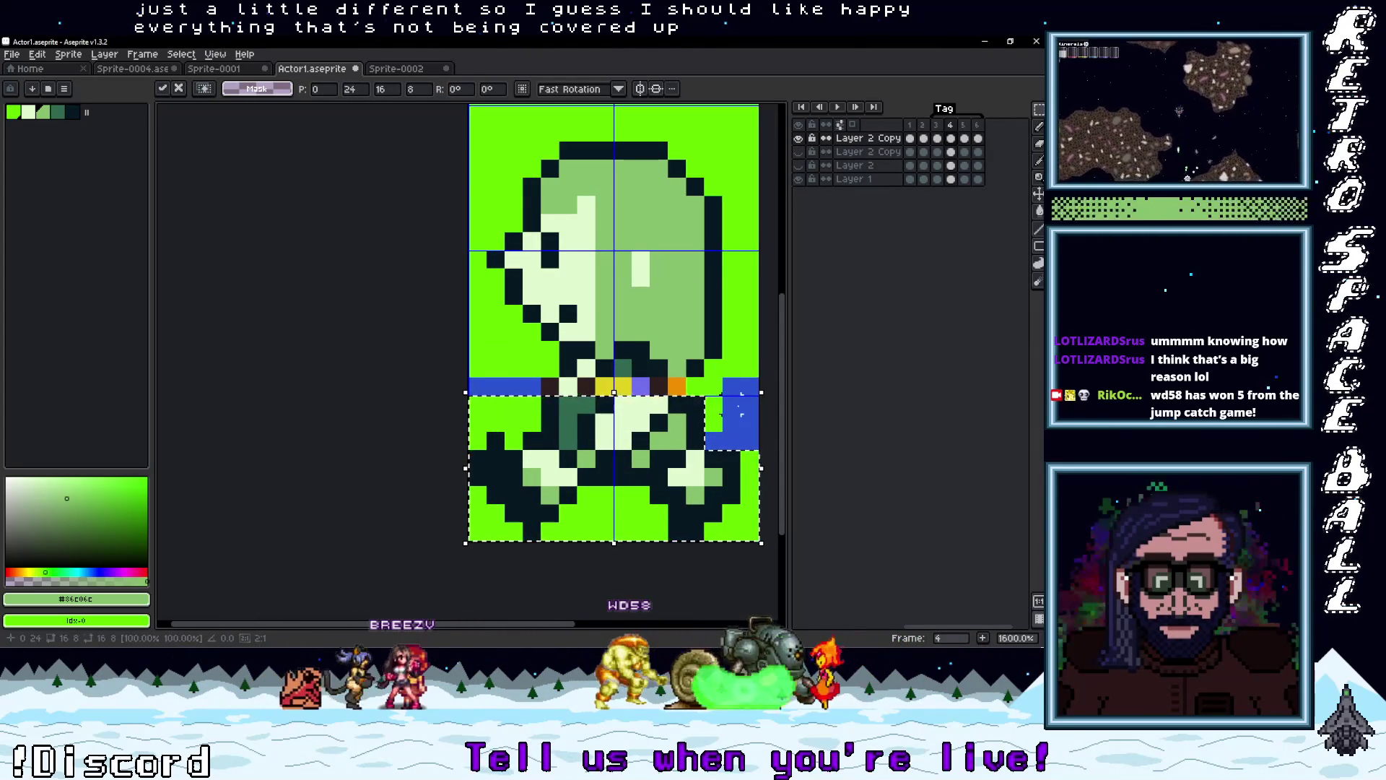
# Paint the stray blue waist and right-edge pixels background green and darken the orange pixel
pyautogui.press('i')
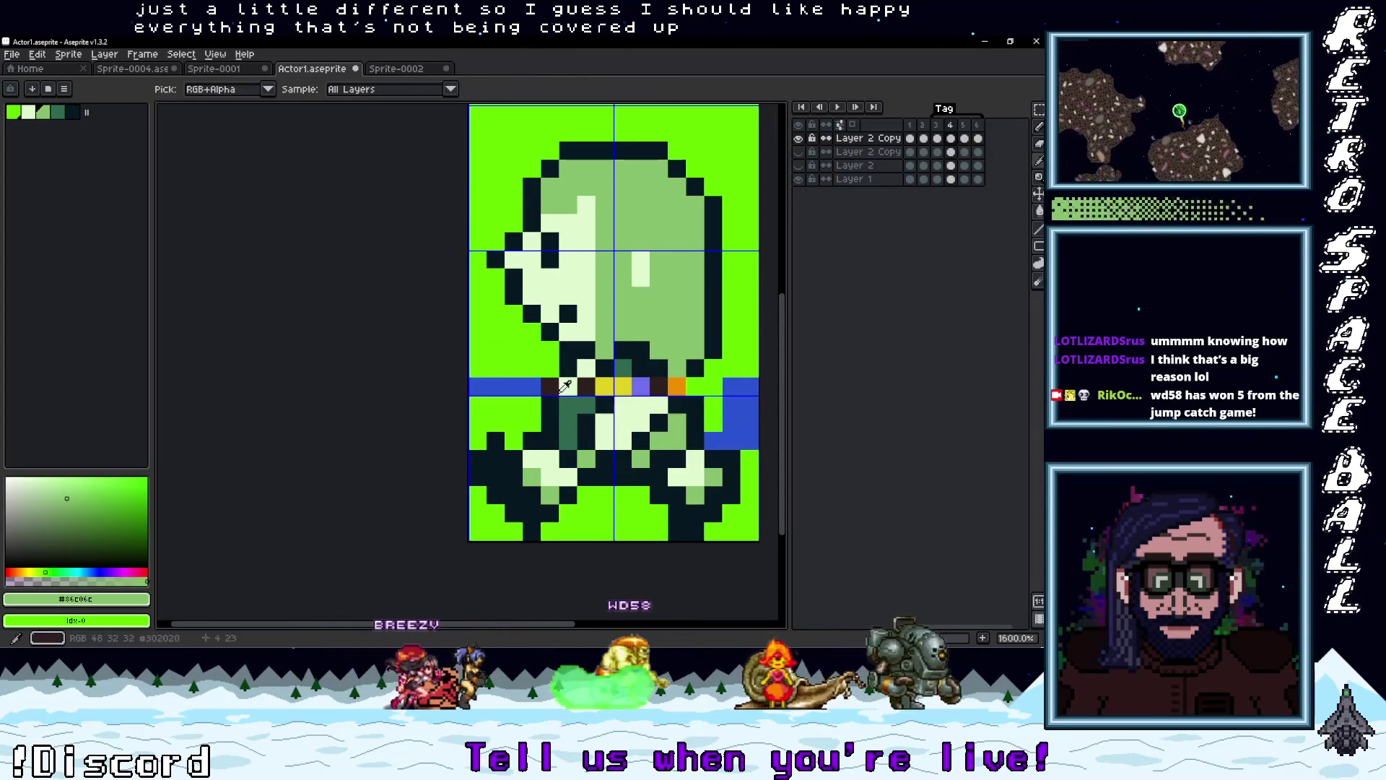
pyautogui.click(567, 387)
pyautogui.press('b')
pyautogui.keyDown('alt'); pyautogui.click(534, 387); pyautogui.keyUp('alt')
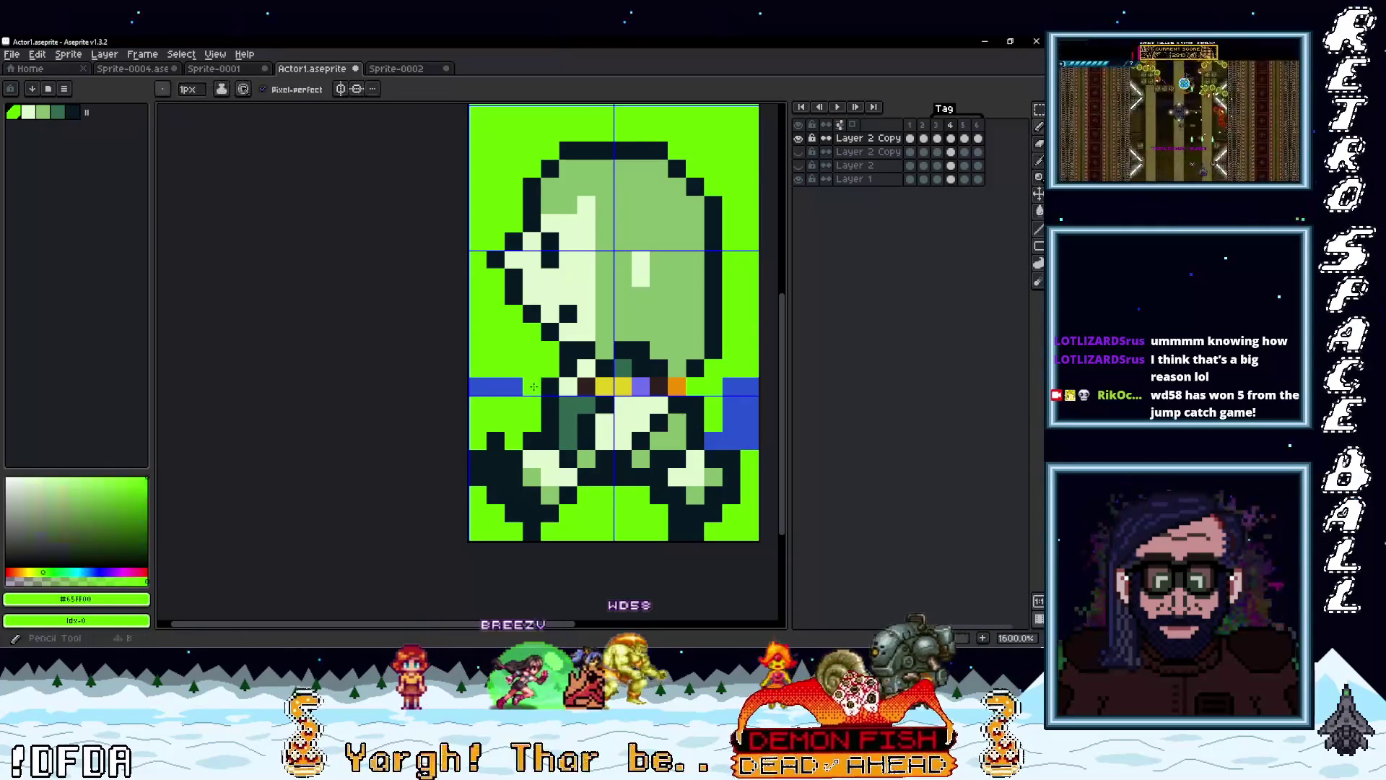
pyautogui.moveTo(750, 383); pyautogui.dragTo(750, 422)
pyautogui.keyDown('alt'); pyautogui.click(668, 404); pyautogui.keyUp('alt')
pyautogui.click(677, 387)
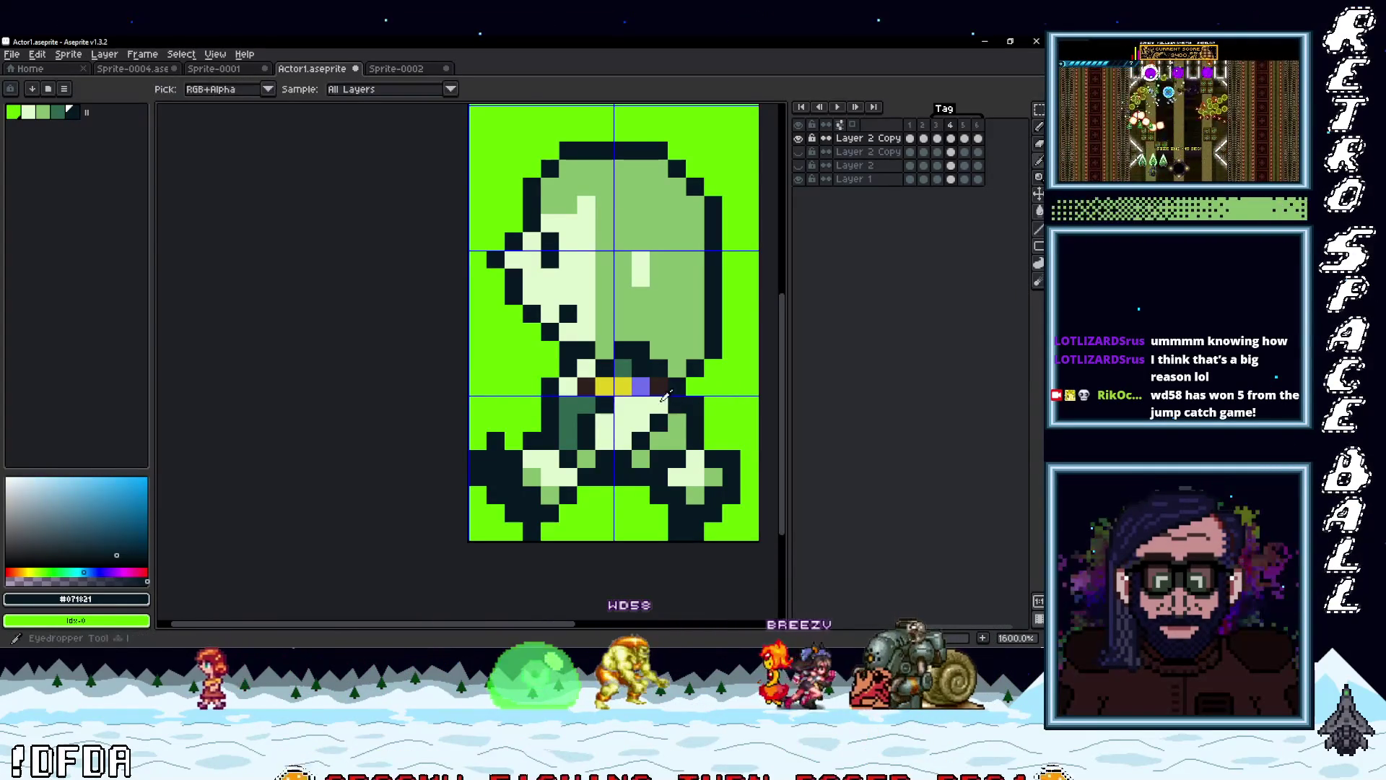
# Check remaining stray colours against the second layer, sampling body greens, then go to frame 3
pyautogui.click(799, 152)
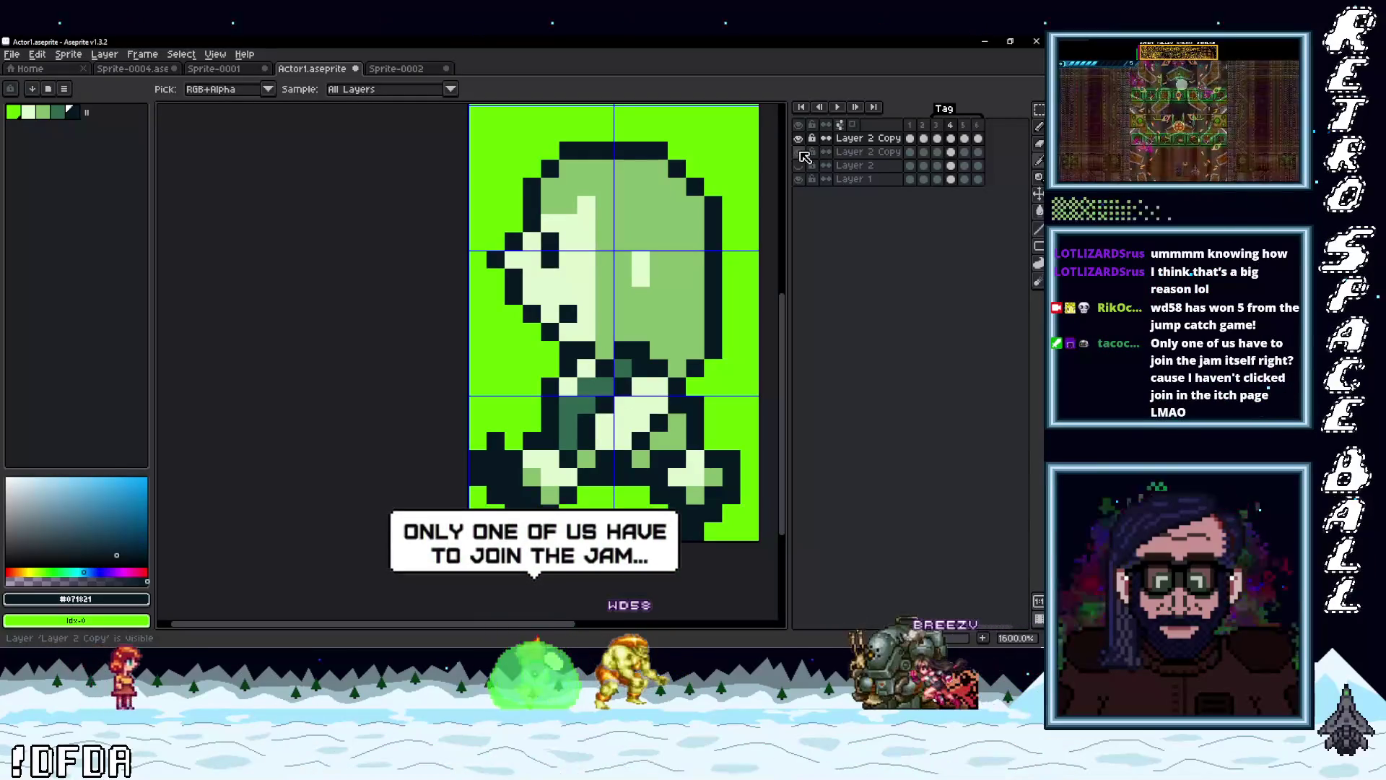
pyautogui.click(659, 386)
pyautogui.press('b')
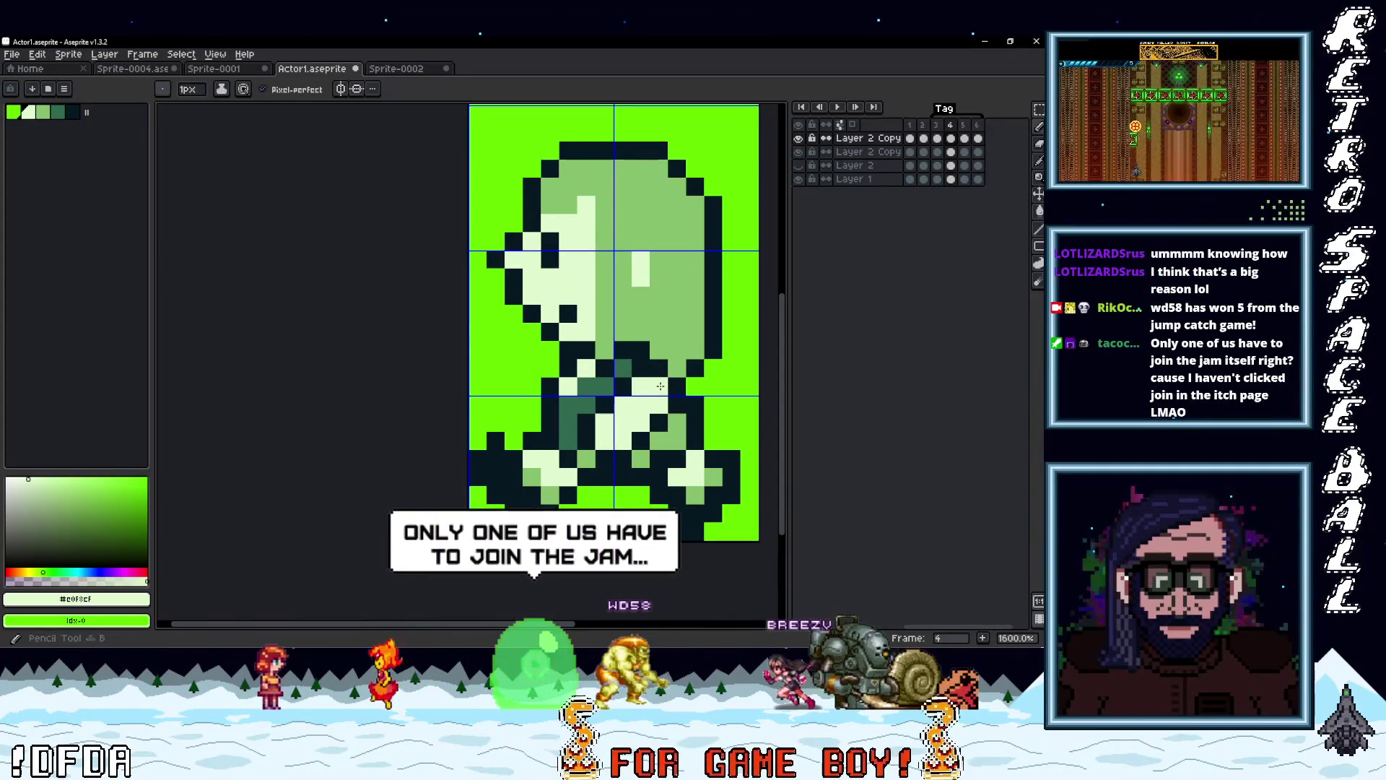
pyautogui.keyDown('alt'); pyautogui.click(621, 371); pyautogui.keyUp('alt')
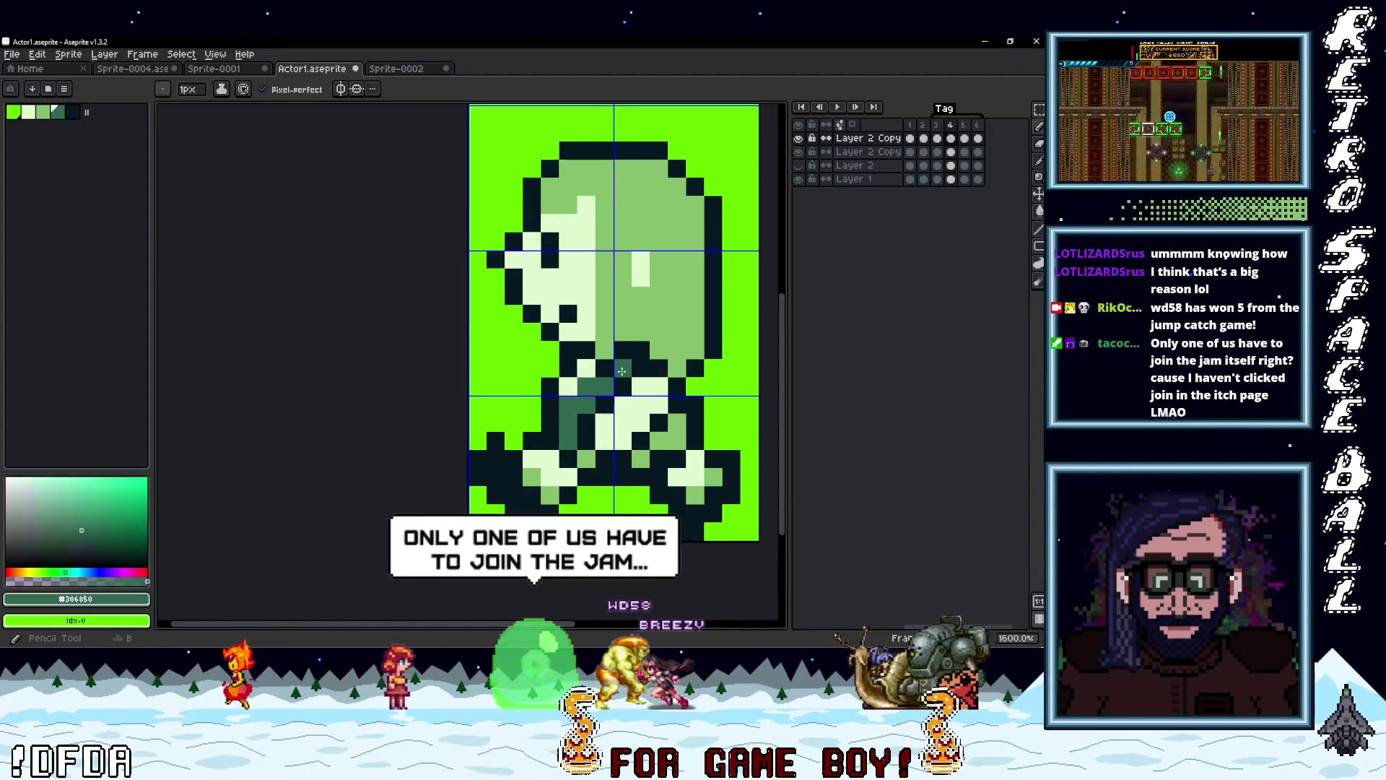
pyautogui.click(800, 152)
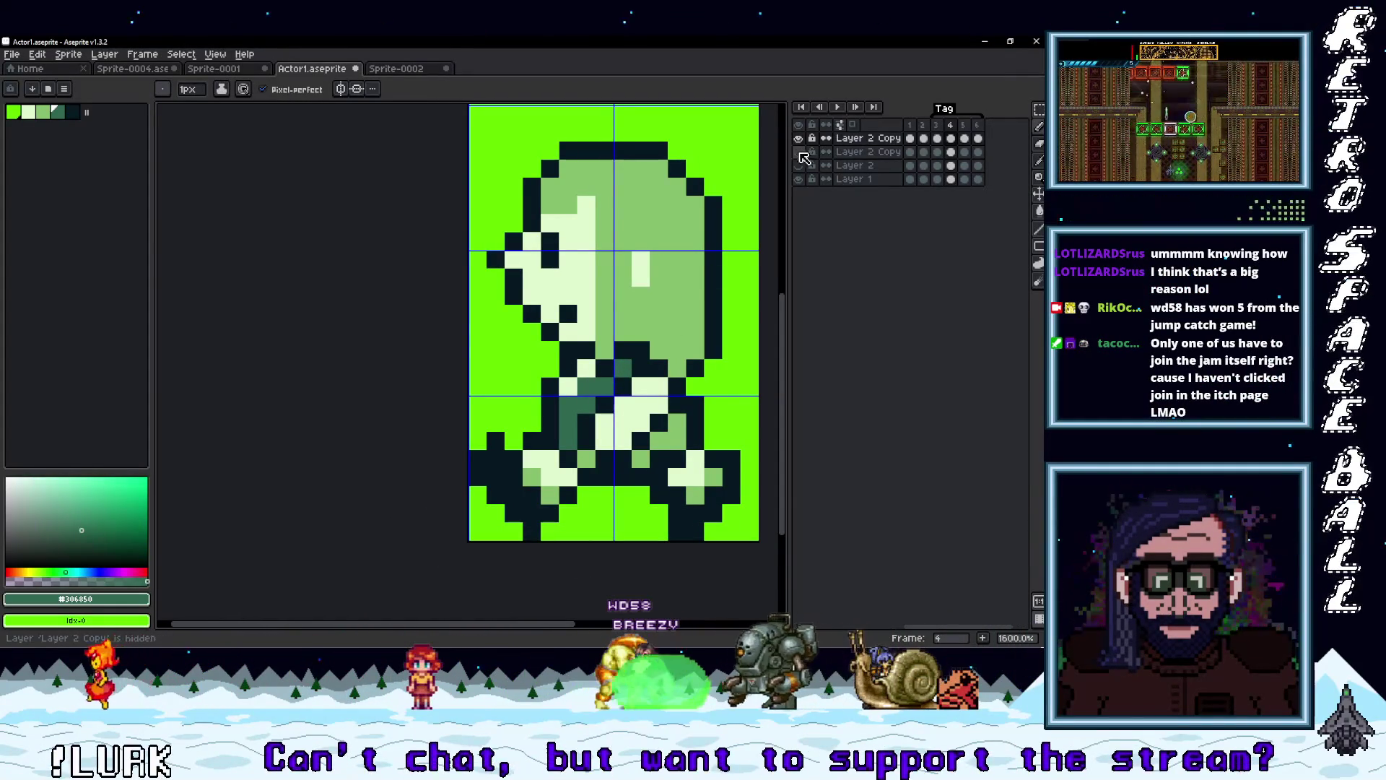
pyautogui.click(938, 125)
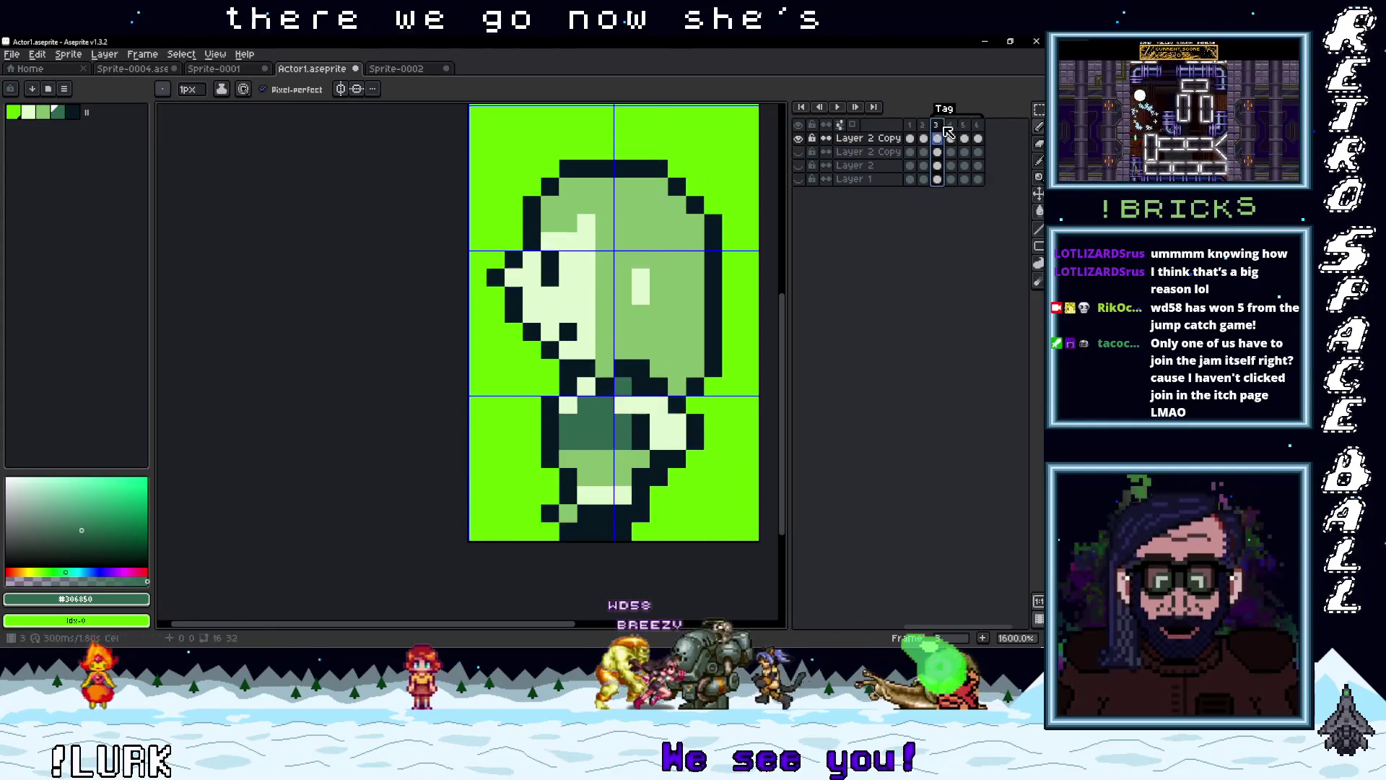